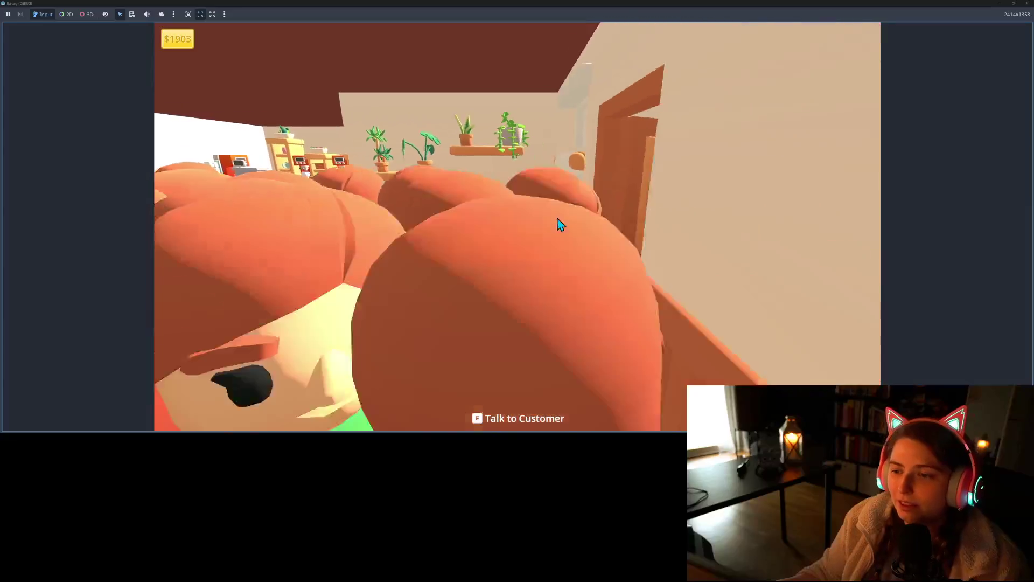
- Walk the character back and forth in the debug game, then close the Bakery (DEBUG) window
key("s")
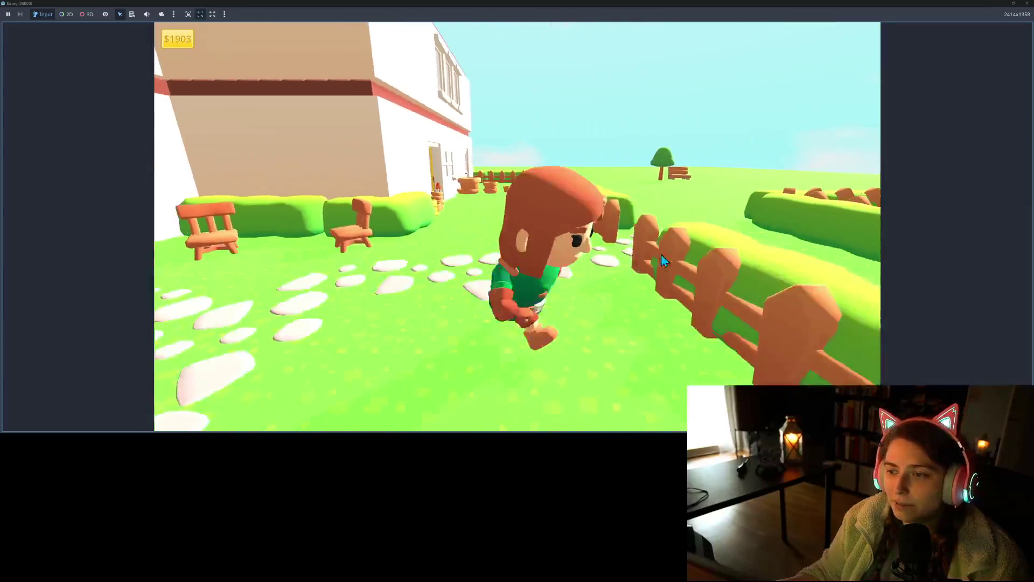
key("w")
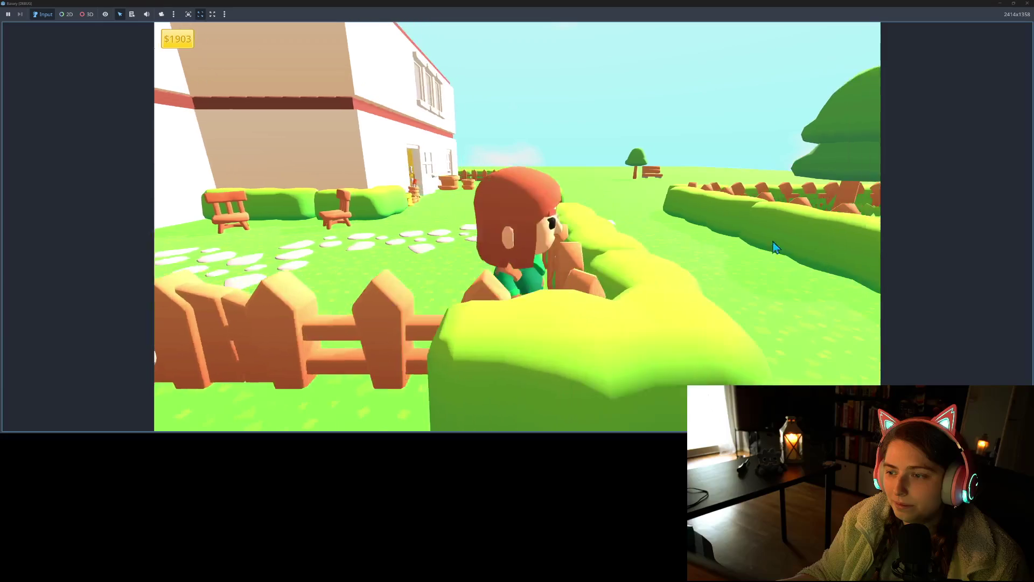
left_click(1029, 5)
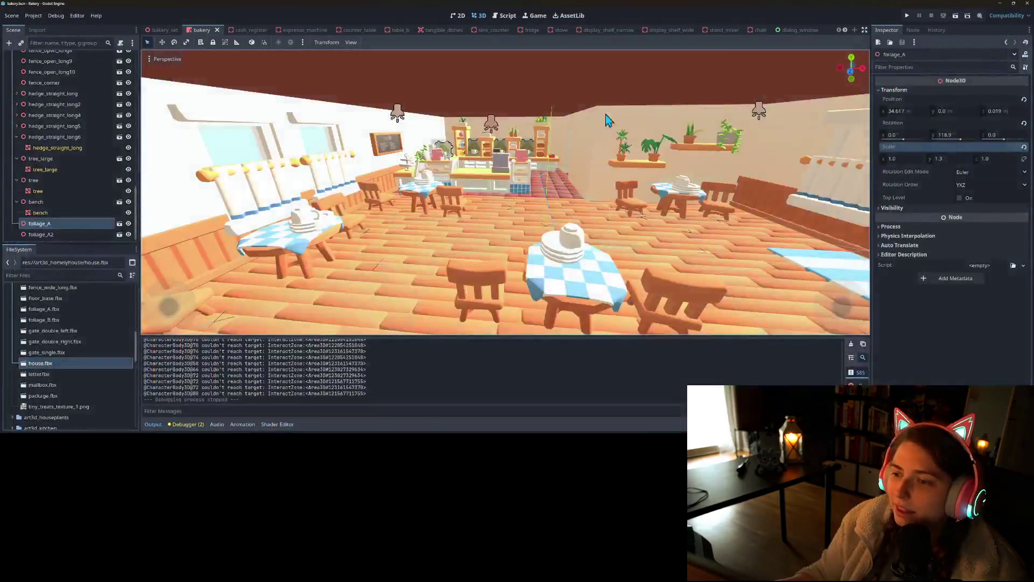
- Frame the garden with its hedge and fences, and select fence_corner in the Scene tree
scroll(625, 260, "down", 5)
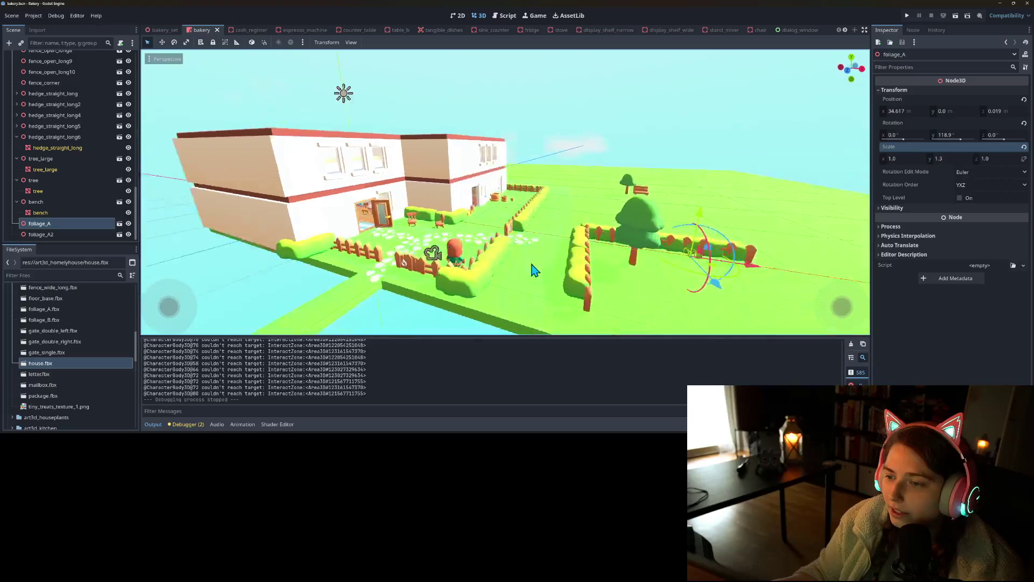
mouse_move(561, 271)
left_mouse_down()
mouse_move(591, 278)
mouse_move(542, 318)
mouse_move(564, 305)
mouse_move(534, 290)
mouse_move(500, 199)
left_mouse_up()
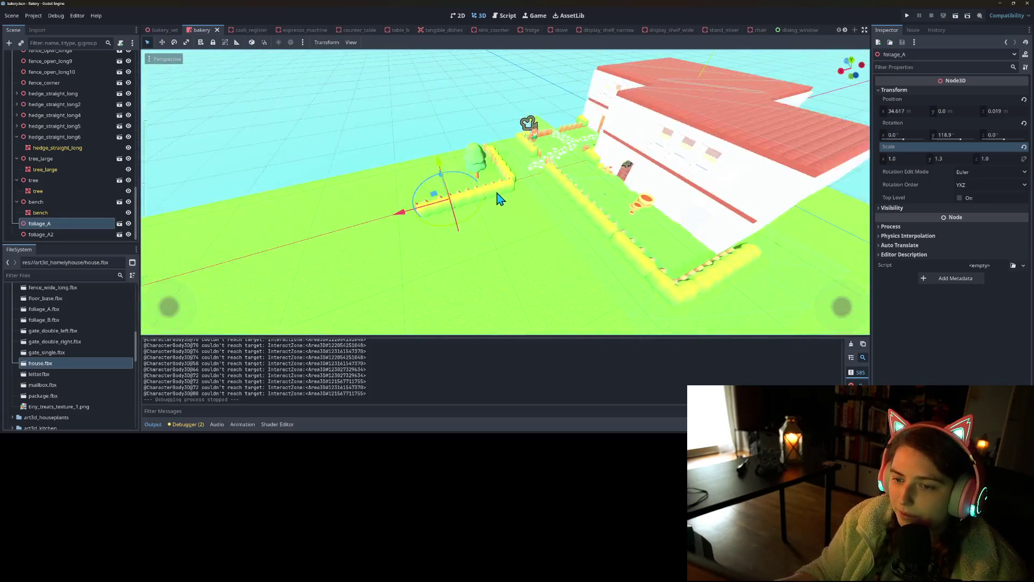
left_click(509, 188)
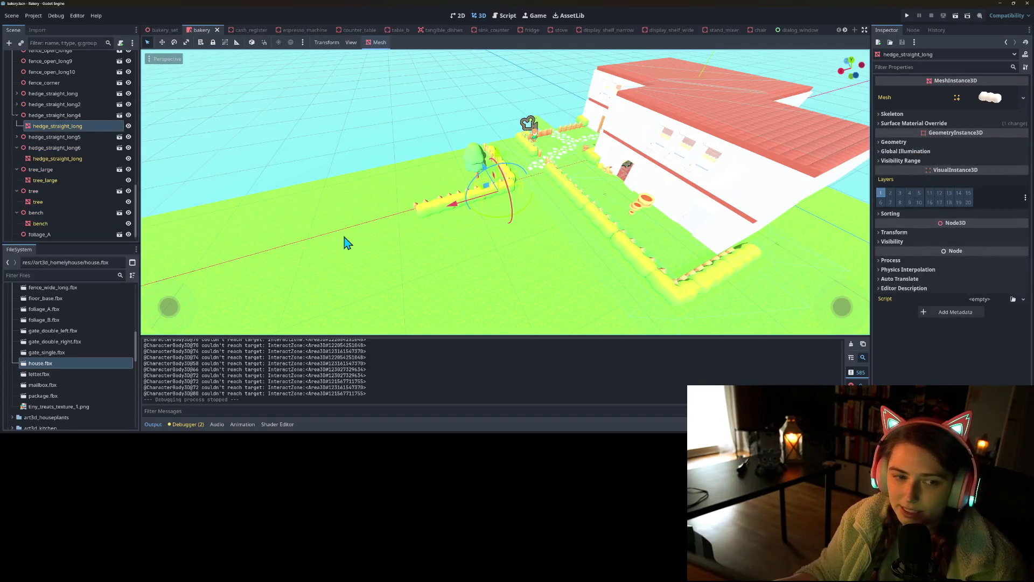
scroll(34, 182, "up", 5)
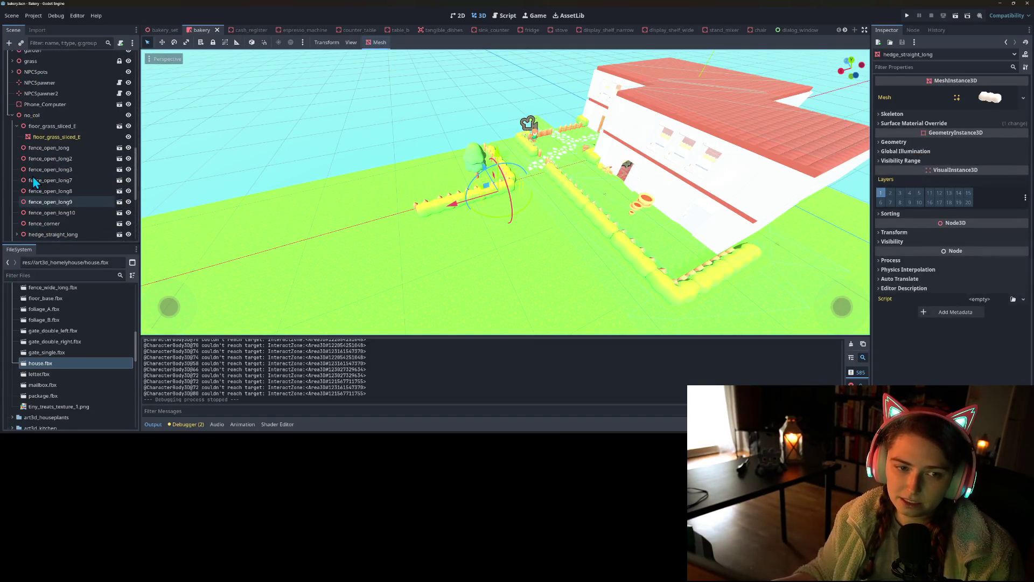
left_click(73, 223)
mouse_move(501, 273)
left_mouse_down()
mouse_move(597, 270)
mouse_move(559, 261)
left_mouse_up()
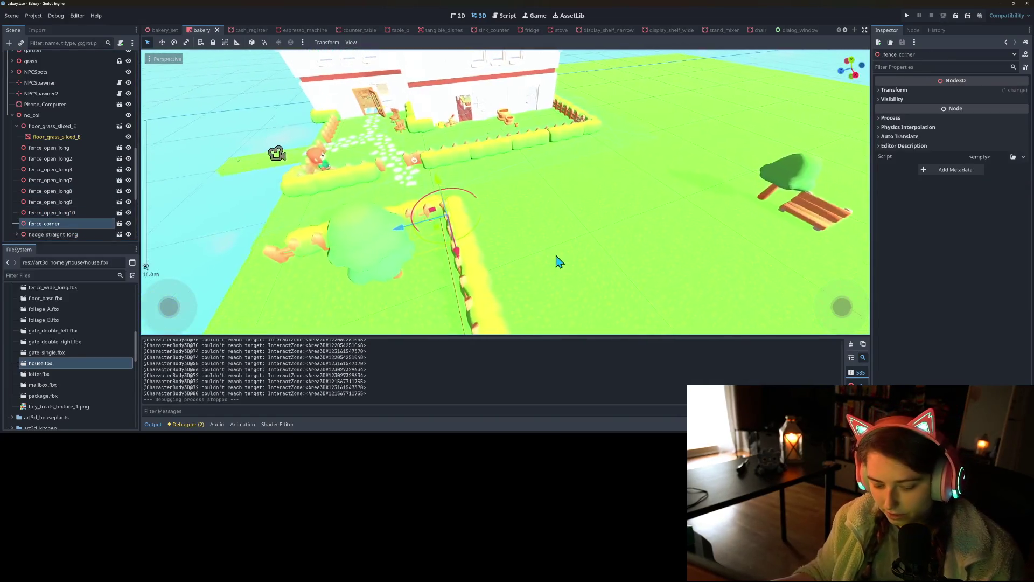
- Duplicate the fence_corner piece to make a second corner fence
scroll(544, 264, "up", 5)
key("ctrl+d")
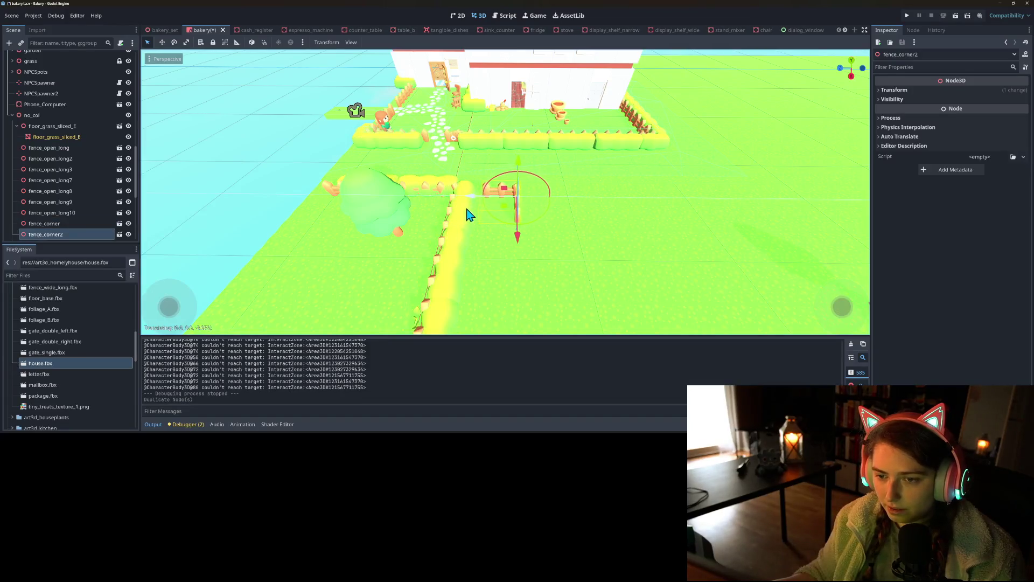
key("ctrl+z")
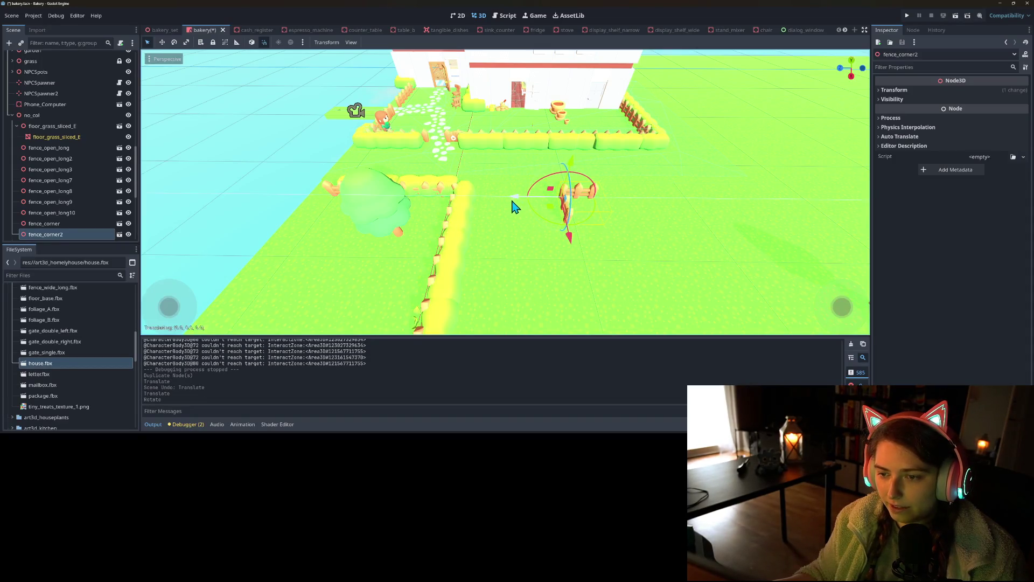
mouse_move(516, 252)
left_mouse_down()
mouse_move(684, 247)
mouse_move(630, 265)
mouse_move(615, 247)
mouse_move(557, 254)
mouse_move(503, 216)
left_mouse_up()
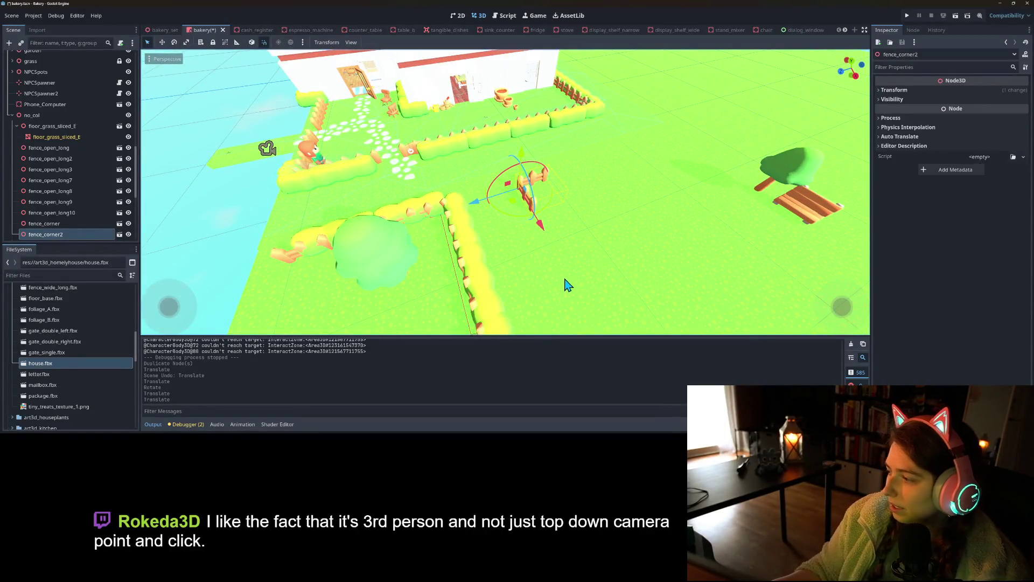
mouse_move(578, 295)
left_mouse_down()
mouse_move(518, 282)
mouse_move(506, 296)
mouse_move(581, 274)
mouse_move(540, 261)
mouse_move(557, 256)
mouse_move(419, 229)
left_mouse_up()
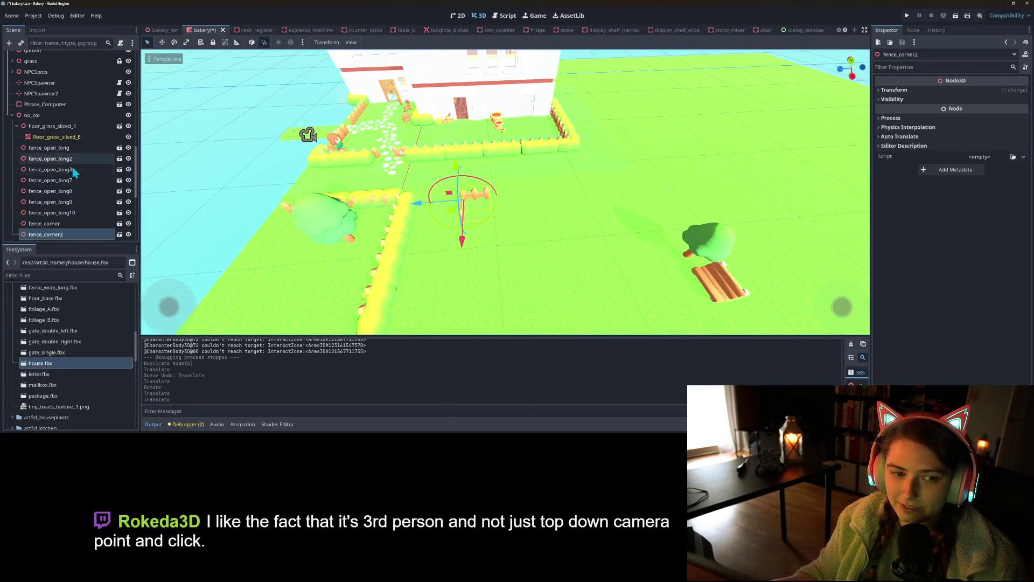
- Duplicate an open fence section and slide the copy right across the lawn
left_click(57, 215)
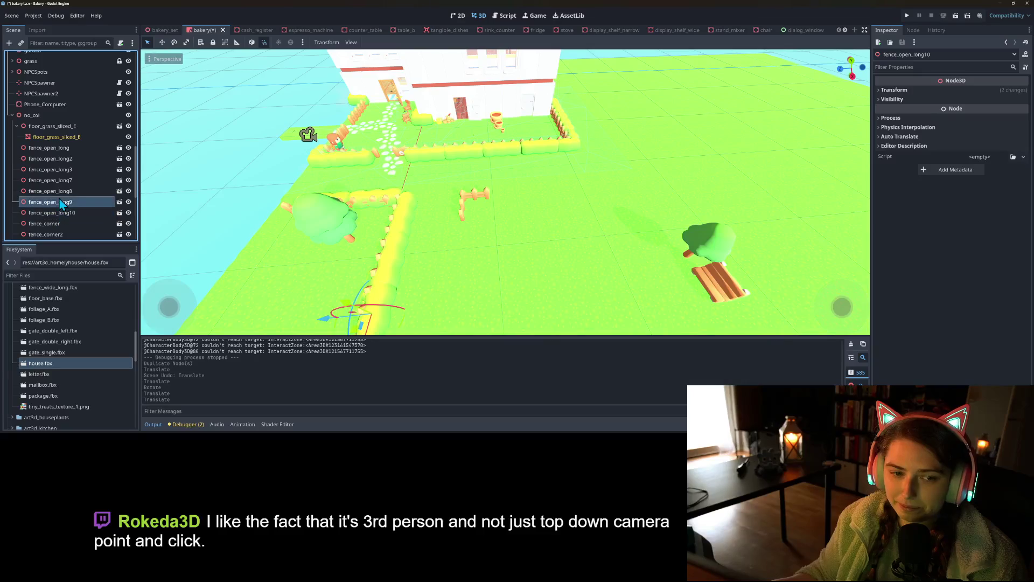
left_click(64, 191)
left_click(68, 181)
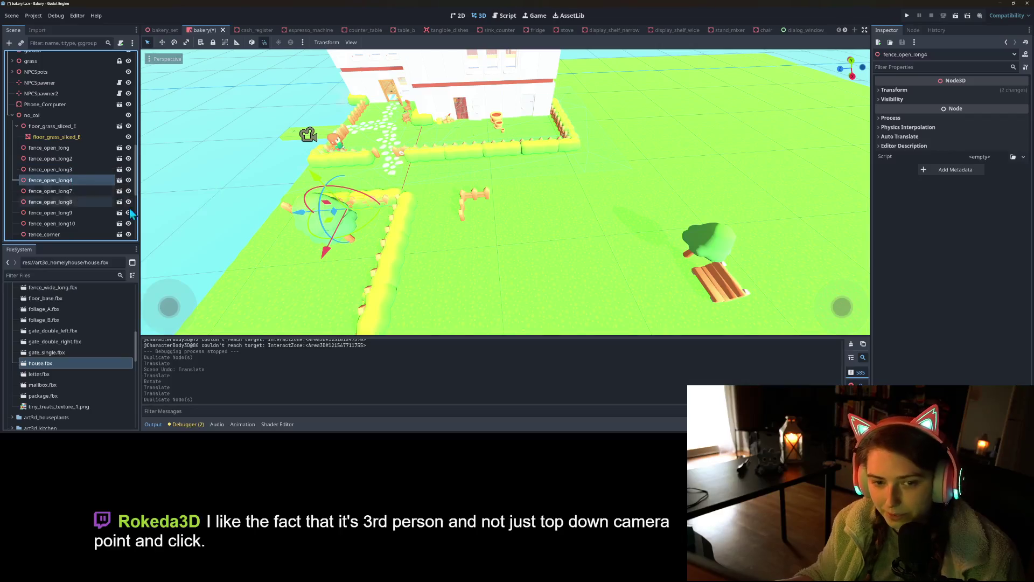
key("ctrl+d")
left_click_drag(404, 229, 466, 233)
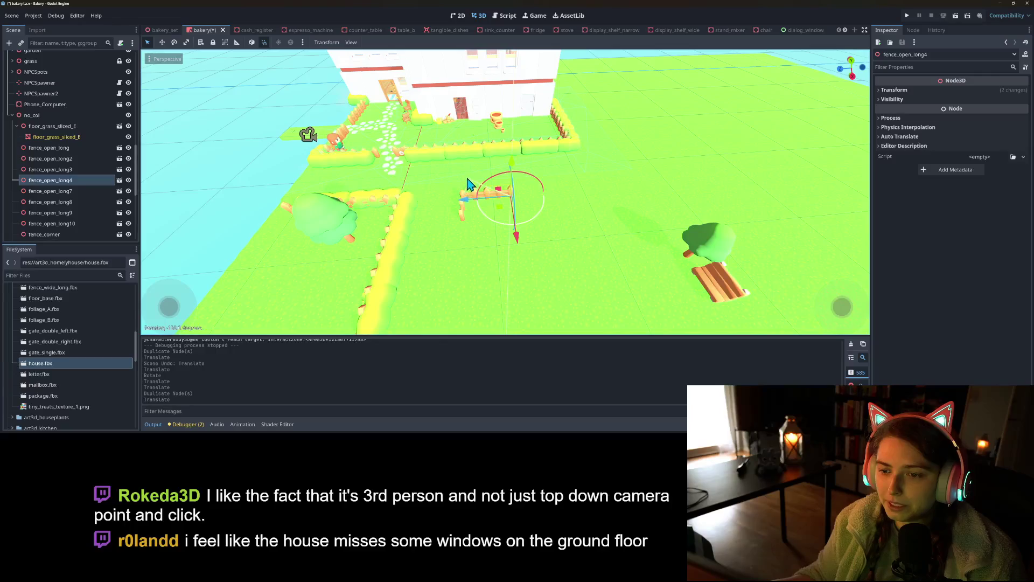
scroll(541, 271, "down", 6)
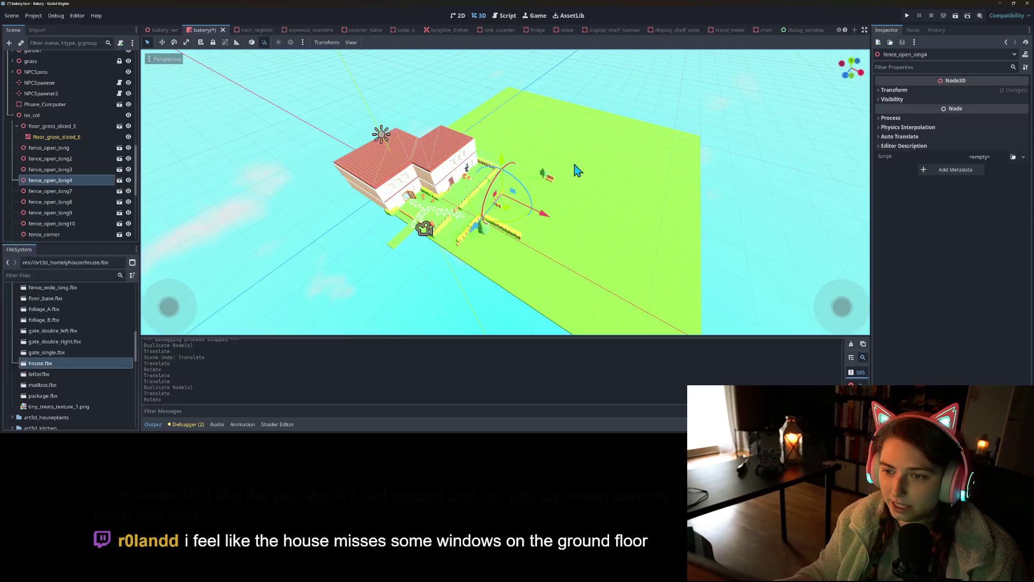
- Duplicate fence_open_long4 twice and move the new copy into place
left_click(557, 210)
scroll(512, 215, "up", 10)
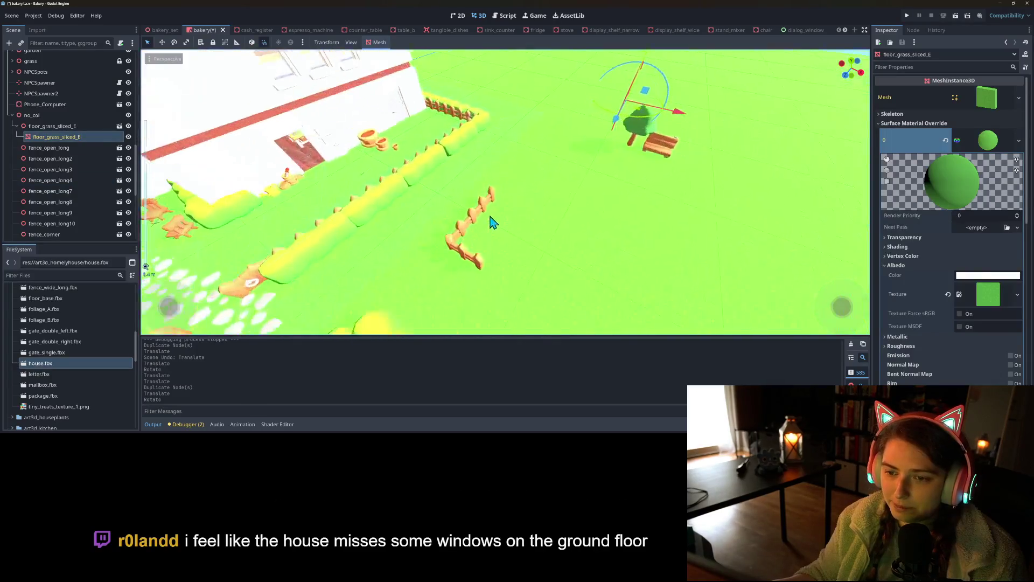
left_click(472, 214)
key("ctrl+d")
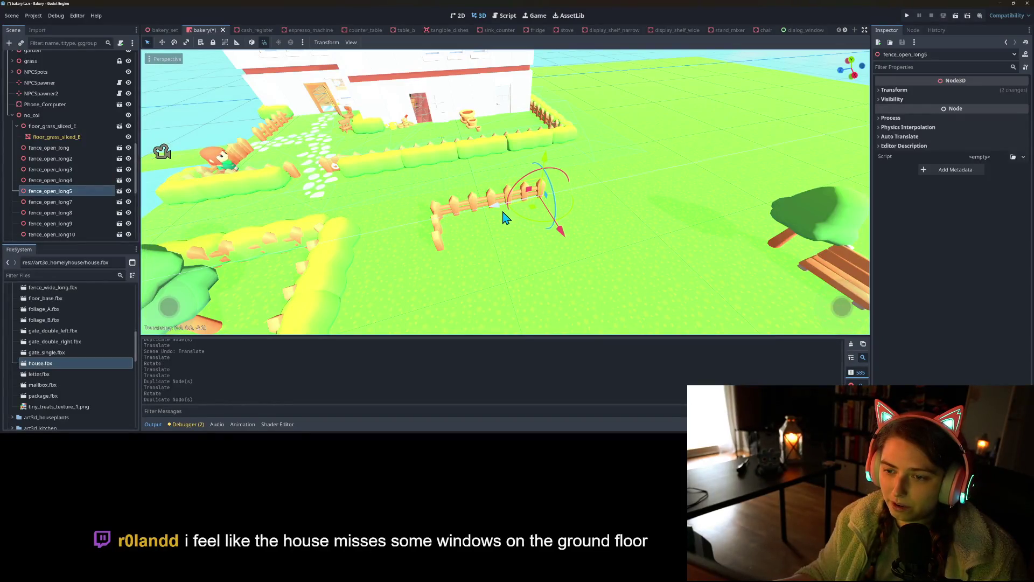
scroll(506, 257, "down", 3)
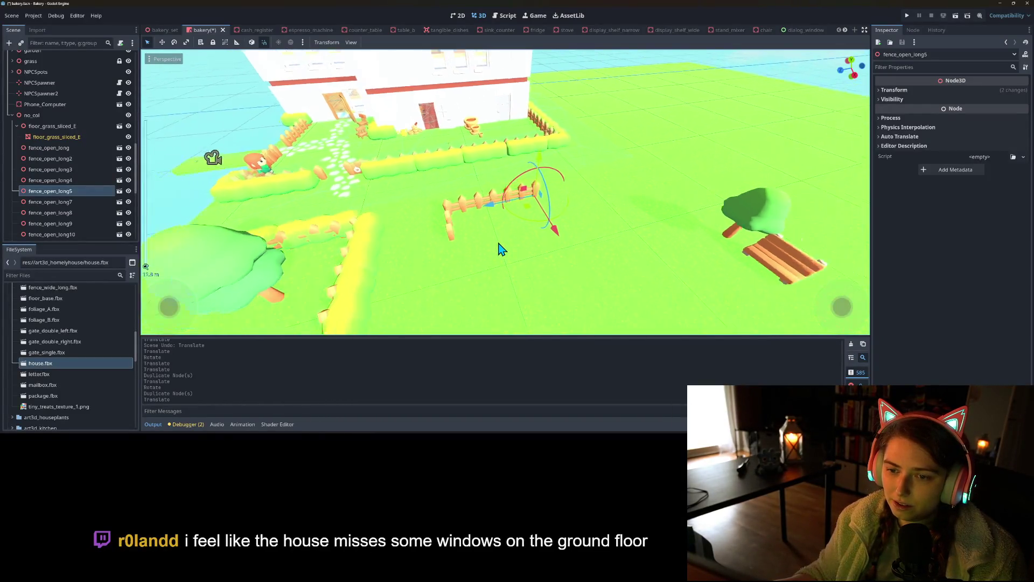
mouse_move(497, 247)
left_mouse_down()
mouse_move(577, 224)
mouse_move(614, 227)
mouse_move(624, 250)
mouse_move(624, 240)
mouse_move(597, 251)
mouse_move(538, 233)
mouse_move(448, 237)
mouse_move(540, 242)
mouse_move(568, 234)
mouse_move(490, 233)
left_mouse_up()
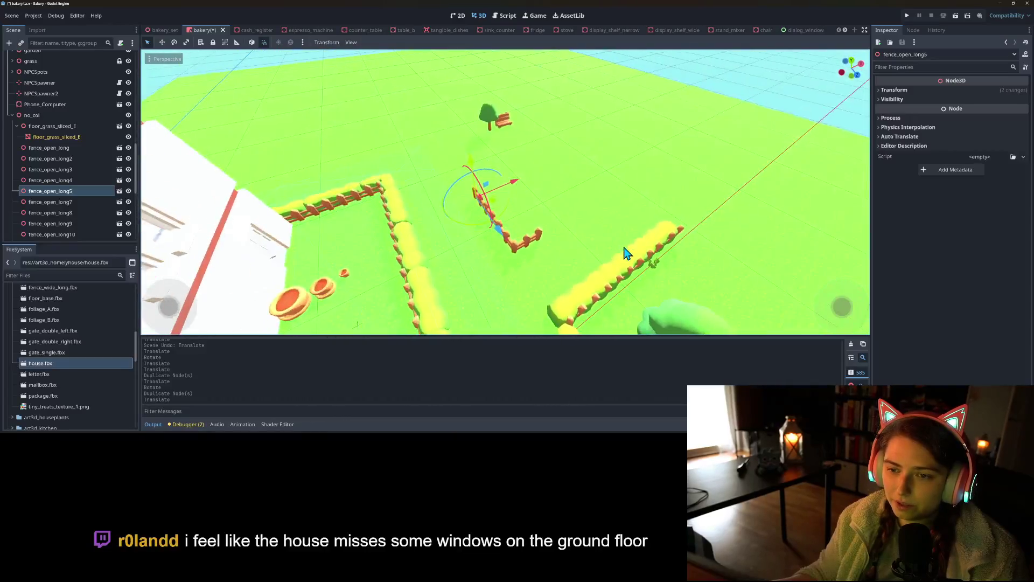
key("ctrl+d")
key("g")
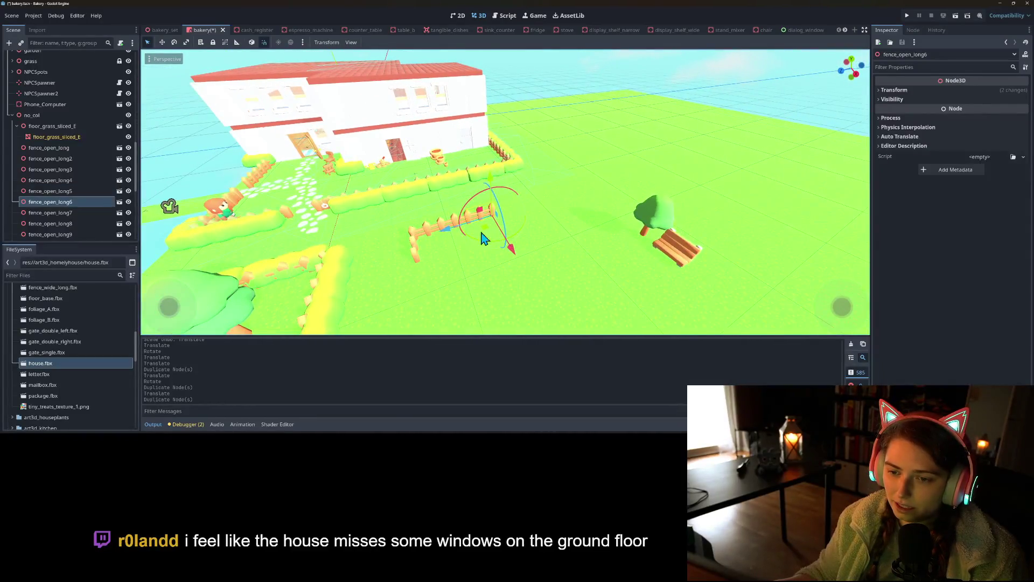
left_click(480, 231)
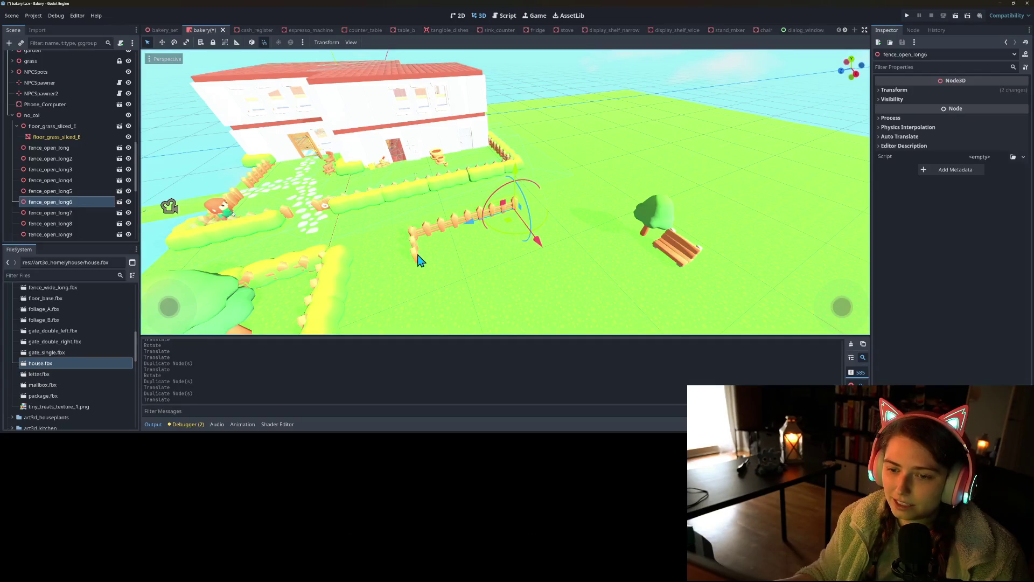
- Duplicate fence_open_long4 once more and position the copy in the fence line
left_click(413, 252)
key("g")
left_click(415, 242)
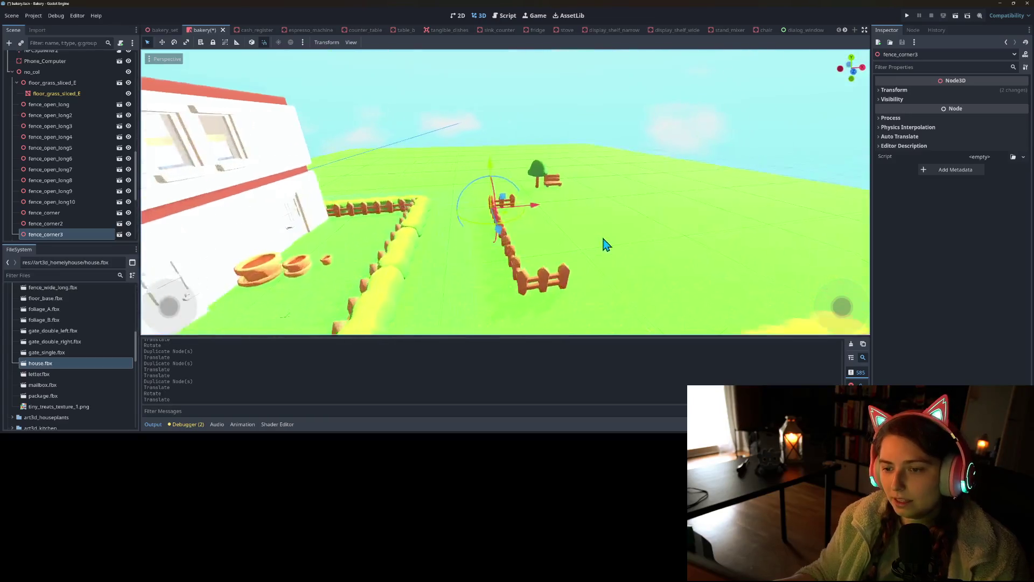
scroll(582, 286, "up", 3)
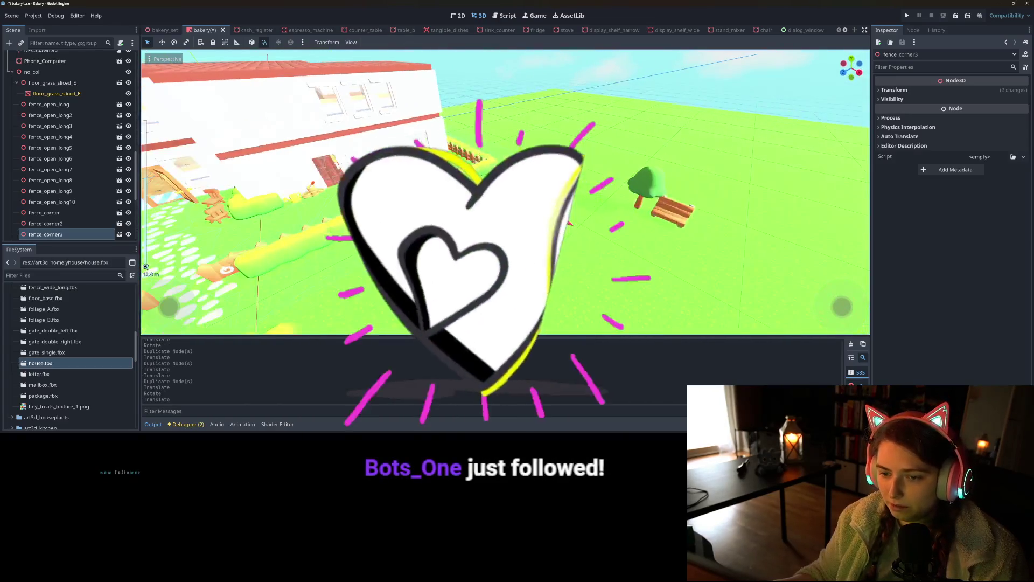
left_click(51, 137)
left_click_drag(146, 266, 166, 241)
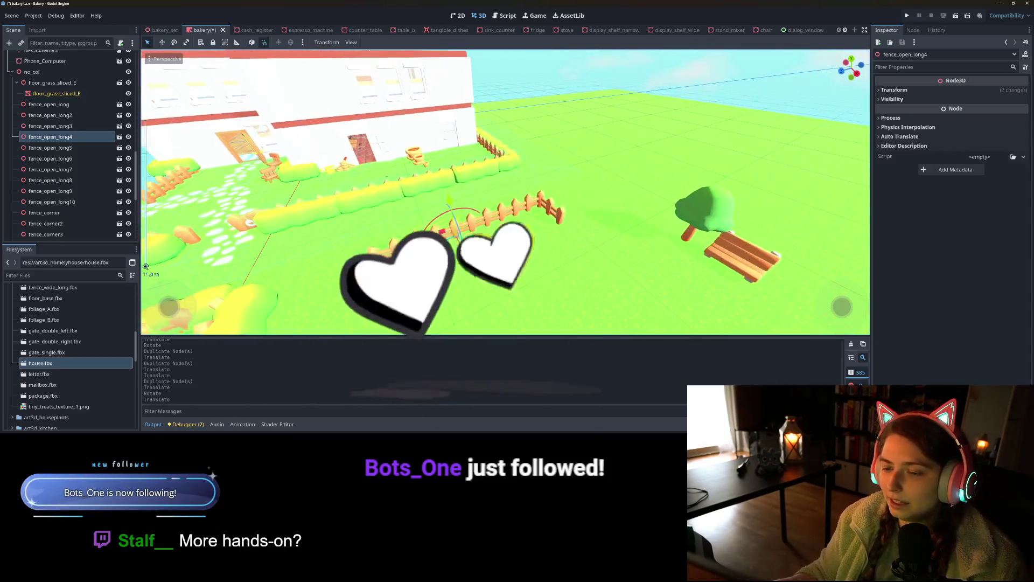
key("ctrl+d")
key("Return")
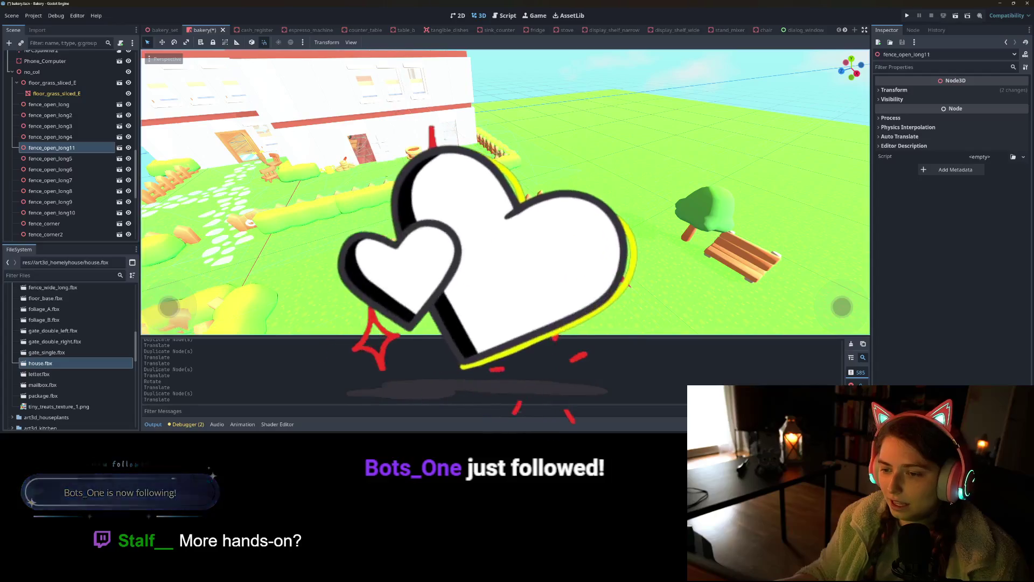
- Rotate the copy to turn the fence into an L, then add one more section
key("r")
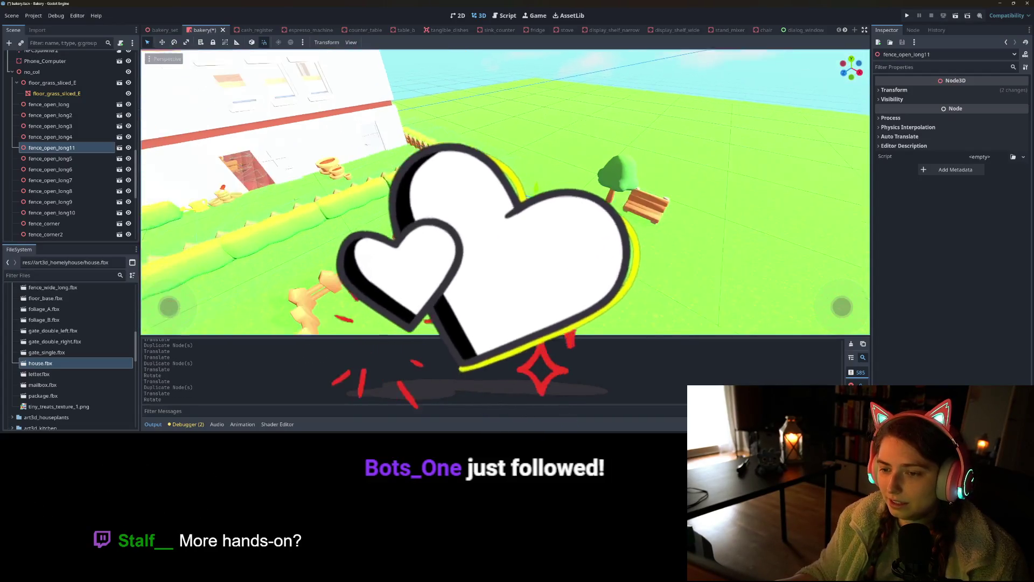
key("ctrl+d")
key("Return")
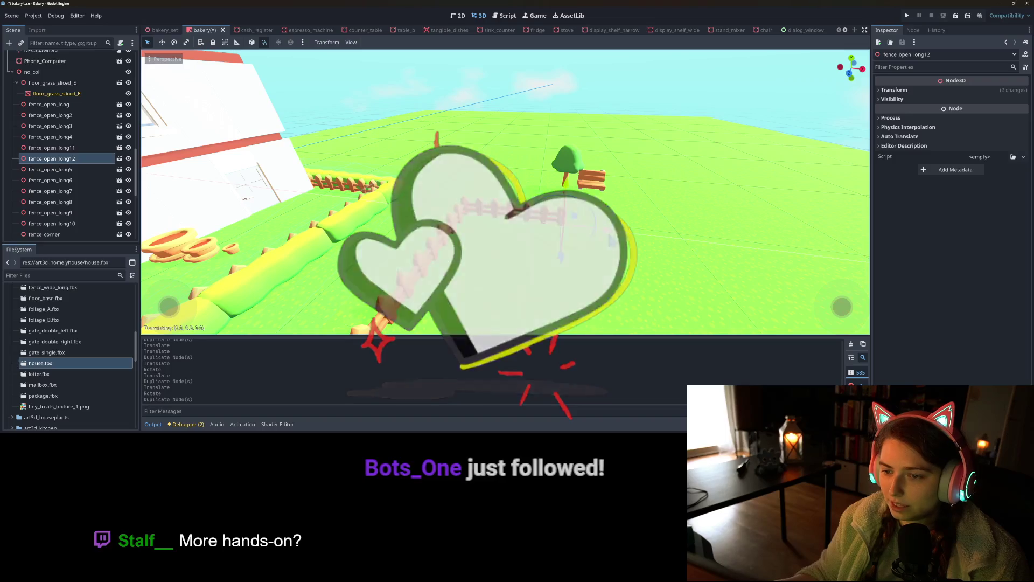
scroll(563, 218, "down", 3)
scroll(562, 213, "down", 1)
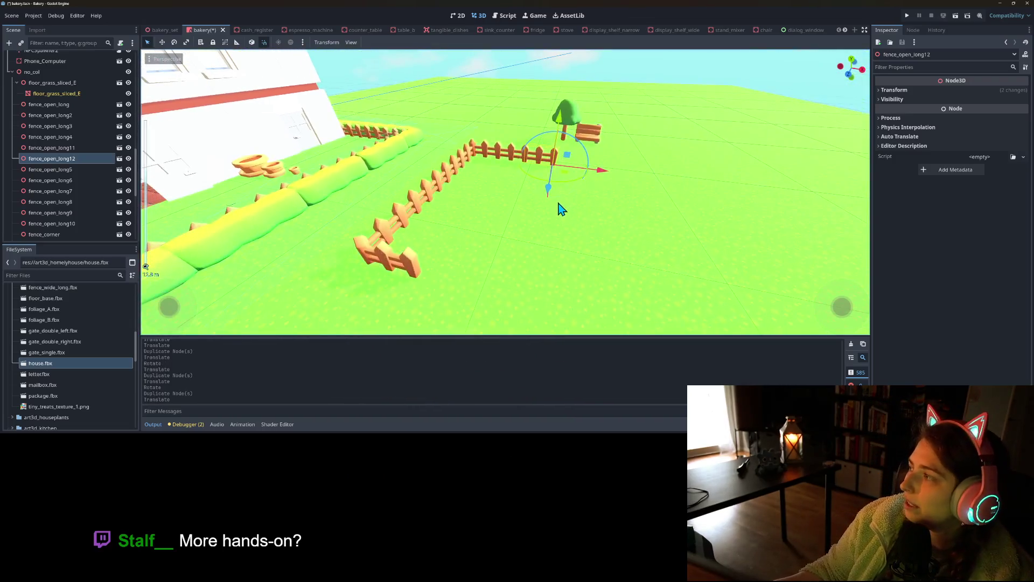
scroll(542, 194, "down", 3)
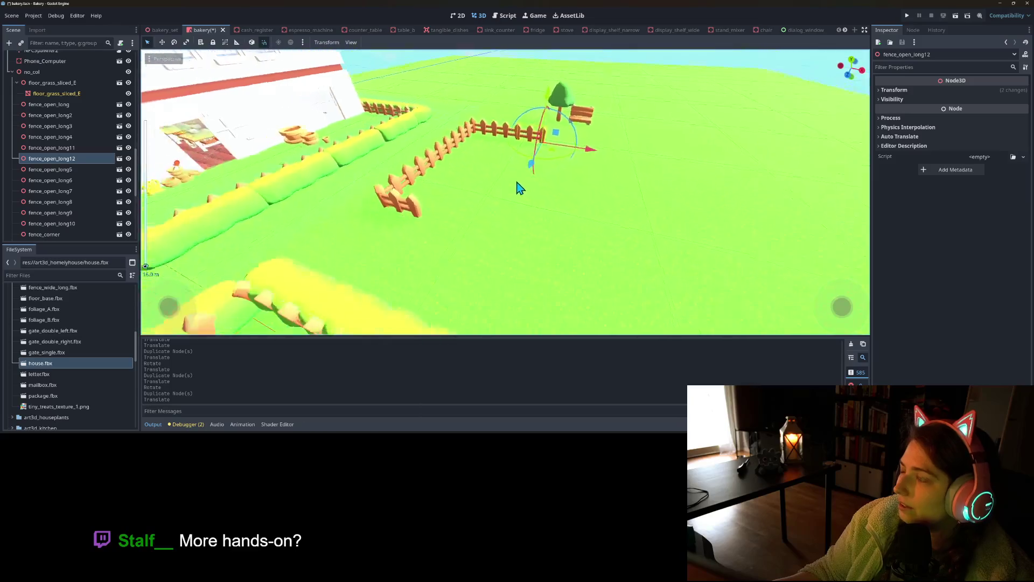
scroll(526, 194, "down", 3)
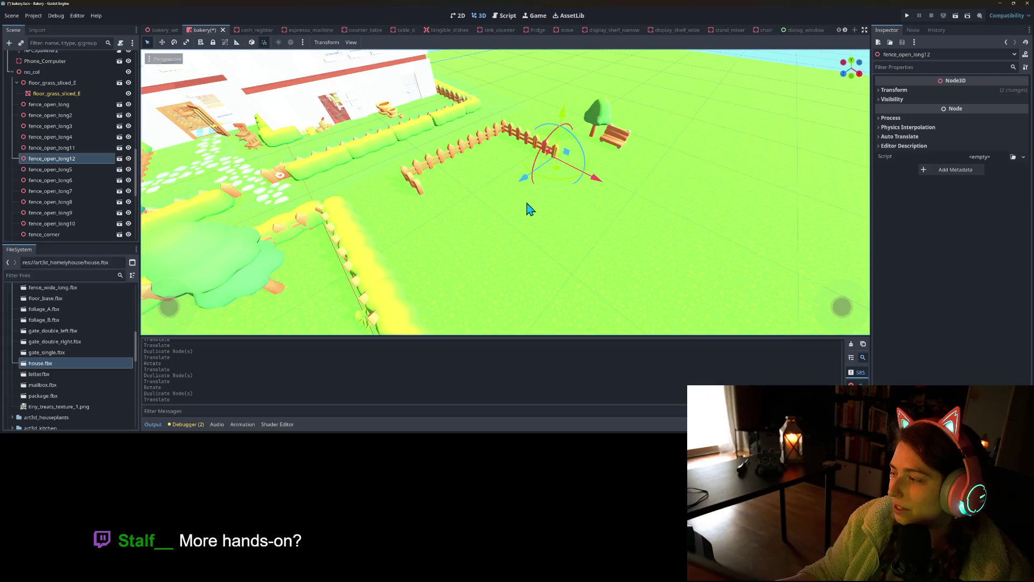
scroll(530, 209, "down", 3)
mouse_move(531, 209)
left_mouse_down()
mouse_move(522, 203)
mouse_move(768, 195)
mouse_move(622, 210)
left_mouse_up()
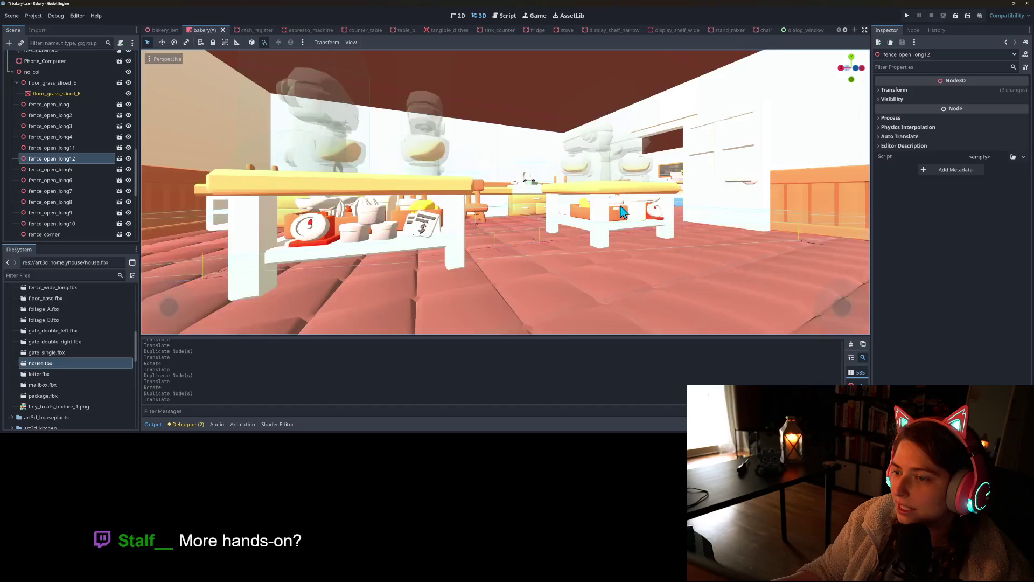
scroll(619, 213, "down", 3)
scroll(499, 256, "down", 3)
left_click_drag(550, 263, 593, 272)
scroll(545, 267, "up", 2)
scroll(546, 266, "up", 3)
left_click_drag(526, 270, 575, 277)
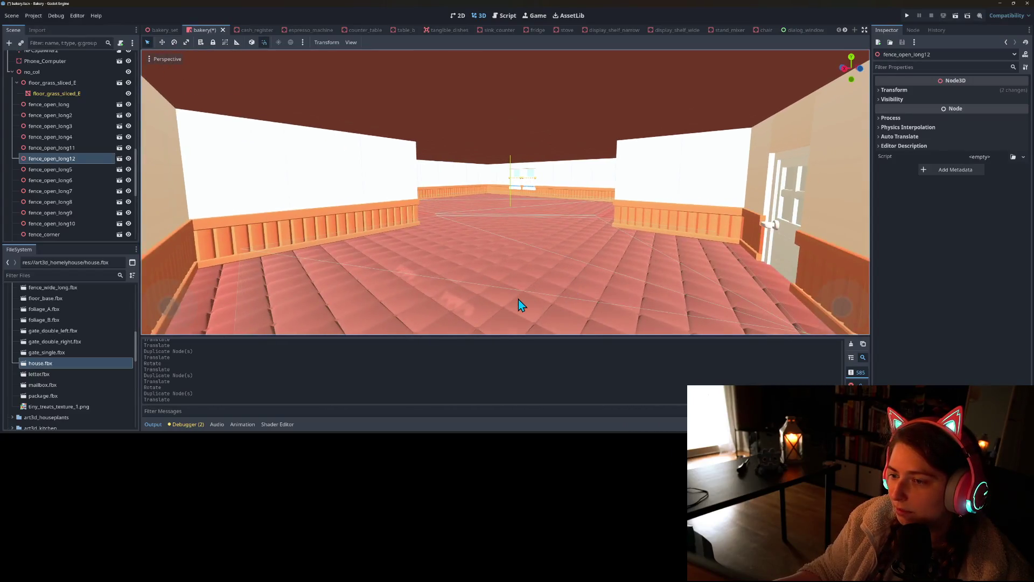
scroll(518, 299, "down", 3)
scroll(570, 291, "up", 2)
scroll(571, 294, "up", 4)
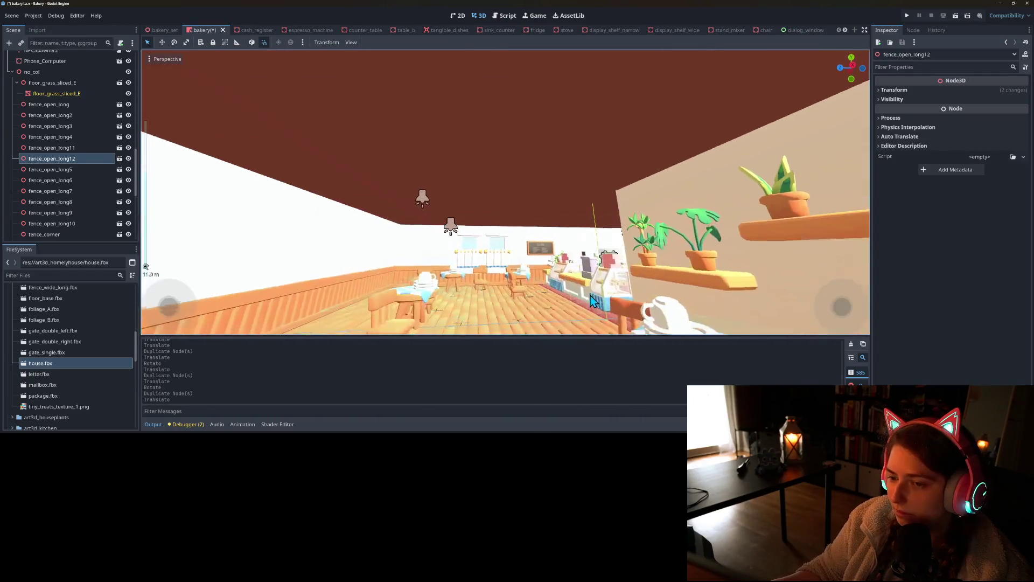
scroll(556, 279, "down", 5)
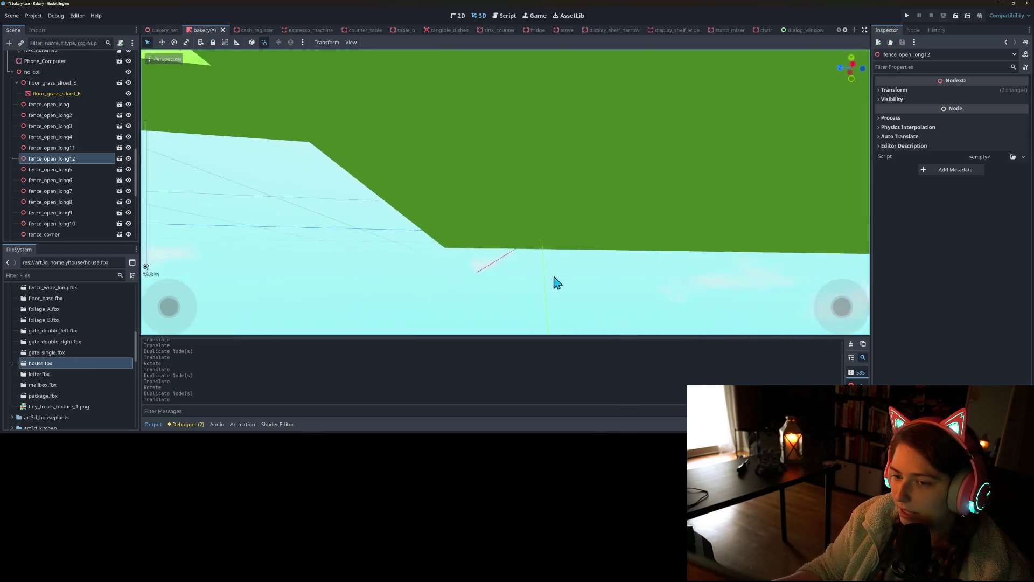
left_click_drag(554, 282, 538, 278)
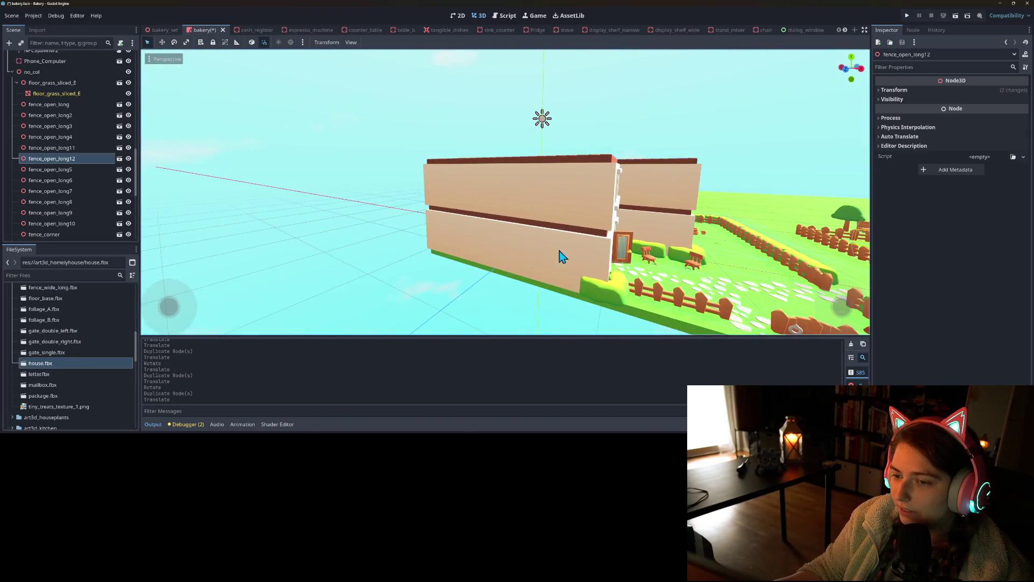
mouse_move(643, 281)
left_mouse_down()
mouse_move(520, 288)
mouse_move(525, 306)
mouse_move(511, 280)
mouse_move(566, 282)
mouse_move(530, 274)
mouse_move(468, 287)
mouse_move(517, 257)
left_mouse_up()
scroll(520, 299, "up", 3)
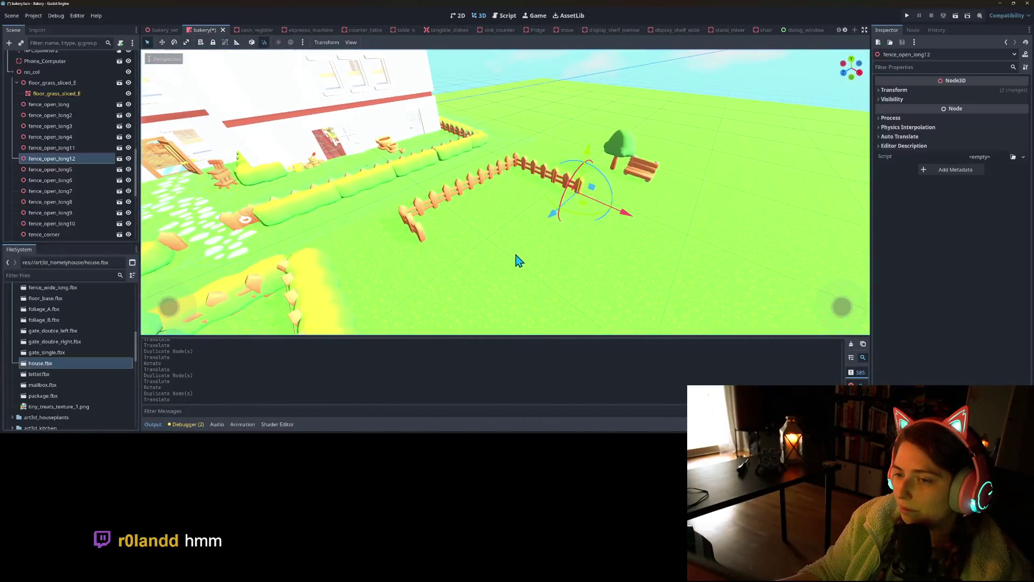
- Duplicate fence_open_long12 repeatedly to create new fence sections
key("ctrl+d")
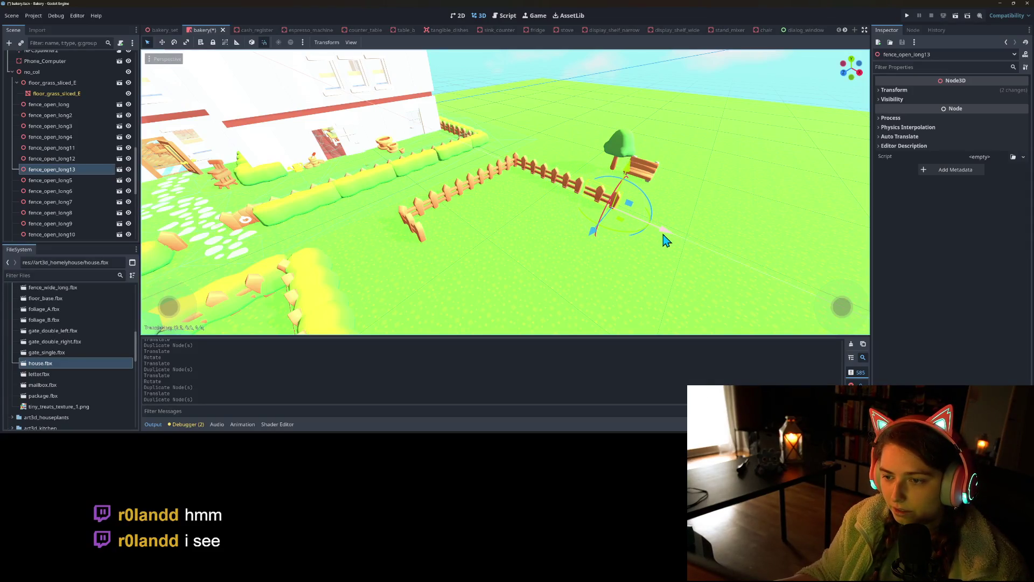
left_click(96, 160)
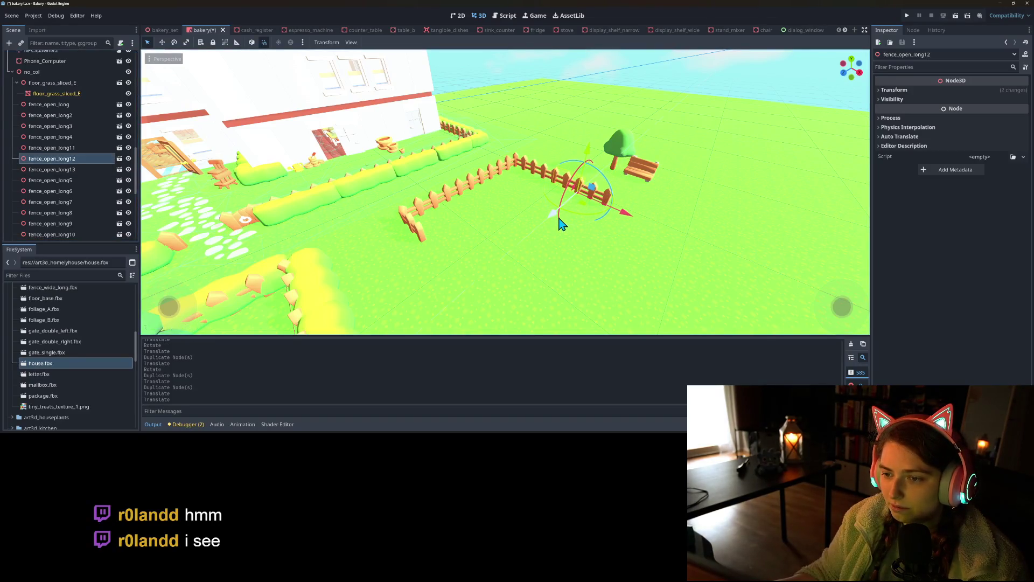
key("ctrl+d")
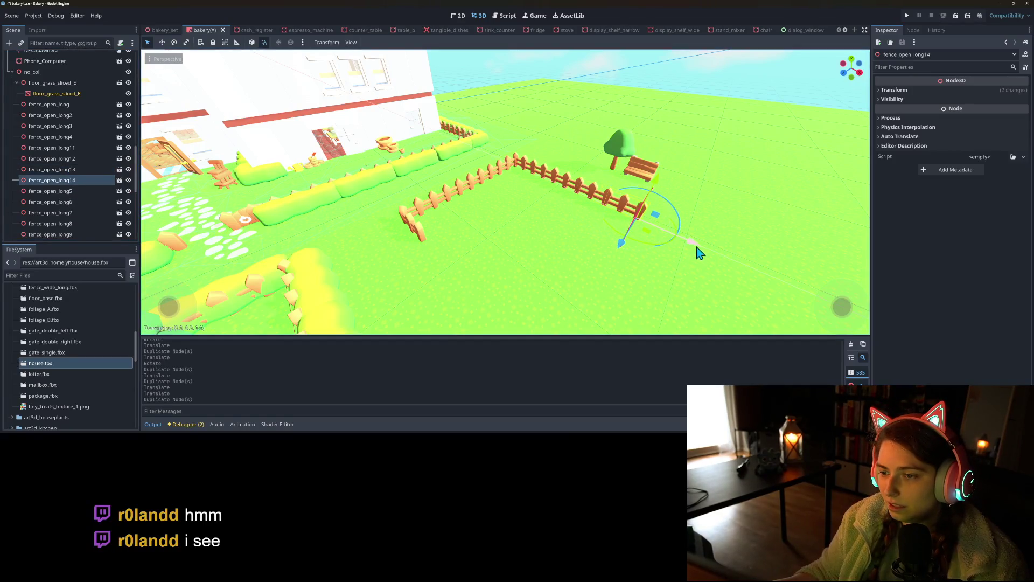
key("ctrl+d")
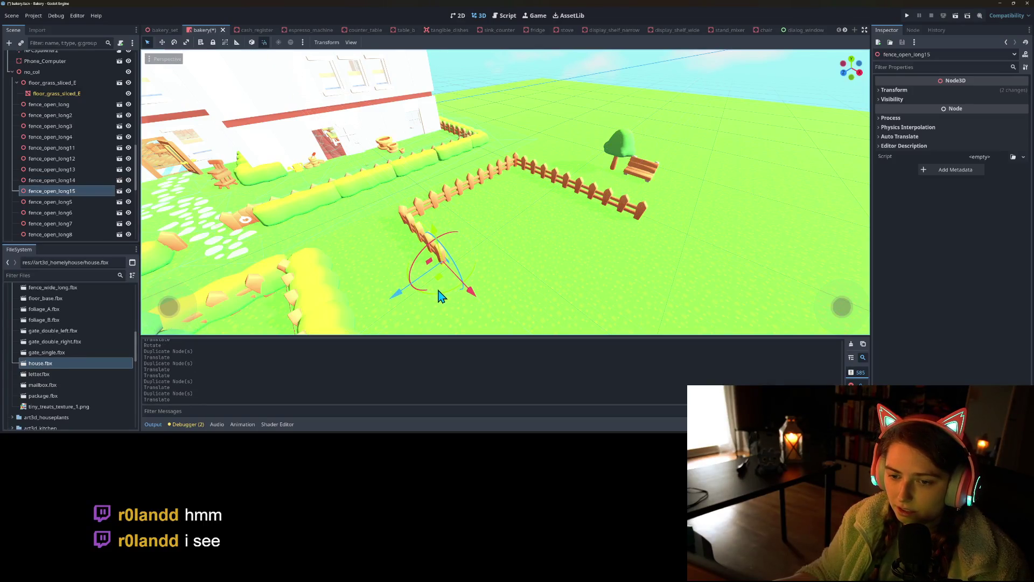
key("ctrl+d")
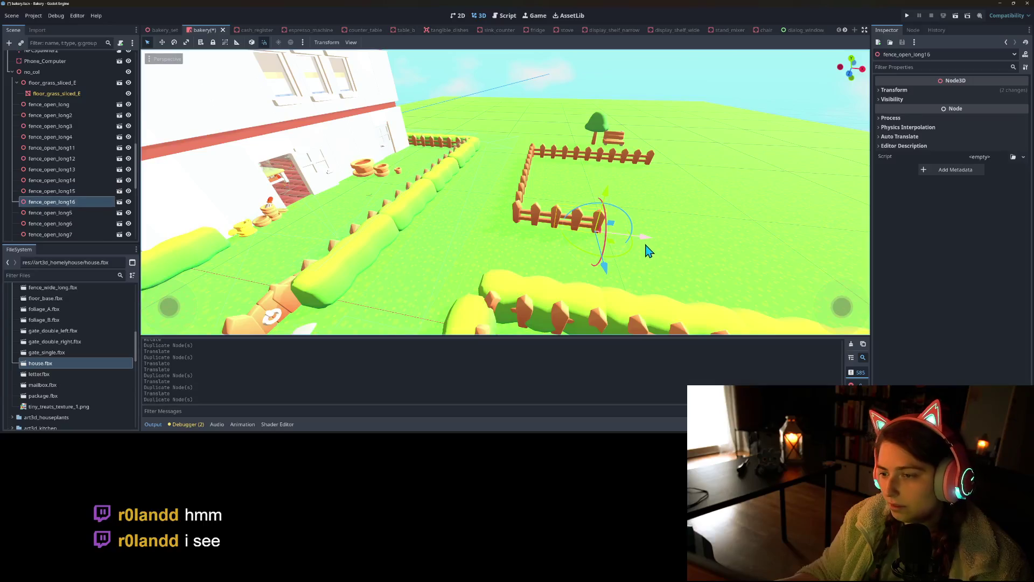
key("ctrl+d")
- Slide the latest copy along the fence line, add one more, then save and run the scene
mouse_move(695, 252)
left_mouse_down()
mouse_move(786, 267)
mouse_move(501, 256)
mouse_move(582, 214)
mouse_move(571, 210)
mouse_move(516, 258)
left_mouse_up()
key("ctrl+d")
key("ctrl+s")
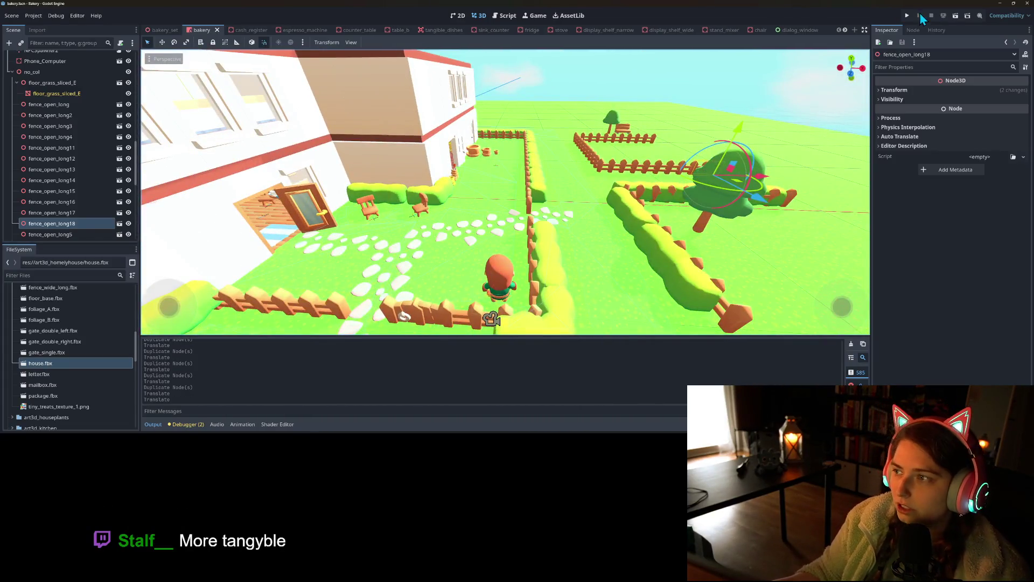
left_click(911, 17)
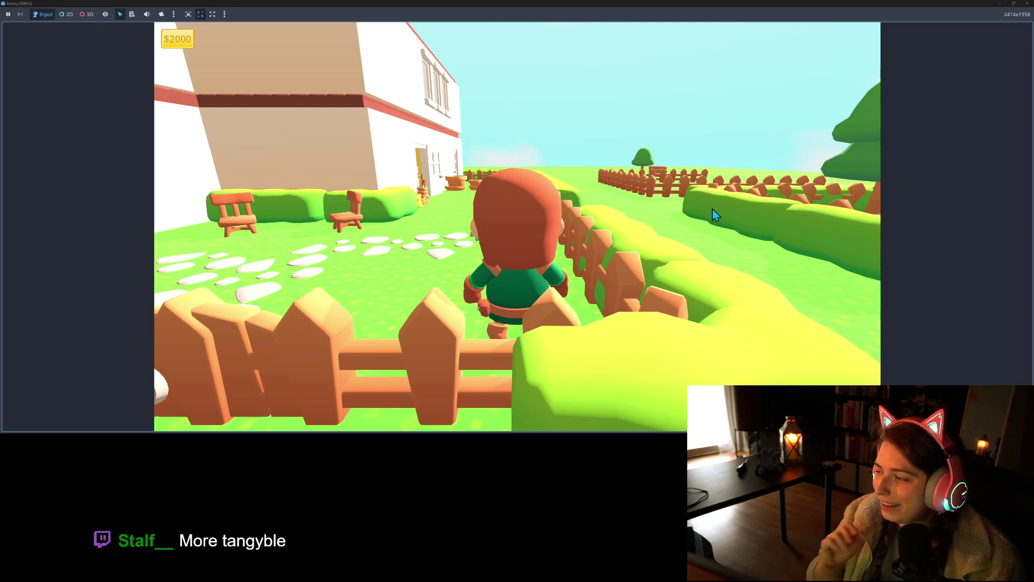
key("s")
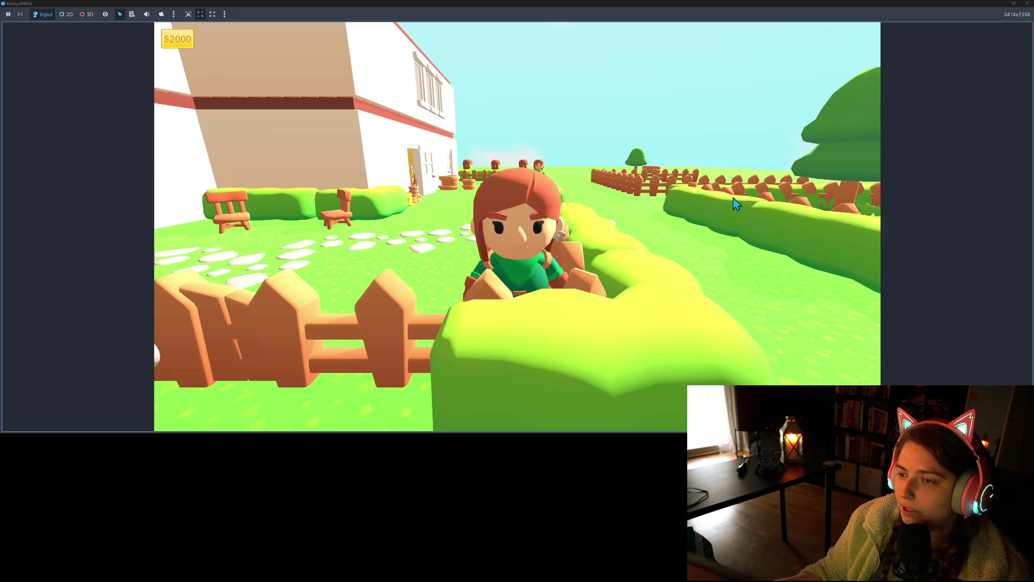
key("w")
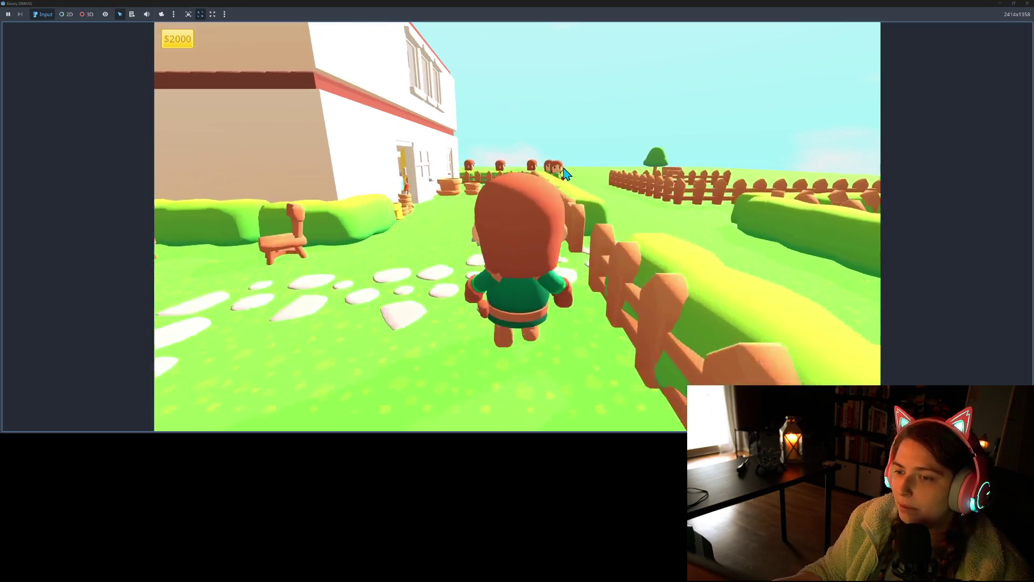
key("w")
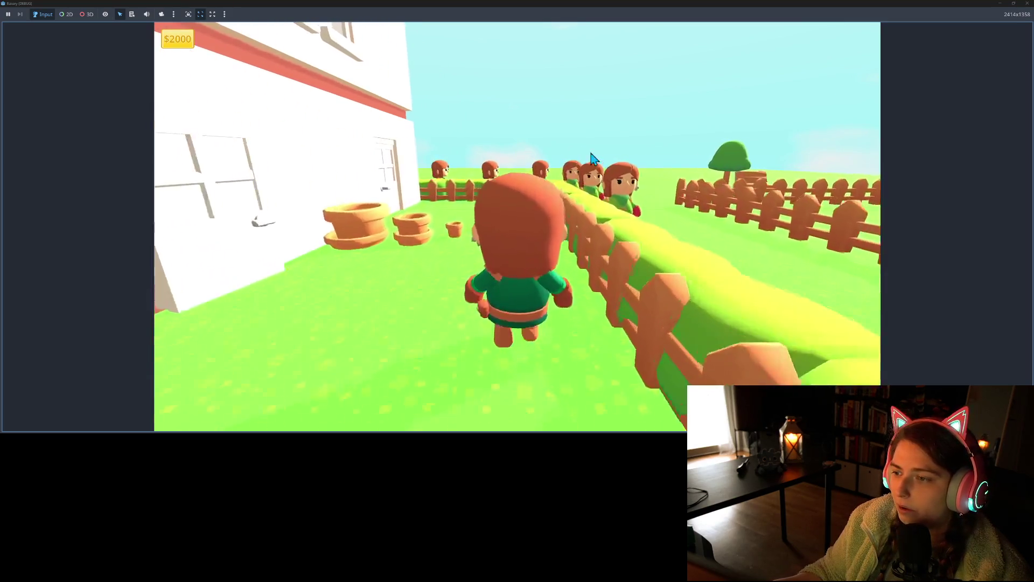
key("w")
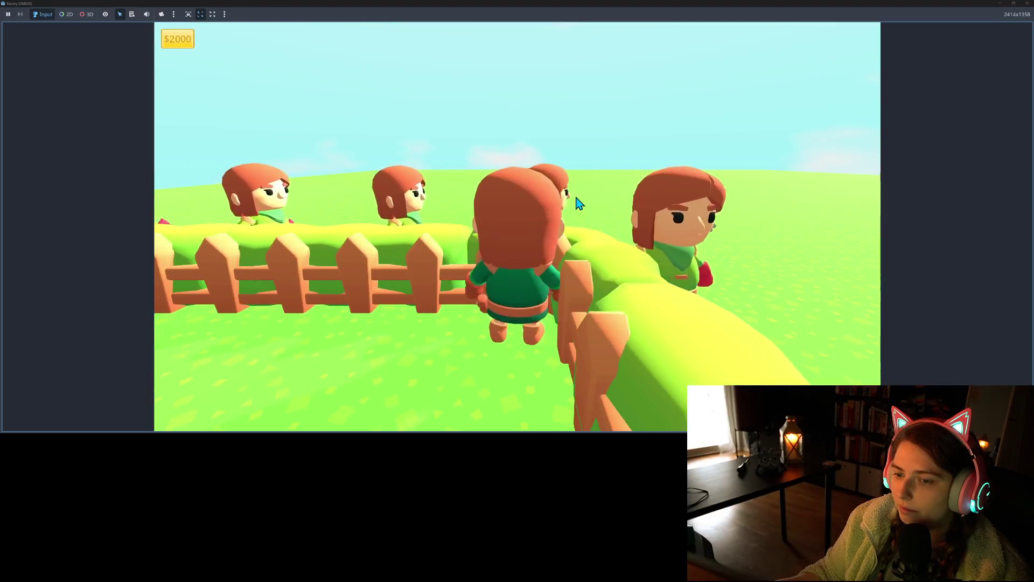
key("s")
key("w")
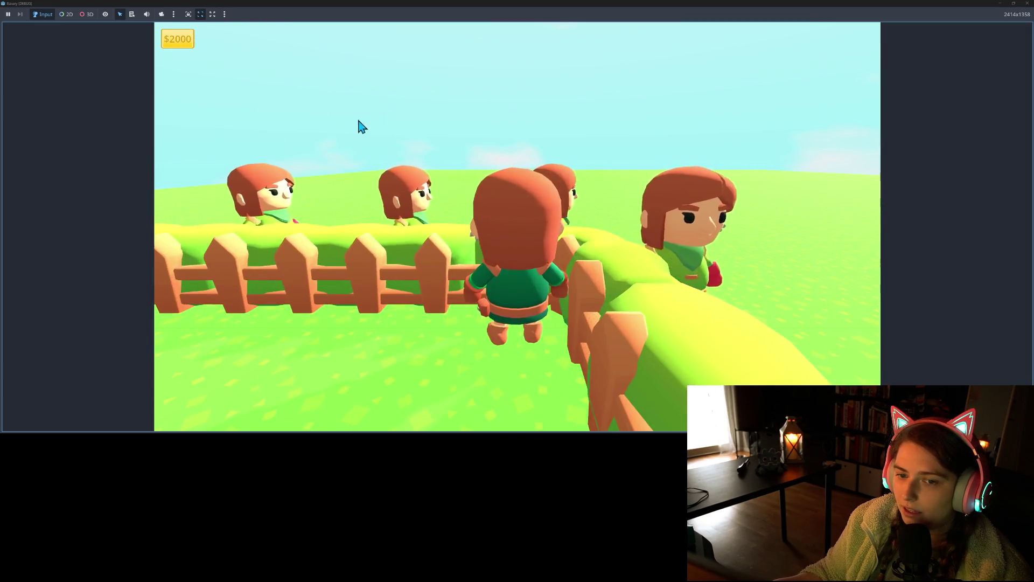
key("a")
key("s")
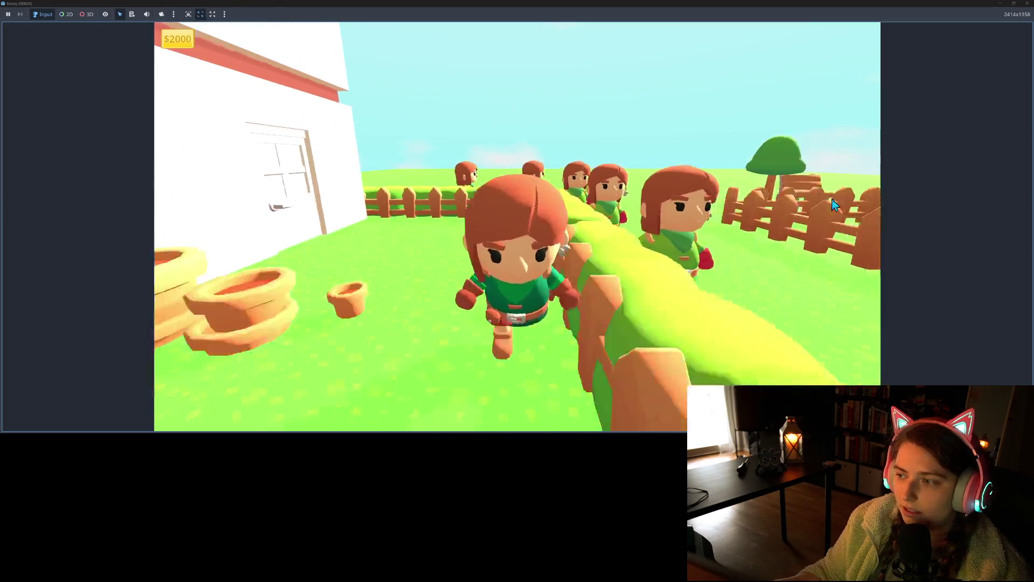
key("d")
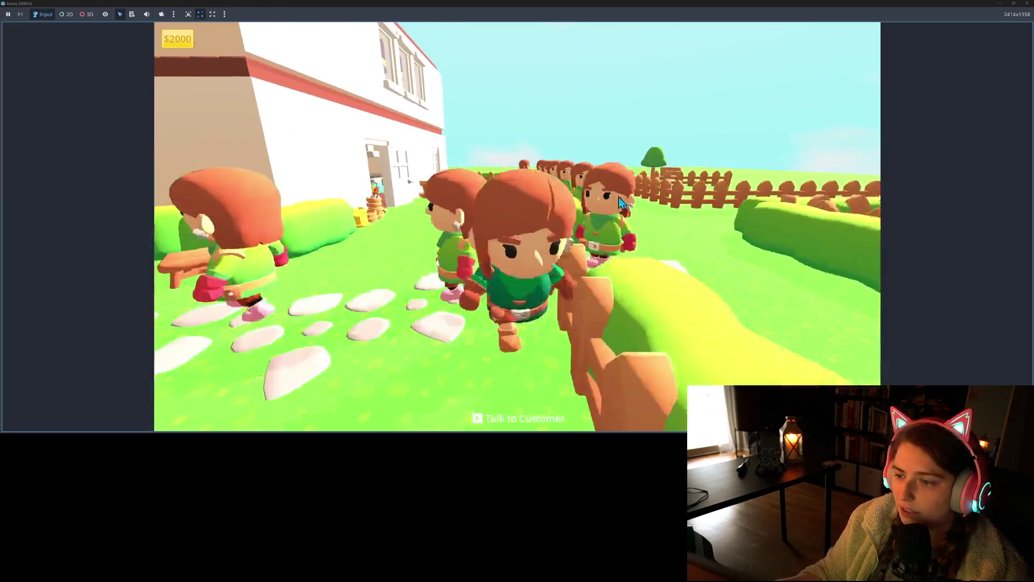
left_click(1027, 3)
scroll(507, 194, "down", 3)
scroll(657, 208, "up", 5)
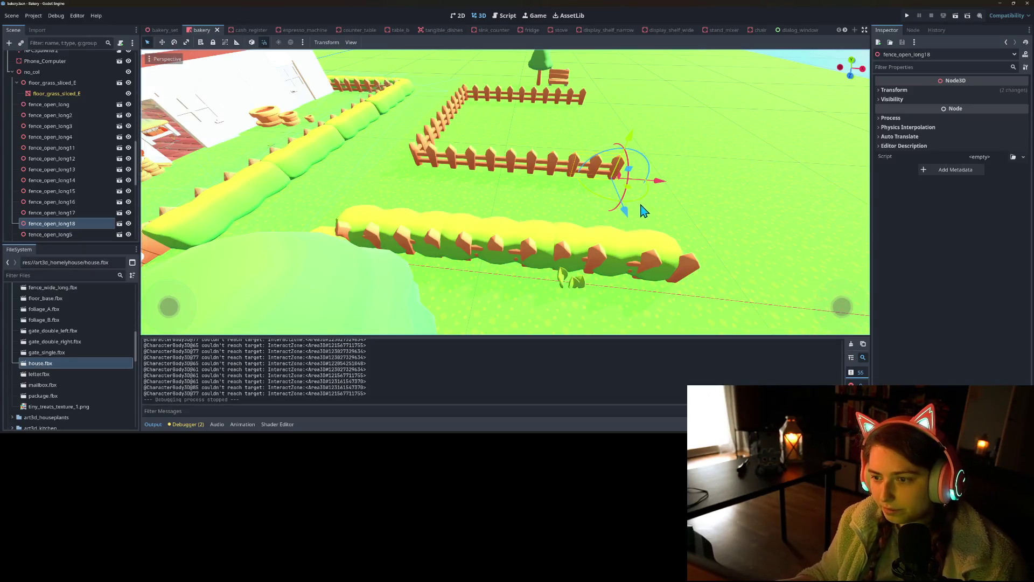
- Duplicate fence_open_long18 repeatedly, moving each copy right along the back fence up to fence_open_long26
key("ctrl+d")
left_click_drag(662, 186, 801, 194)
key("ctrl+d")
key("ctrl+d")
key("ctrl+d")
mouse_move(771, 209)
left_mouse_down()
mouse_move(738, 171)
mouse_move(617, 118)
mouse_move(718, 111)
mouse_move(768, 118)
mouse_move(760, 123)
left_mouse_up()
key("ctrl+d")
key("ctrl+d")
key("ctrl+d")
key("ctrl+d")
left_click_drag(605, 157, 605, 151)
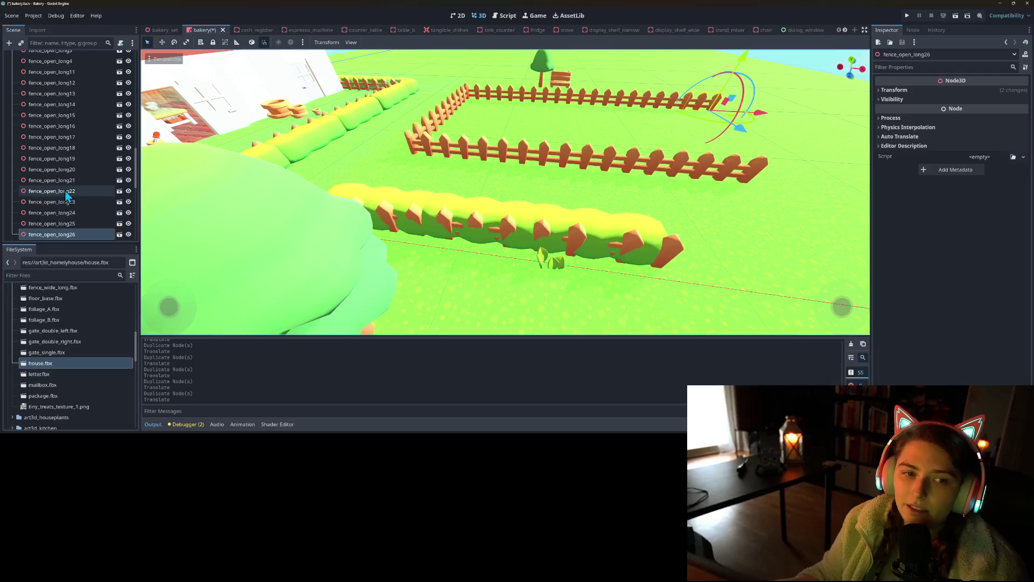
- Collapse the hedge_straight_long, tree_large, tree and bench child lists in the Scene tree
scroll(19, 178, "up", 5)
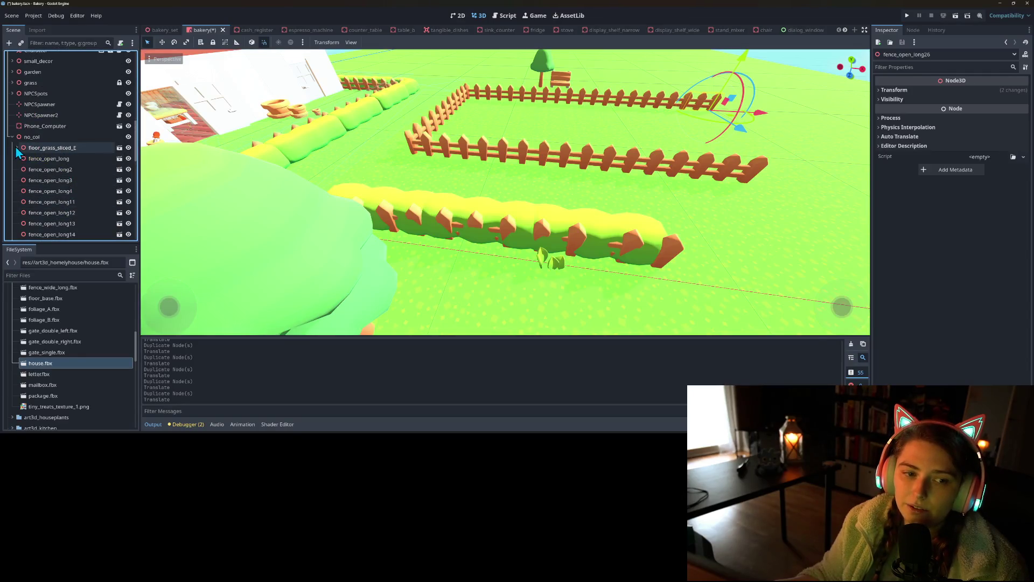
scroll(75, 211, "down", 8)
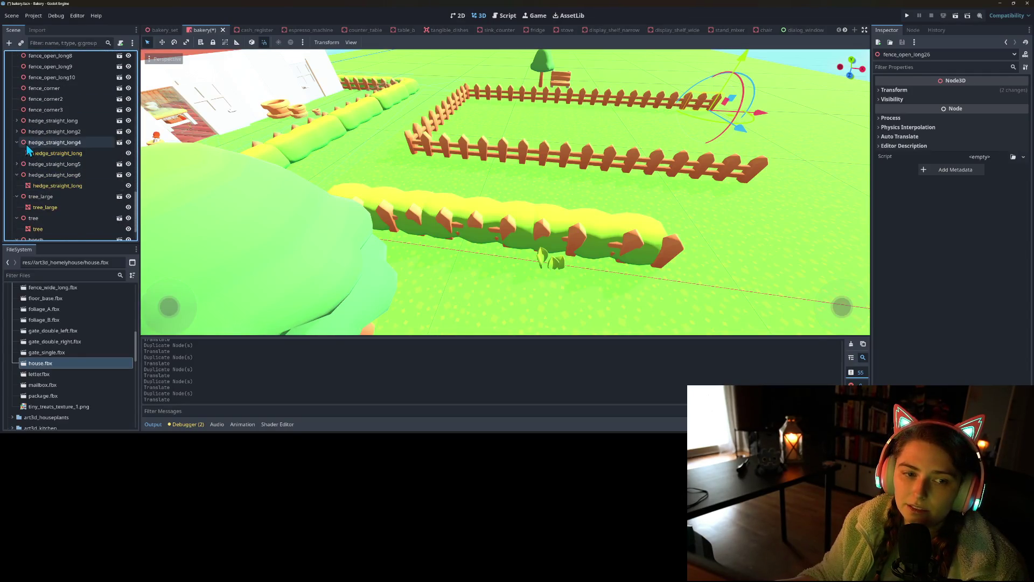
left_click(57, 121)
scroll(74, 209, "down", 2)
scroll(71, 204, "up", 3)
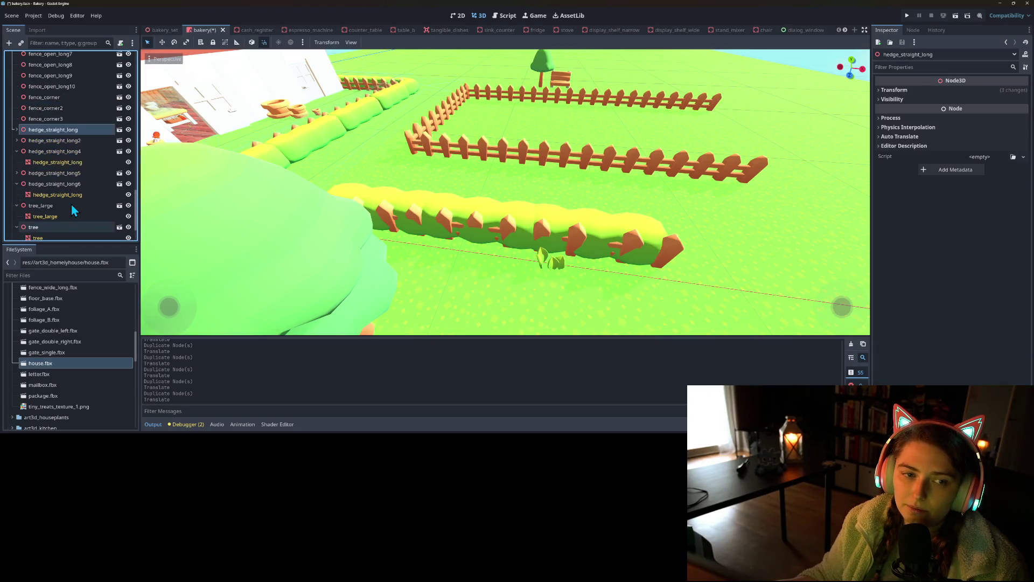
left_click(17, 152)
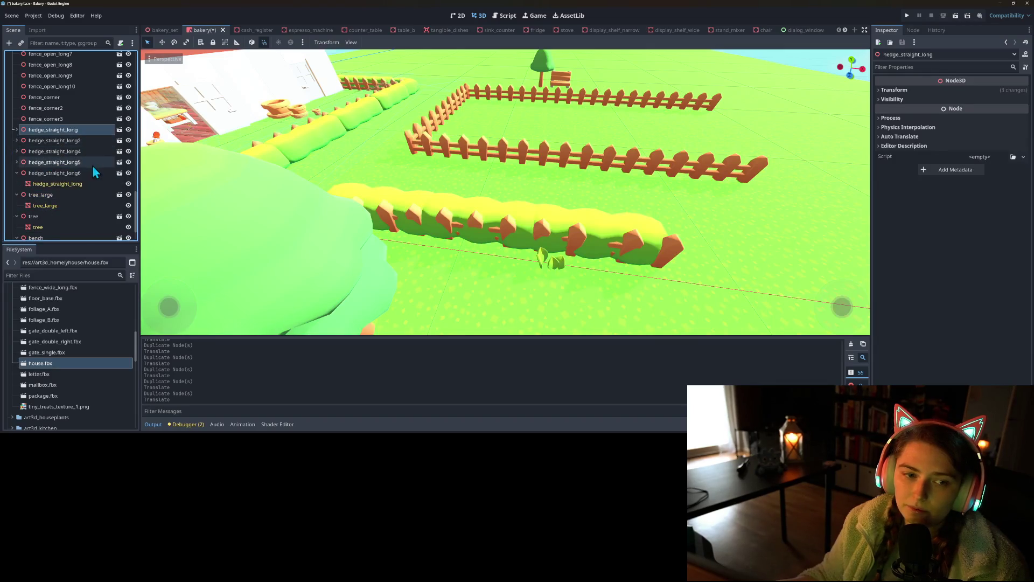
left_click(16, 173)
left_click(16, 184)
left_click(16, 195)
left_click(17, 205)
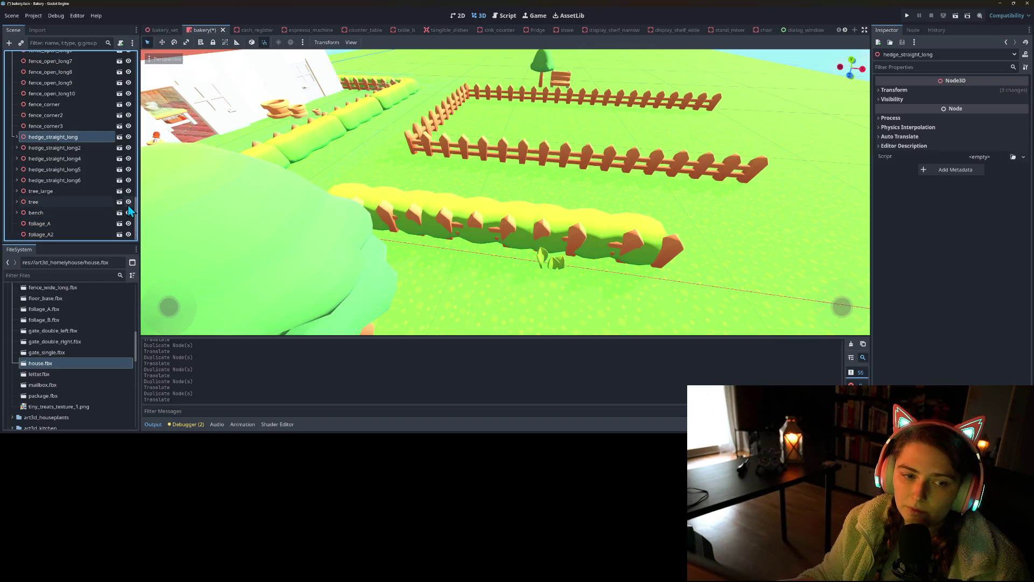
scroll(300, 219, "down", 5)
scroll(332, 220, "up", 4)
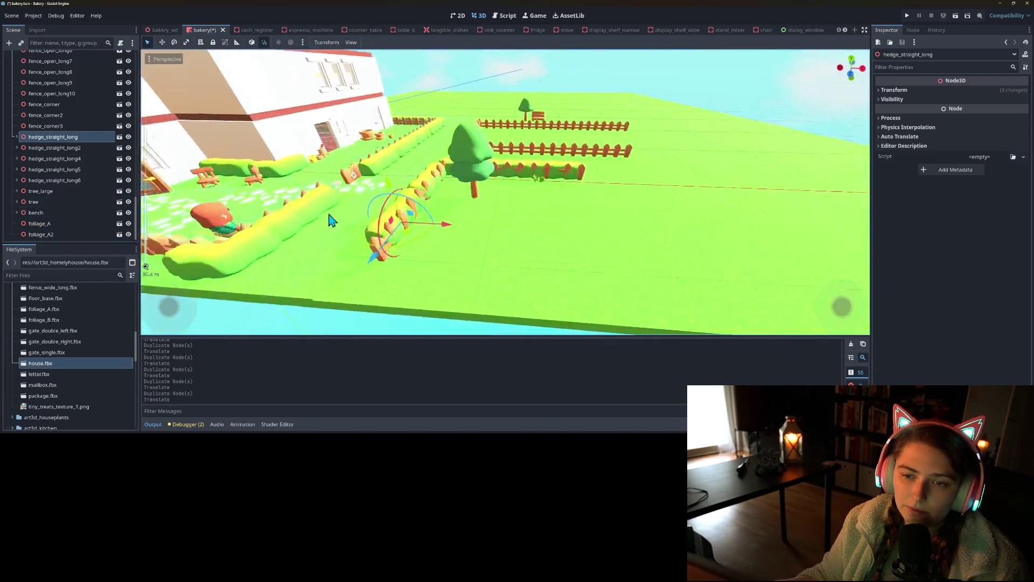
scroll(331, 220, "up", 2)
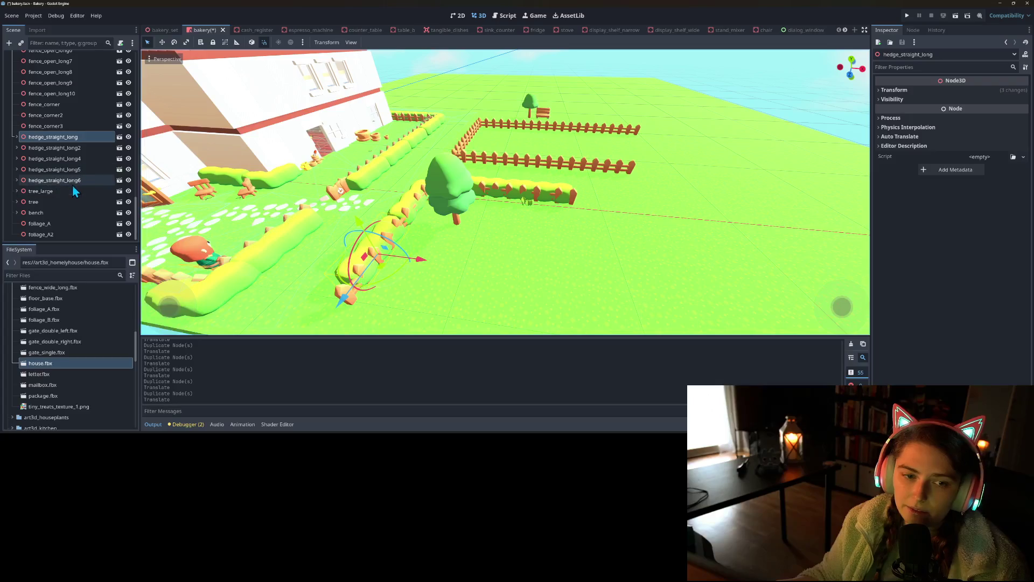
- Delete the five hedge nodes, tree_large, tree and bench, confirming the removal
left_click(73, 180, "shift")
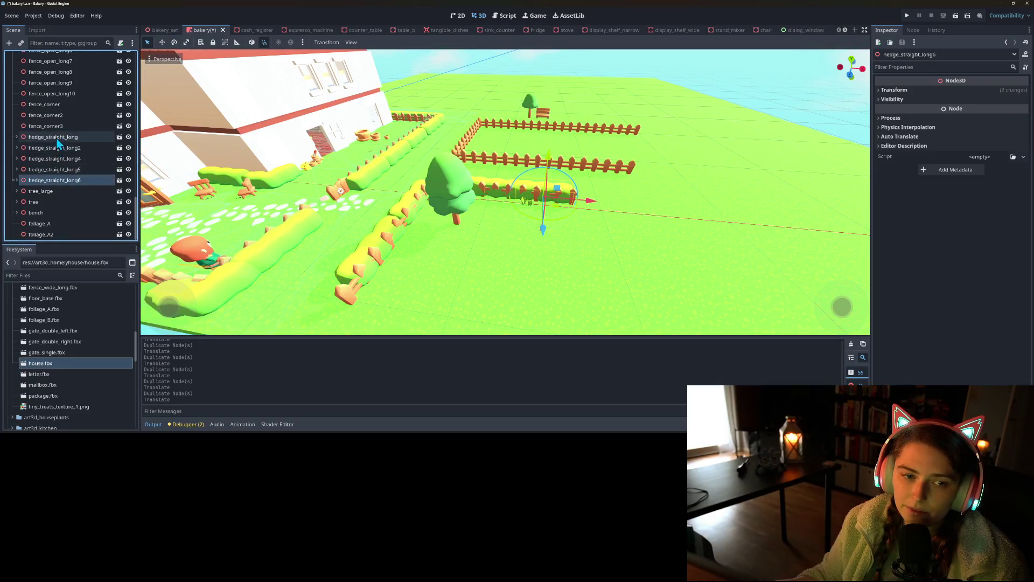
key("Delete")
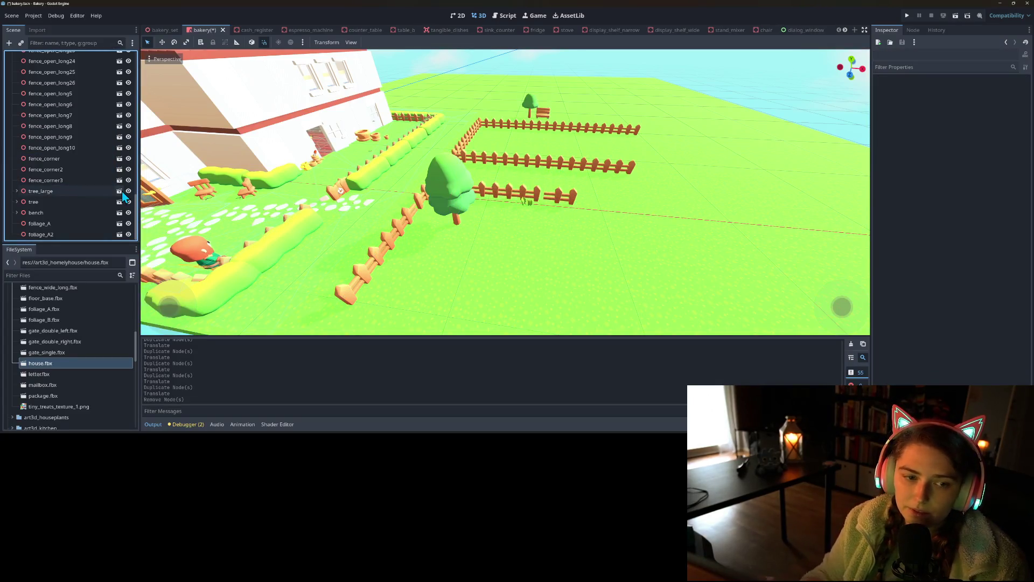
left_click(82, 192)
left_click(74, 205, "shift")
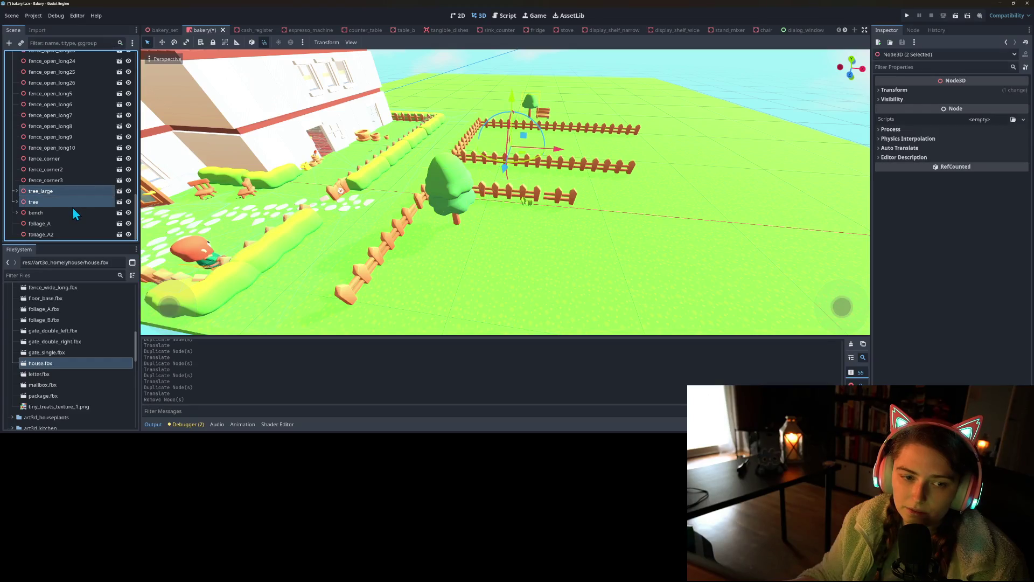
key("Delete")
left_click(67, 213)
key("Delete")
key("Return")
scroll(66, 209, "up", 8)
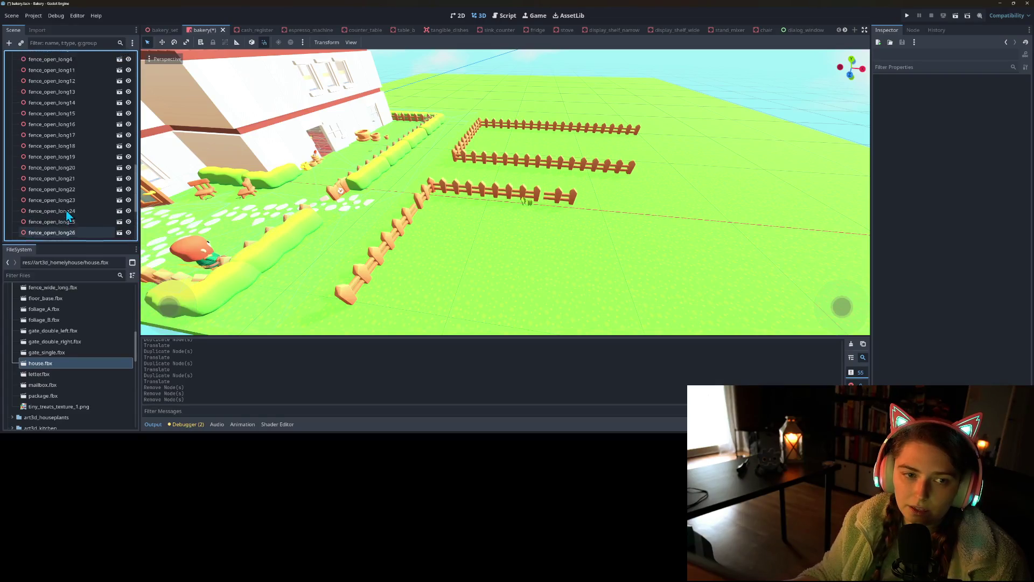
scroll(93, 366, "up", 4)
scroll(93, 367, "up", 4)
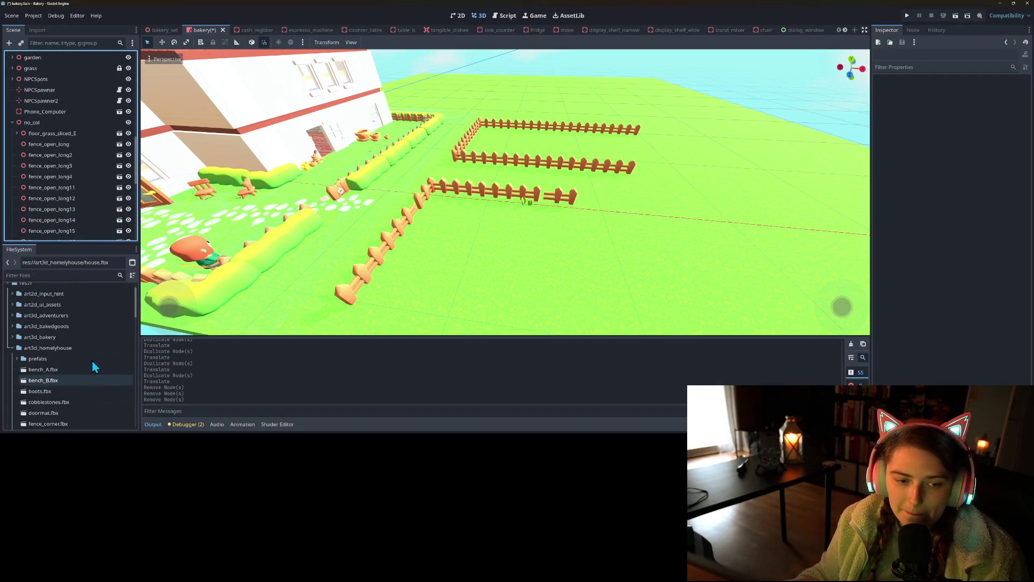
- Scroll the FileSystem dock, then switch to the bakery project and Game Dev Assets Explorer windows
scroll(32, 369, "up", 1)
scroll(27, 374, "down", 15)
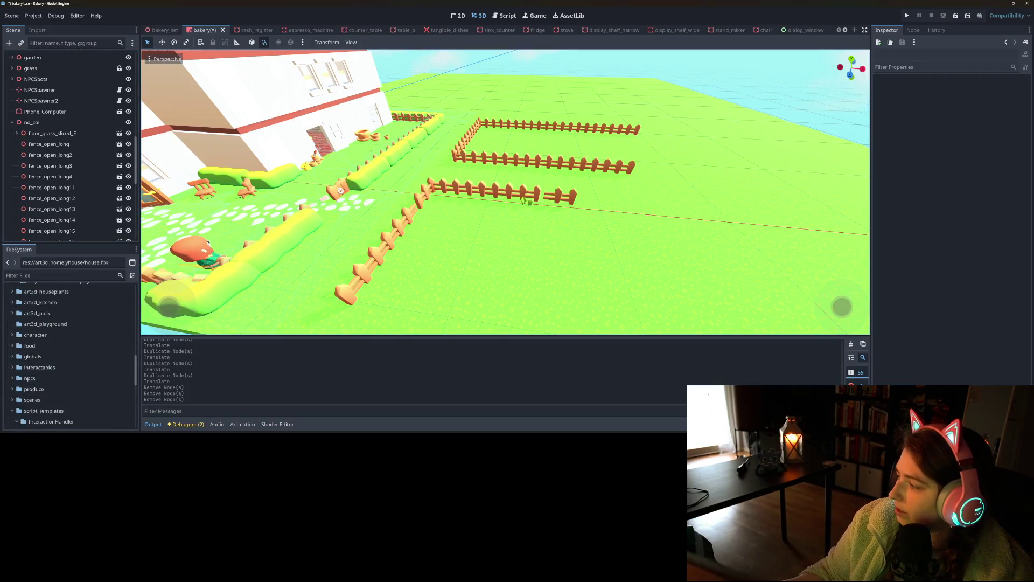
key("alt+Tab")
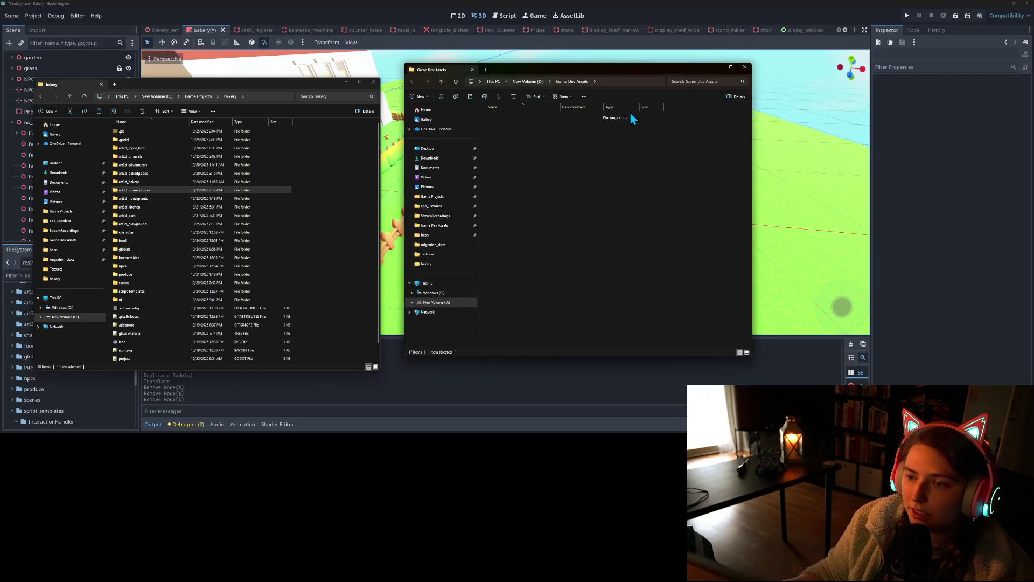
- Browse into Art3D > Tiny Treats on the right and open the project's art3d_park folder on the left
double_click(599, 127)
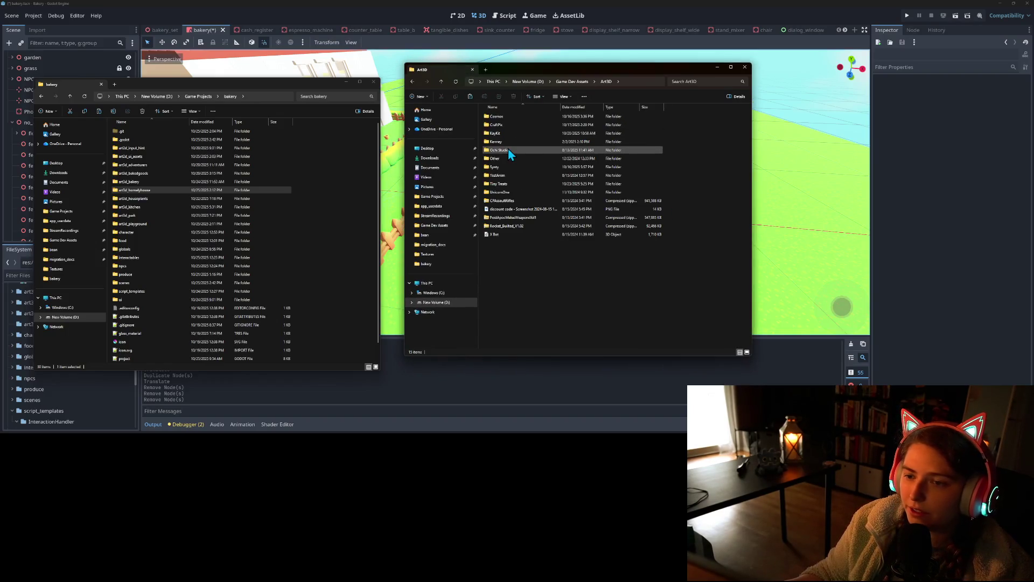
double_click(507, 184)
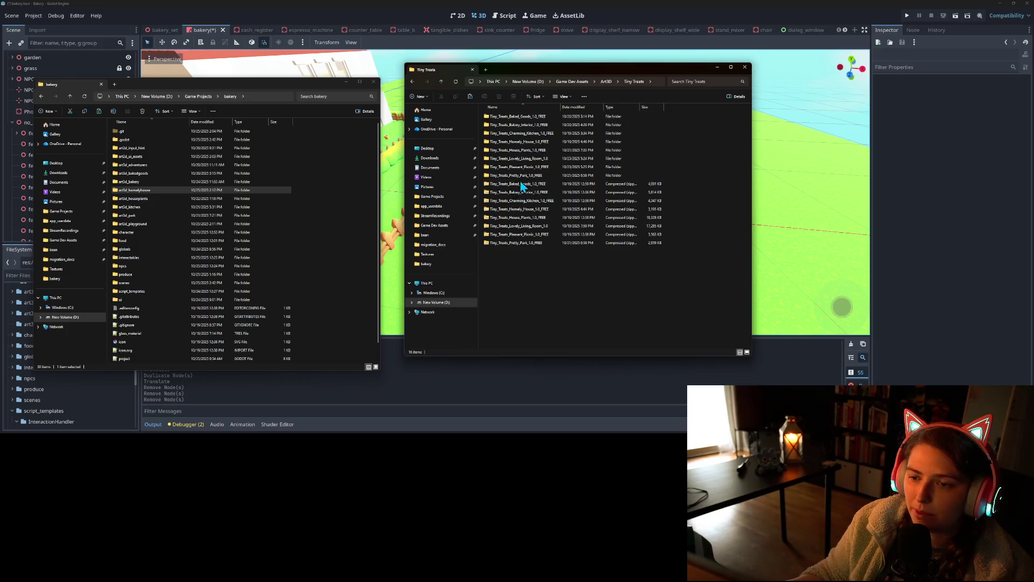
double_click(536, 143)
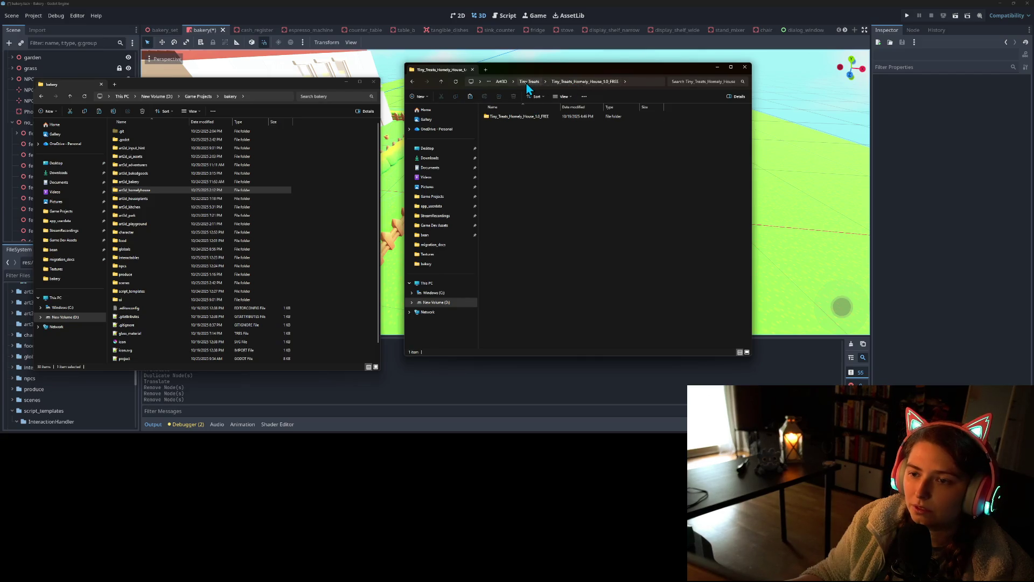
double_click(141, 199)
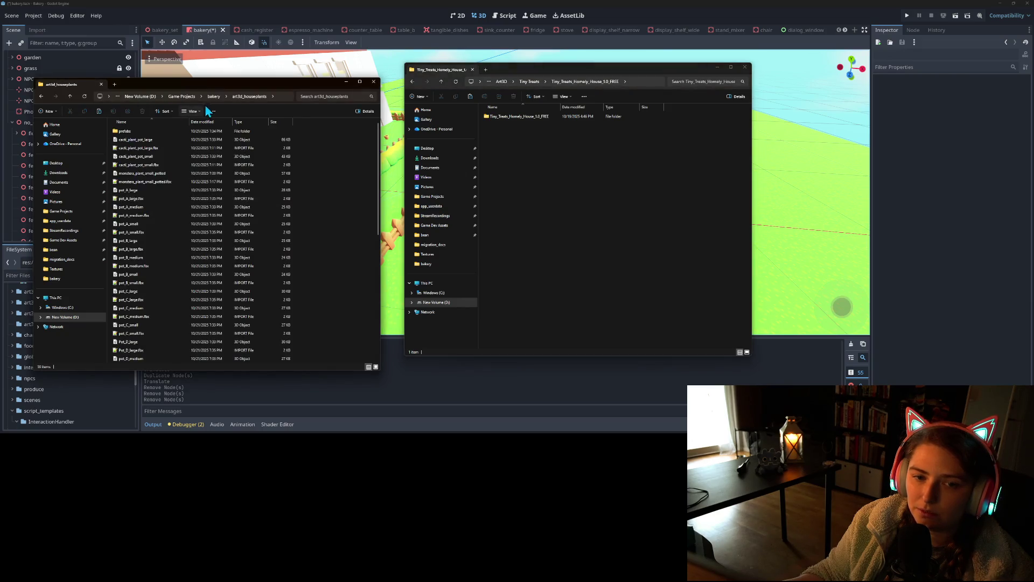
left_click(216, 96)
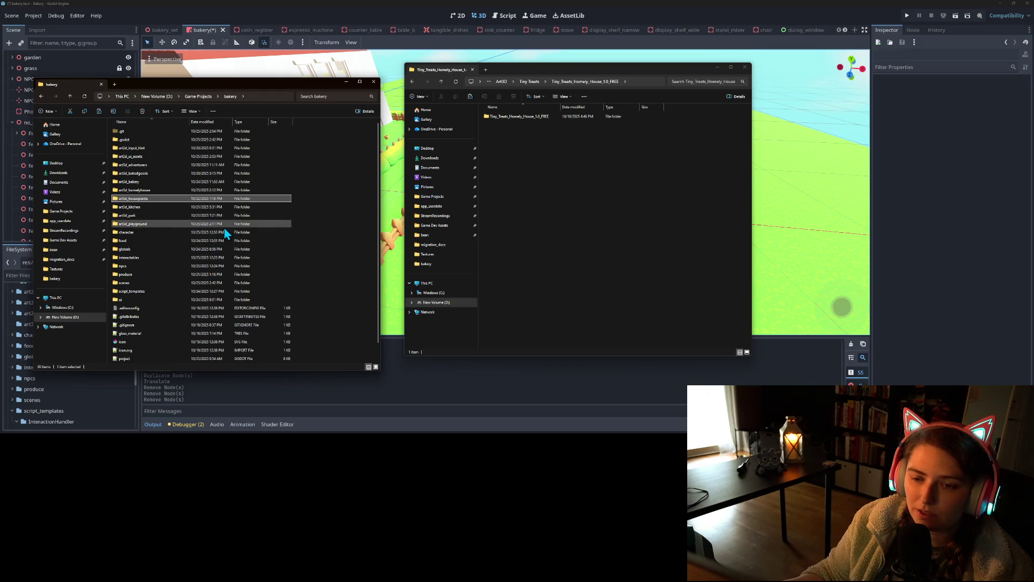
left_click(144, 216)
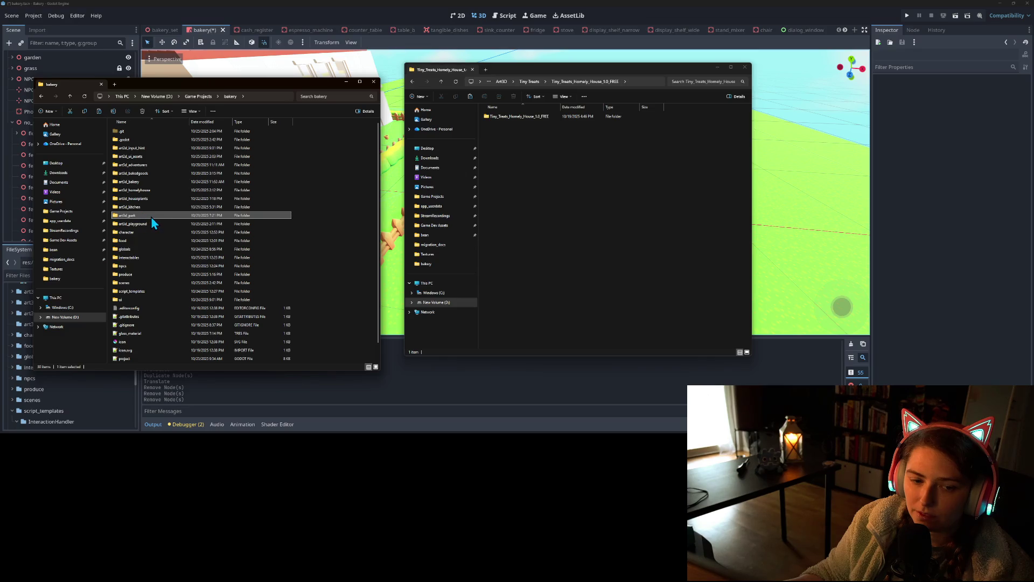
double_click(151, 216)
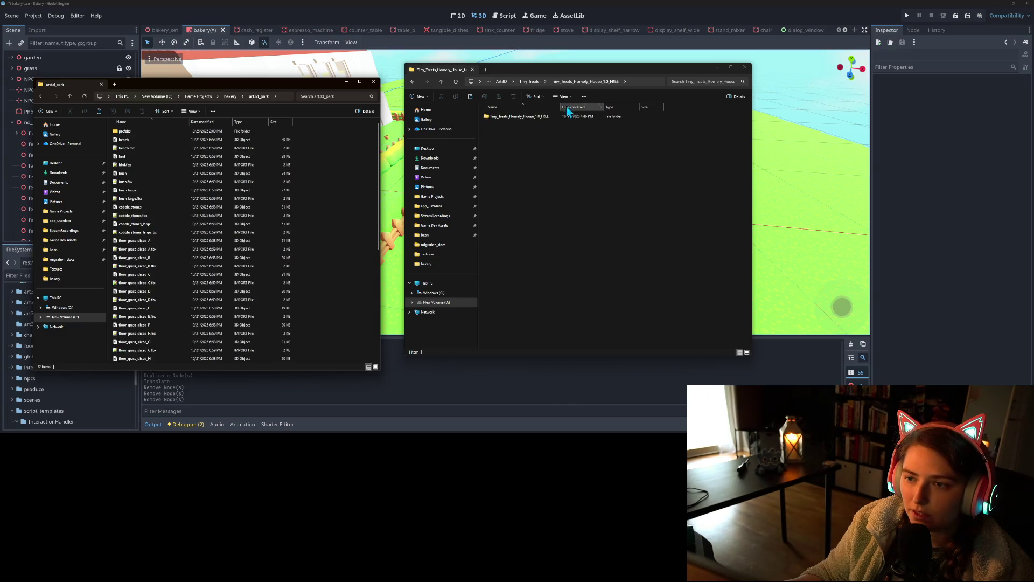
- Open Tiny_Treats_Pretty_Park_1.0_FREE > Assets > fbx and select tiny_treats_grass_texture
left_click(530, 82)
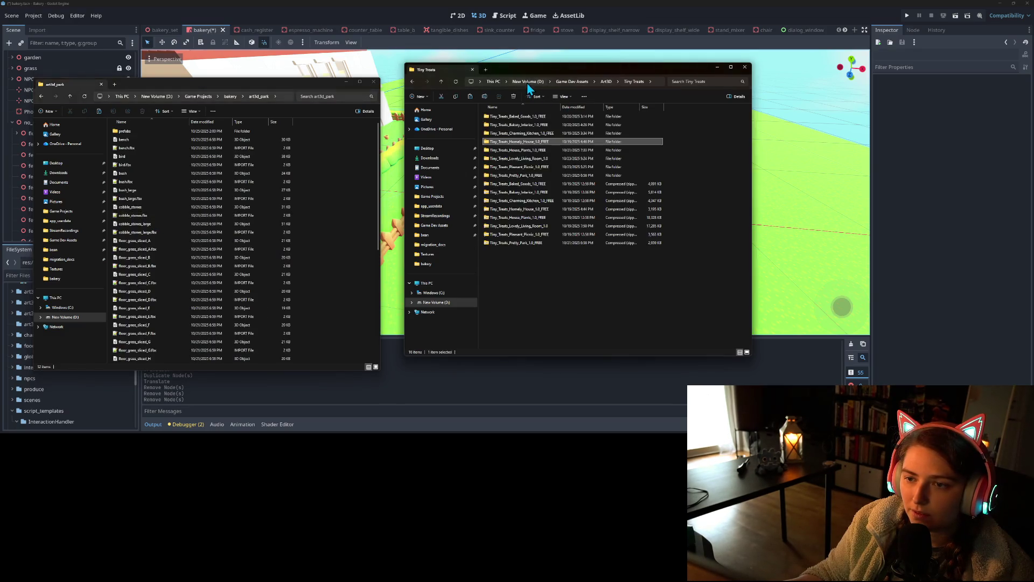
double_click(543, 175)
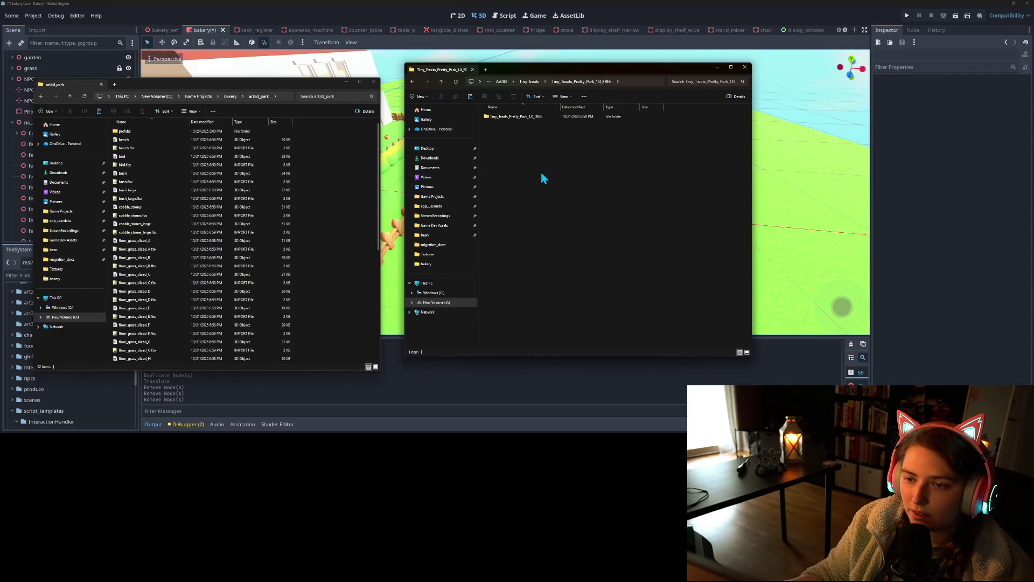
double_click(505, 117)
left_click(499, 114)
double_click(499, 115)
double_click(497, 116)
scroll(538, 266, "down", 2)
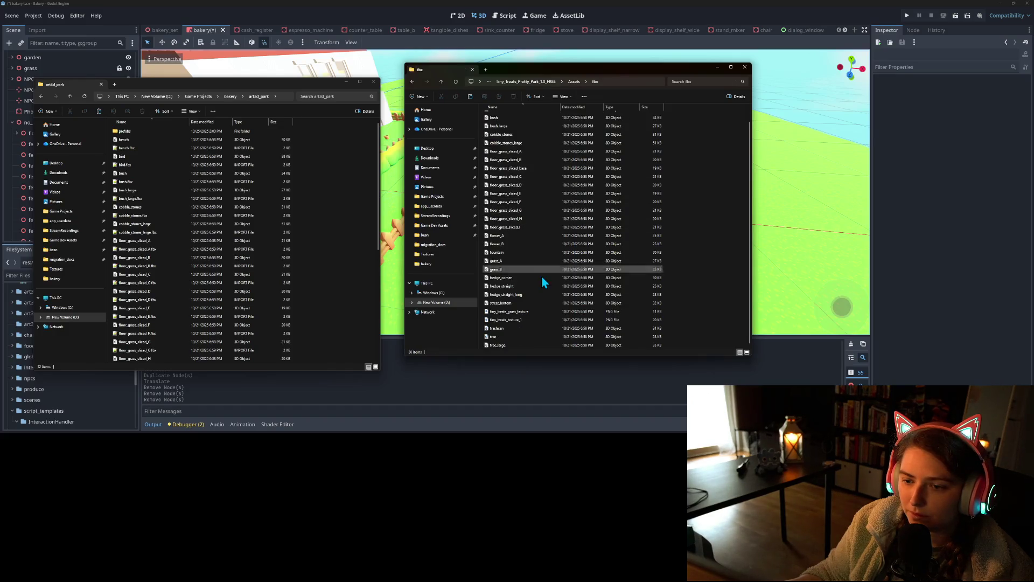
left_click(532, 312)
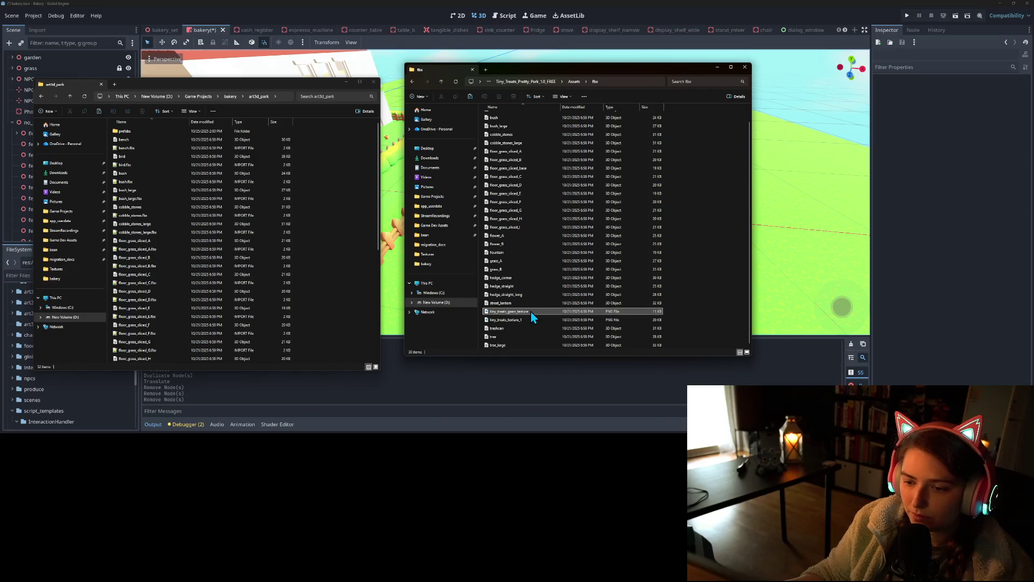
- Copy the Pretty Park tiny_treats_texture_1 image into the project's art3d_park folder
left_click(525, 320)
left_click_drag(483, 325, 344, 277)
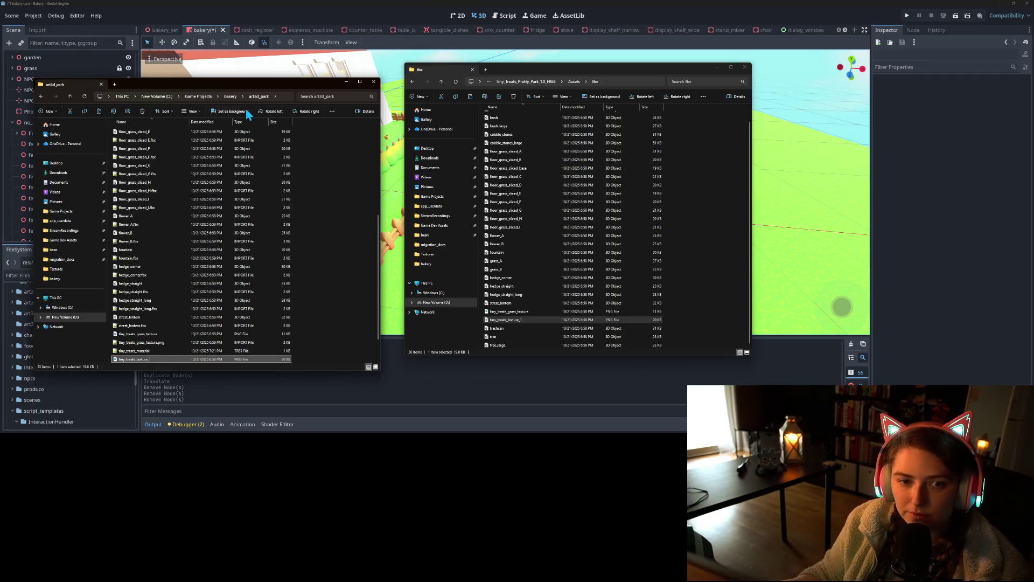
left_click(231, 97)
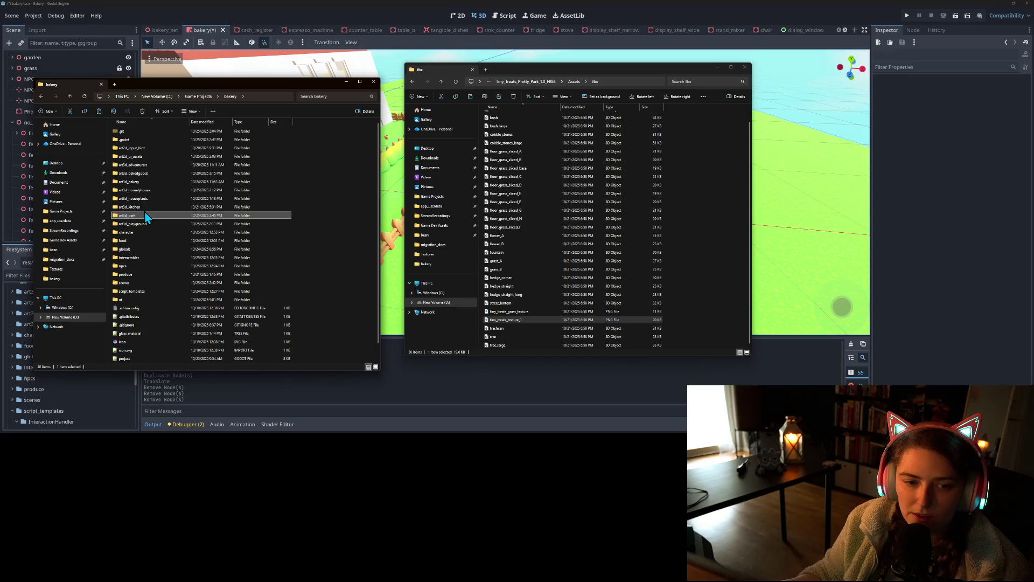
- Paste the Homely House pack's tiny_treats_texture_1 into art3d_homelyhouse, replacing the existing file
double_click(148, 190)
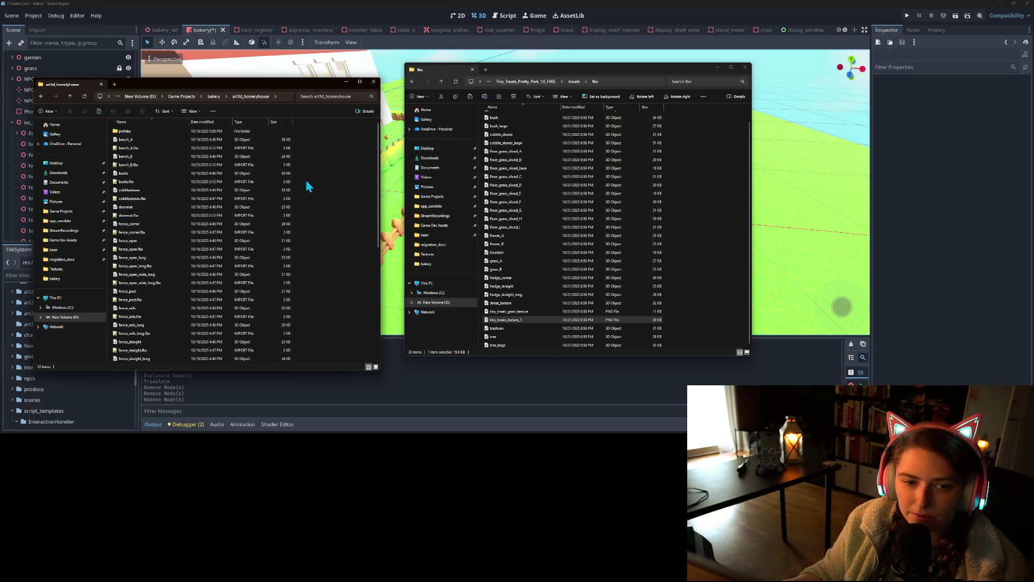
left_click(519, 79)
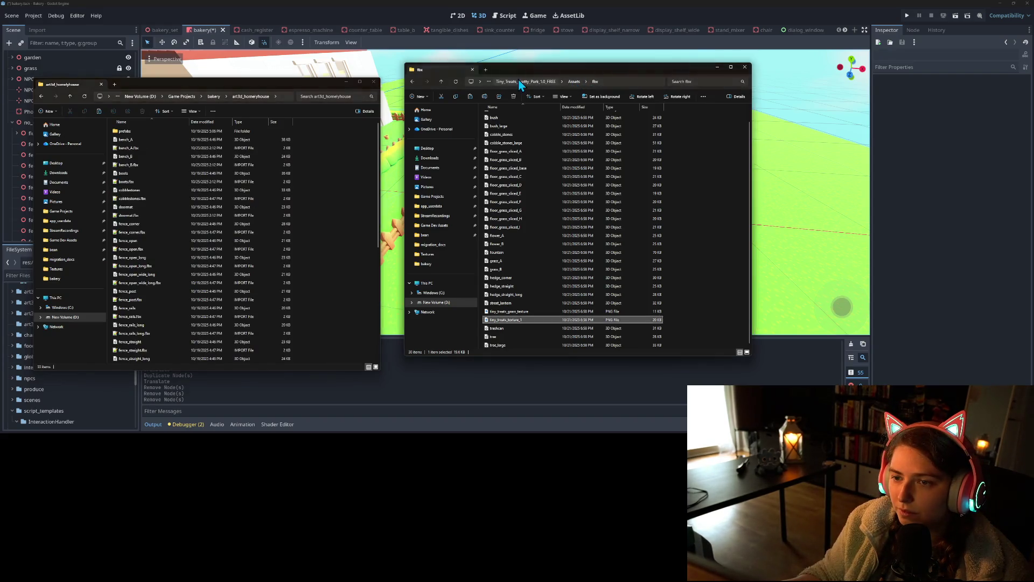
left_click(533, 83)
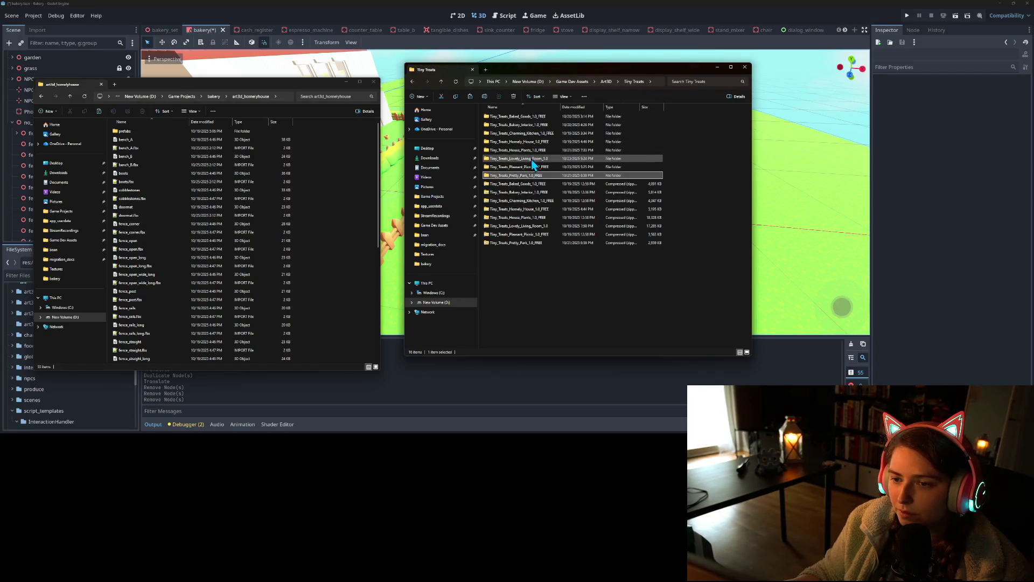
double_click(533, 141)
double_click(515, 120)
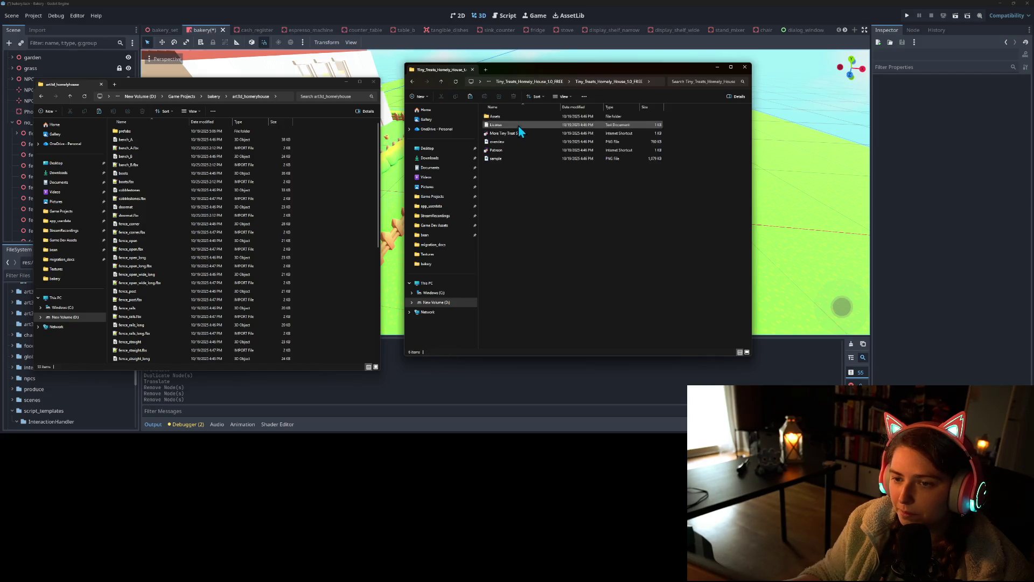
double_click(499, 118)
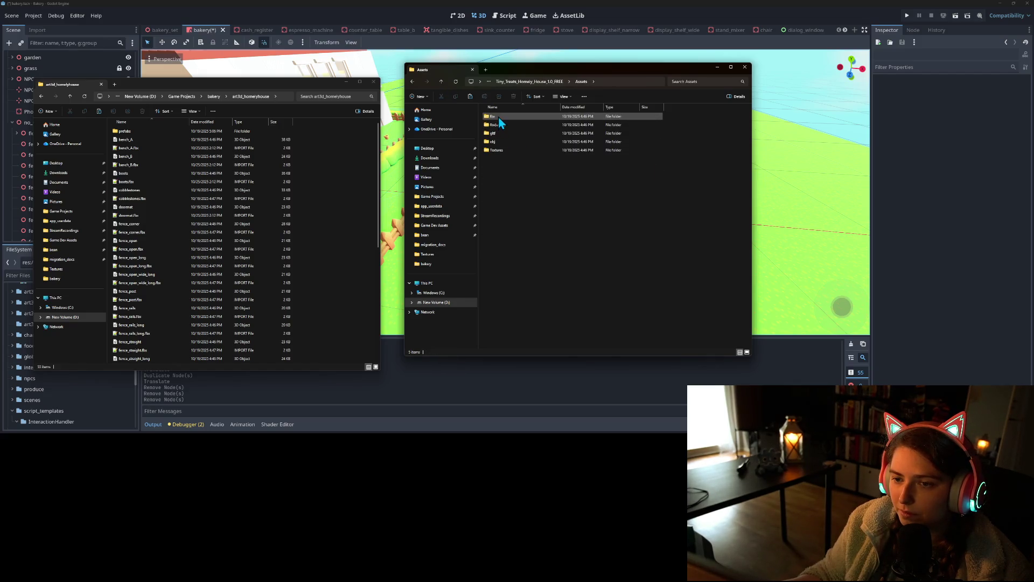
double_click(503, 116)
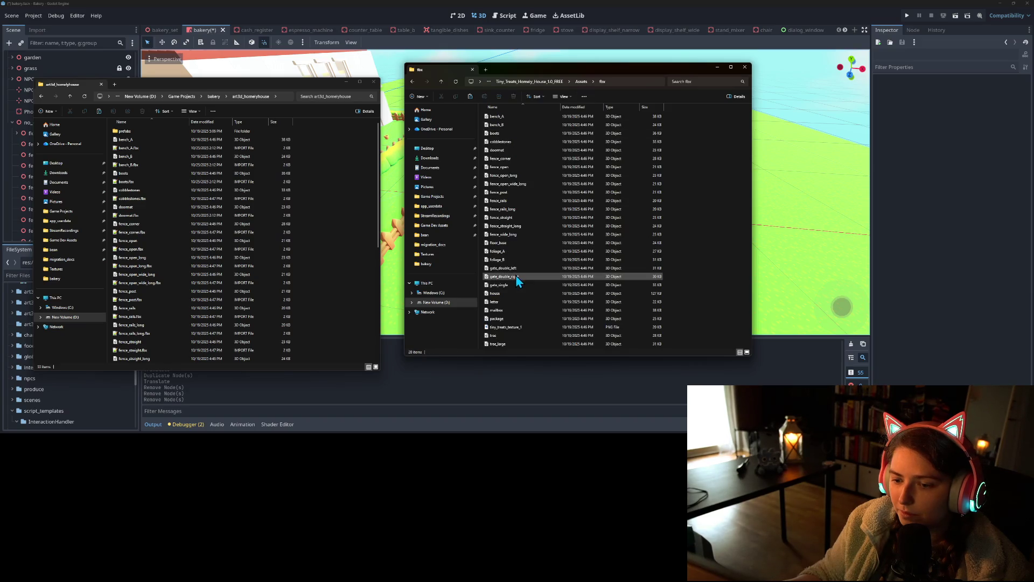
left_click(526, 326)
left_click(346, 276)
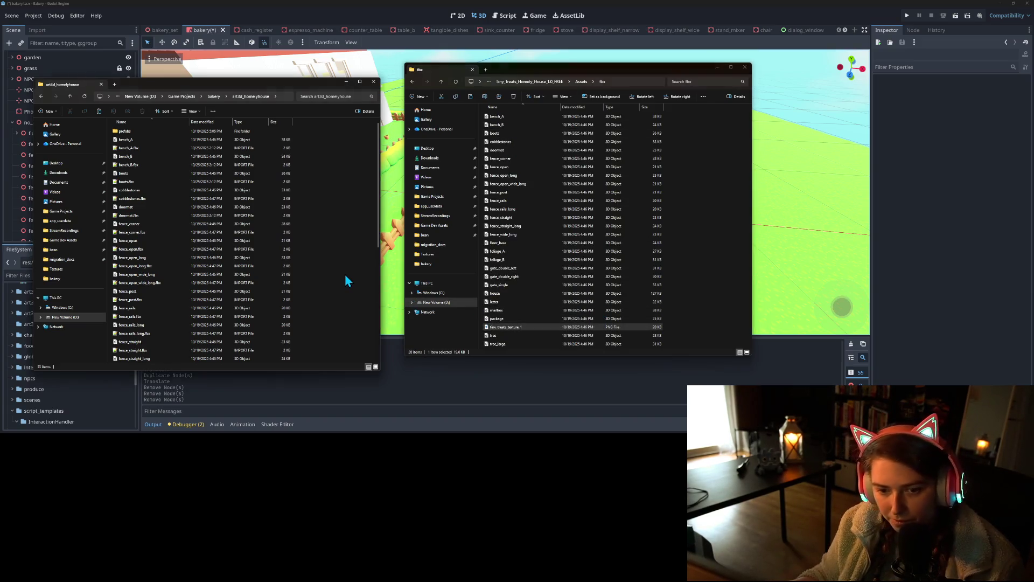
key("ctrl+v")
left_click(502, 177)
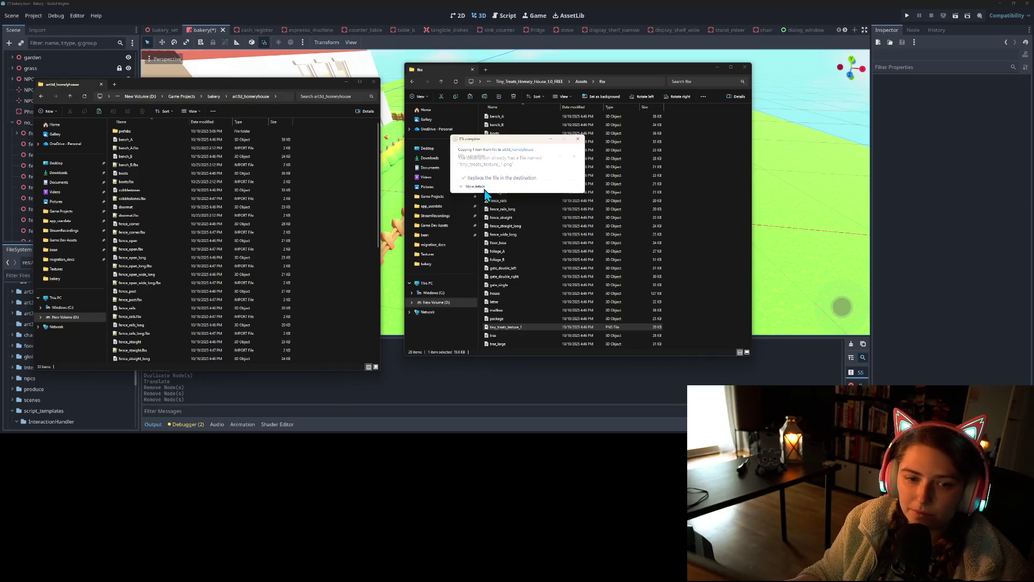
scroll(354, 278, "down", 8)
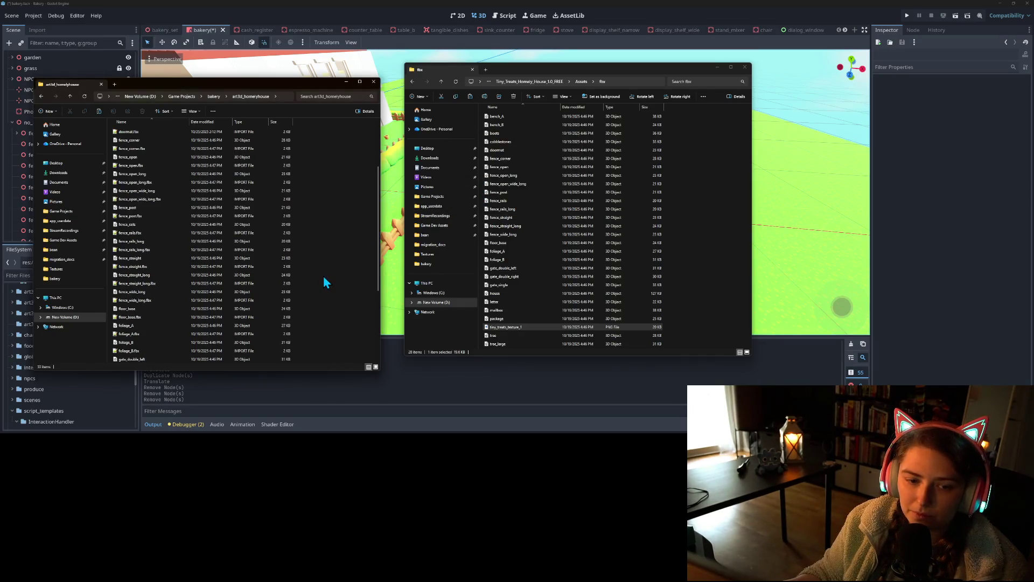
- Open art3d_houseplants beside the Tiny_Treats_House_Plants_1.0_FREE pack's Assets/fbx folder
left_click(214, 96)
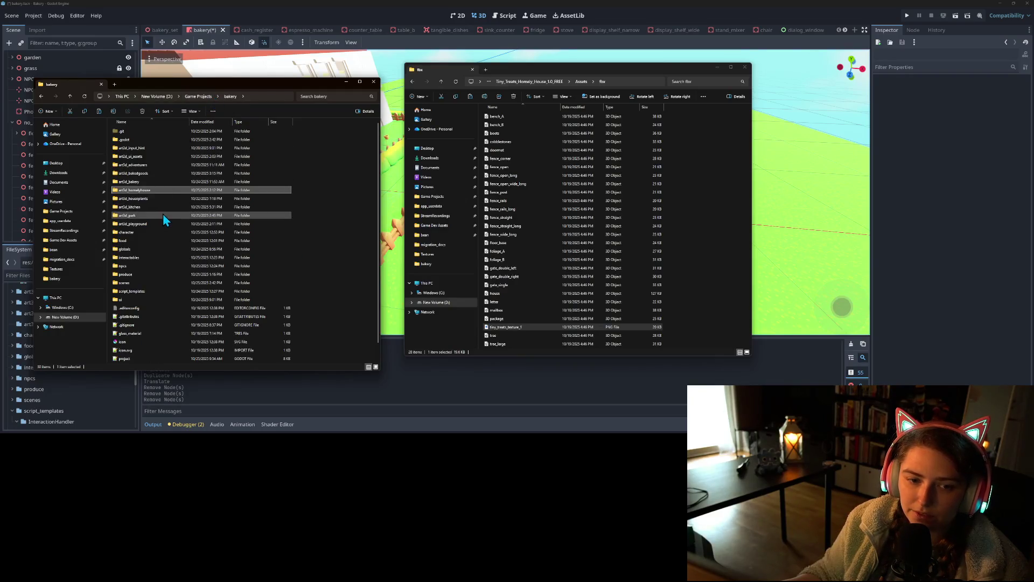
double_click(174, 198)
left_click(539, 82)
left_click(551, 83)
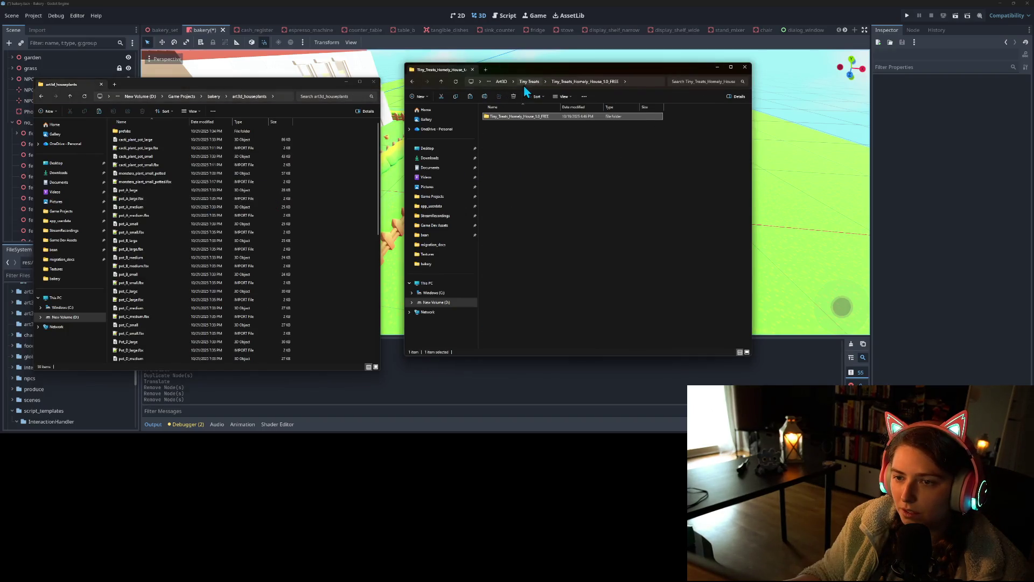
left_click(535, 82)
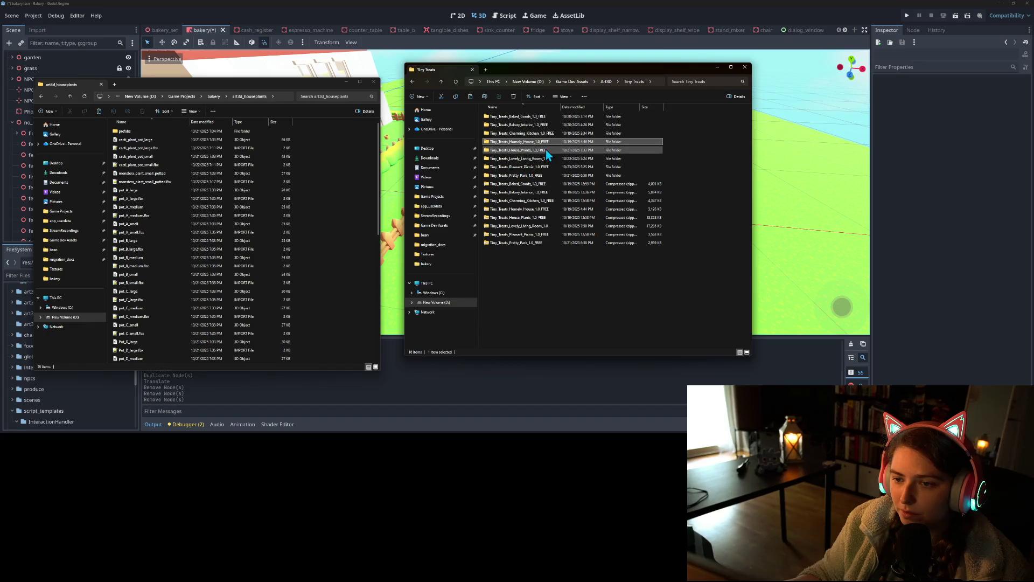
double_click(545, 150)
double_click(509, 120)
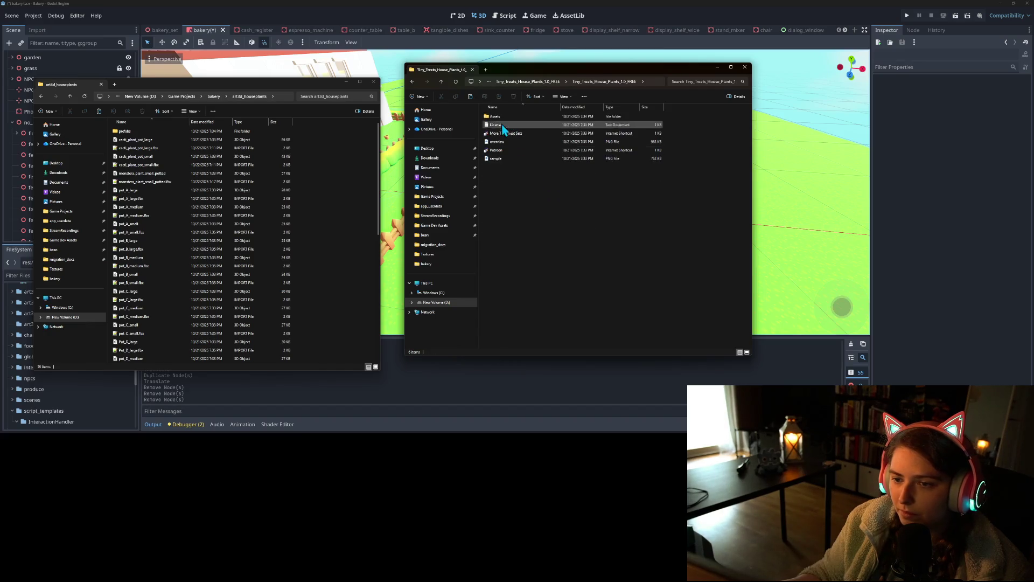
left_click(505, 118)
double_click(505, 117)
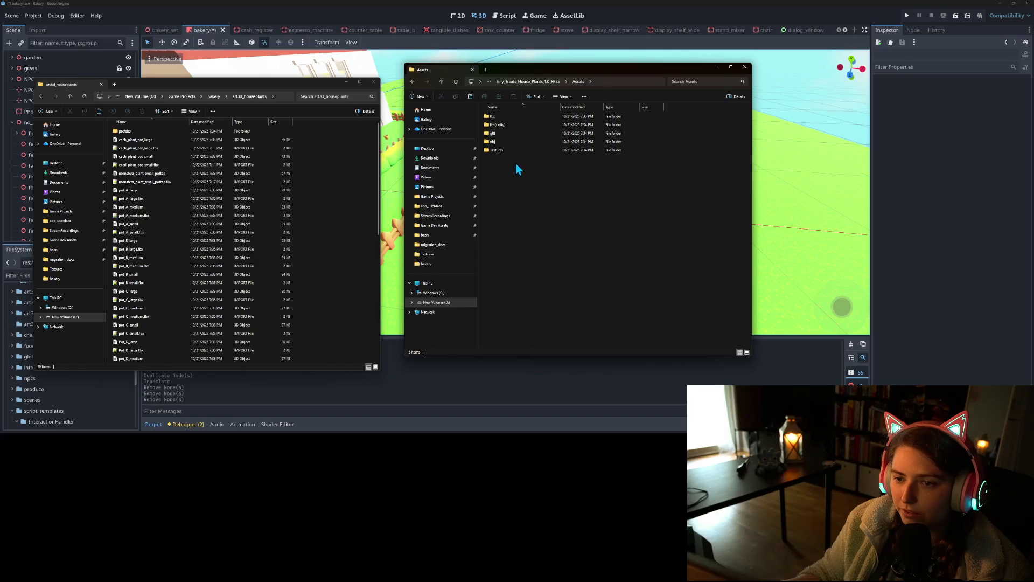
double_click(502, 115)
- Drag tiny_treats_texture_1 into art3d_houseplants and return to the Godot editor
scroll(526, 259, "down", 20)
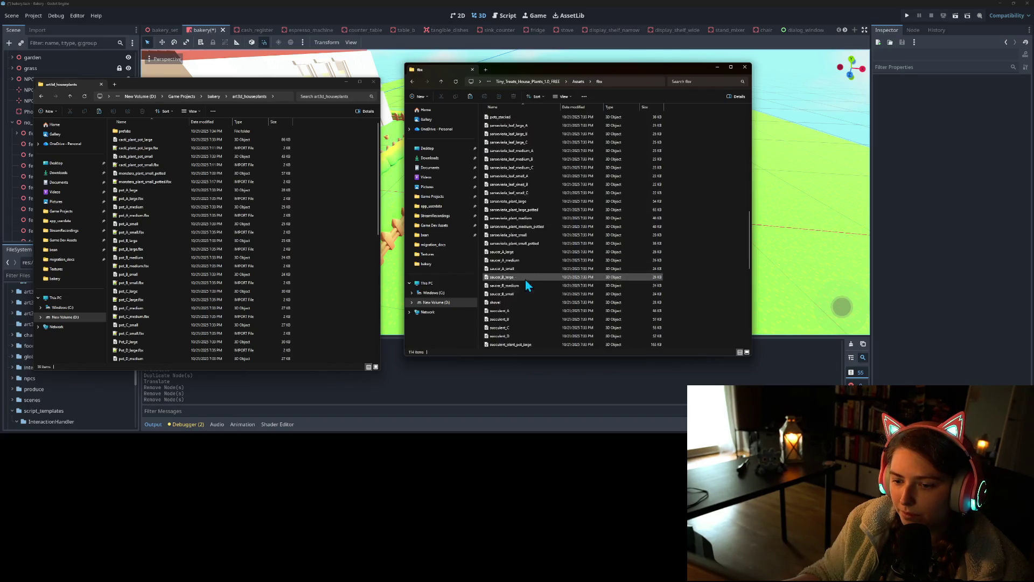
scroll(526, 281, "up", 5)
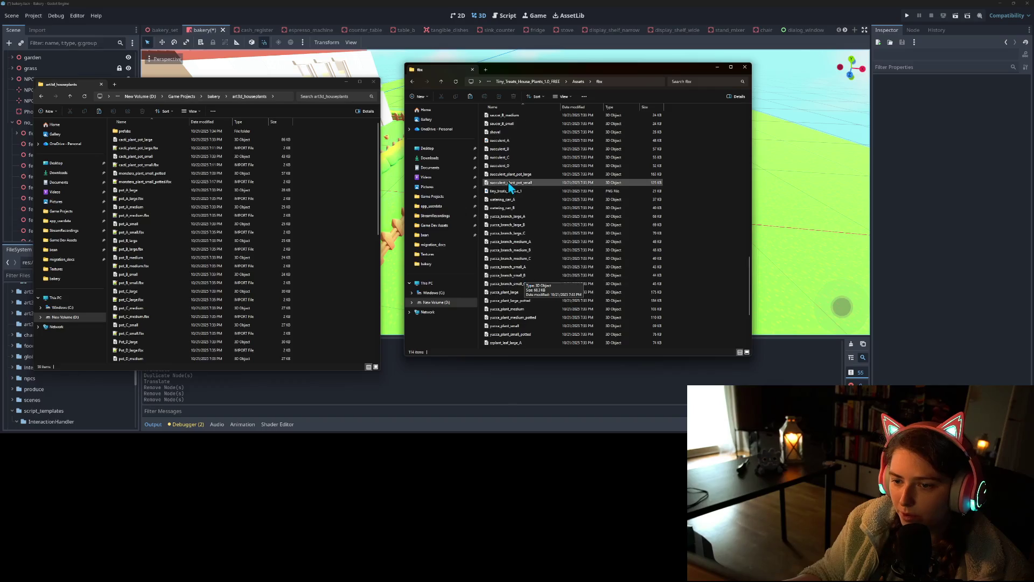
left_click(514, 191)
mouse_move(522, 191)
left_mouse_down()
mouse_move(441, 221)
mouse_move(344, 229)
left_mouse_up()
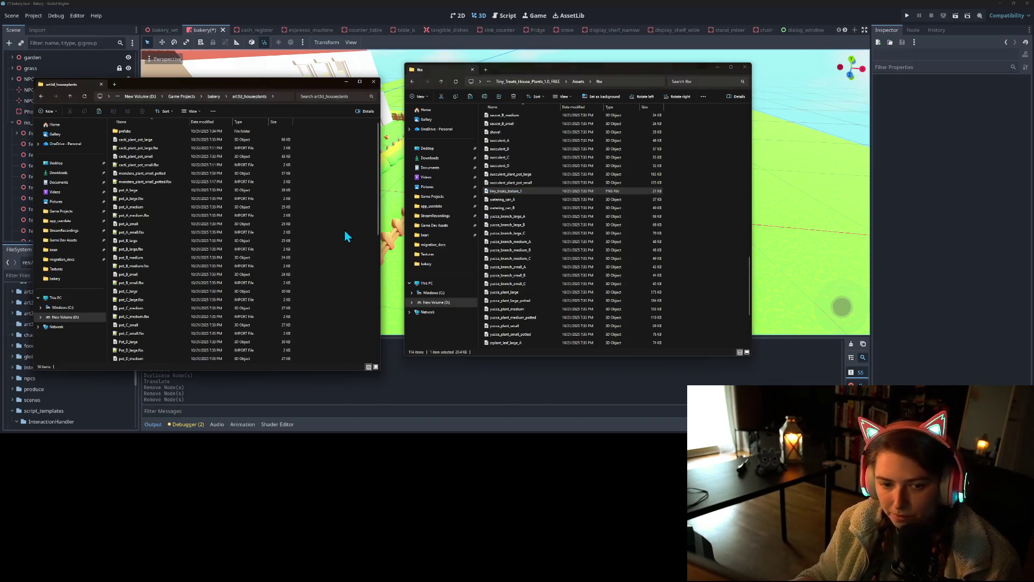
left_click(431, 6)
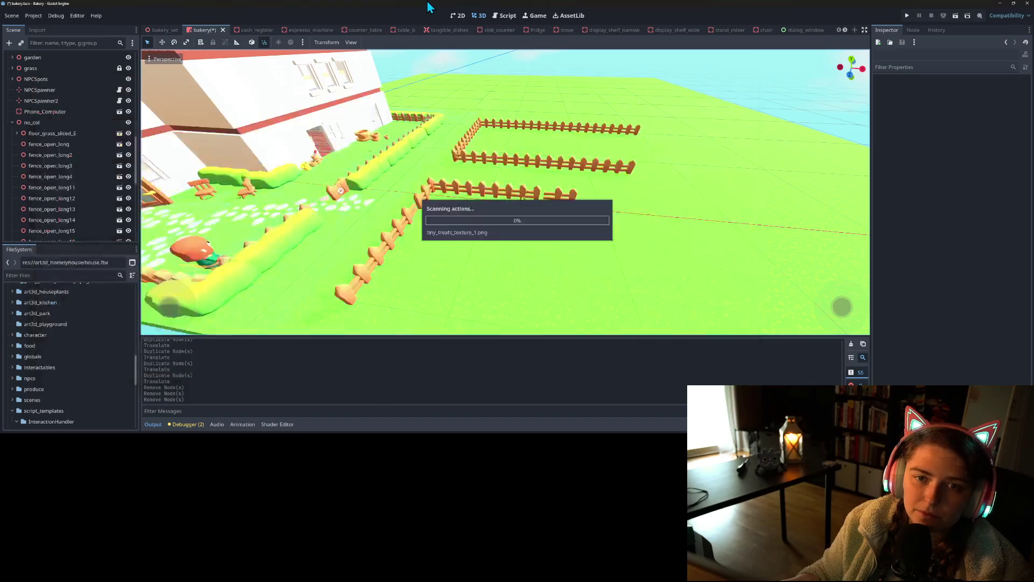
- Save the scene, slide fence_open_long10 slightly left along X, and save again
key("ctrl+s")
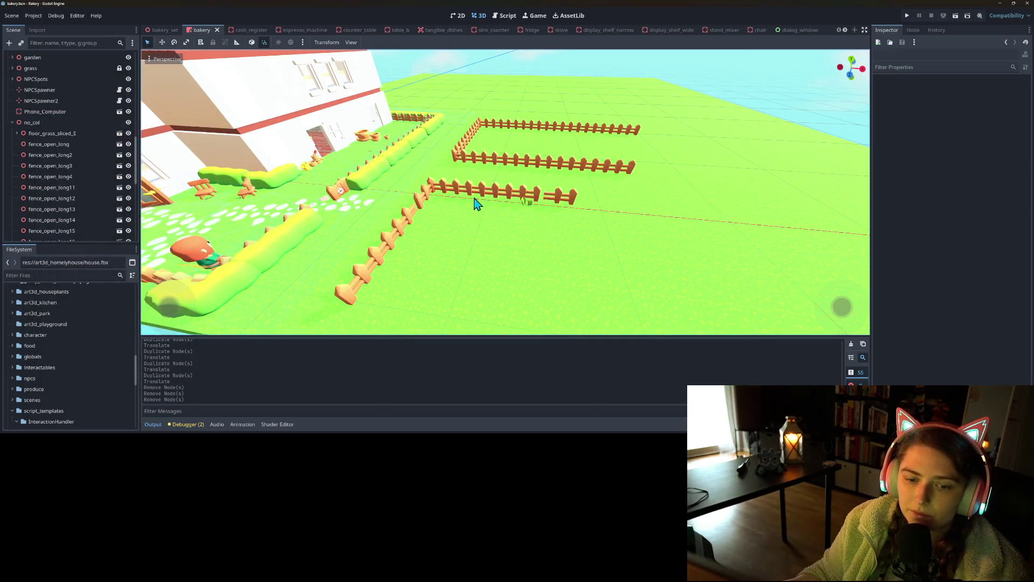
left_click(562, 206)
left_click_drag(625, 214, 616, 212)
key("ctrl+s")
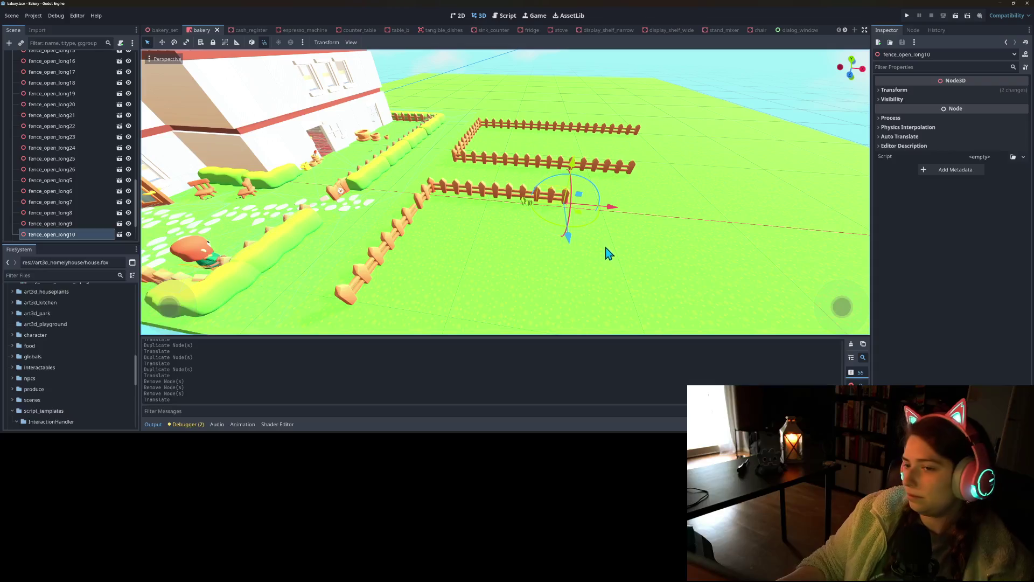
- Nudge fence_open_long3, shift fence_open_long2 and fence_open_long half a unit along Z, then save
mouse_move(468, 269)
left_mouse_down()
mouse_move(454, 271)
mouse_move(365, 203)
left_mouse_up()
left_click(346, 193)
left_click_drag(285, 230, 299, 234)
left_click(285, 216)
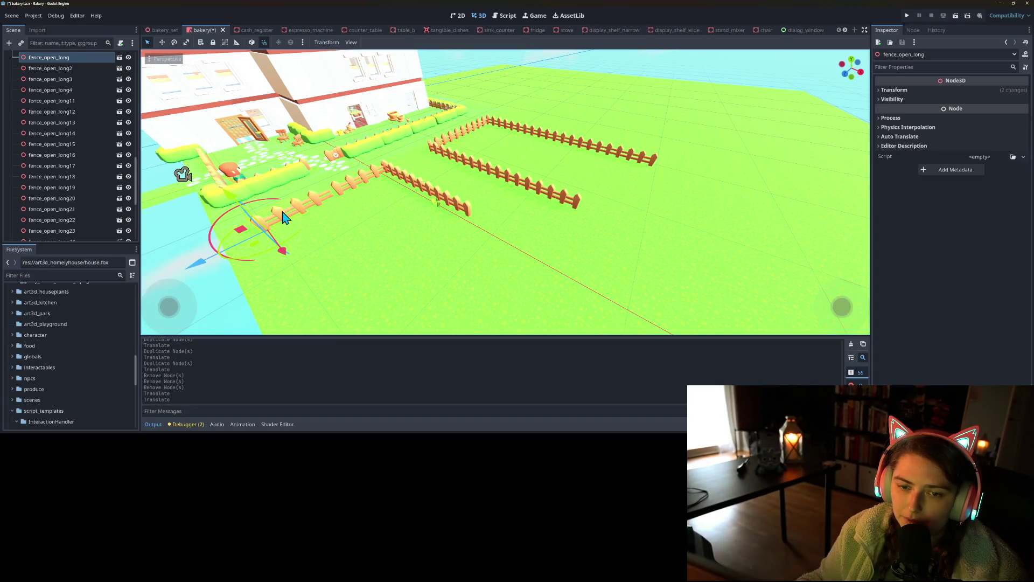
left_click(274, 235)
left_click_drag(242, 246, 250, 243)
left_click(255, 228)
key("g")
key("ctrl+s")
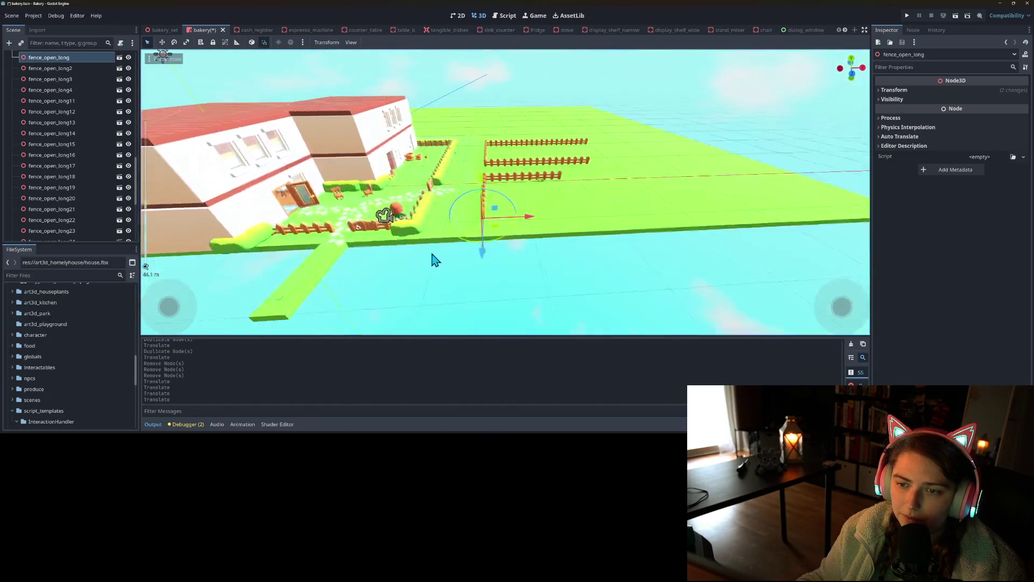
mouse_move(472, 260)
left_mouse_down()
mouse_move(501, 238)
mouse_move(582, 238)
mouse_move(501, 245)
mouse_move(560, 226)
mouse_move(565, 237)
left_mouse_up()
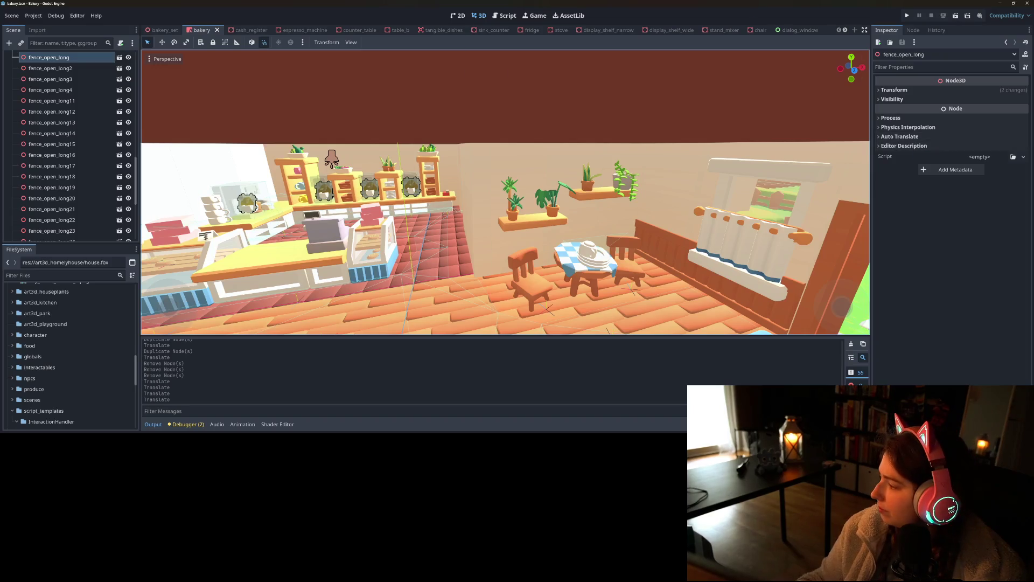
- Commit the 21 changed files to main with an 'import more homely…' summary and push to origin
key("alt+Tab")
scroll(245, 186, "down", 5)
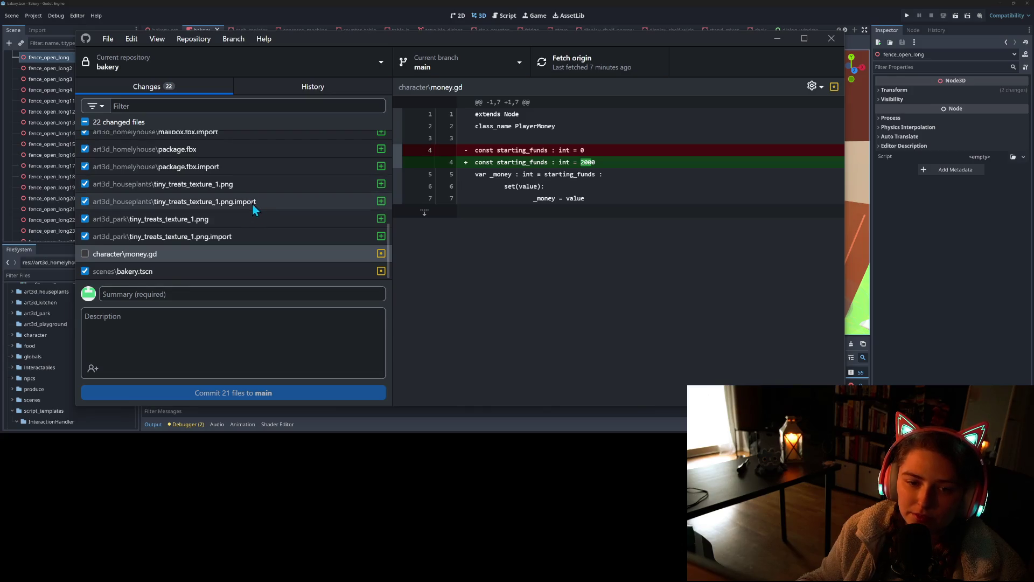
scroll(230, 225, "up", 3)
scroll(230, 229, "down", 3)
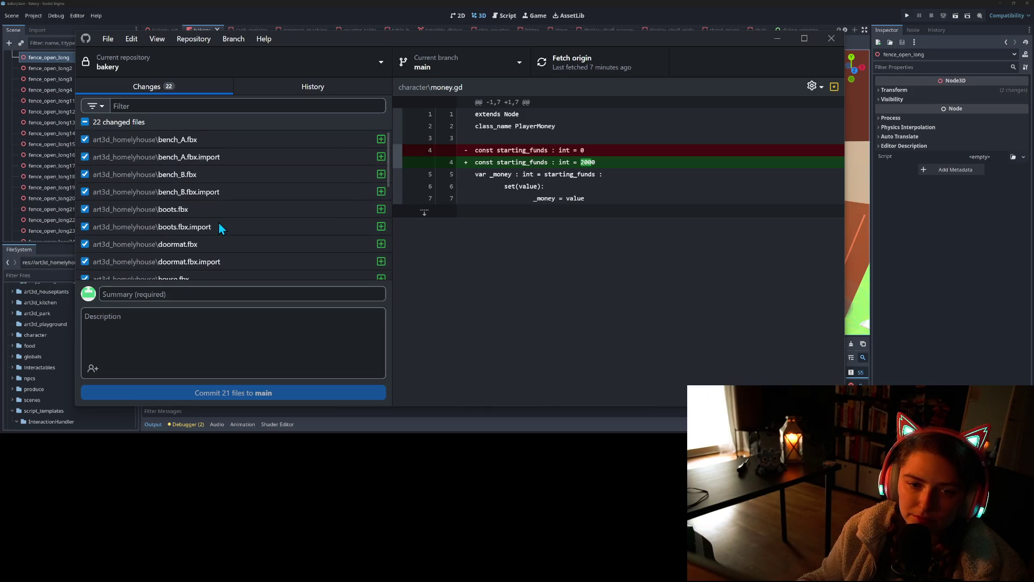
left_click(241, 299)
type("import more ")
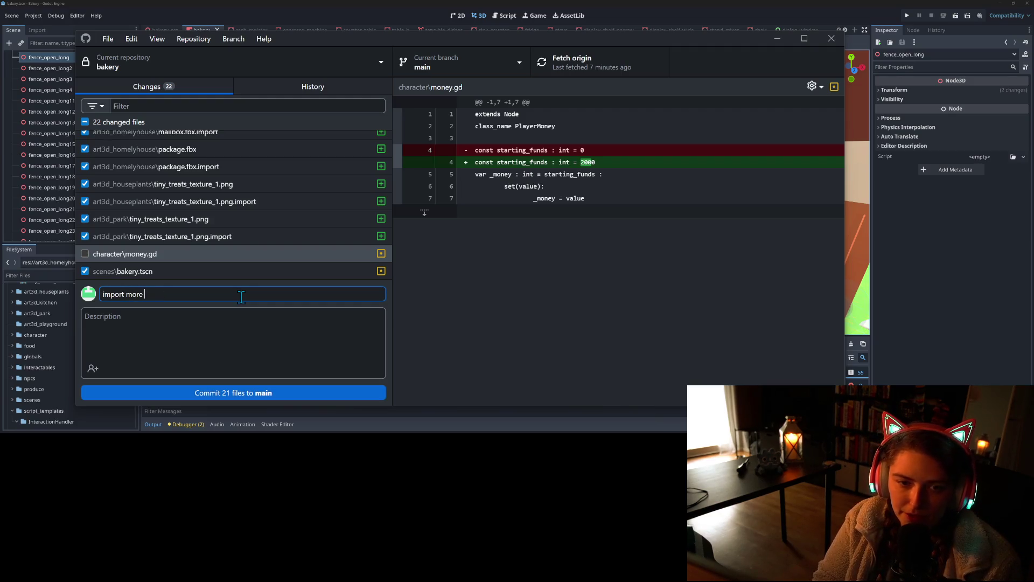
type("home")
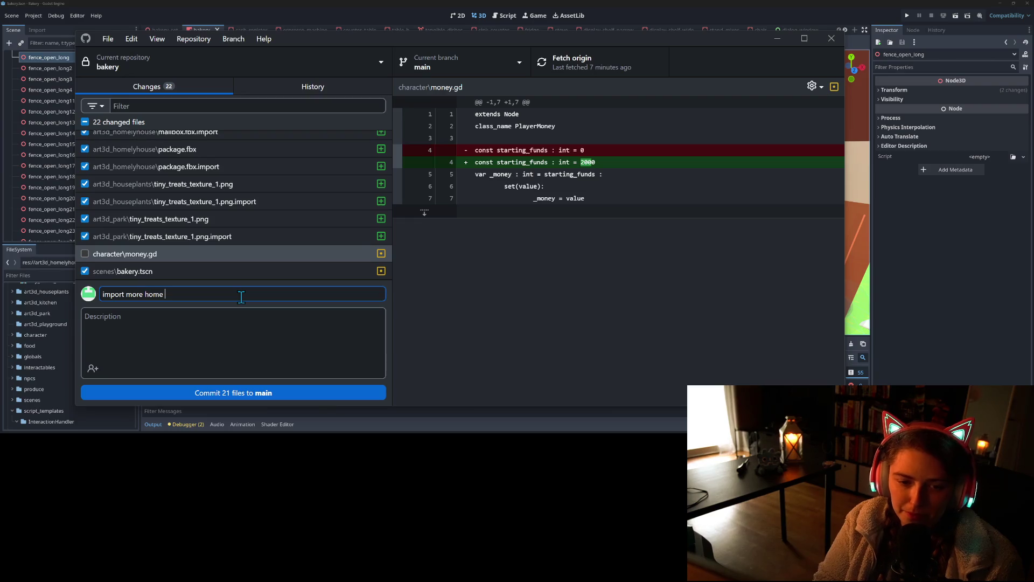
type("ly house fbx and adds more background meshes to baker")
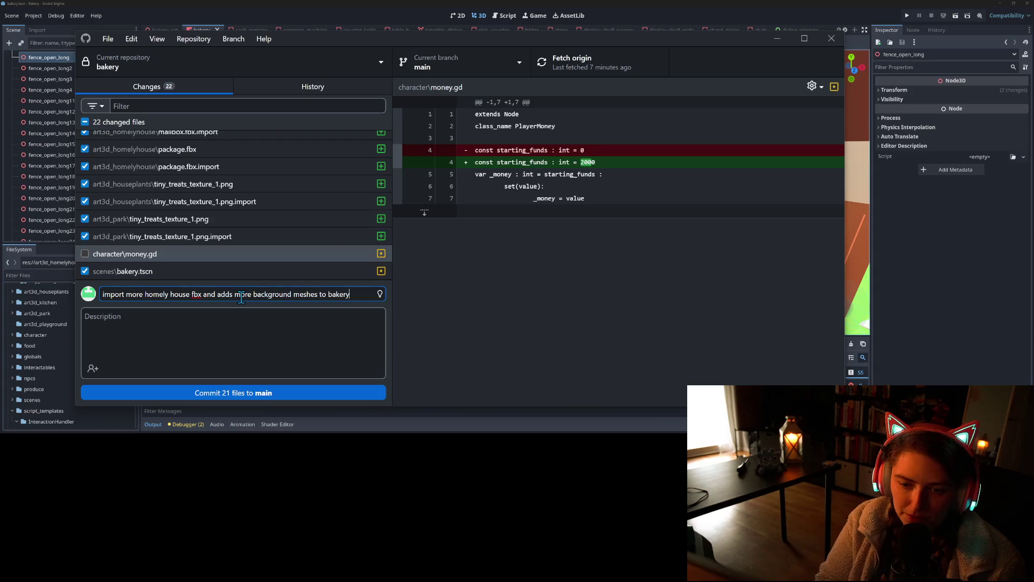
type("y")
left_click(240, 392)
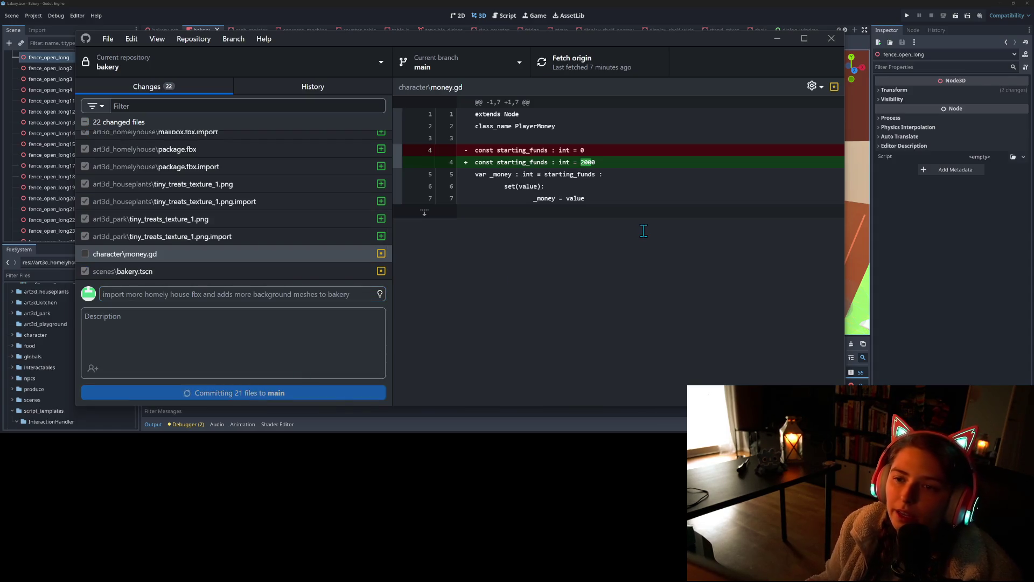
left_click(599, 63)
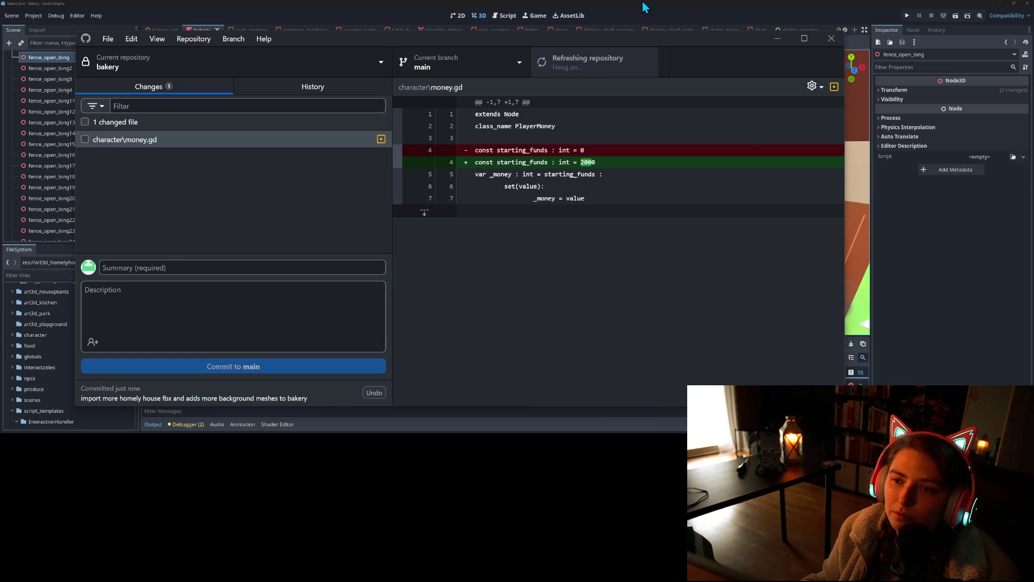
key("alt+Tab")
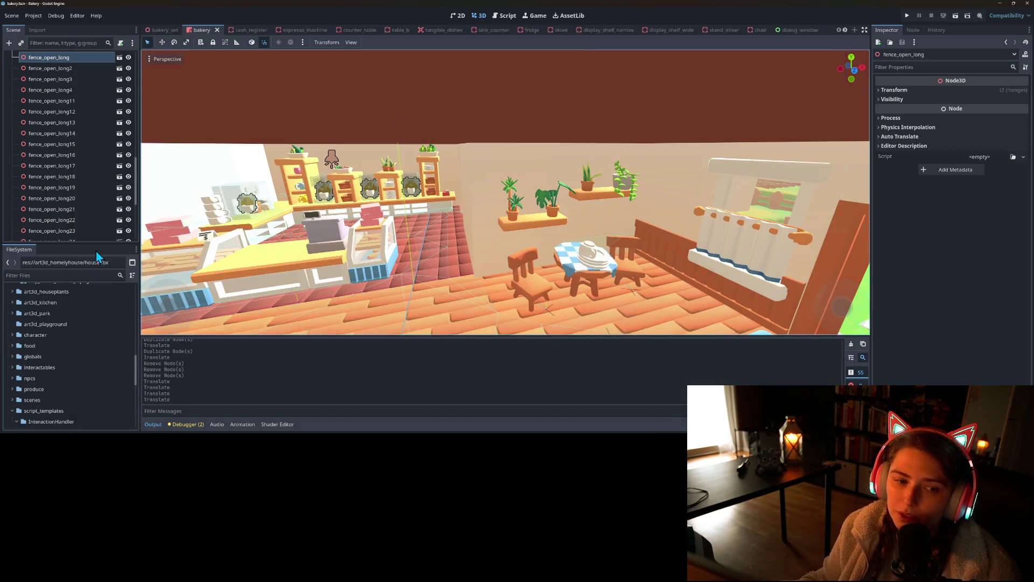
- Create a new folder named art3d_tiny_treats_all in res://
left_click_drag(96, 246, 96, 97)
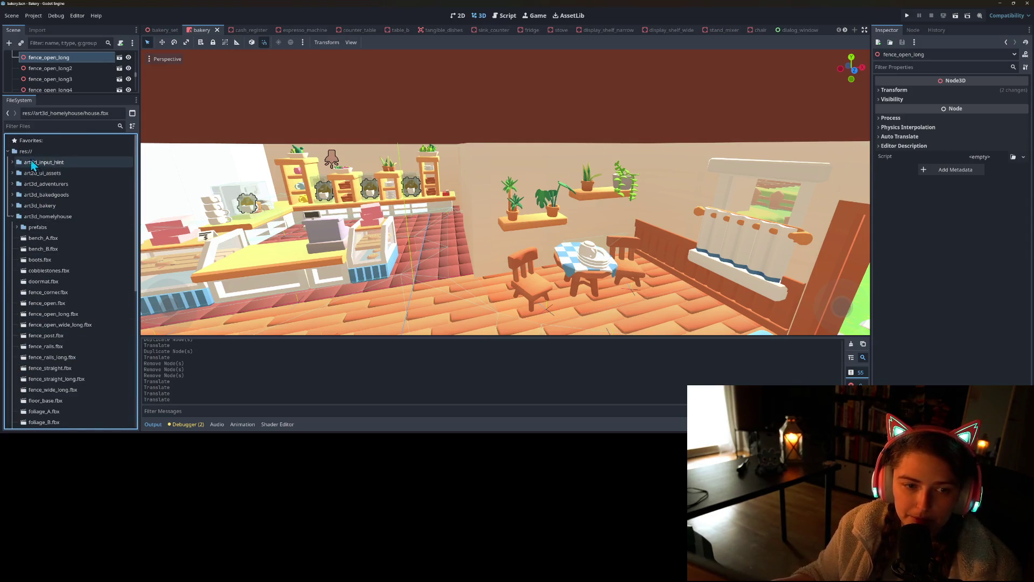
right_click(32, 153)
mouse_move(35, 157)
left_click(160, 161)
type("art3d_tiny_treats_al")
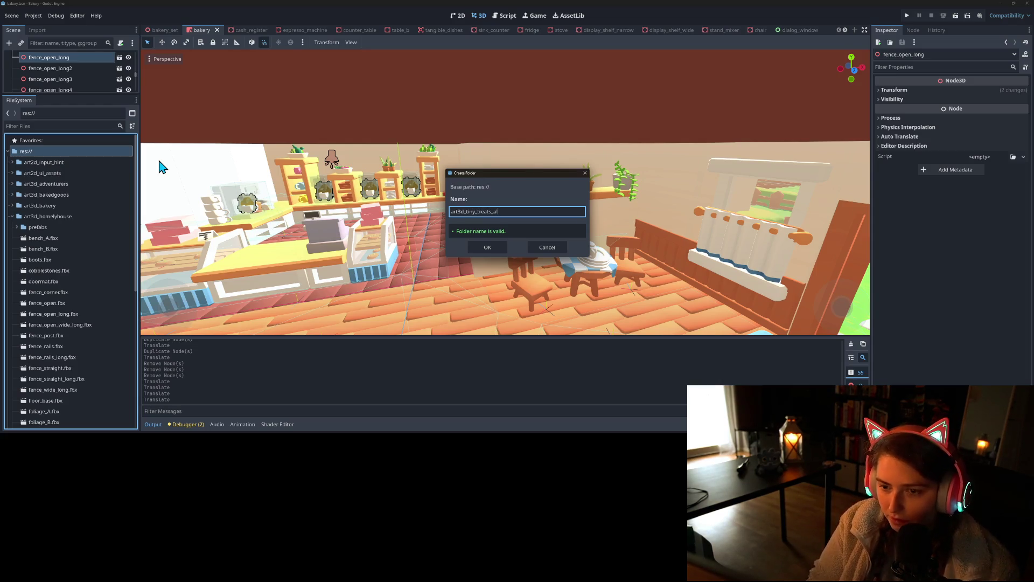
key("Return")
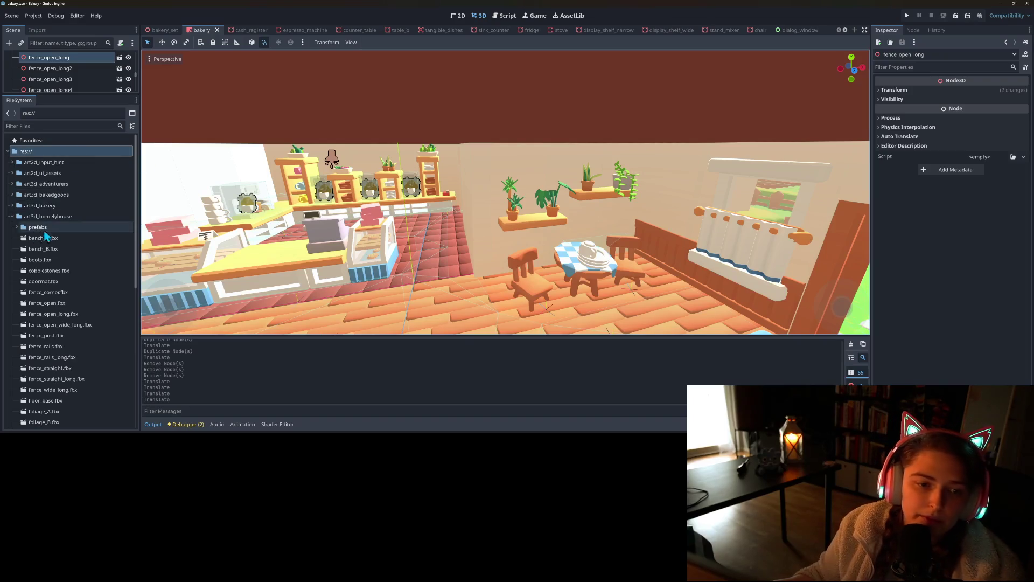
- Move bench_A.fbx through tiny_treats_texture_1.png into art3d_tiny_treats_all
left_click(35, 239)
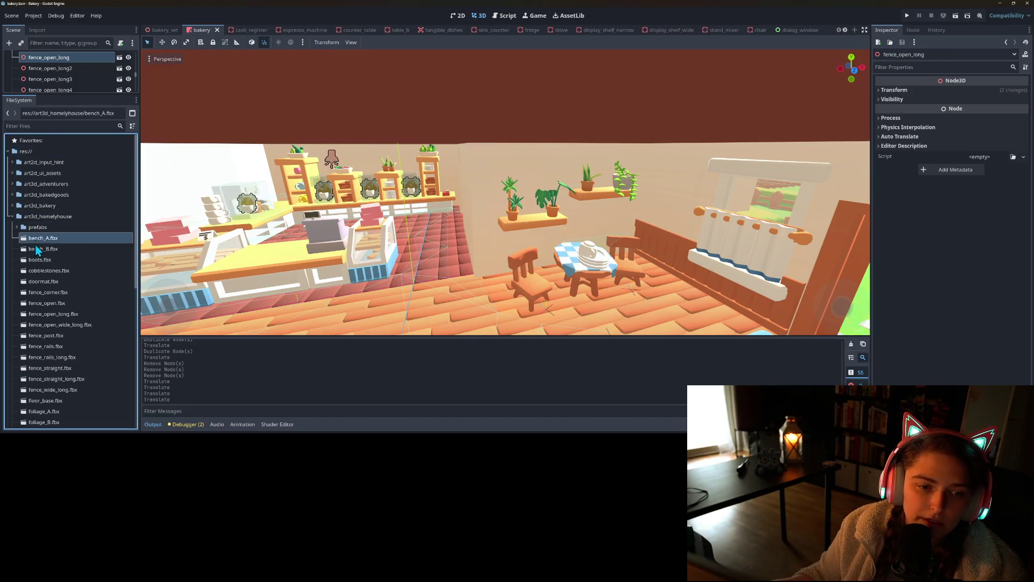
scroll(35, 240, "down", 5)
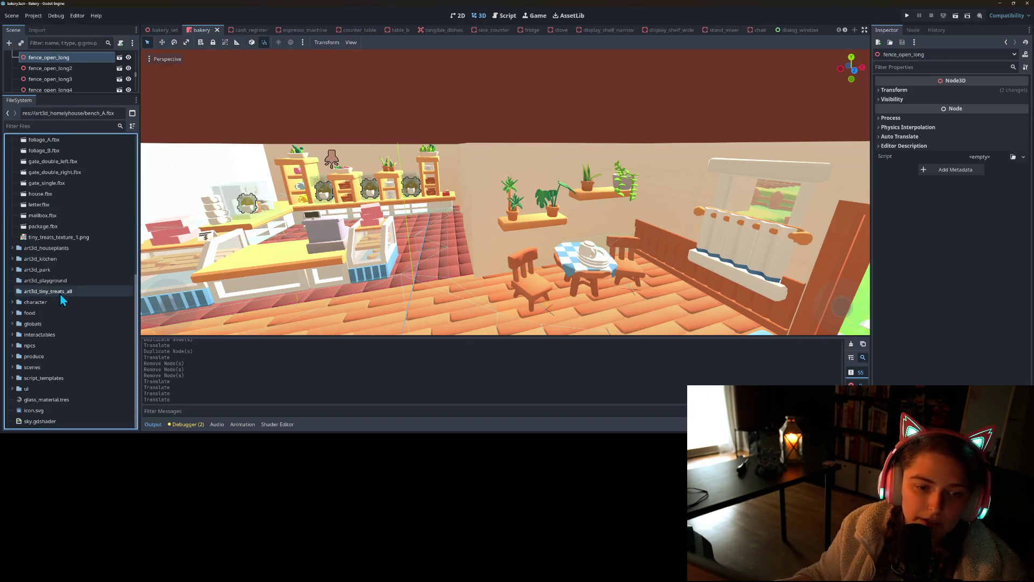
left_click(60, 238, "shift")
mouse_move(54, 241)
left_mouse_down()
mouse_move(77, 292)
mouse_move(88, 286)
left_mouse_up()
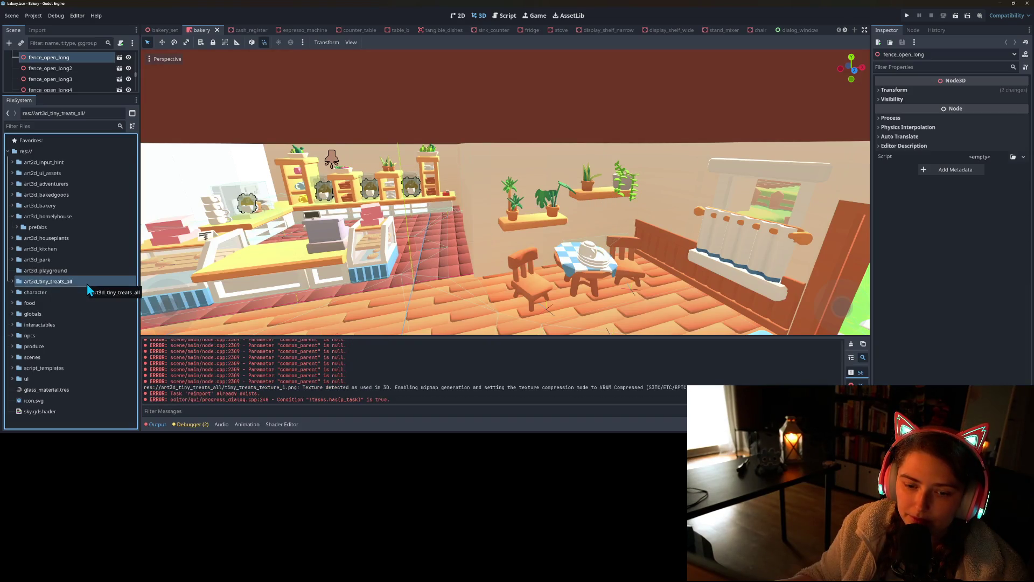
- Close all scene tabs except bakery and check the contents of art3d_tiny_treats_all
right_click(200, 32)
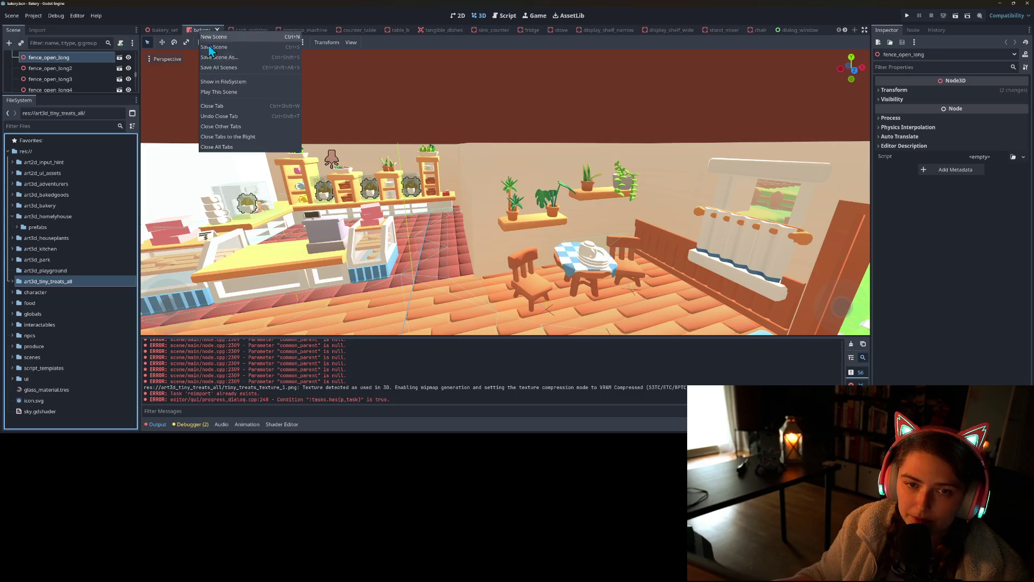
left_click(237, 127)
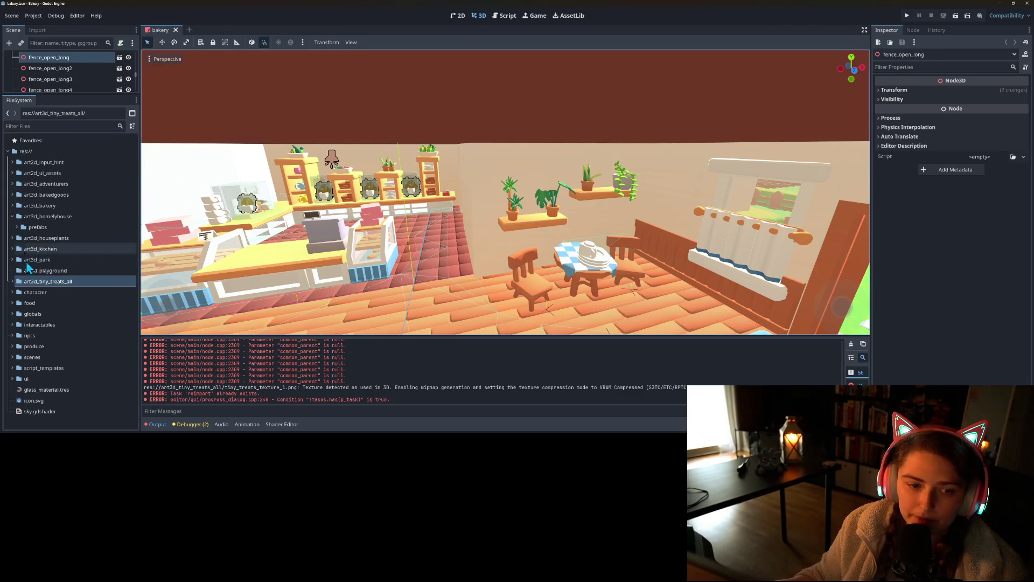
left_click(12, 282)
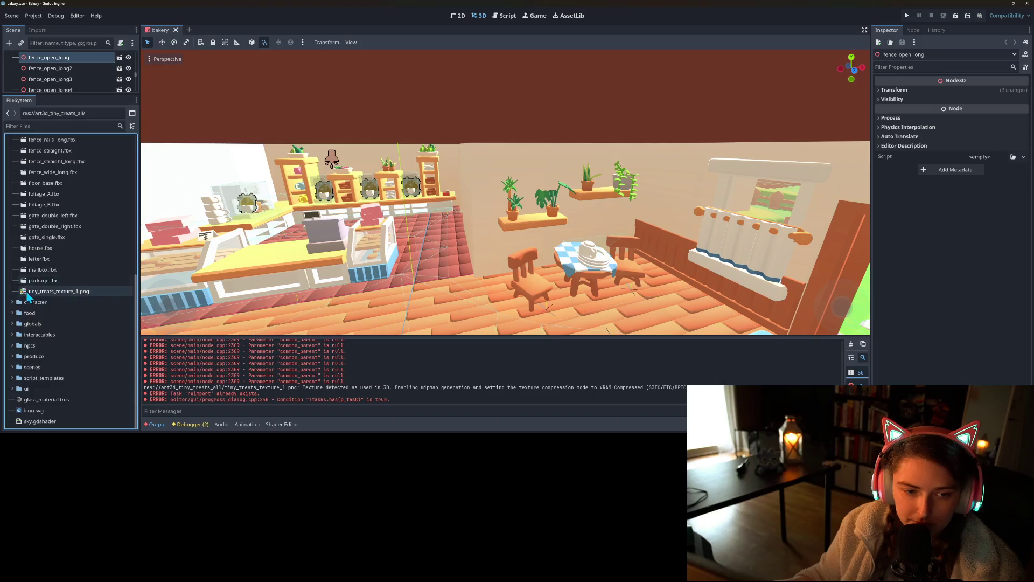
left_click(12, 192)
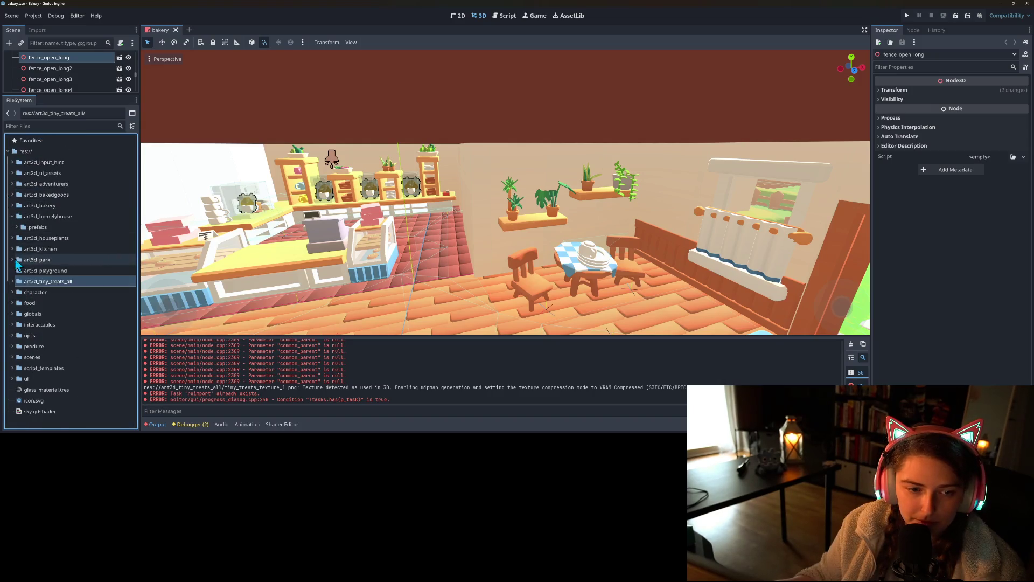
- Move art3d_park's bench.fbx through tree_large.fbx into art3d_tiny_treats_all, overwriting the conflicting texture
left_click(12, 170)
left_click(42, 248)
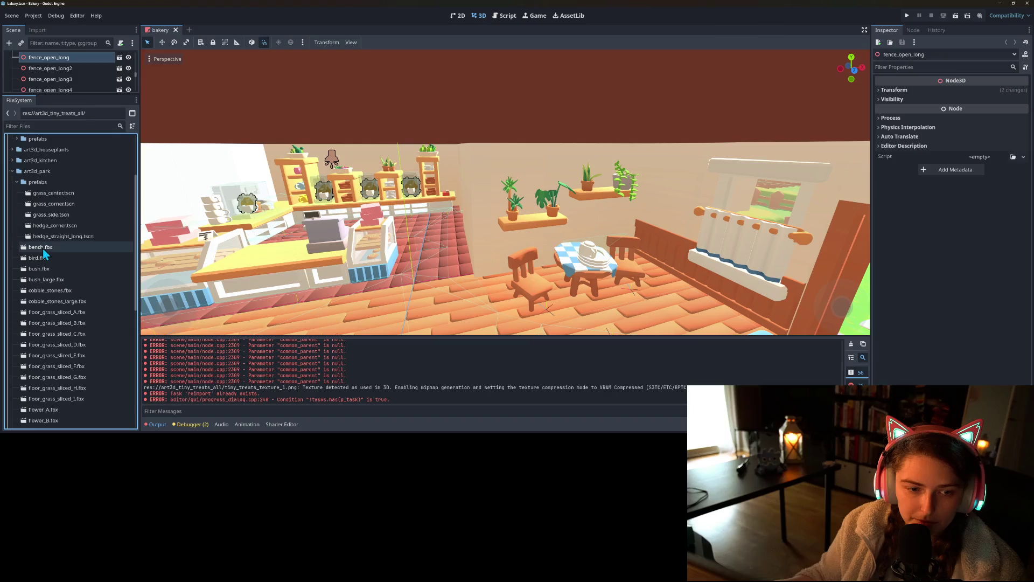
scroll(69, 311, "down", 5)
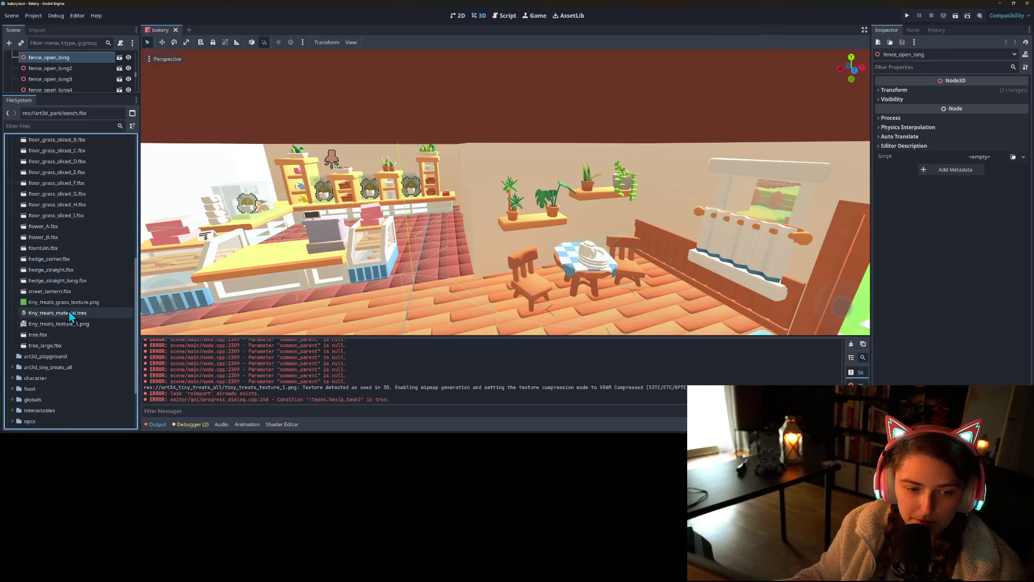
left_click(59, 348, "shift")
left_click_drag(57, 348, 73, 368)
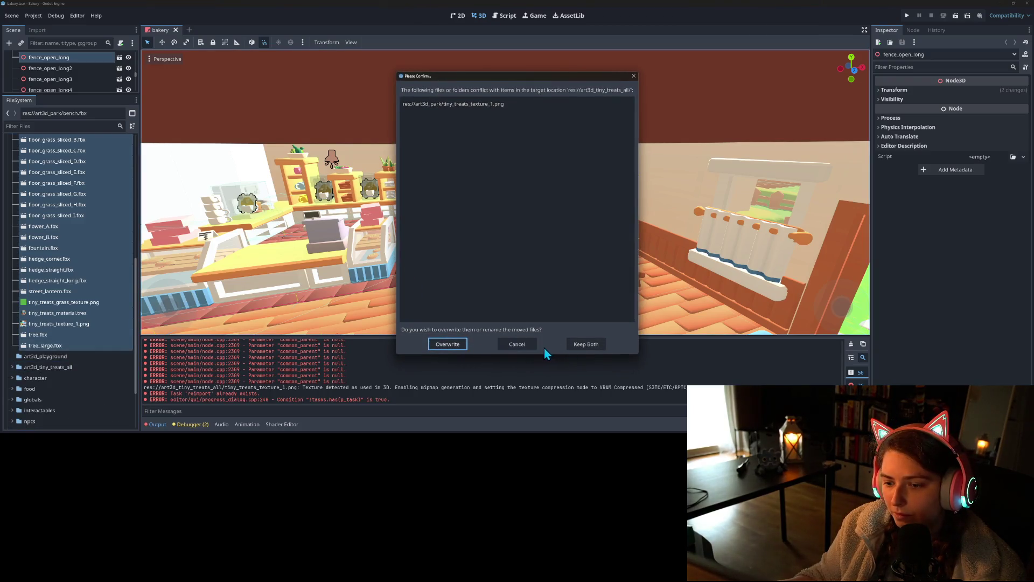
left_click(450, 346)
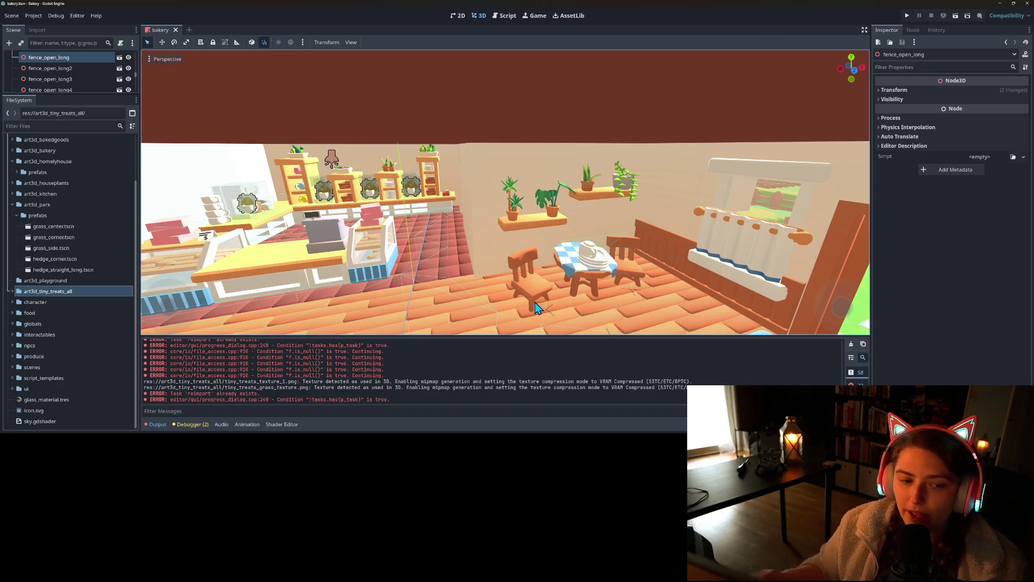
left_click(12, 205)
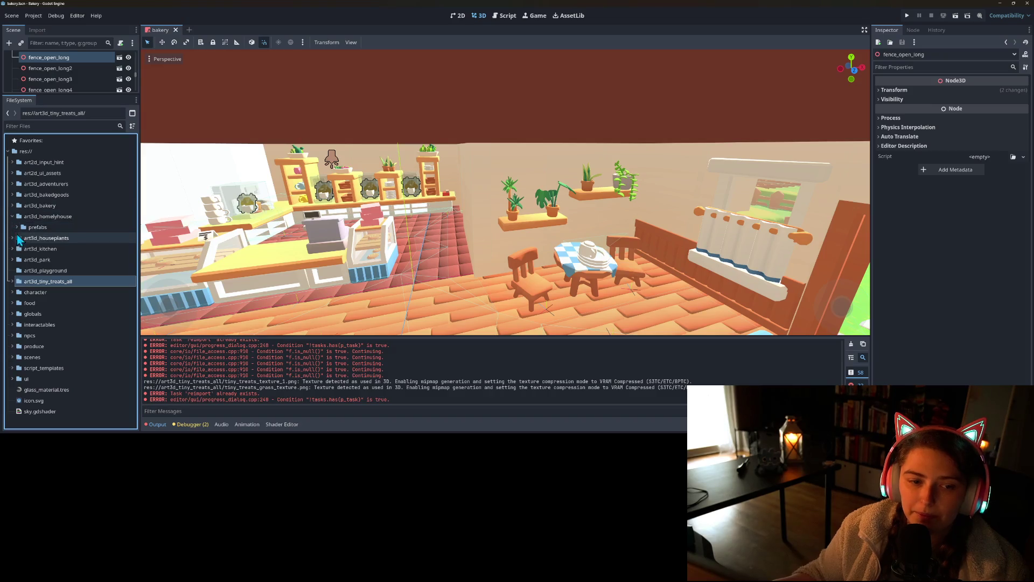
- Expand art3d_bakery and collapse its prefabs folder to expose the loose model files
left_click(12, 216)
left_click(11, 205)
scroll(44, 178, "down", 2)
left_click(45, 172)
left_click(11, 150)
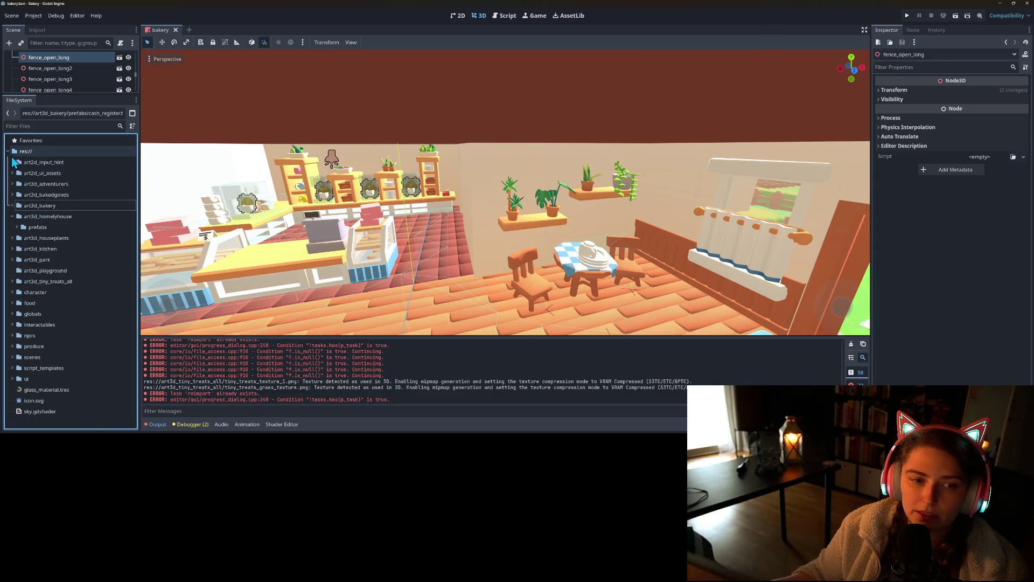
left_click(11, 205)
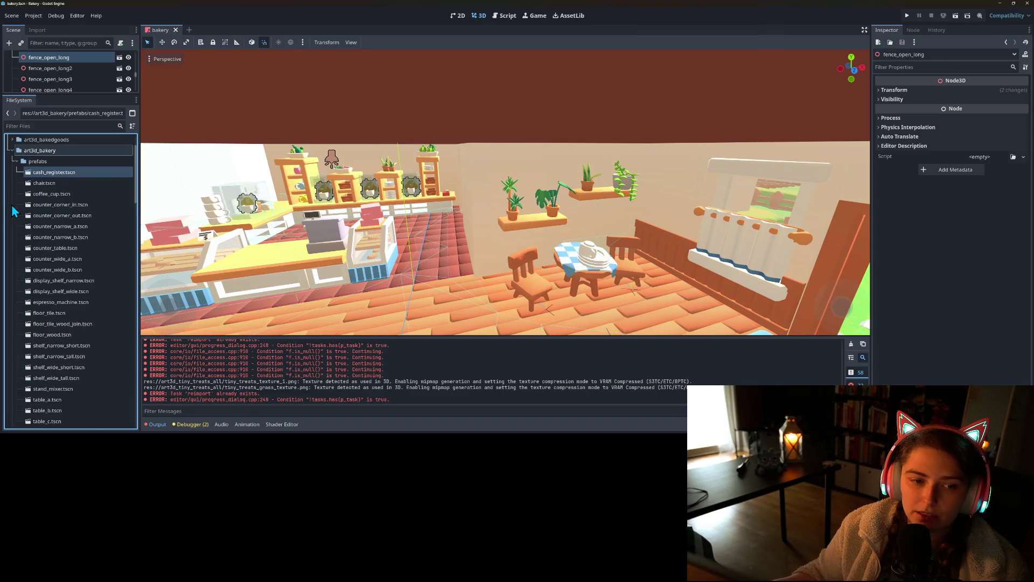
left_click(16, 161)
- Move the bakery files through whisk.fbx into art3d_tiny_treats_all, overwriting the conflicting texture
left_click(33, 172)
scroll(57, 273, "down", 15)
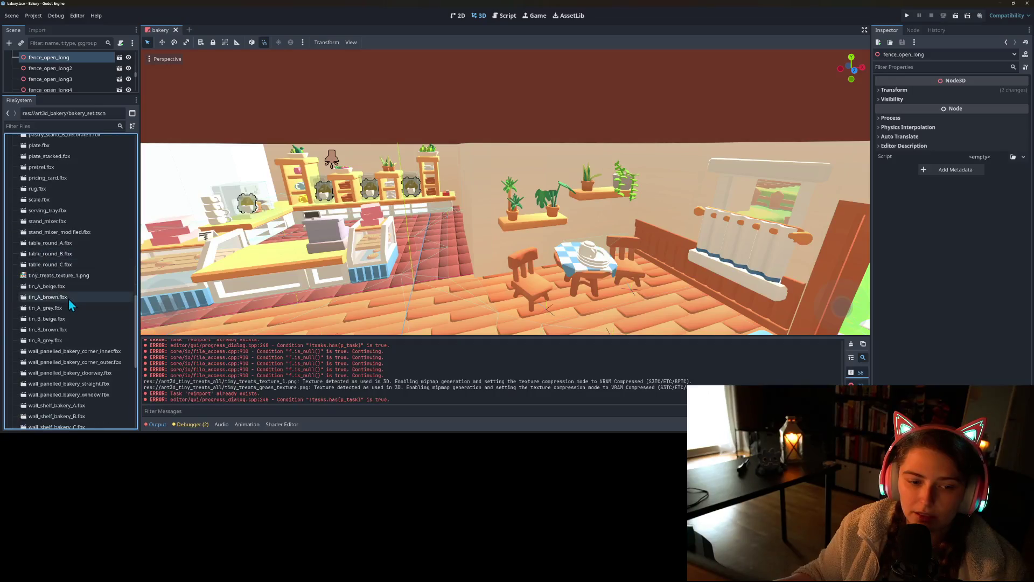
left_click(46, 288, "shift")
left_click_drag(49, 289, 88, 363)
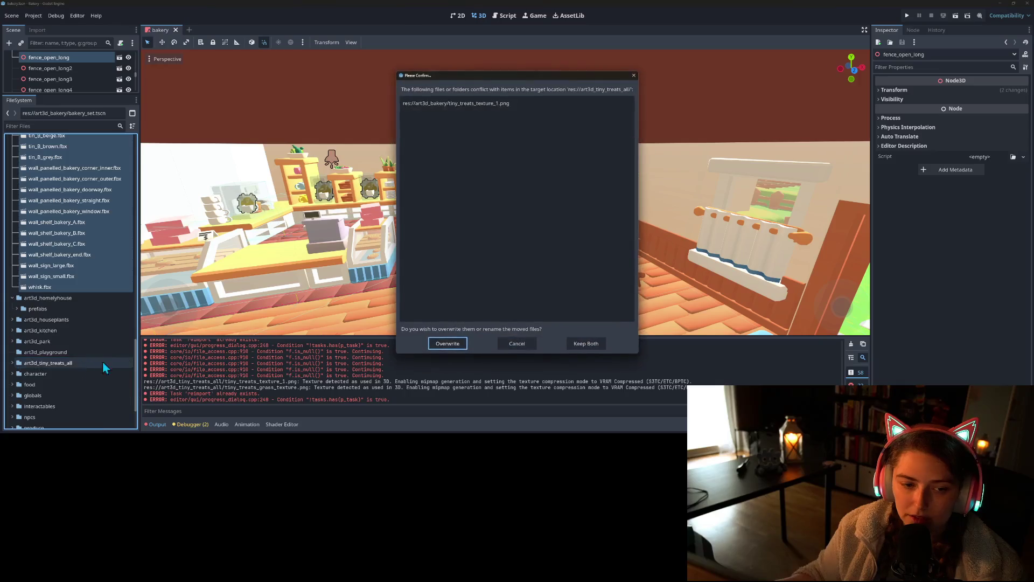
left_click(448, 345)
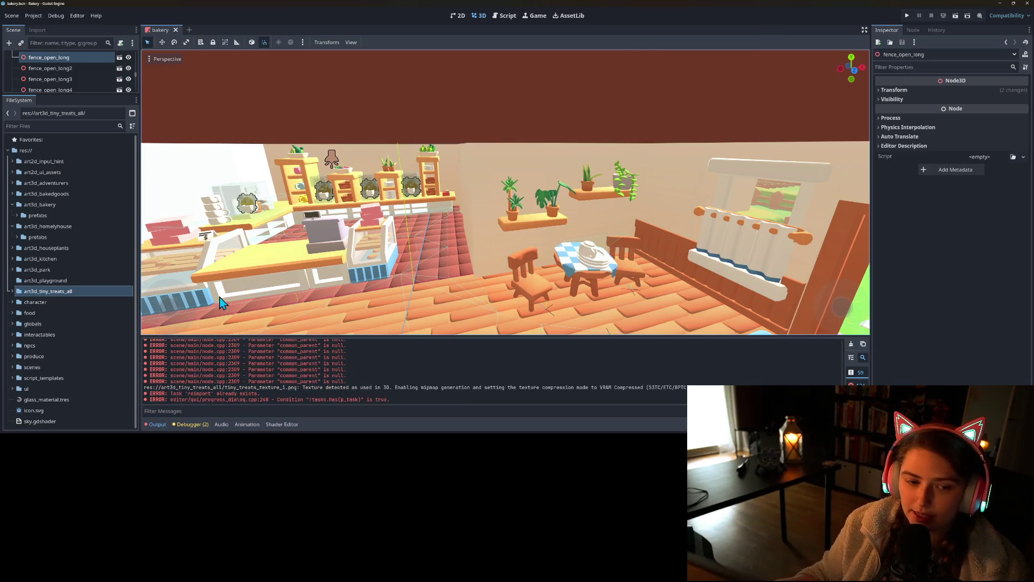
- Move countertop_sink.fbx through wall_tiles_kitchen_doorway.fbx into art3d_tiny_treats_all, overwriting conflicts
left_click(12, 270)
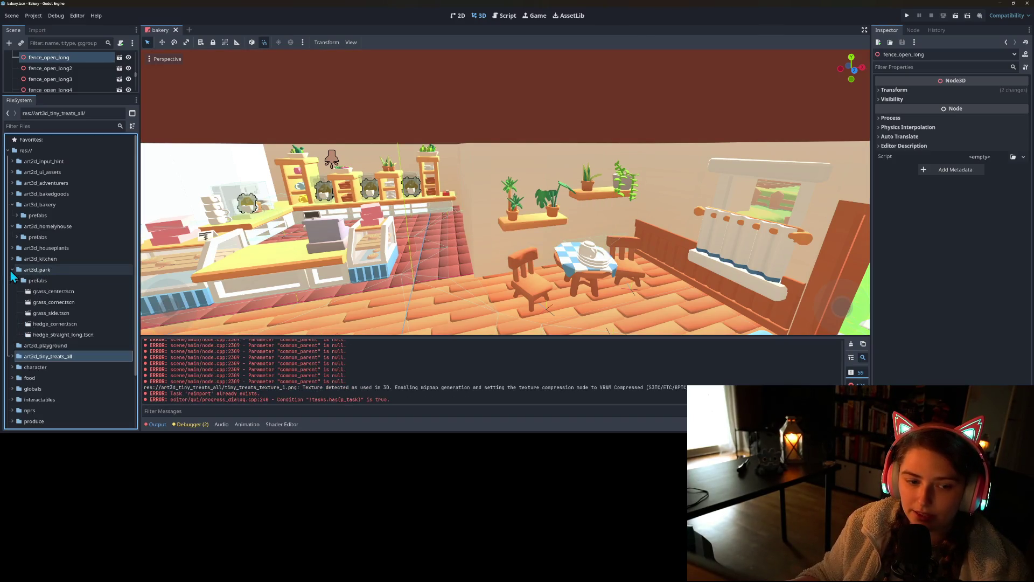
left_click(11, 270)
left_click(9, 260)
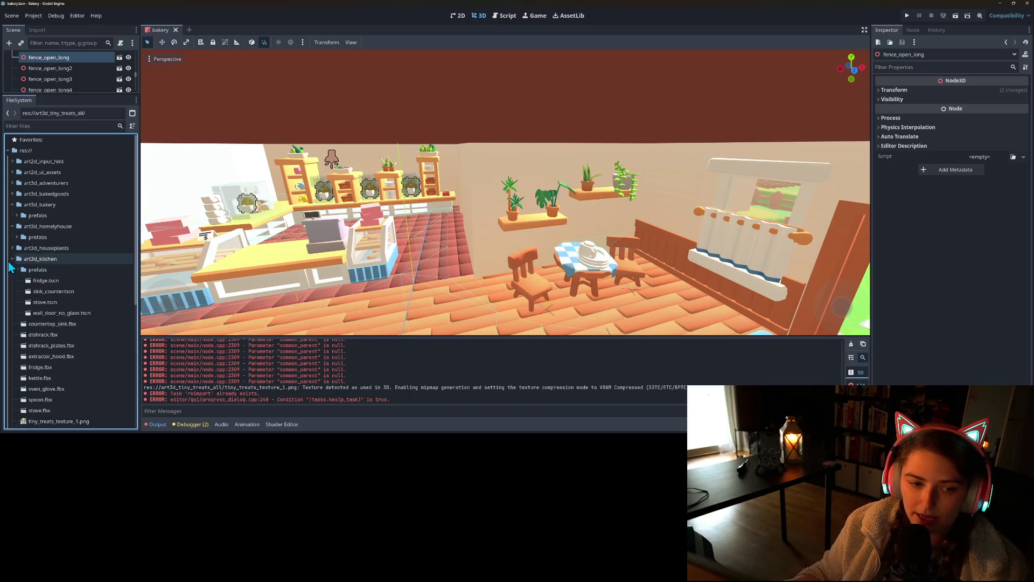
left_click(53, 324)
scroll(64, 312, "down", 5)
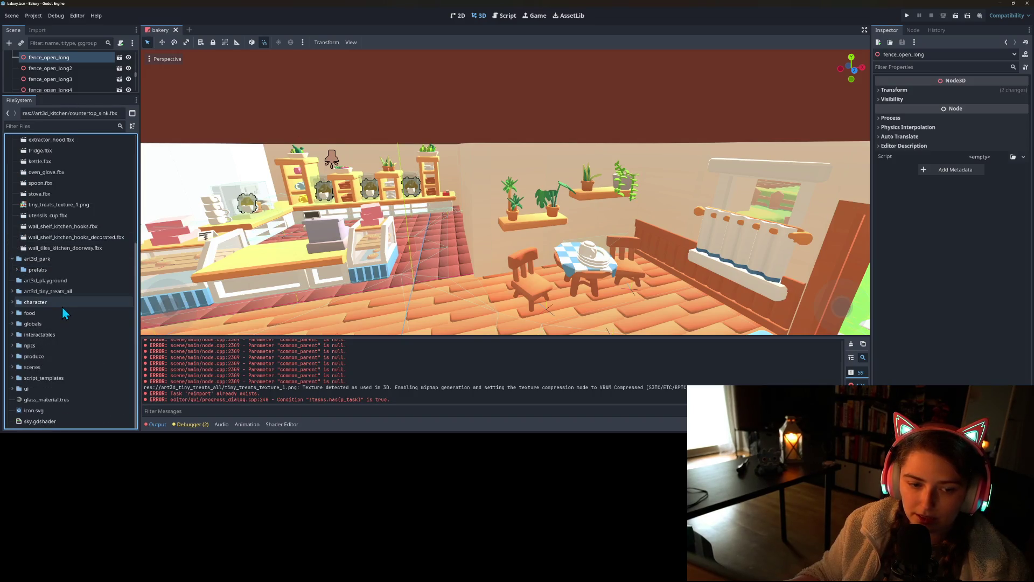
left_click(46, 249, "shift")
mouse_move(74, 255)
left_mouse_down()
mouse_move(73, 315)
mouse_move(61, 293)
left_mouse_up()
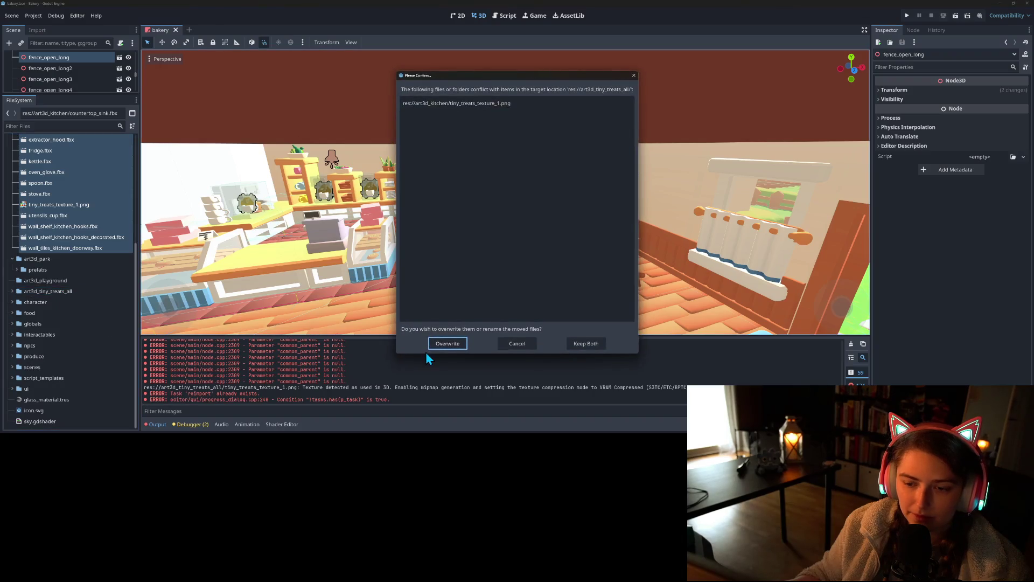
left_click(445, 344)
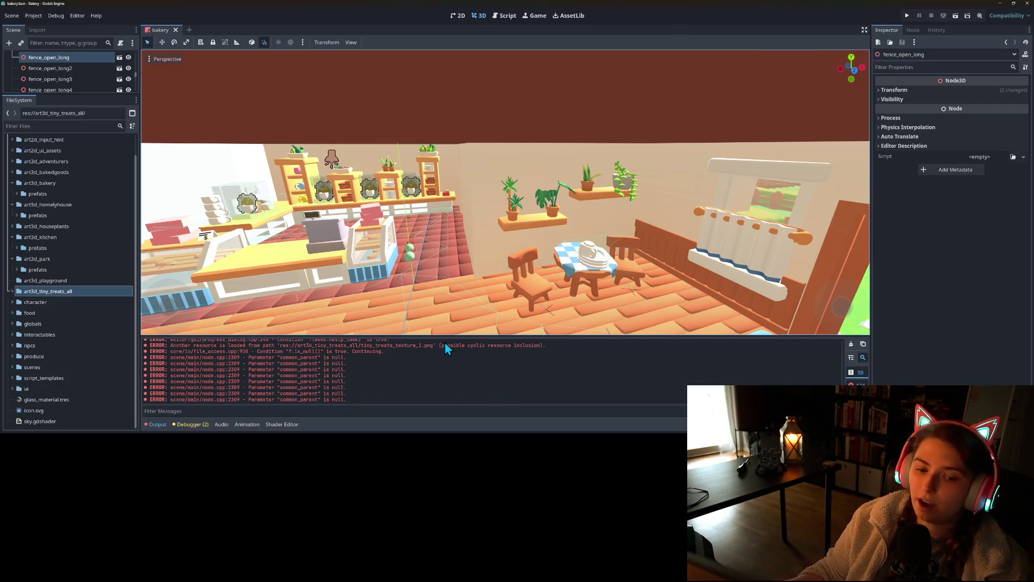
- Expand art3d_houseplants and select cacti_plant_pot_large.fbx as the first houseplant file
left_click(13, 226)
left_click(43, 249)
scroll(80, 315, "down", 8)
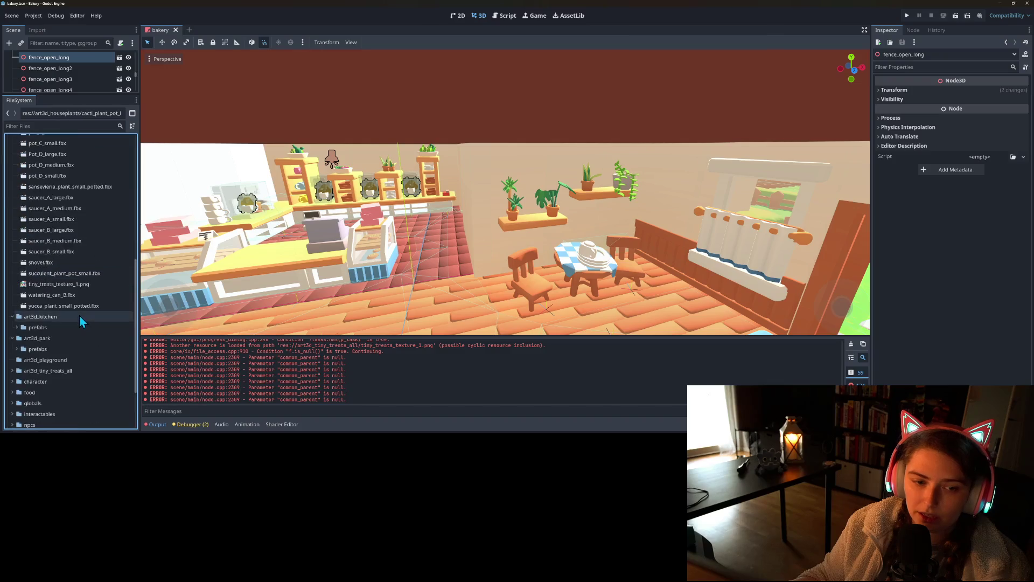
- Move the houseplant files through yucca_plant_small_potted.fbx into art3d_tiny_treats_all, overwriting conflicts
left_click(65, 306, "shift")
scroll(76, 308, "down", 3)
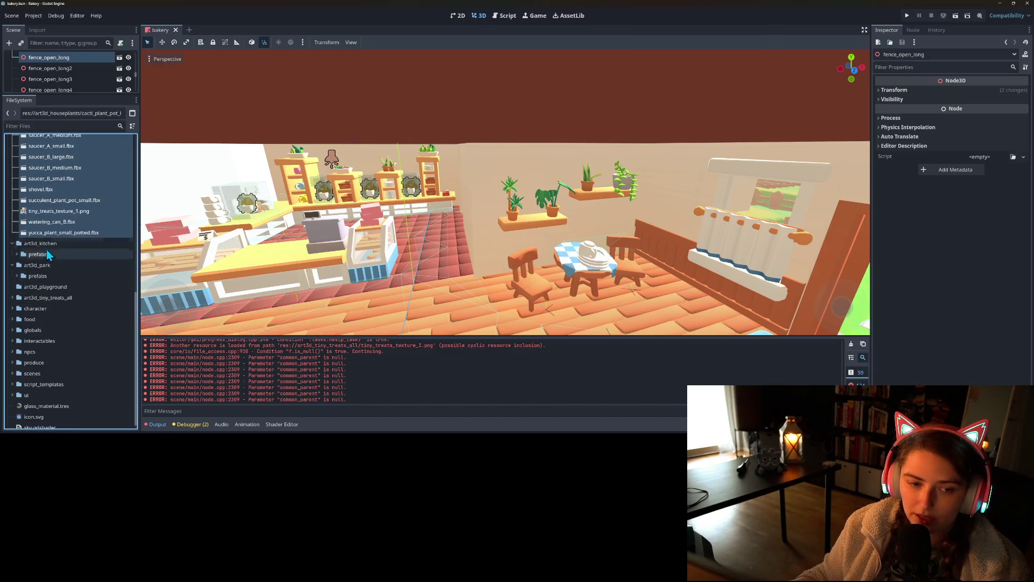
left_click_drag(54, 233, 81, 298)
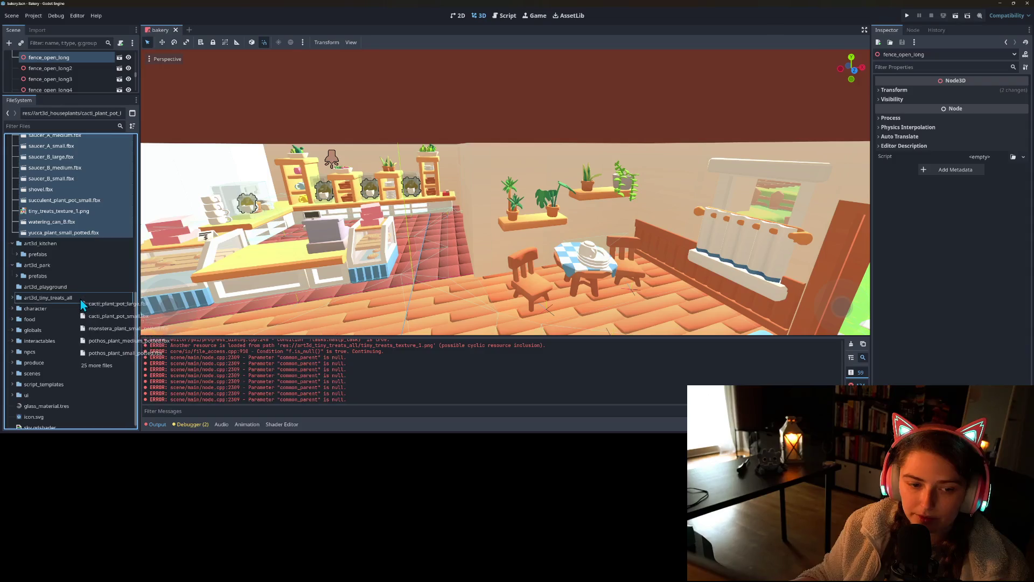
left_click(461, 344)
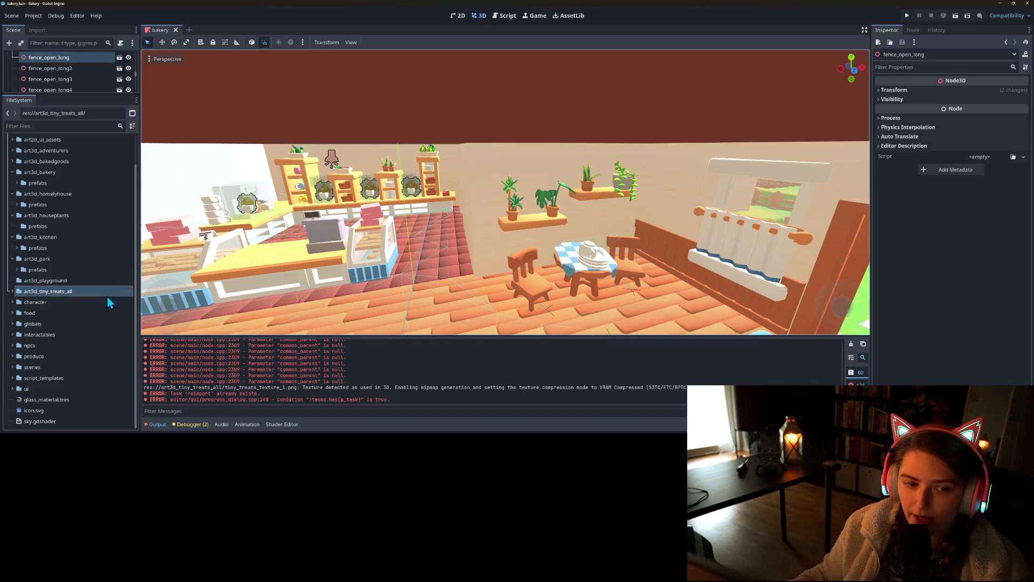
- Move baguette.fbx through waffle_stacked.fbx into art3d_tiny_treats_all, keeping both copies of conflicts
scroll(117, 295, "up", 2)
left_click(11, 195)
left_click(41, 206)
scroll(63, 296, "down", 6)
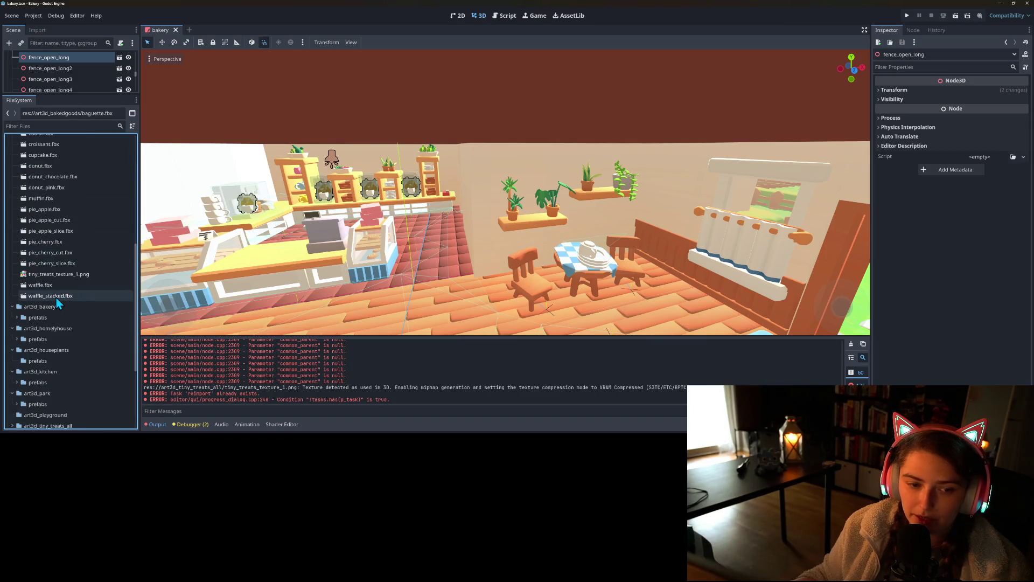
left_click(57, 297, "shift")
scroll(56, 291, "down", 5)
mouse_move(56, 298)
left_mouse_down()
mouse_move(75, 244)
mouse_move(75, 290)
left_mouse_up()
scroll(74, 243, "down", 2)
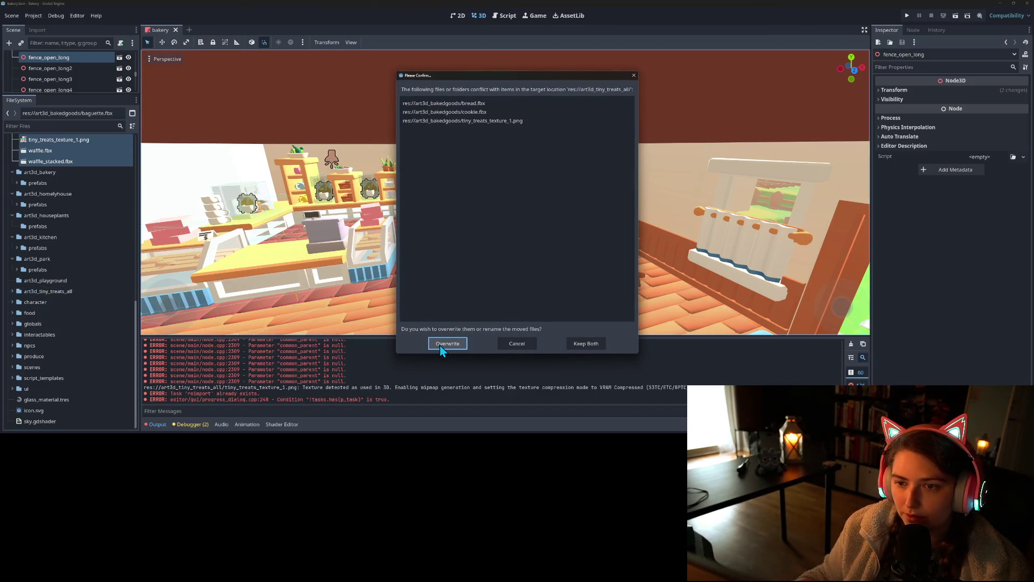
left_click(596, 345)
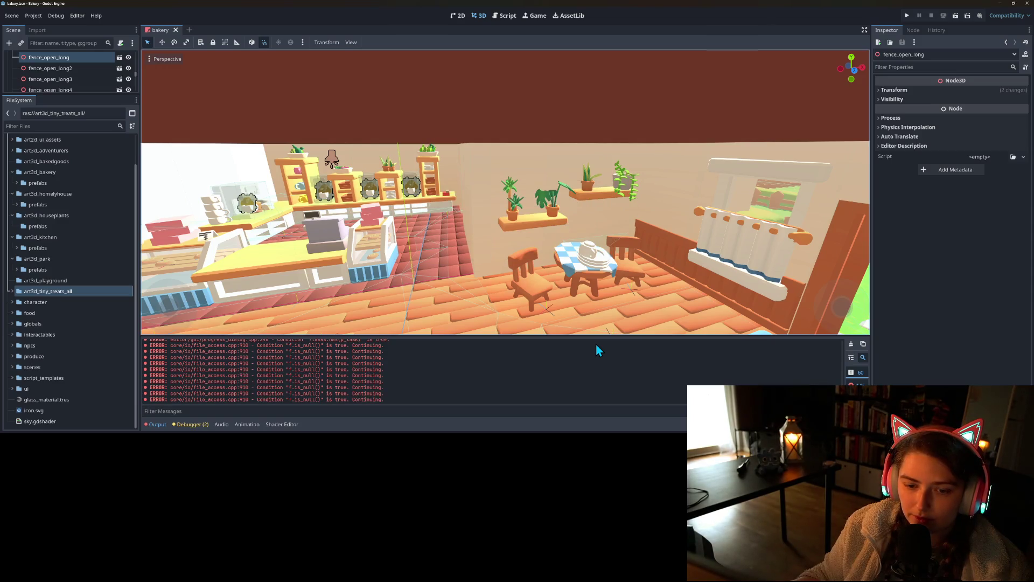
- Rename bread (2).fbx to bread_2.fbx in art3d_tiny_treats_all
left_click(14, 292)
scroll(93, 312, "down", 8)
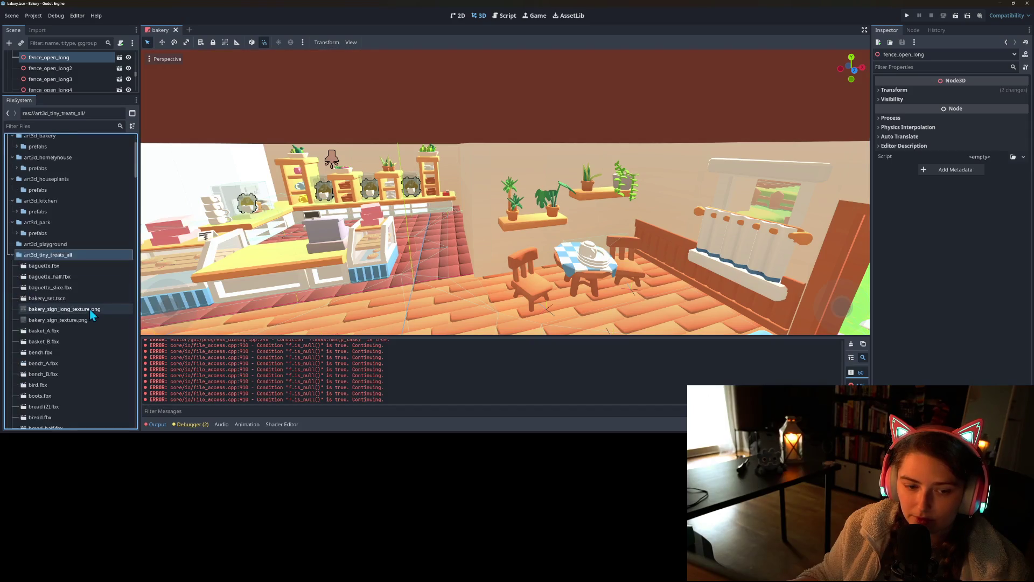
scroll(96, 311, "up", 2)
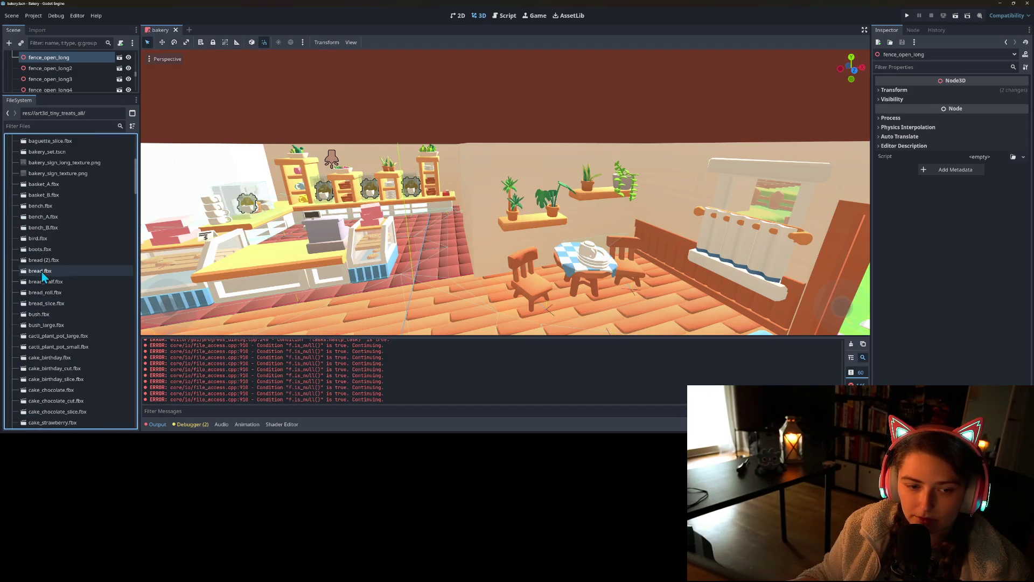
right_click(56, 259)
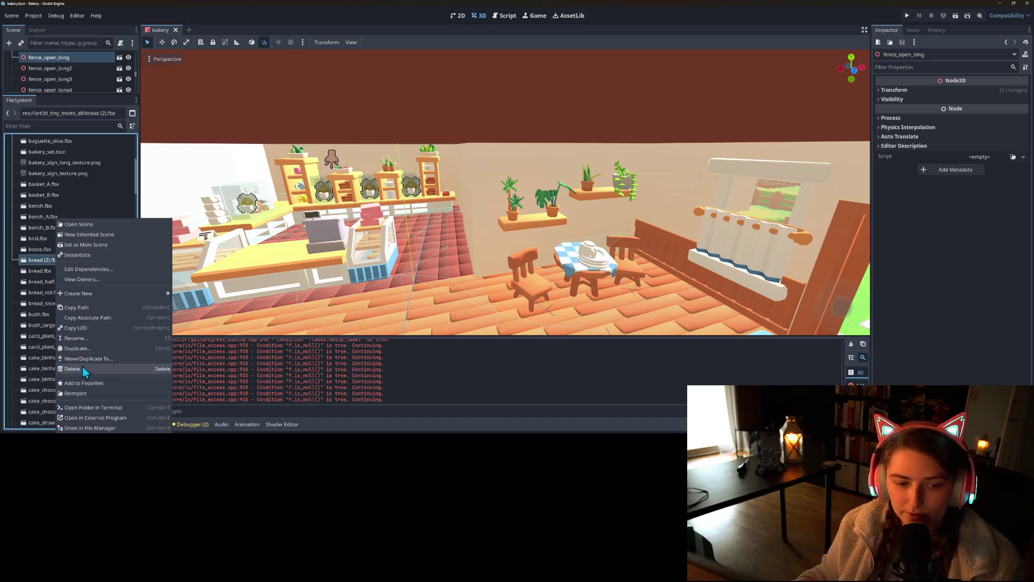
left_click(83, 339)
key("End")
key("BackSpace")
key("BackSpace")
key("BackSpace")
type("_extende")
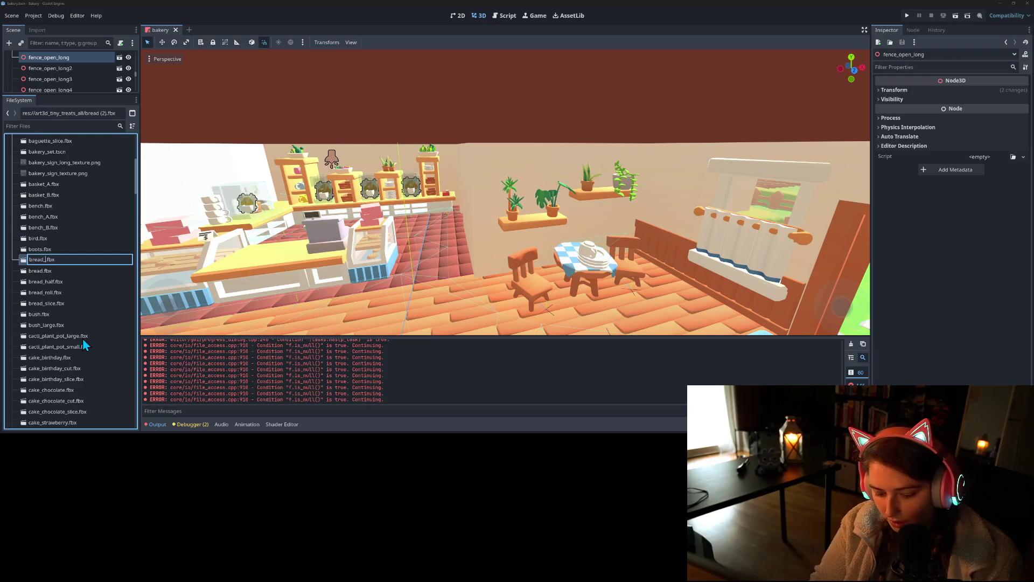
type("d")
key("BackSpace")
key("BackSpace")
key("BackSpace")
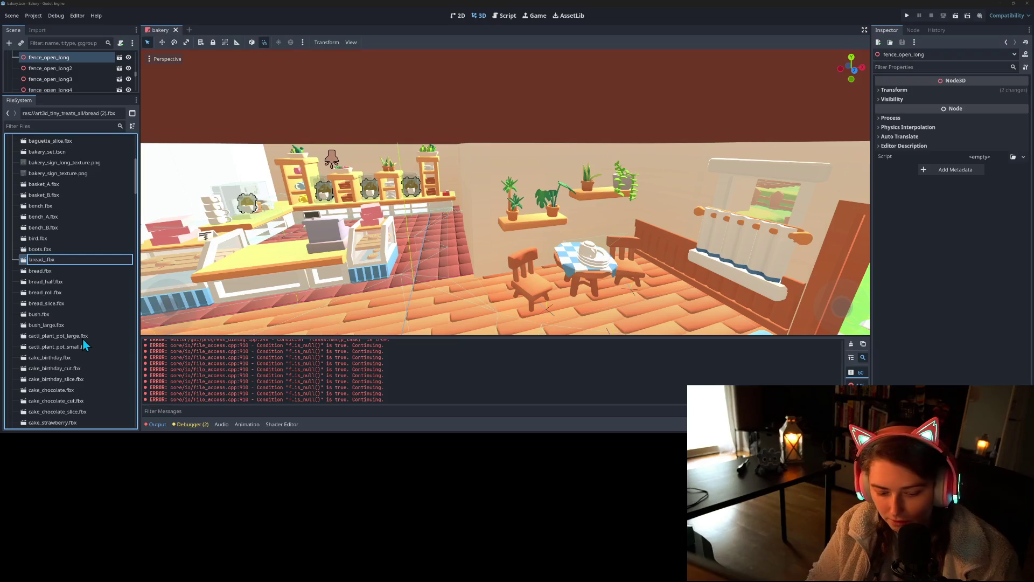
type("2")
key("Return")
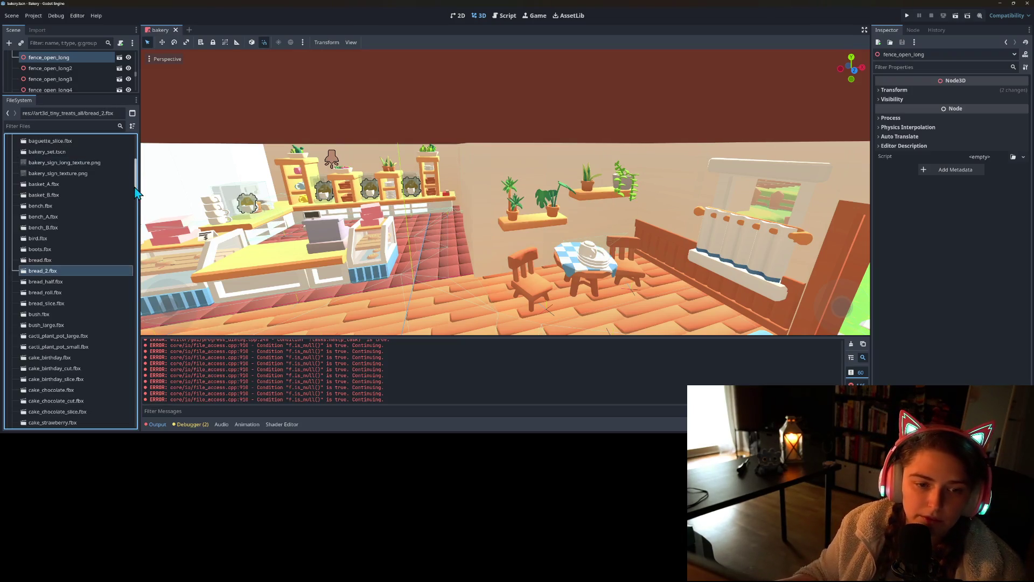
- Rename cookie (2).fbx to cookie_2.fbx
scroll(87, 291, "down", 10)
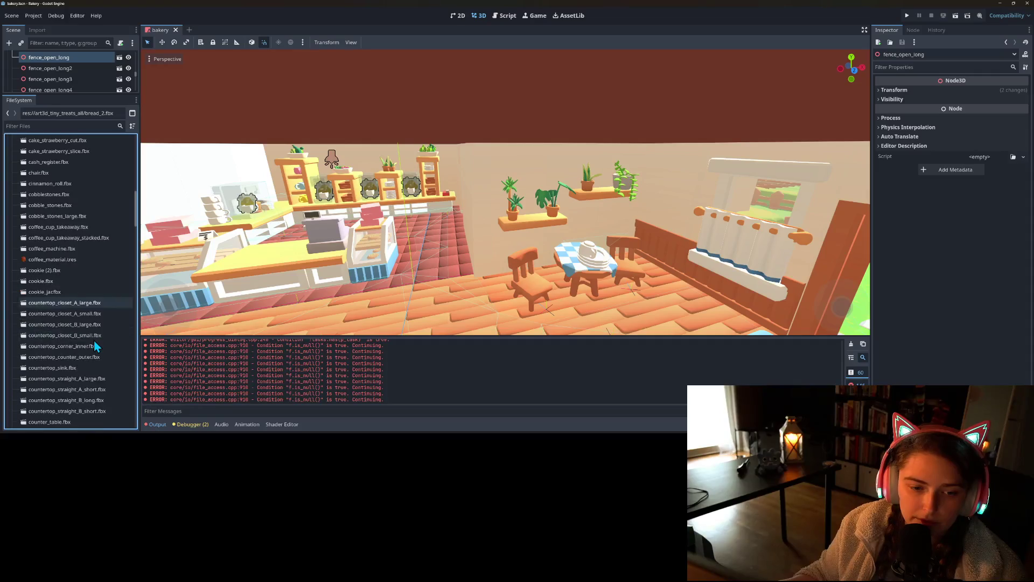
right_click(50, 270)
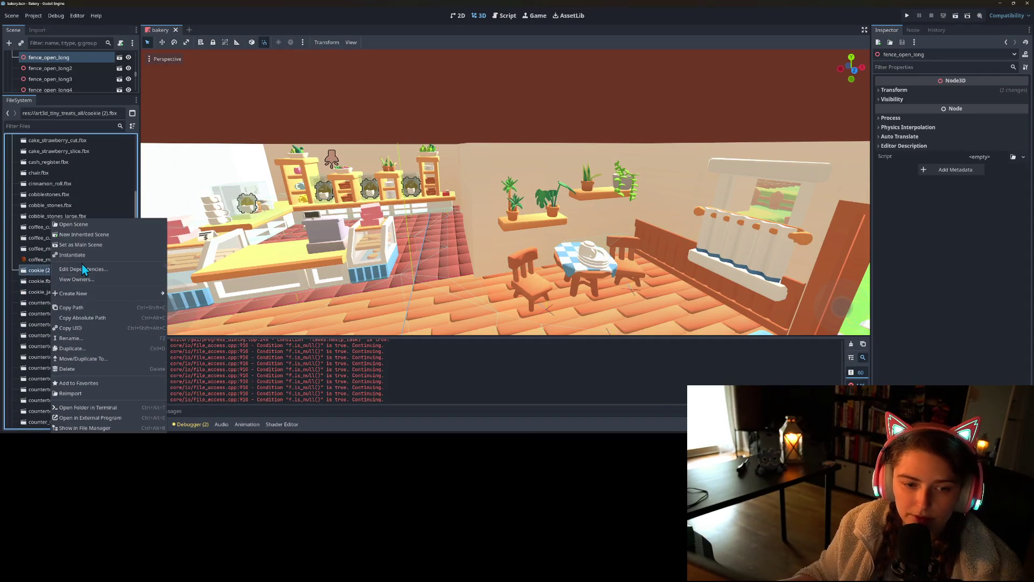
left_click(89, 341)
key("Right")
key("BackSpace")
key("BackSpace")
key("BackSpace")
type("_2")
key("Return")
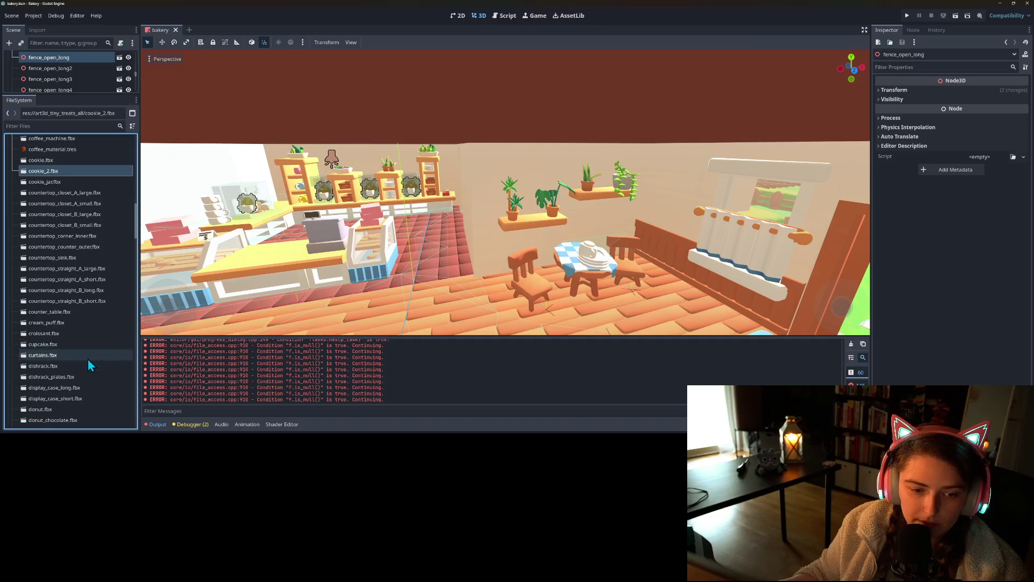
- Select the duplicate tiny_treats_texture_1 (2).png file in art3d_tiny_treats_all
scroll(86, 340, "down", 5)
scroll(90, 343, "down", 8)
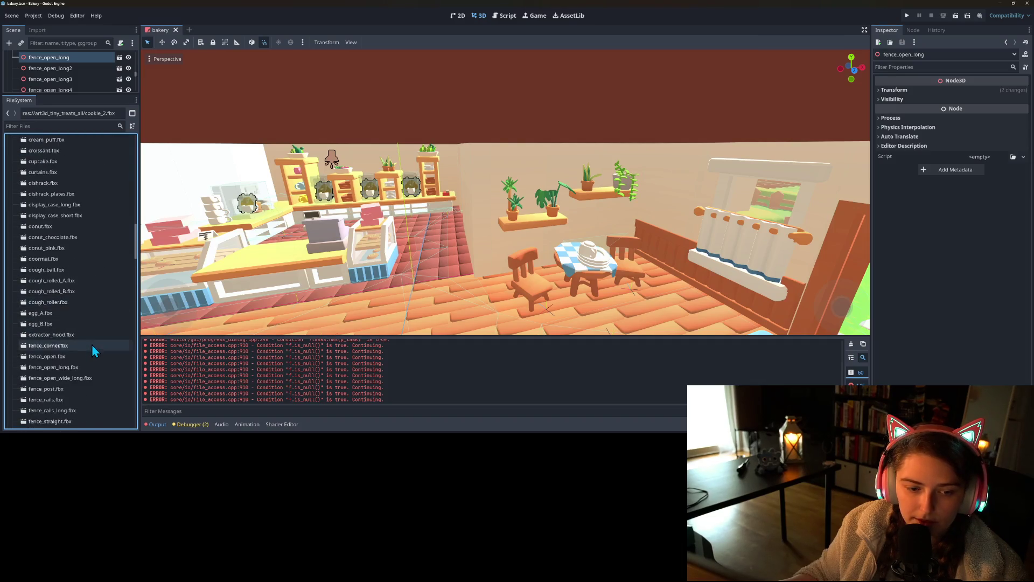
scroll(93, 351, "down", 12)
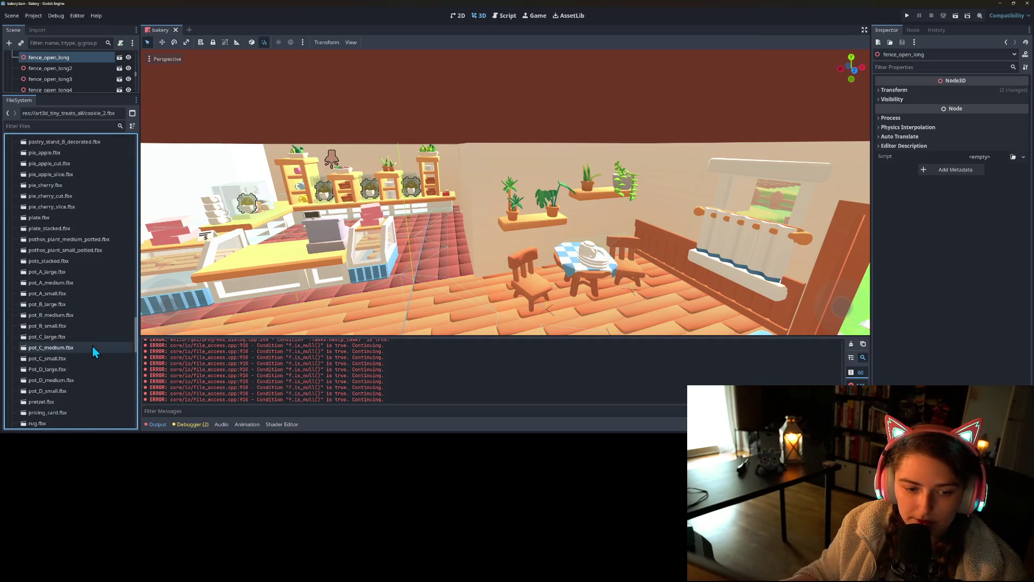
left_click(103, 370)
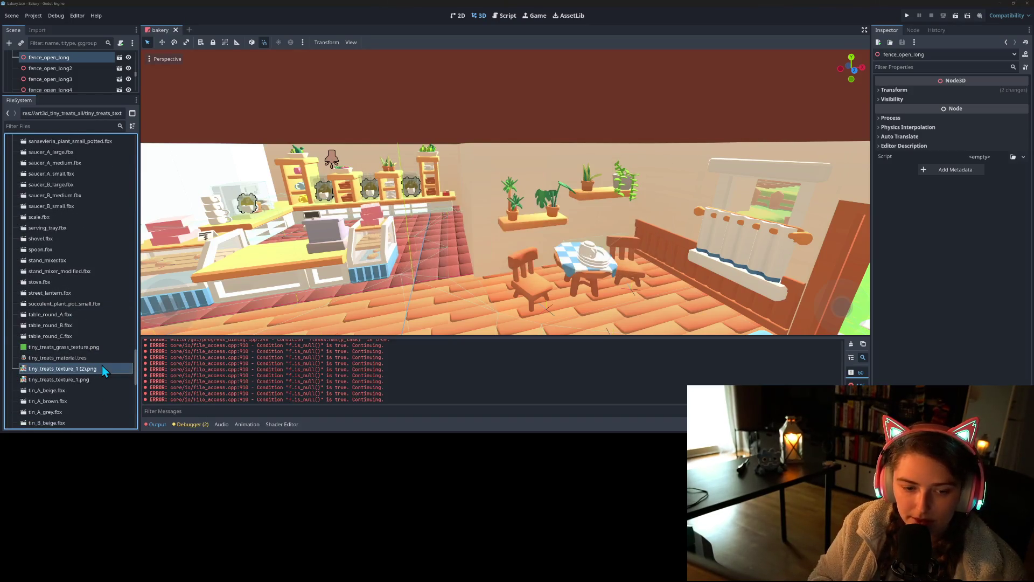
scroll(102, 365, "up", 5)
scroll(100, 364, "up", 15)
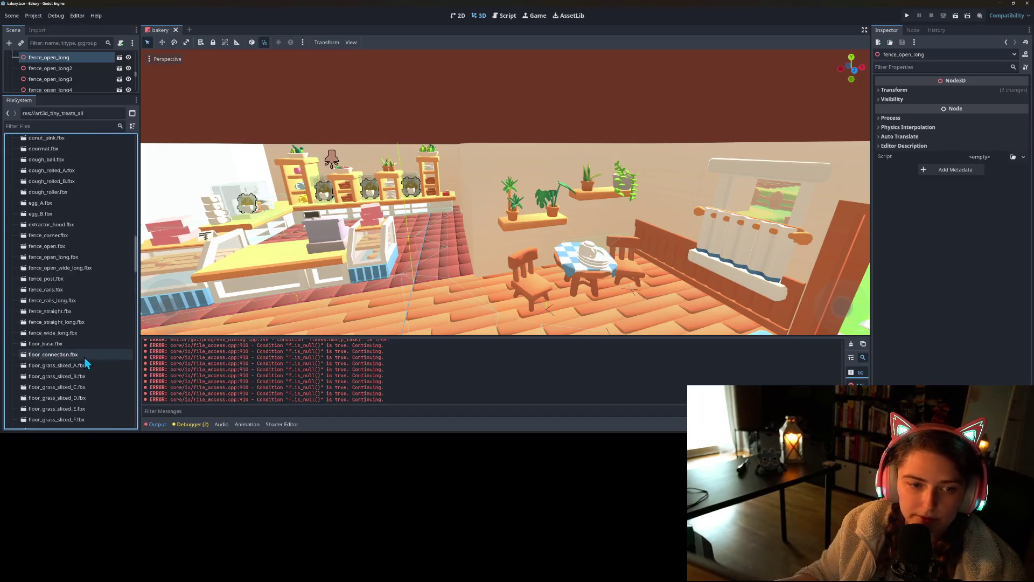
scroll(81, 354, "up", 10)
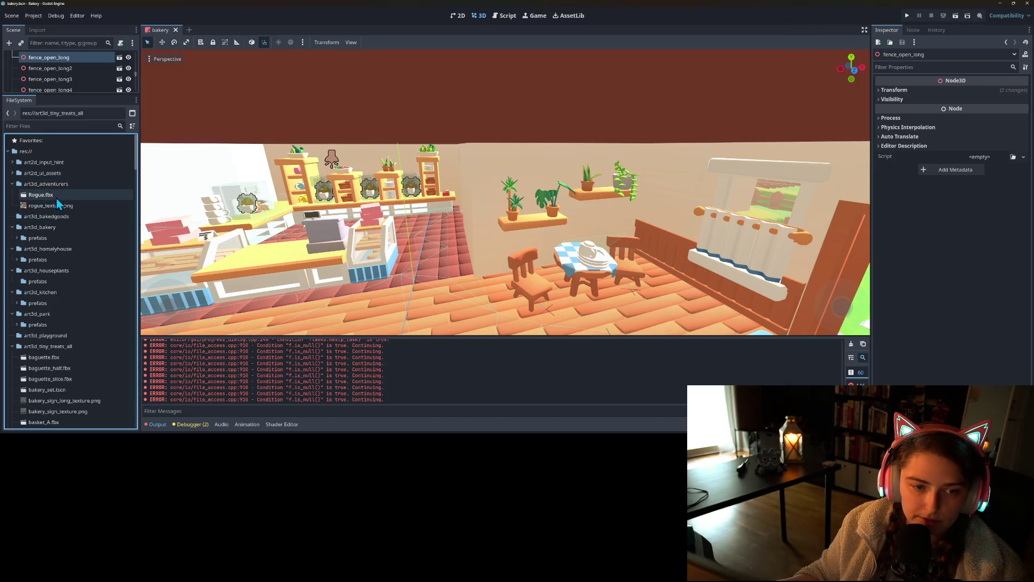
- Delete the art3d_bakedgoods and art3d_playground folders, confirming each removal
left_click(12, 184)
left_click(12, 173)
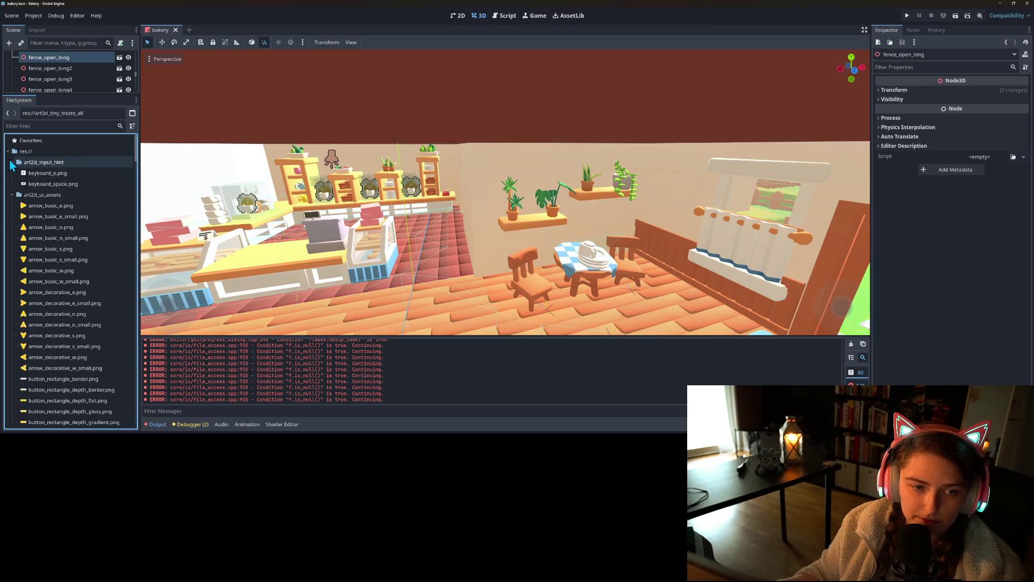
left_click(12, 172)
left_click(12, 184)
left_click(12, 183)
left_click(46, 195)
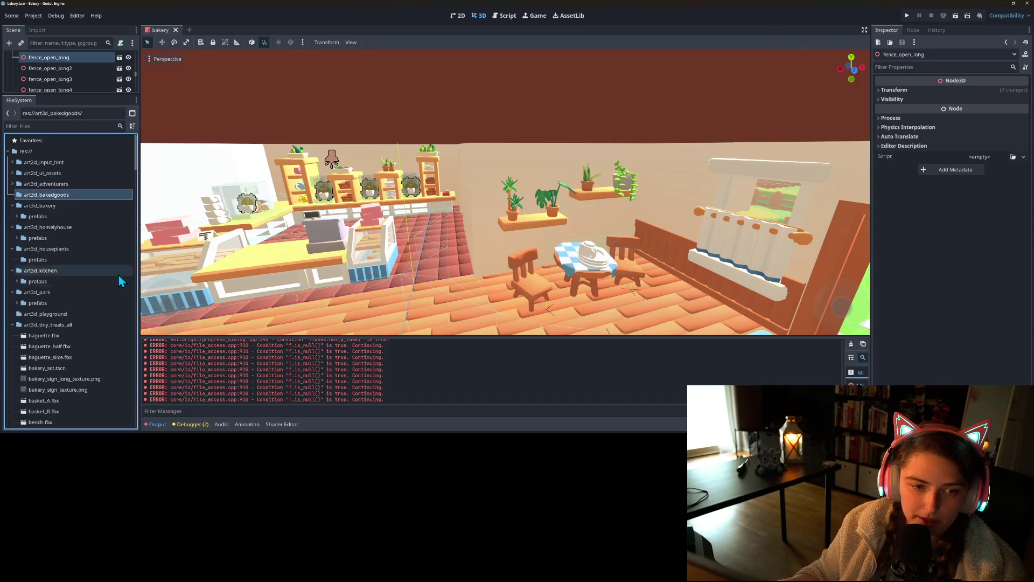
key("Delete")
key("Return")
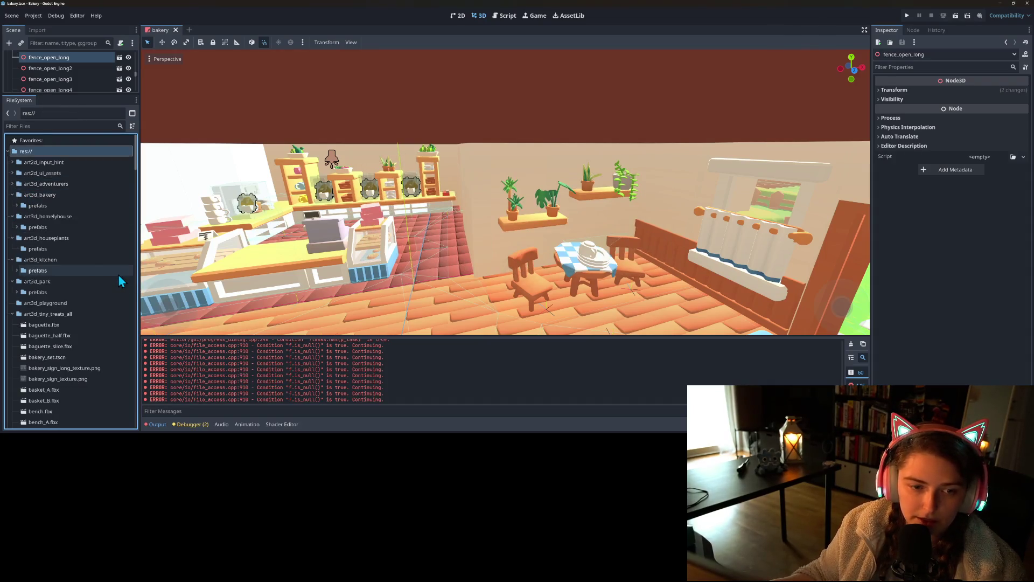
left_click(35, 304)
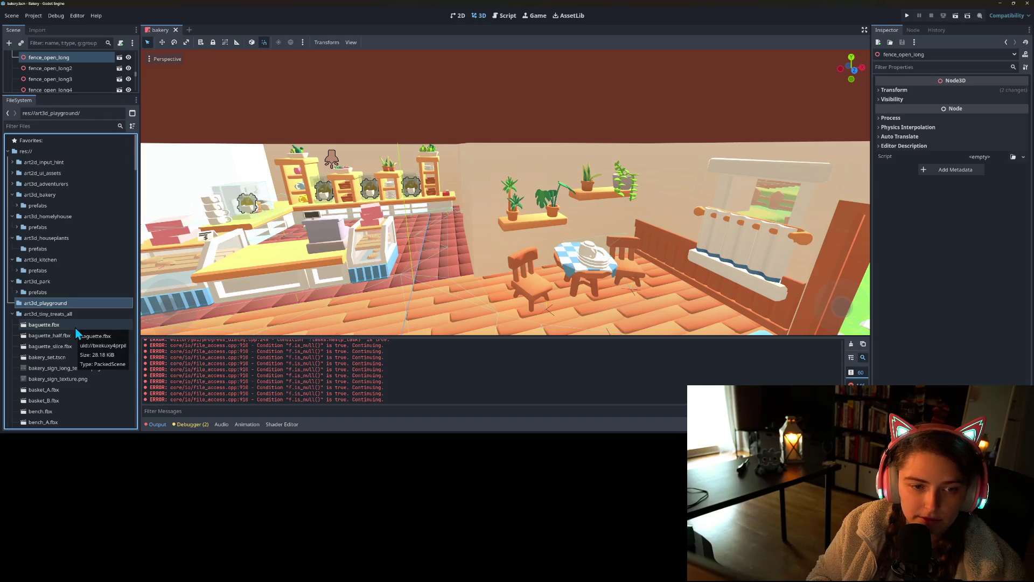
key("Delete")
key("Return")
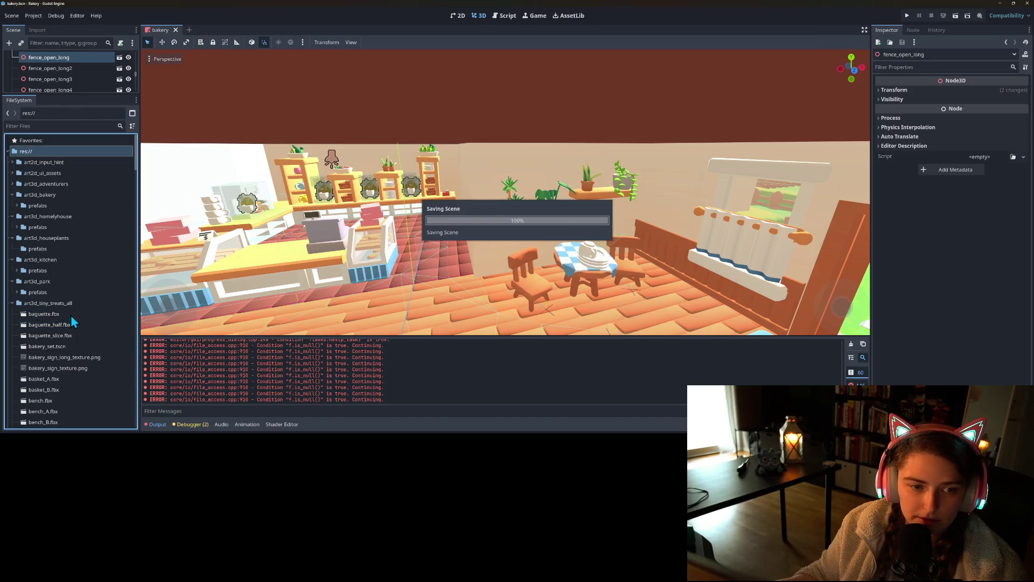
- Select the tiny treats files through yucca_plant_small_potted.fbx and scroll through the list
scroll(68, 313, "down", 10)
scroll(68, 314, "down", 15)
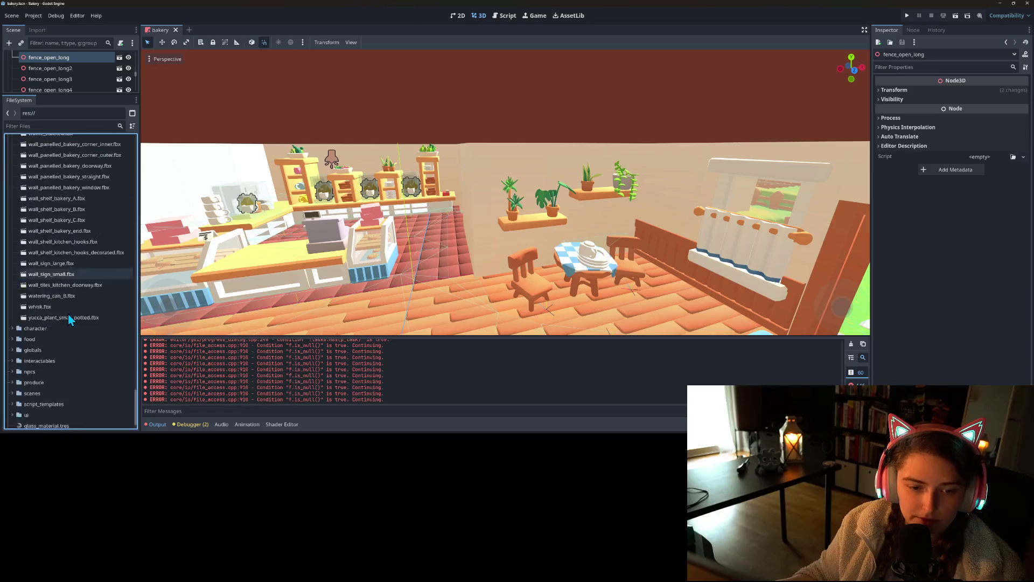
left_click(59, 291)
scroll(63, 309, "up", 20)
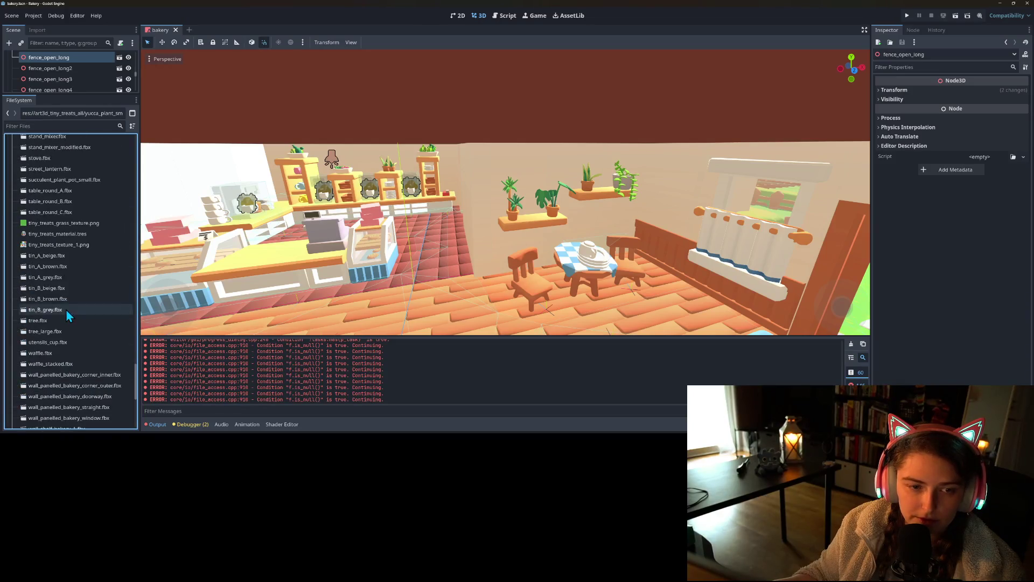
scroll(63, 311, "up", 15)
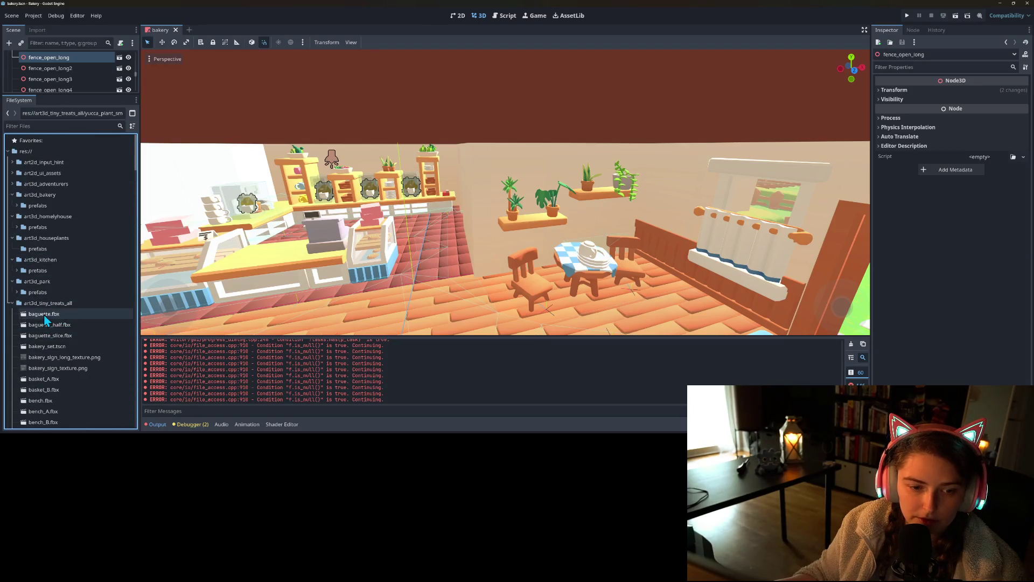
scroll(54, 323, "down", 5)
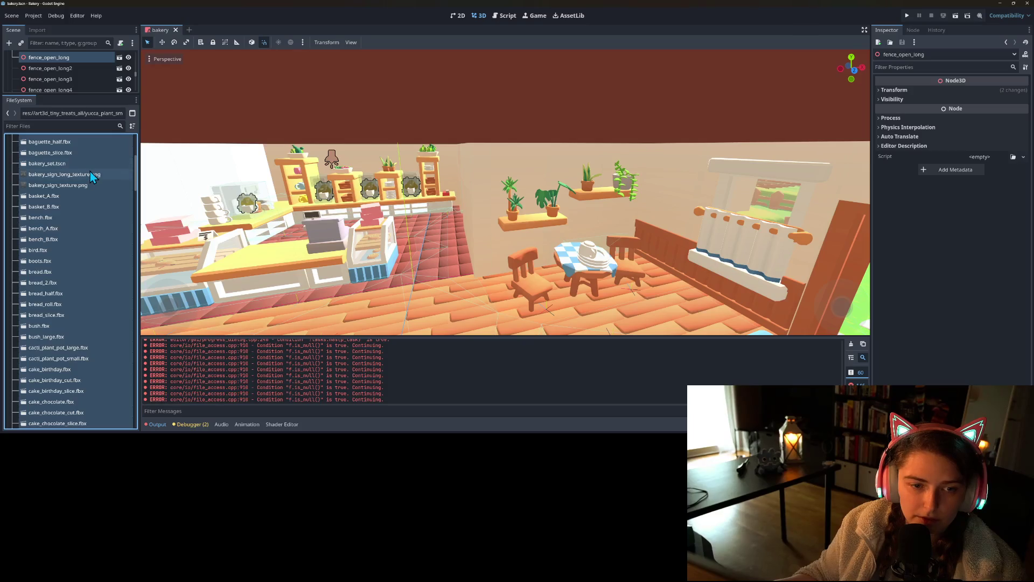
scroll(80, 190, "down", 1)
scroll(72, 301, "up", 2)
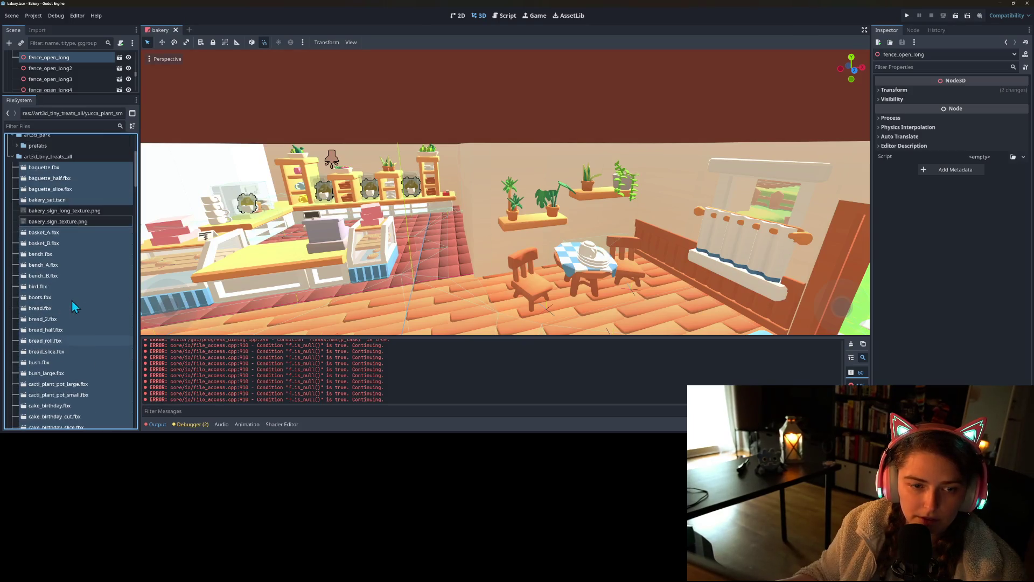
- Drop bakery_set.tscn and coffee_material.tres from the file selection, leaving only the fbx models
left_click(51, 201, "ctrl")
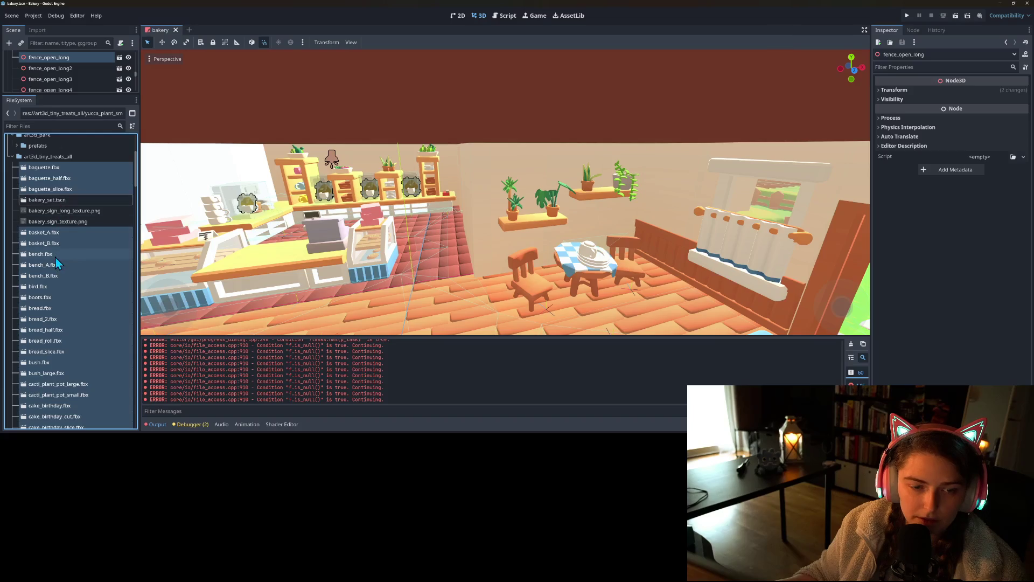
scroll(59, 281, "down", 4)
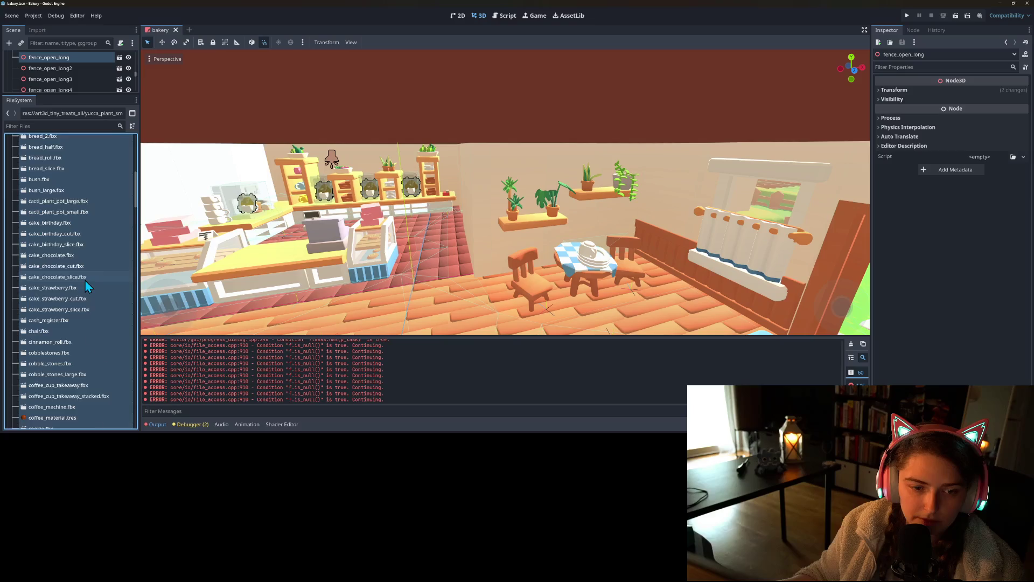
scroll(85, 280, "down", 4)
scroll(93, 267, "down", 1)
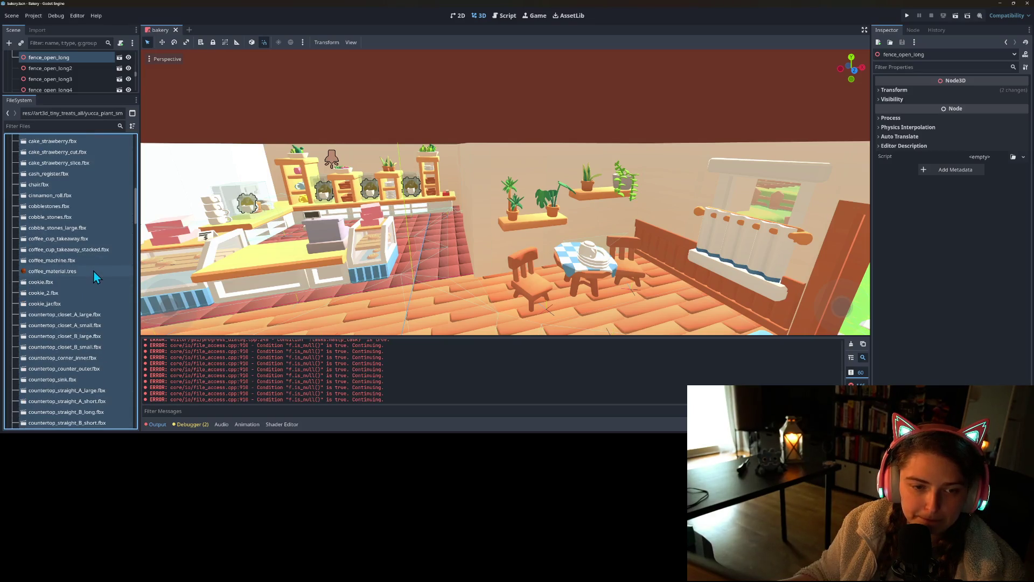
left_click(80, 269)
scroll(102, 280, "down", 3)
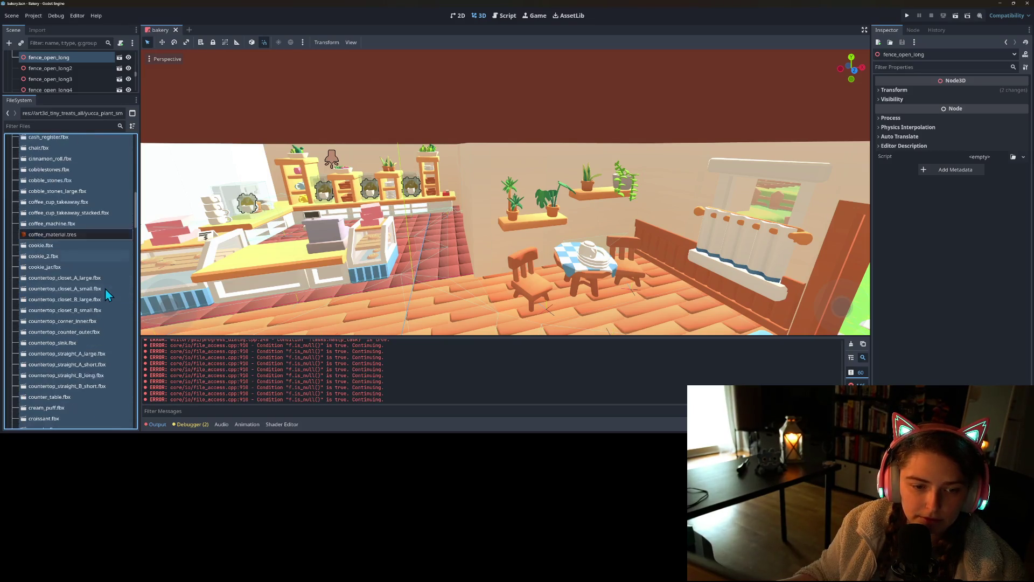
scroll(102, 273, "down", 2)
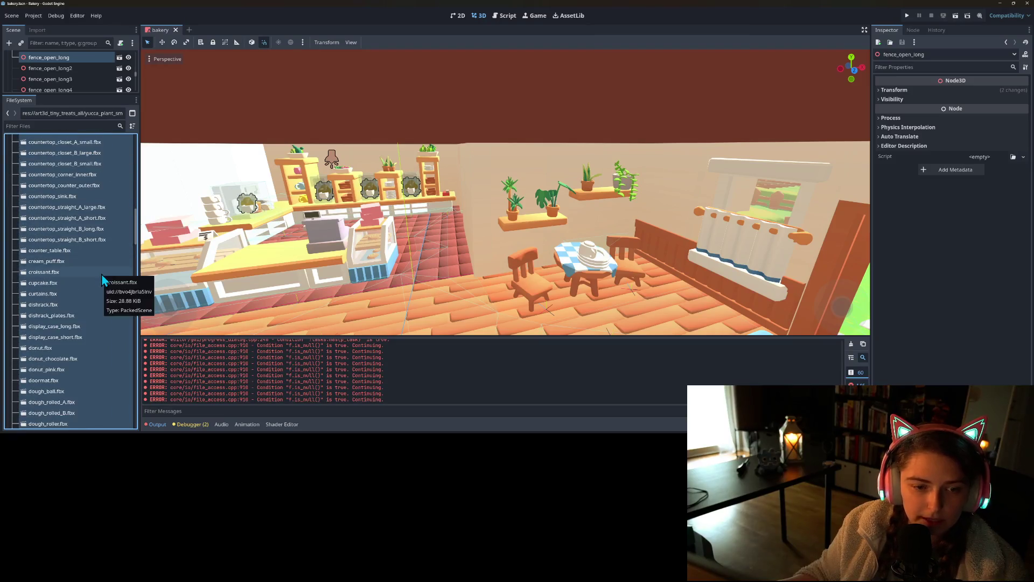
scroll(101, 273, "down", 3)
scroll(92, 271, "down", 1)
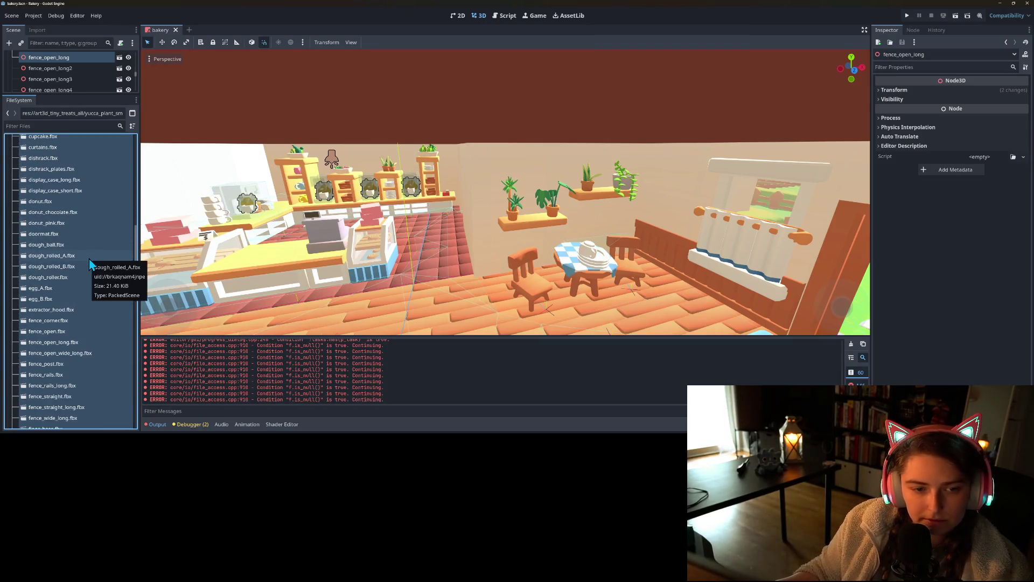
scroll(89, 271, "down", 1)
scroll(91, 275, "down", 5)
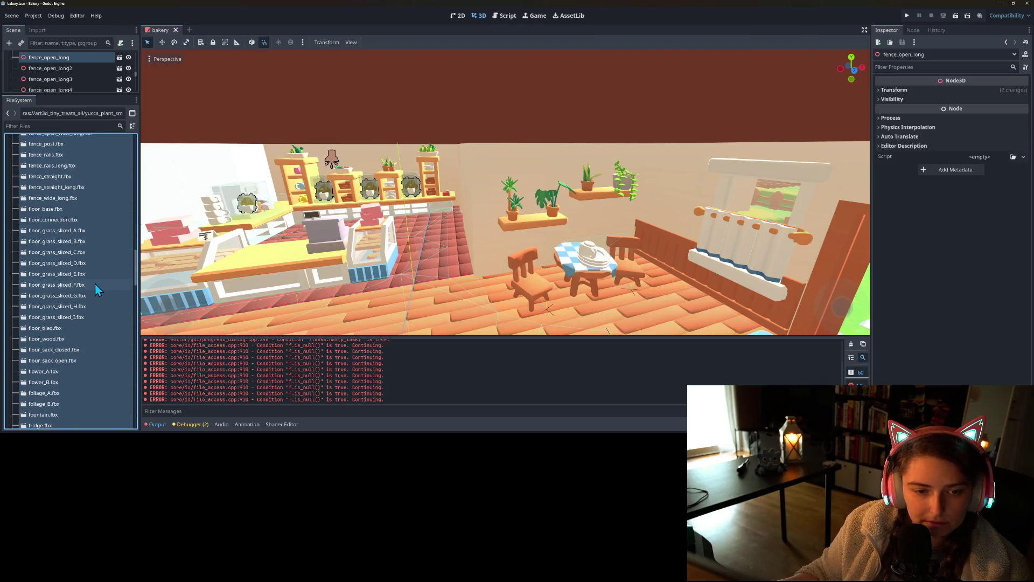
scroll(90, 296, "down", 1)
scroll(89, 295, "down", 1)
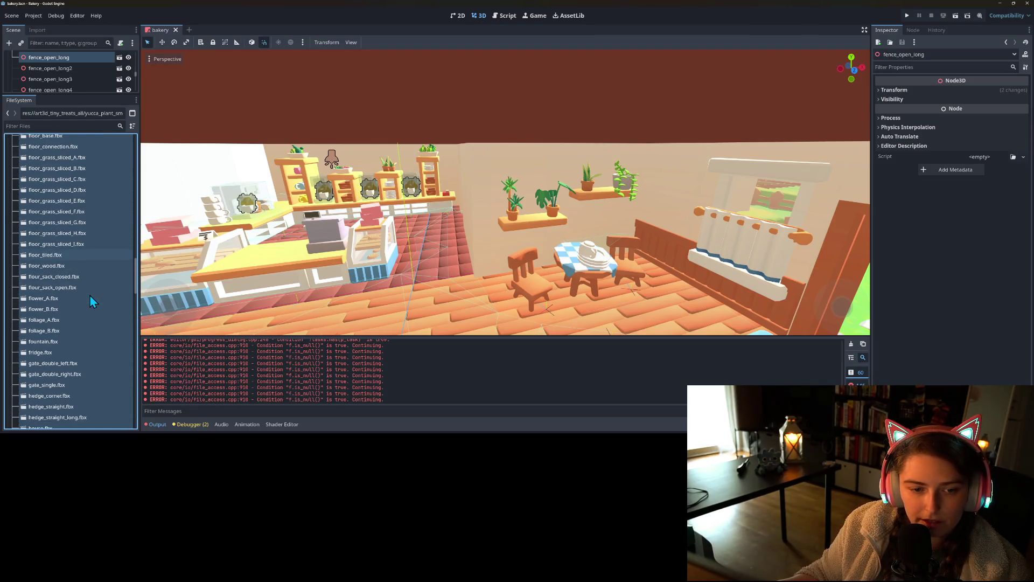
scroll(80, 295, "down", 2)
scroll(76, 303, "down", 2)
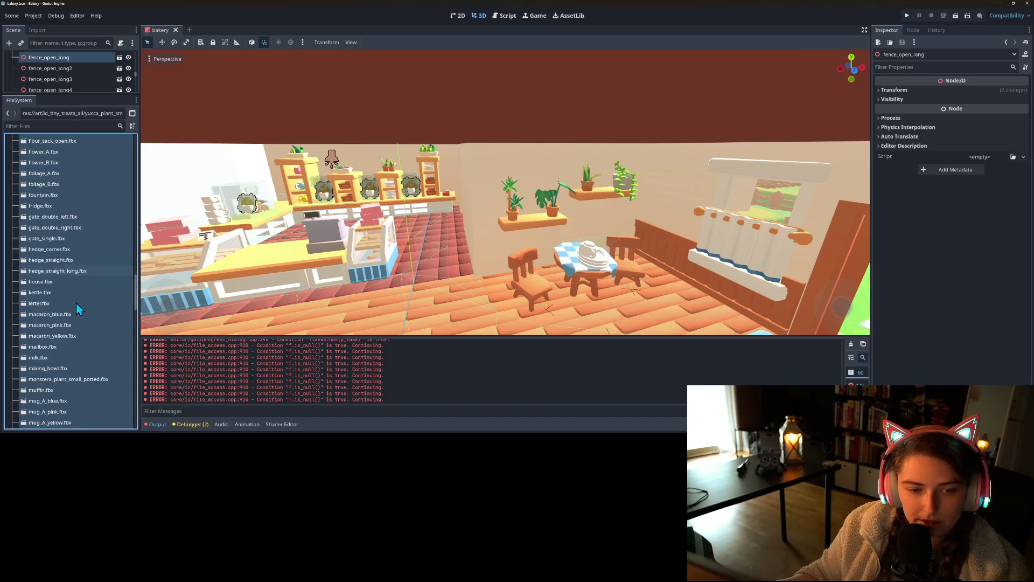
scroll(76, 303, "down", 8)
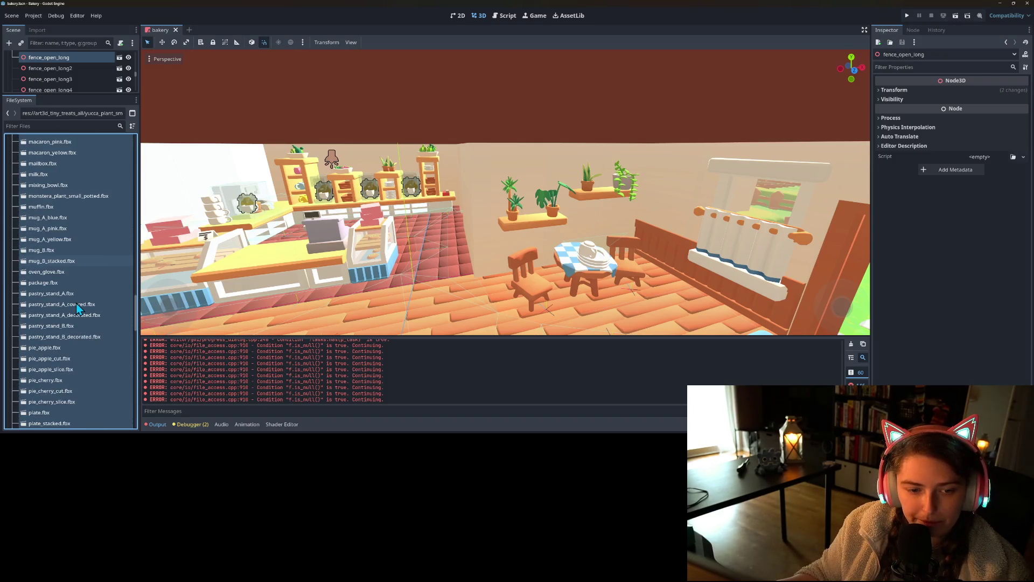
scroll(76, 303, "down", 4)
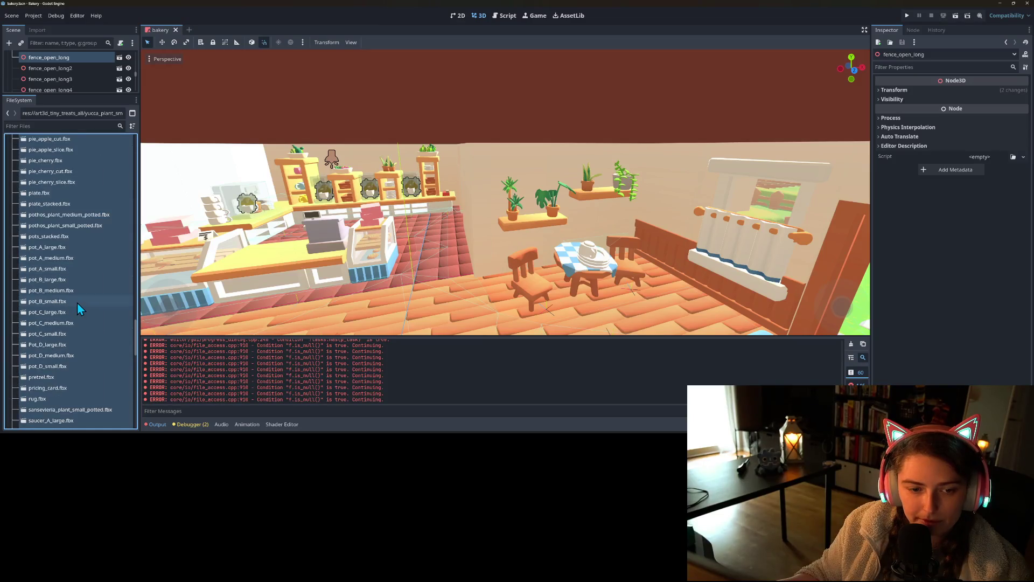
scroll(80, 323, "down", 5)
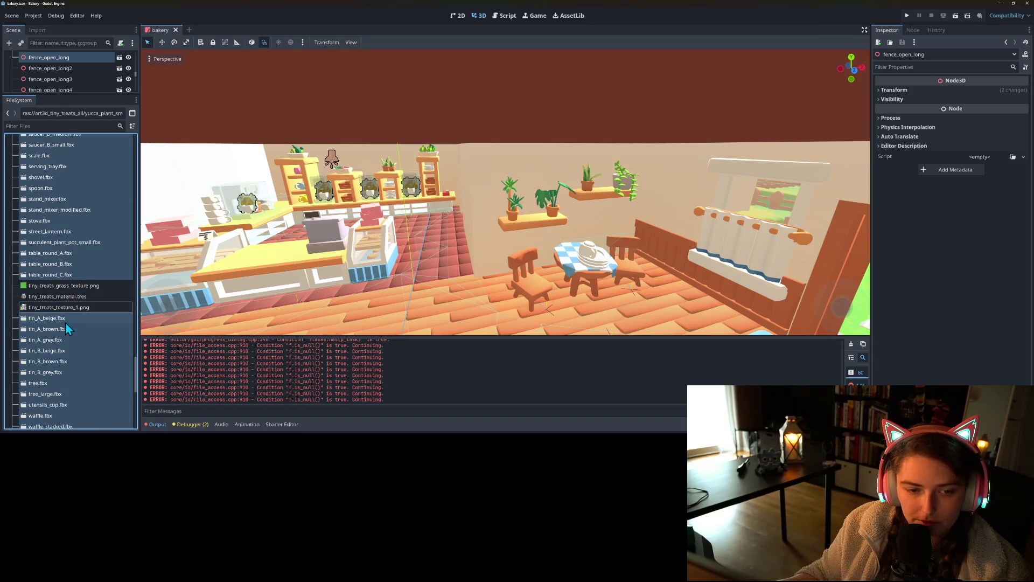
scroll(92, 333, "down", 3)
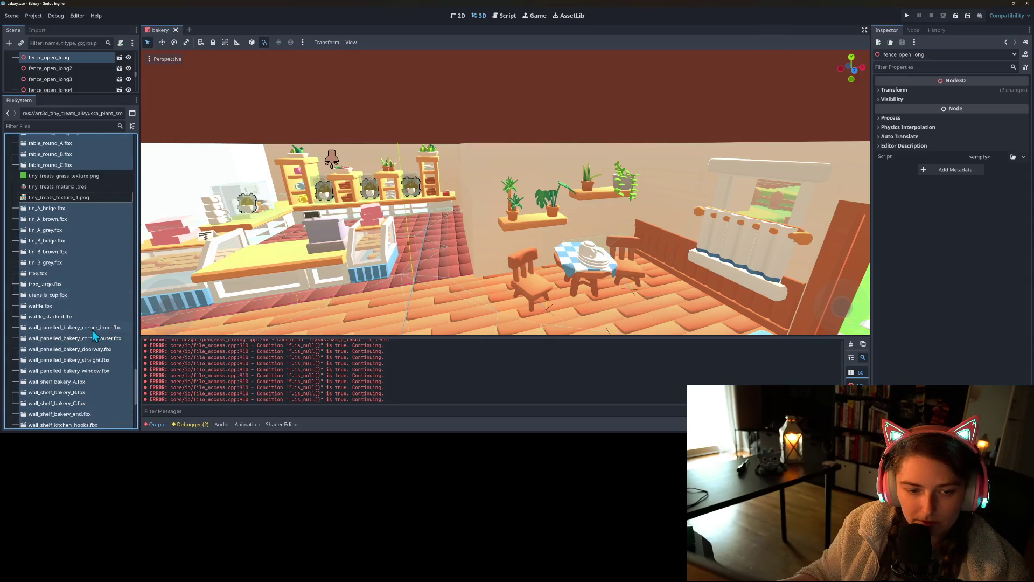
scroll(89, 328, "down", 4)
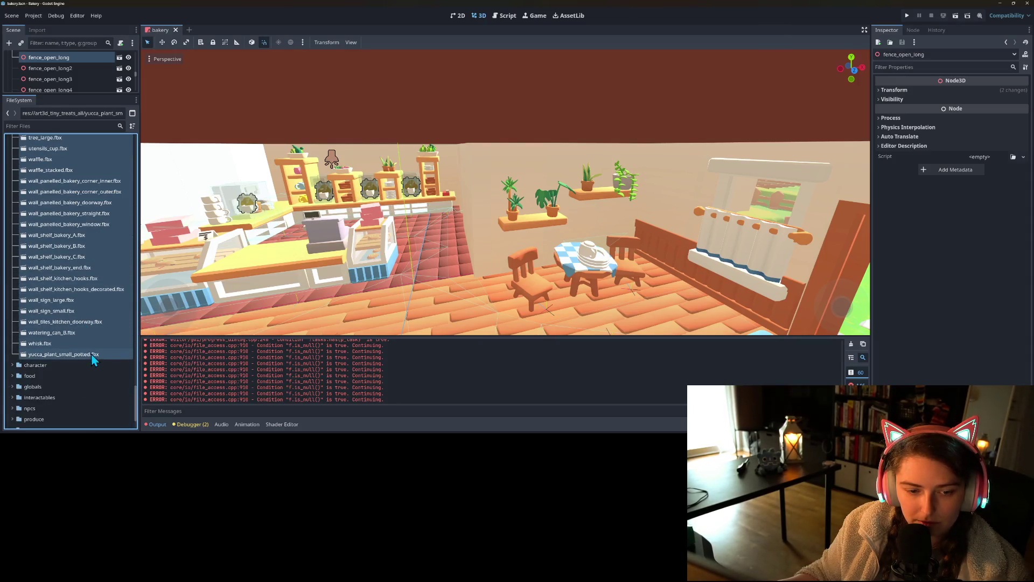
- Reimport the selected fbx models and clear the error messages from the Output log
left_click(37, 30)
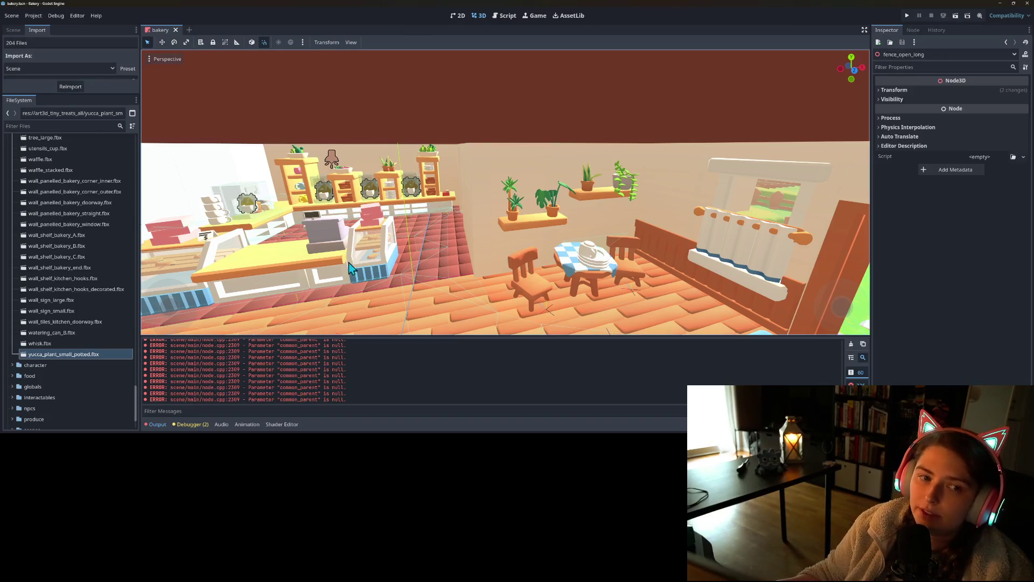
left_click(851, 343)
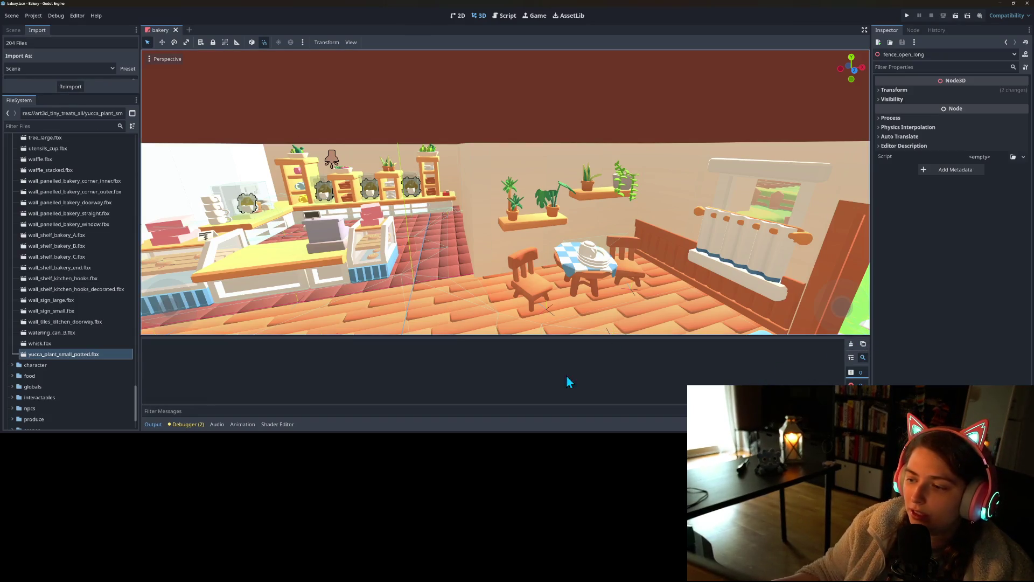
mouse_move(484, 324)
left_mouse_down()
mouse_move(431, 286)
mouse_move(300, 289)
mouse_move(421, 275)
mouse_move(369, 281)
left_mouse_up()
- Select bakery_set.tscn, tiny_treats_material.tres and coffee_material.tres and drop them onto art3d_bakery
scroll(421, 276, "down", 5)
scroll(369, 281, "up", 5)
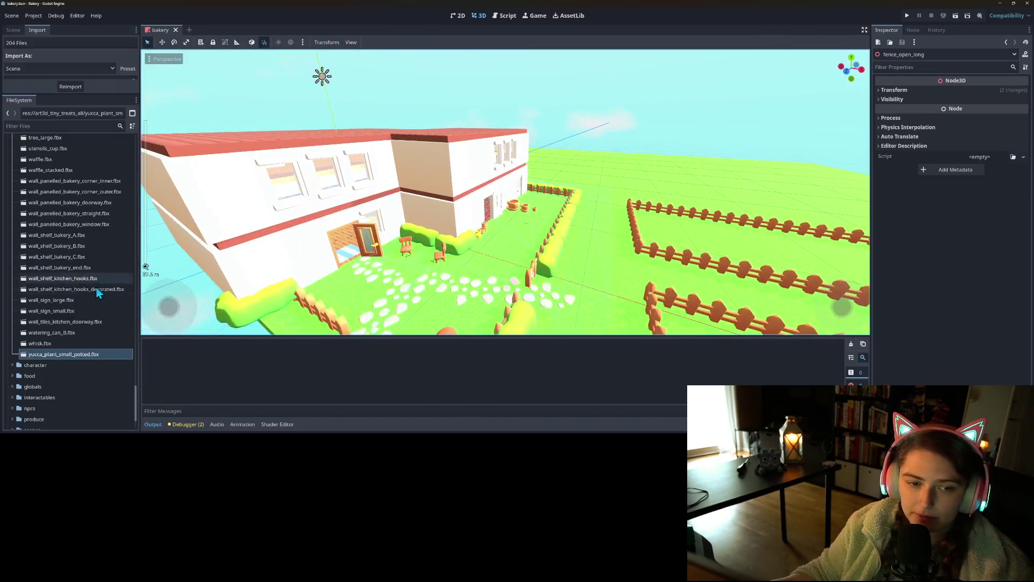
scroll(91, 294, "up", 10)
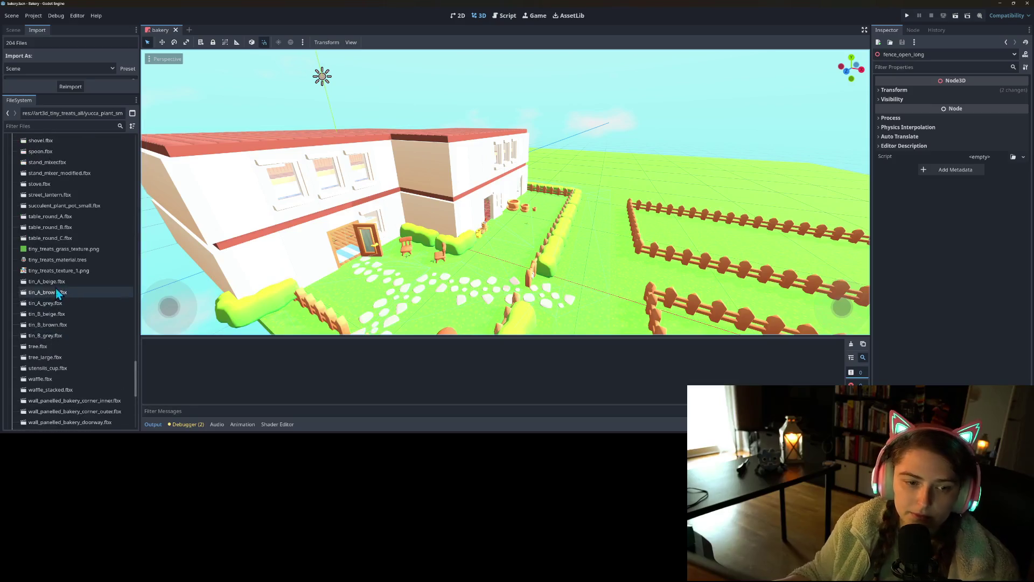
scroll(38, 288, "up", 7)
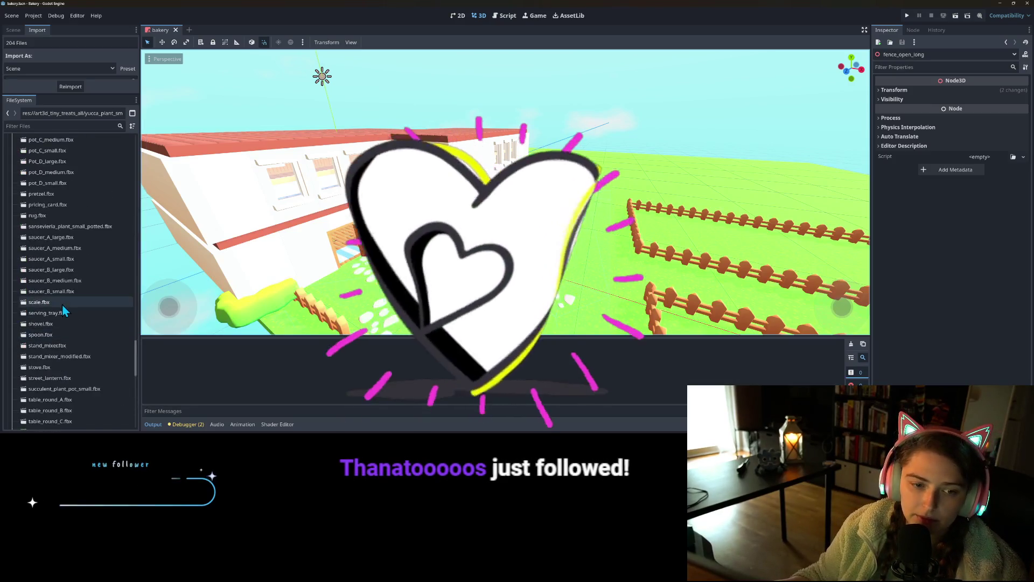
scroll(64, 310, "up", 5)
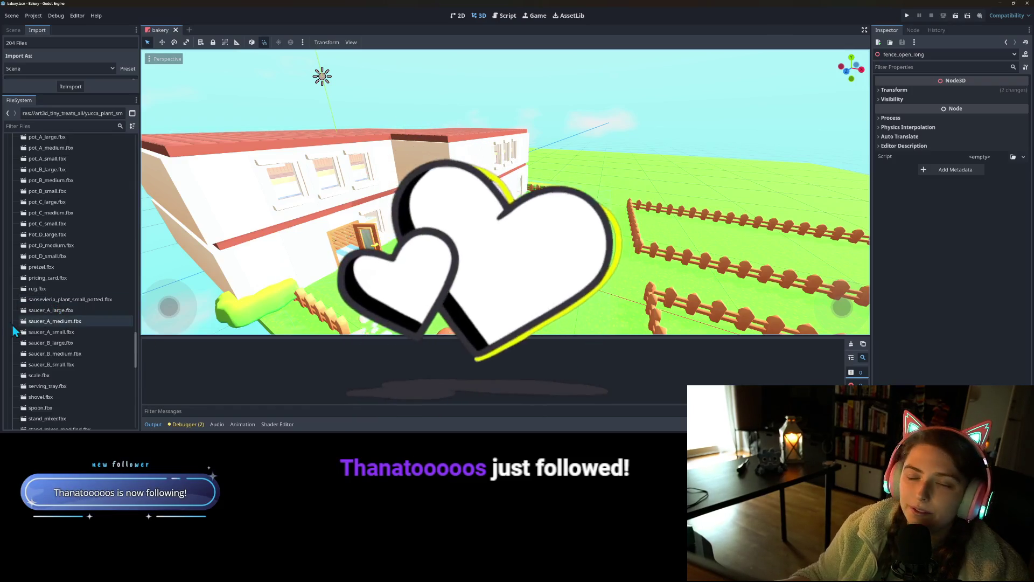
scroll(41, 360, "up", 15)
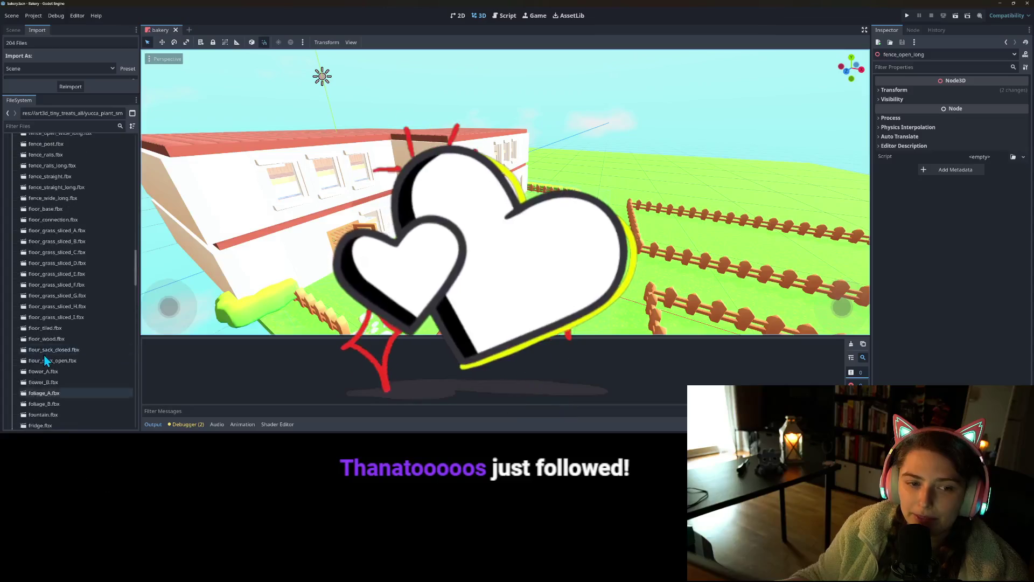
scroll(44, 357, "up", 10)
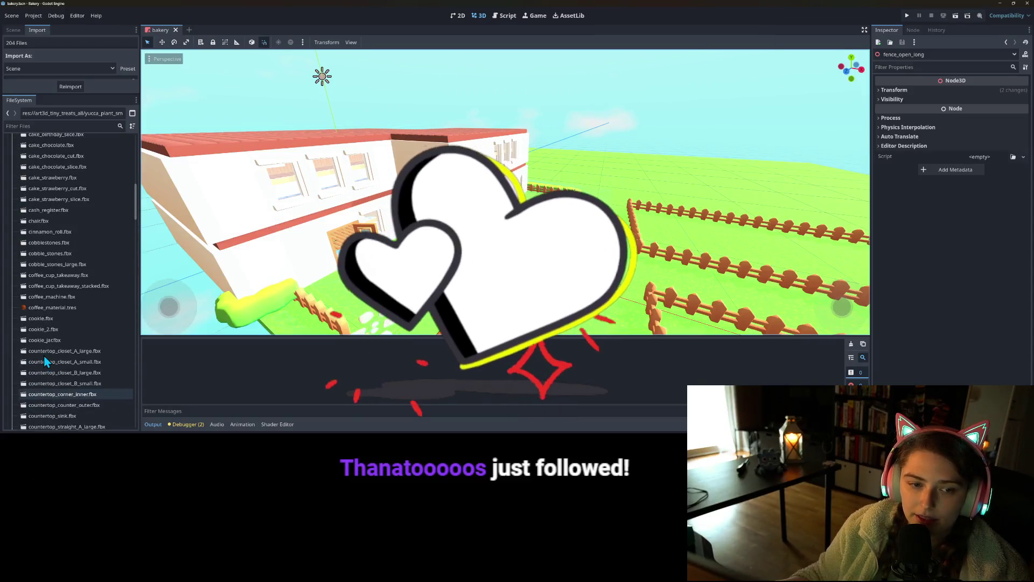
left_click(61, 309)
scroll(68, 316, "up", 10)
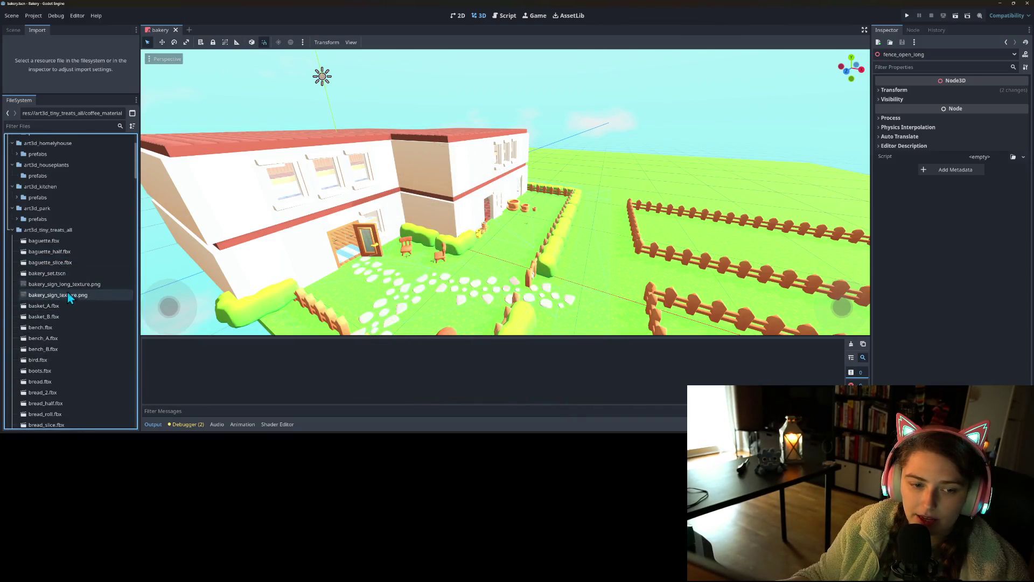
left_click(57, 275)
scroll(57, 276, "down", 10)
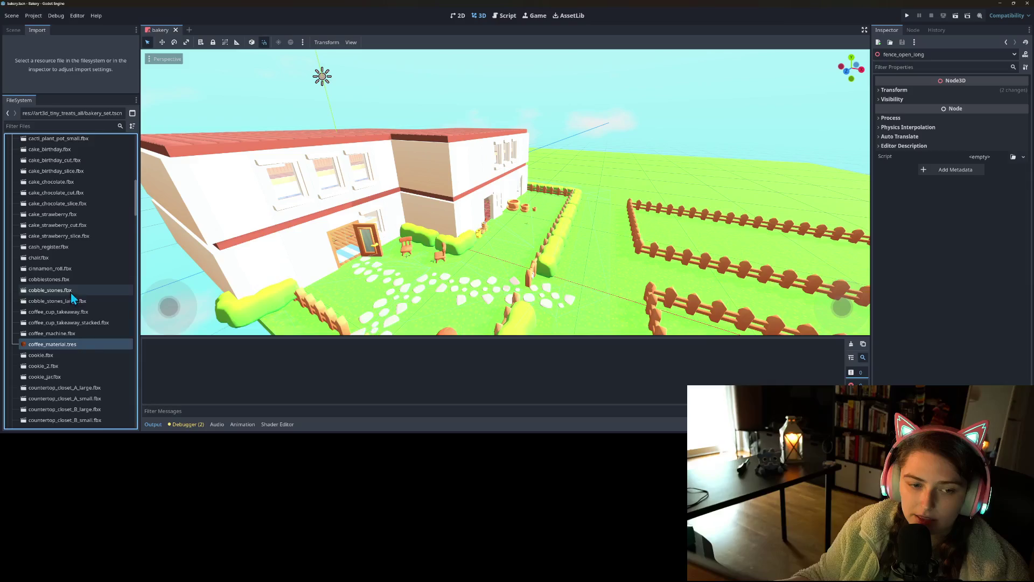
scroll(80, 314, "down", 15)
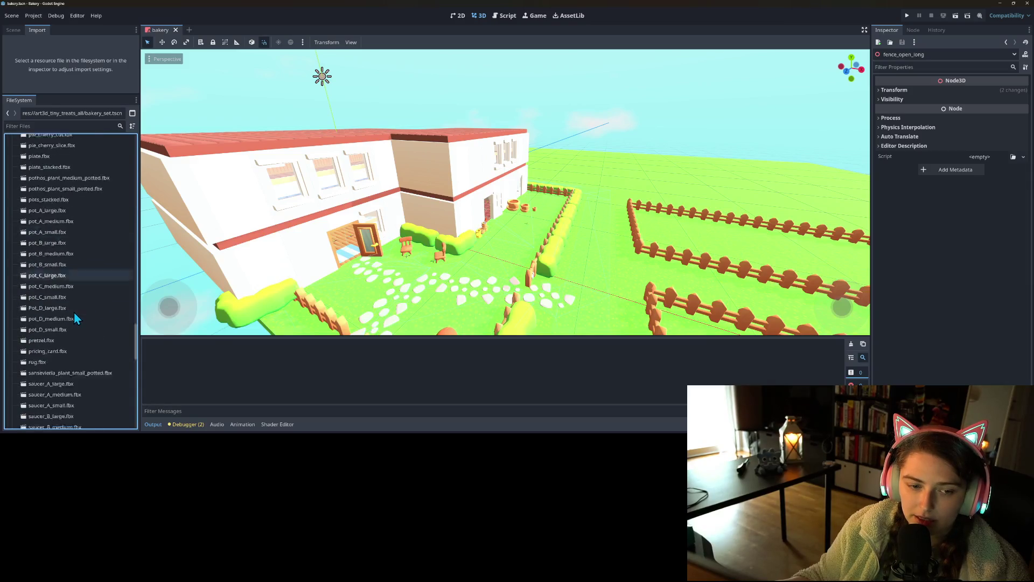
scroll(73, 312, "down", 5)
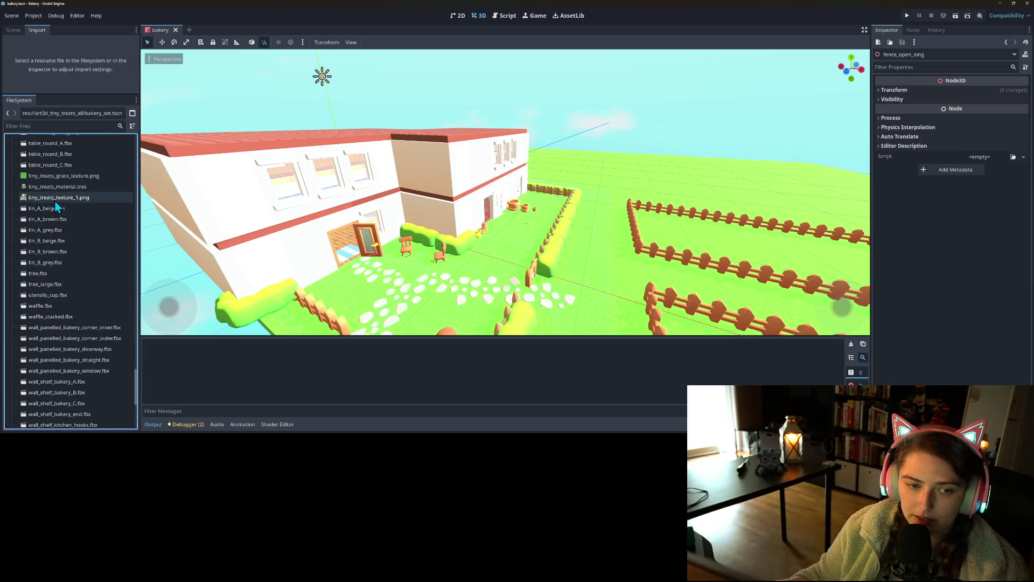
left_click(66, 189)
scroll(83, 305, "up", 20)
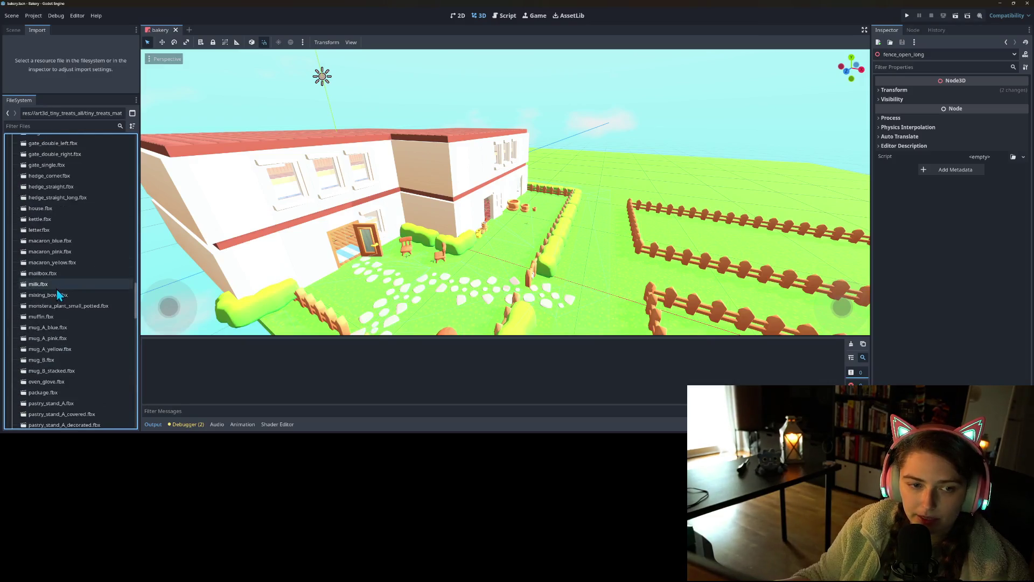
scroll(54, 288, "up", 10)
left_click(60, 307)
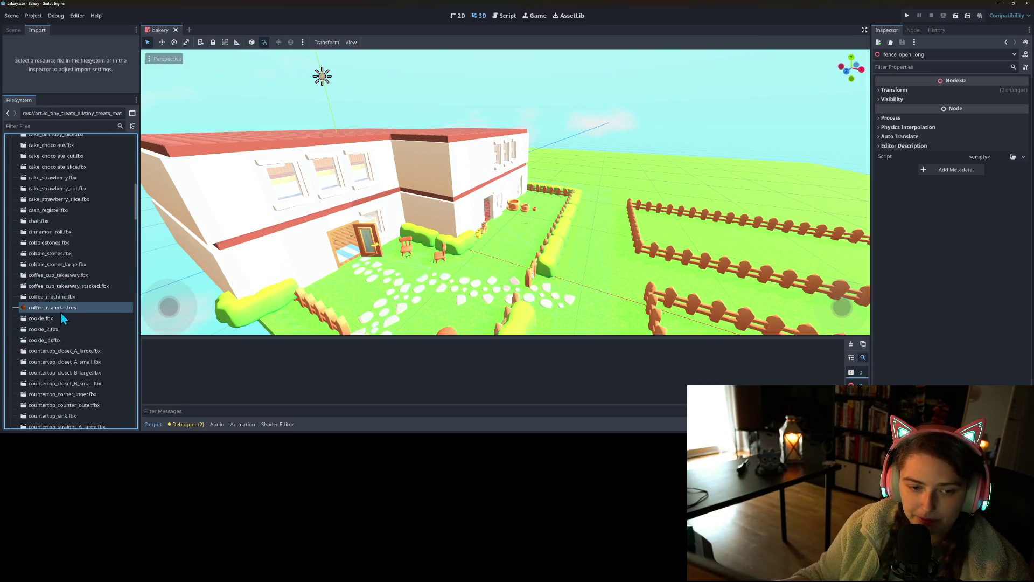
mouse_move(62, 308)
left_mouse_down()
mouse_move(52, 202)
mouse_move(66, 223)
left_mouse_up()
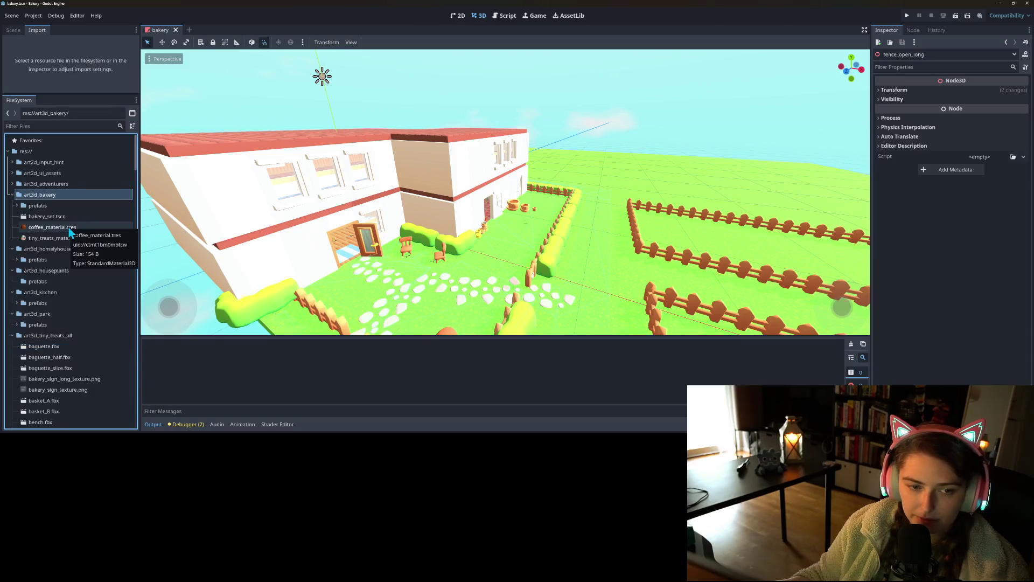
- Check the art3d_homelyhouse prefabs folder, then bring the scene's node tree back into view
left_click(59, 261)
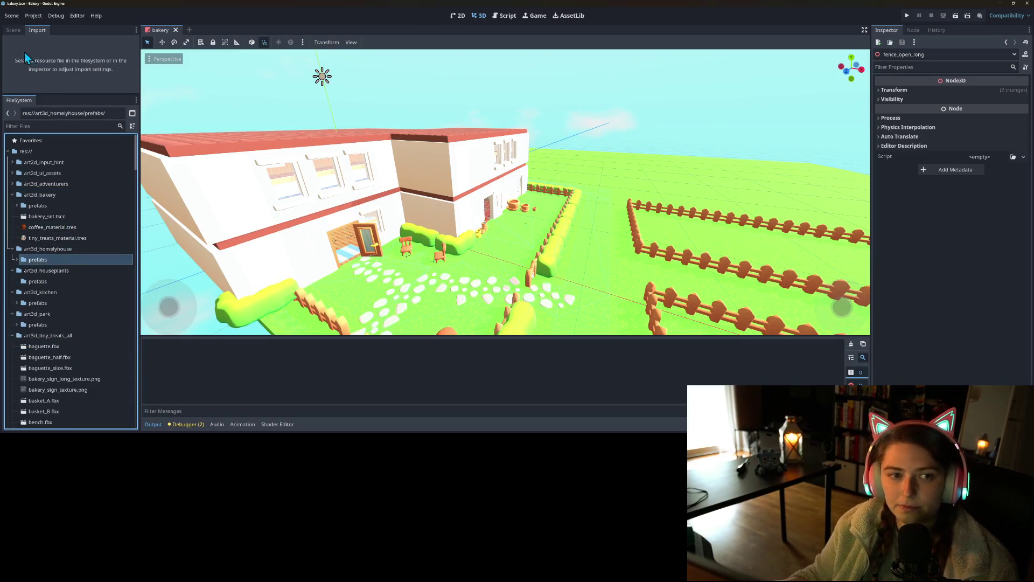
left_click(13, 30)
left_click_drag(75, 94, 75, 329)
scroll(60, 259, "down", 3)
scroll(50, 270, "up", 5)
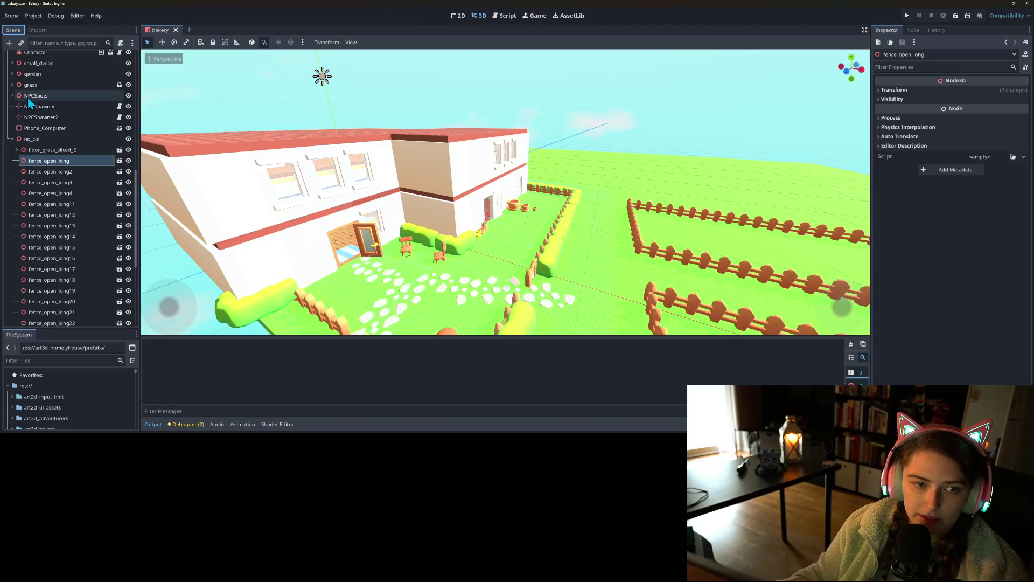
- Clear pothos_plant_medium_potted's mesh material override, save, and turn off its editable children
left_click(12, 63)
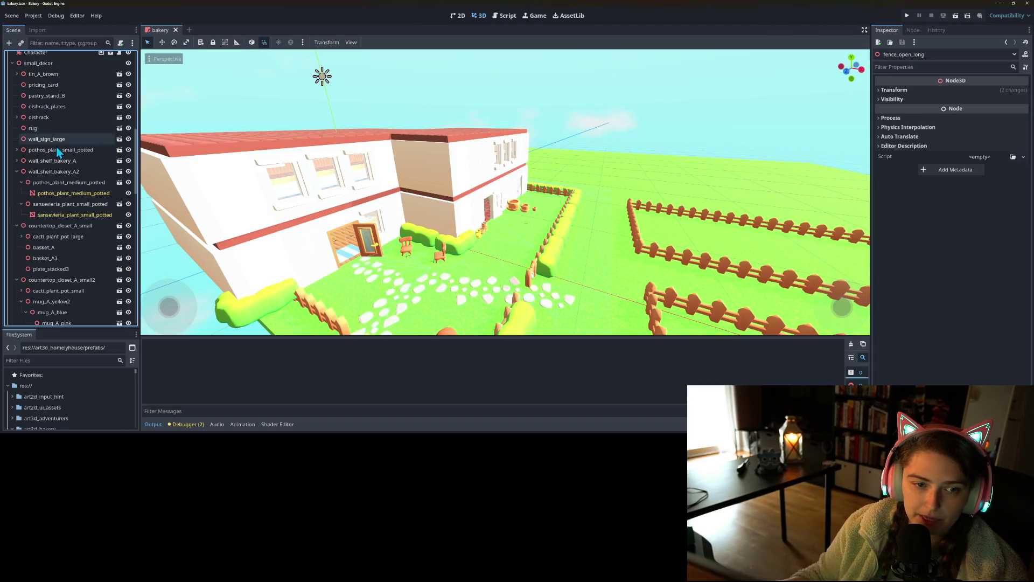
double_click(59, 182)
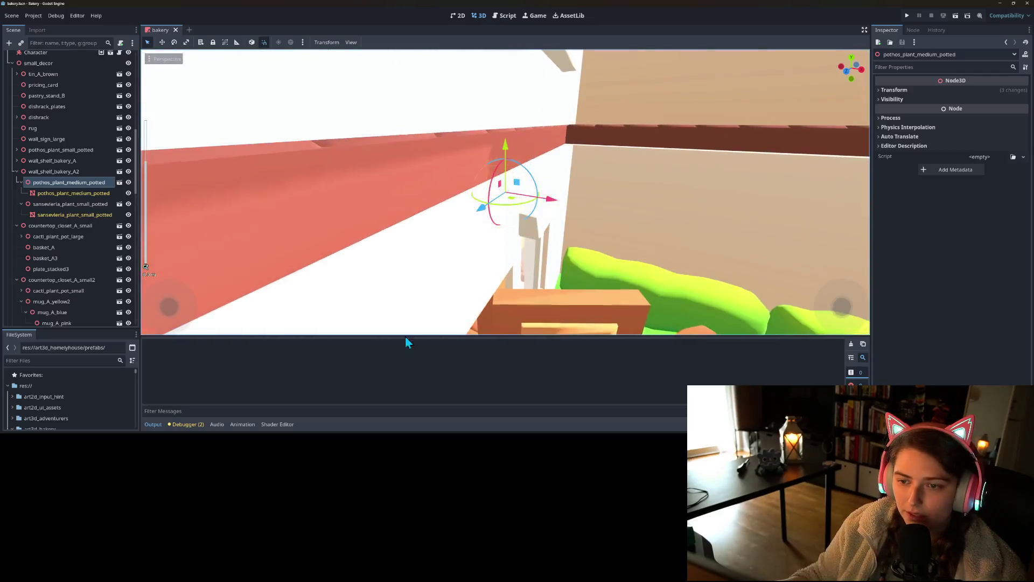
left_click(76, 192)
left_click(916, 123)
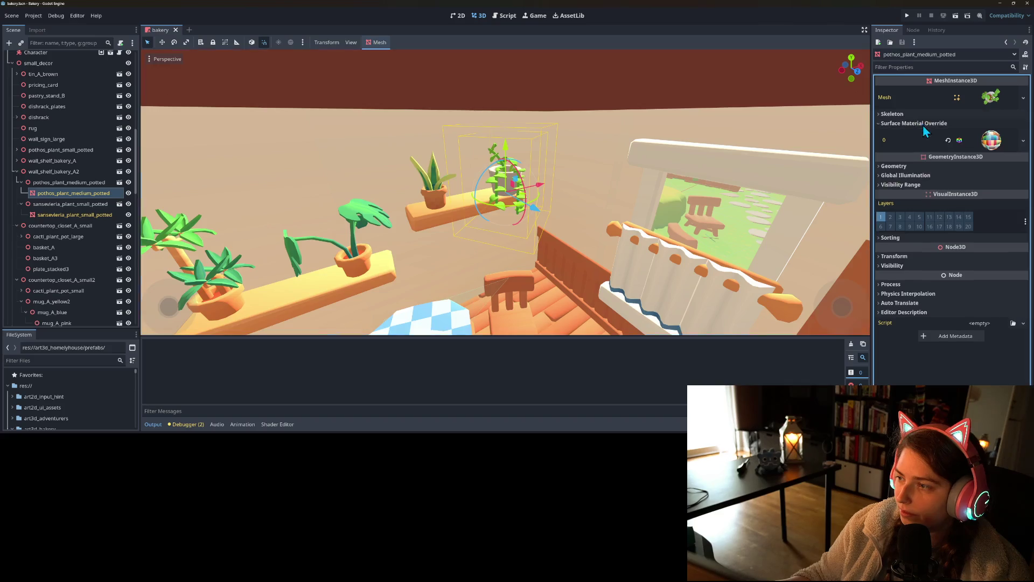
left_click(949, 140)
key("ctrl+s")
left_click(86, 182)
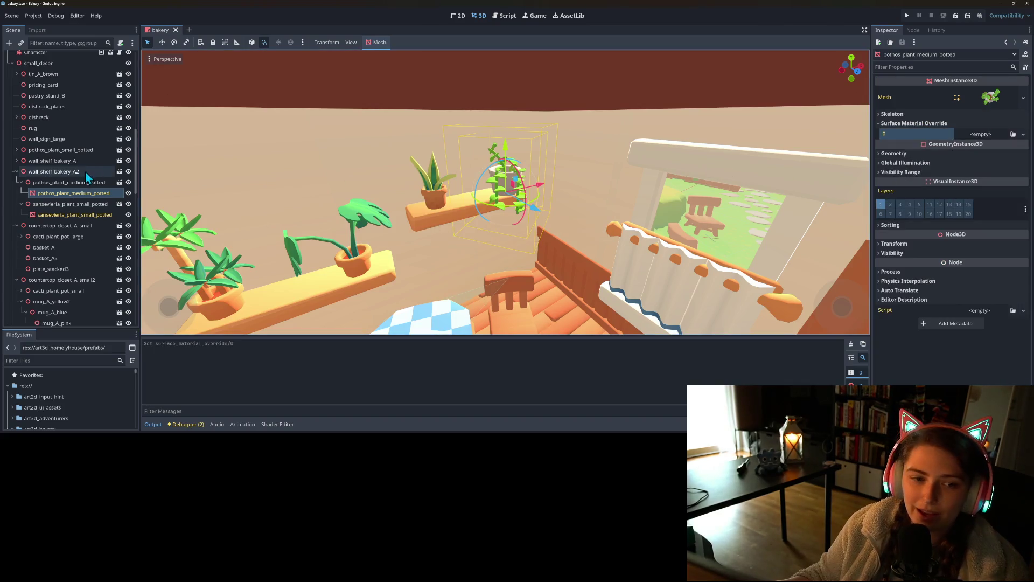
right_click(61, 192)
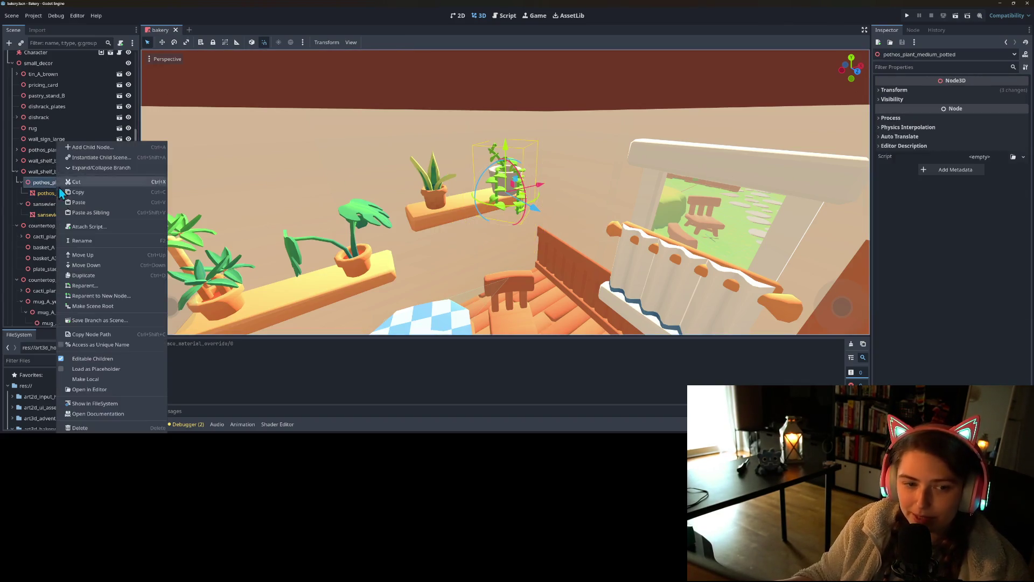
left_click(93, 358)
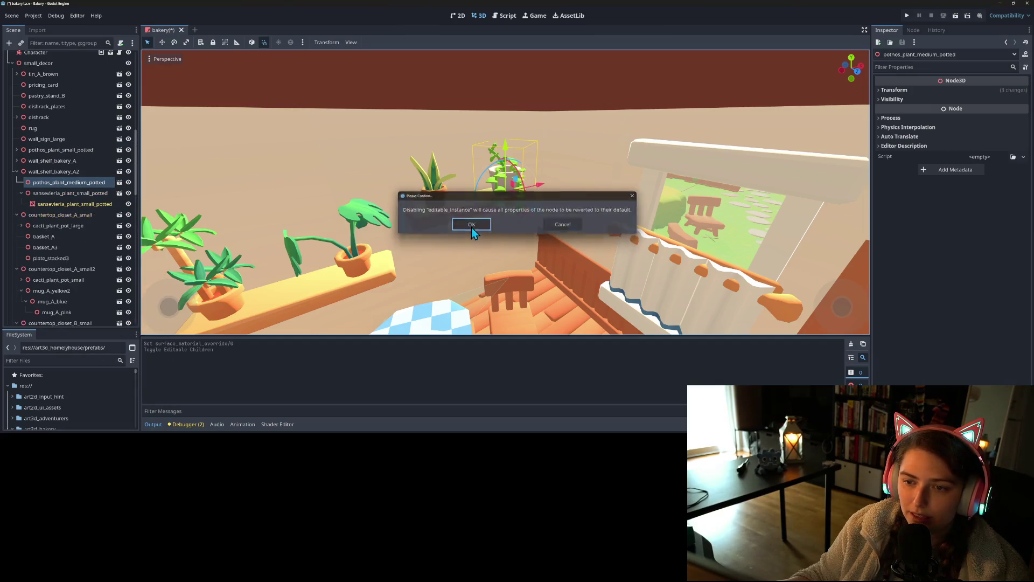
left_click(471, 227)
- Clear sansevieria_plant_small_potted's mesh material override, save, and disable its editable children
left_click(45, 195)
left_click(54, 205)
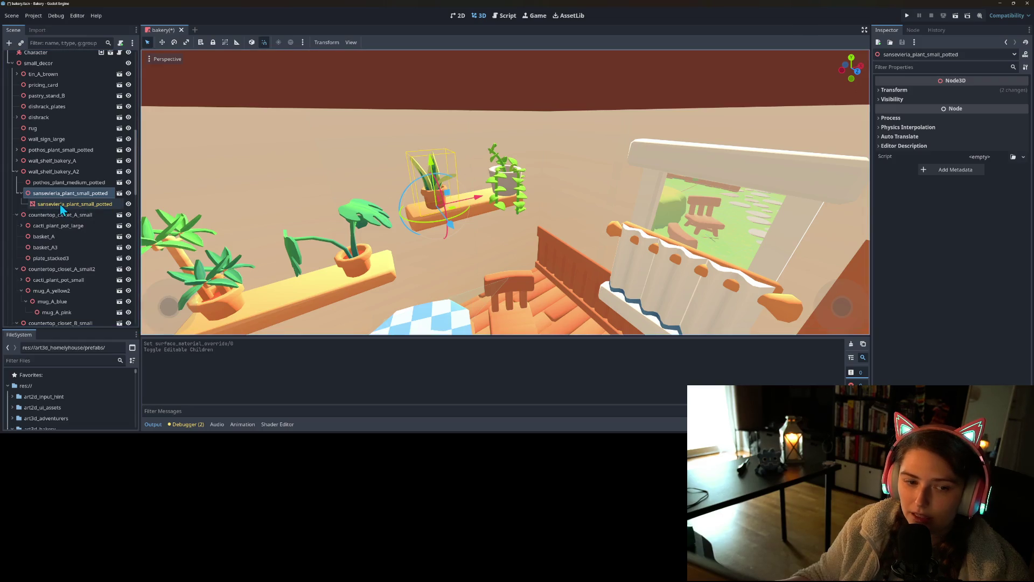
left_click(936, 125)
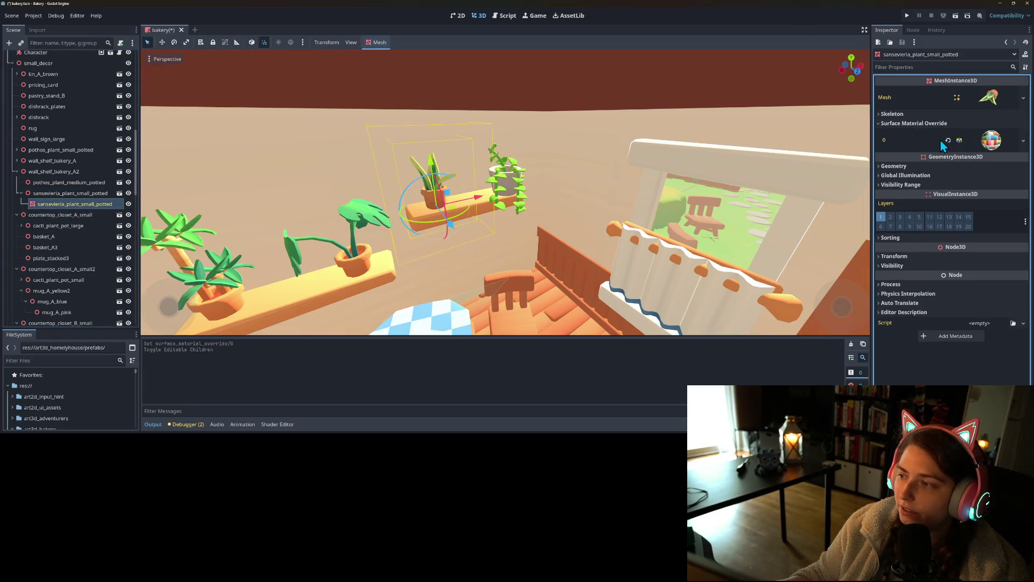
left_click(949, 141)
key("ctrl+s")
left_click(44, 195)
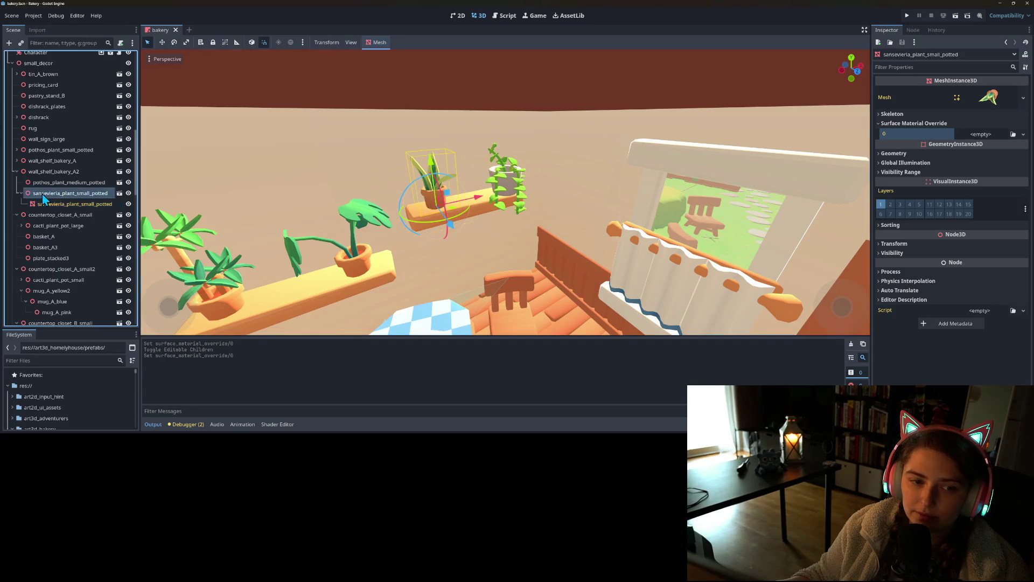
right_click(43, 196)
left_click(81, 363)
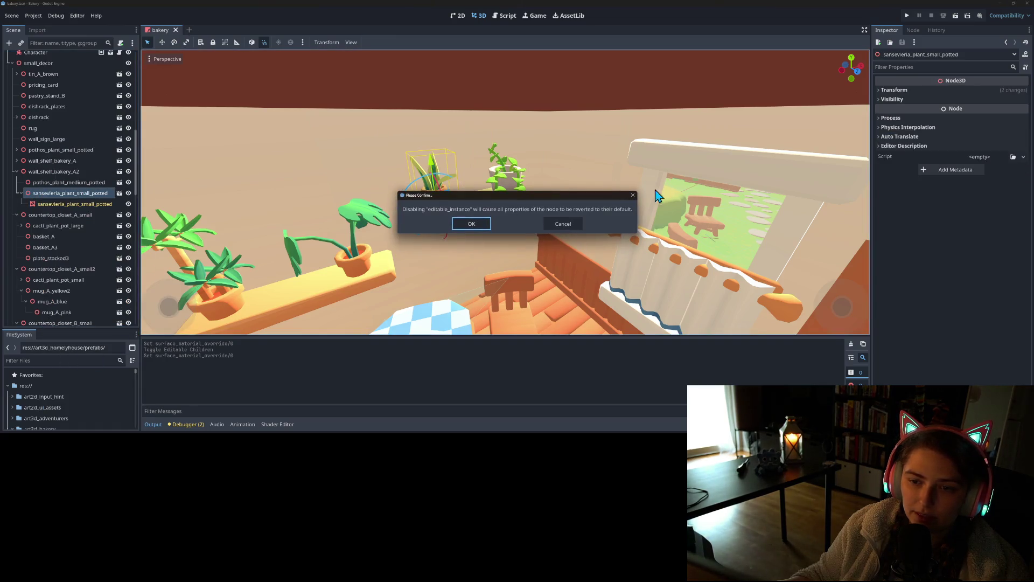
left_click(475, 226)
left_click(21, 215)
left_click(54, 226)
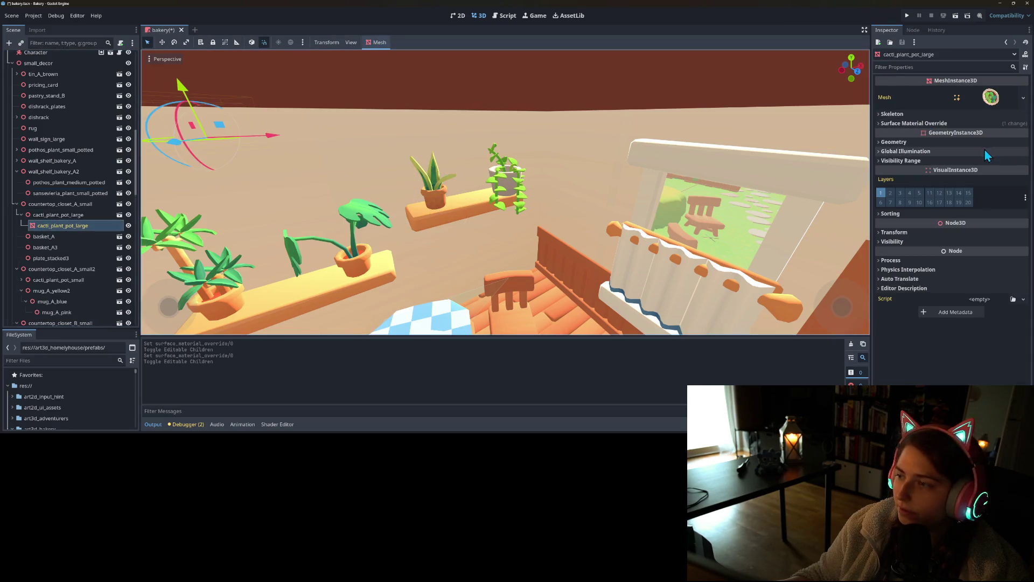
- Clear the mesh material overrides and disable editable children on cacti_plant_pot_large and cacti_plant_pot_small
left_click(916, 124)
left_click(949, 141)
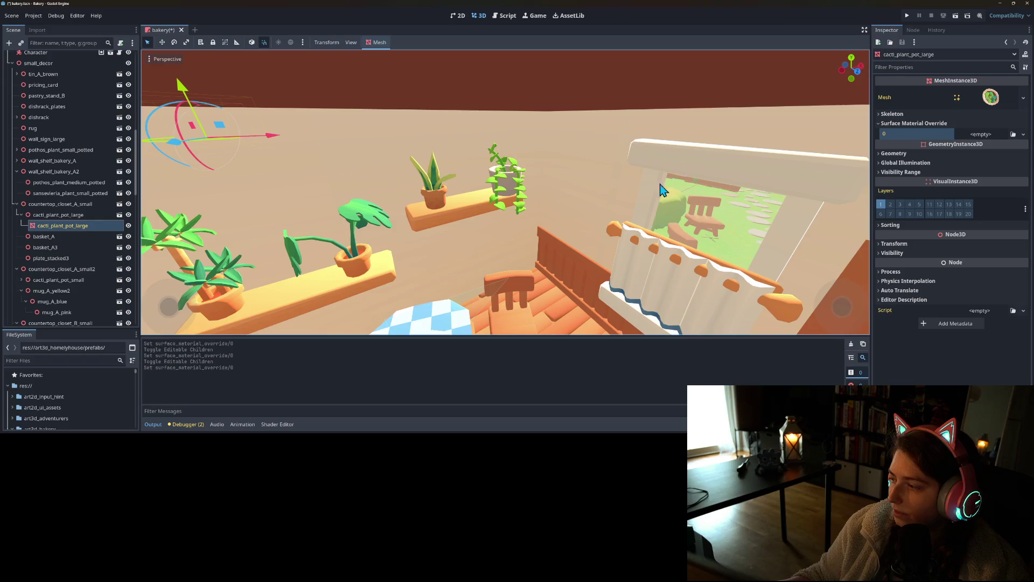
right_click(64, 214)
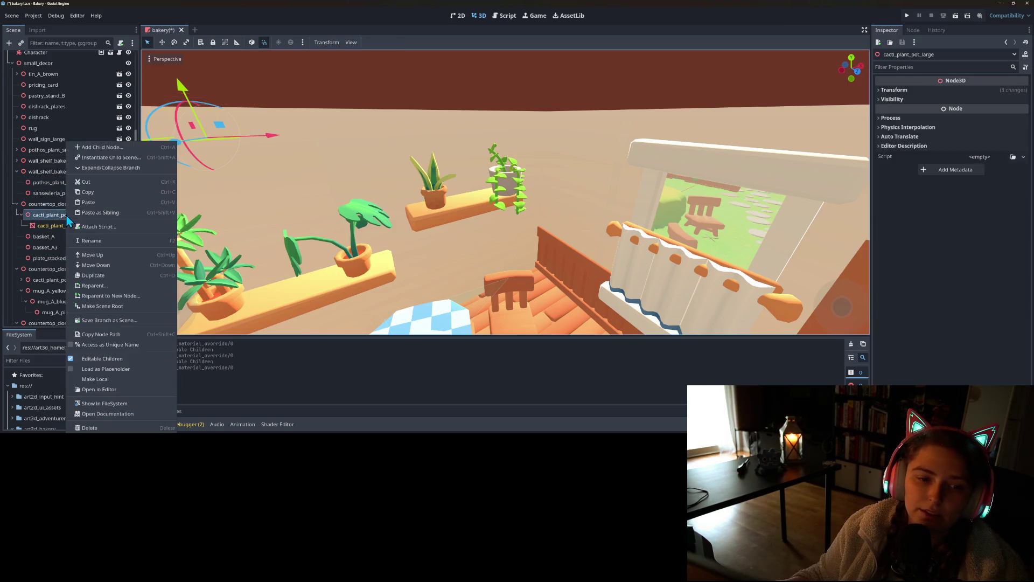
left_click(118, 362)
left_click(472, 224)
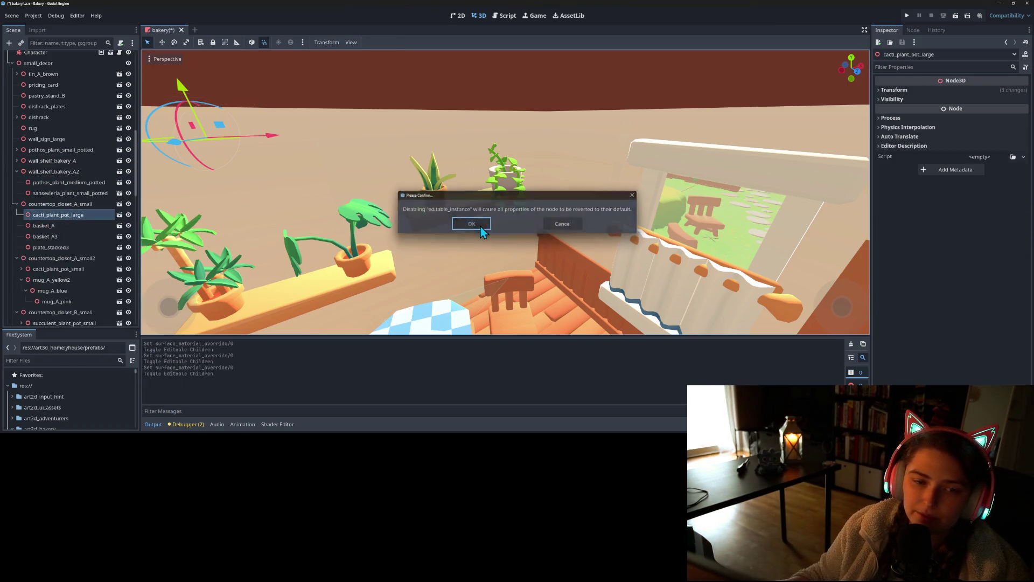
left_click(21, 269)
left_click(62, 279)
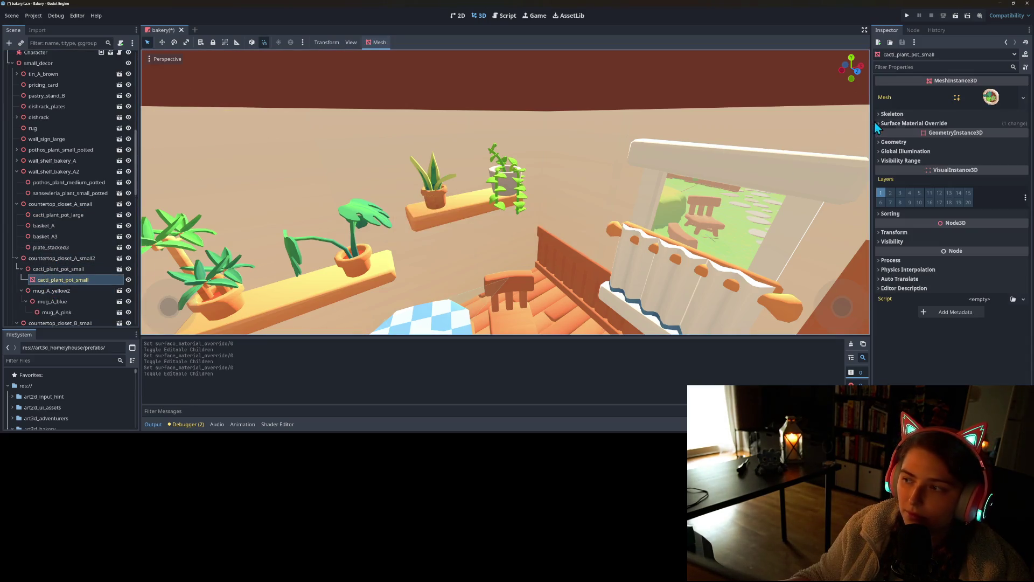
left_click(910, 123)
left_click(948, 141)
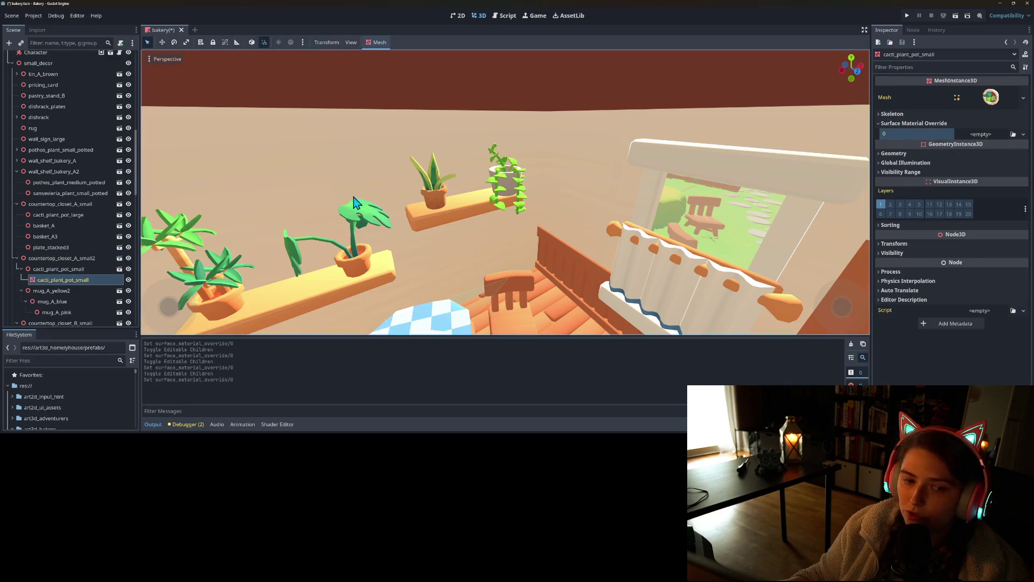
right_click(81, 270)
left_click(132, 359)
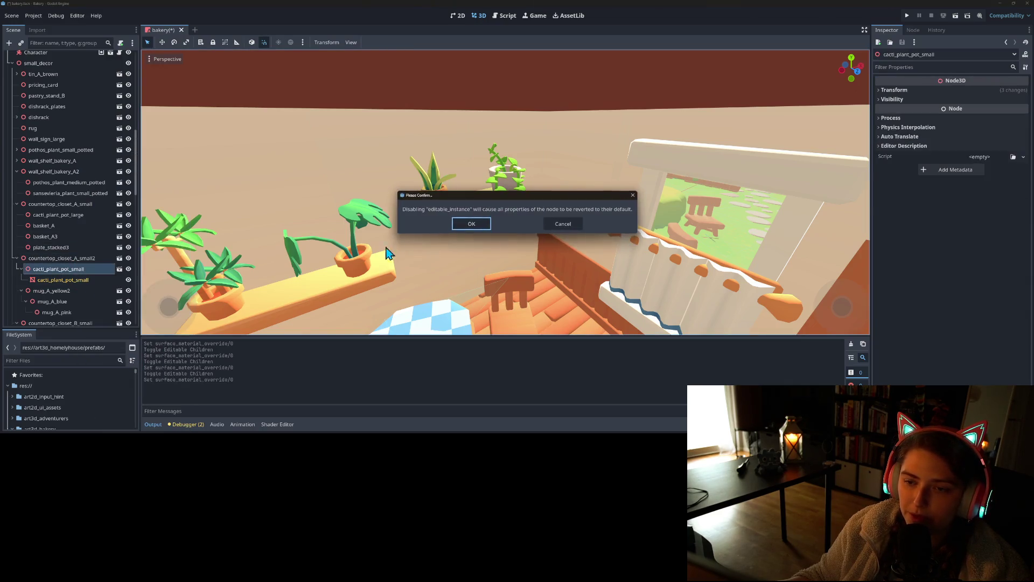
left_click(469, 223)
- Clear succulent_plant_pot_small's material override, save, and turn off its editable children
scroll(34, 245, "down", 5)
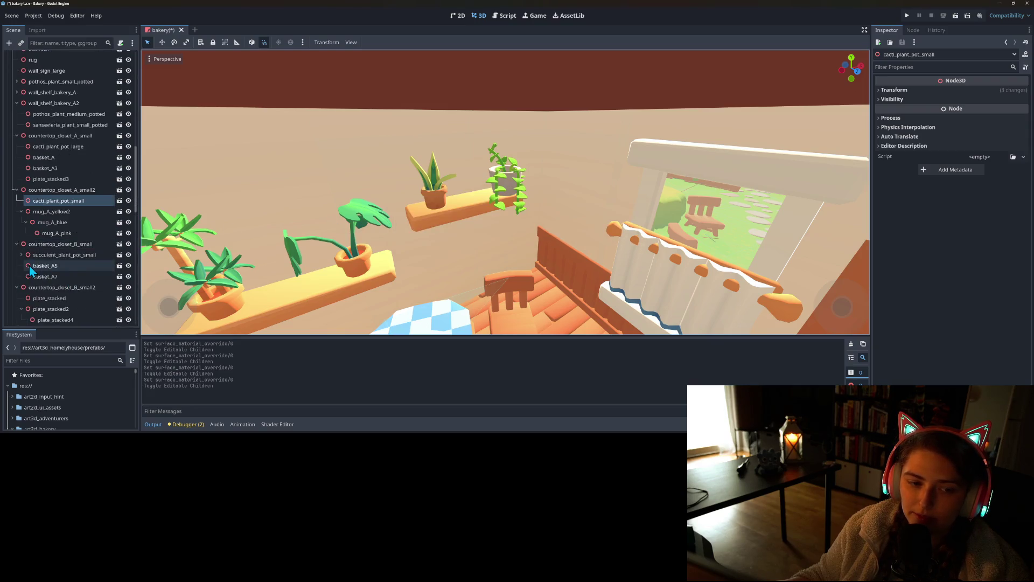
left_click(21, 221)
left_click(69, 232)
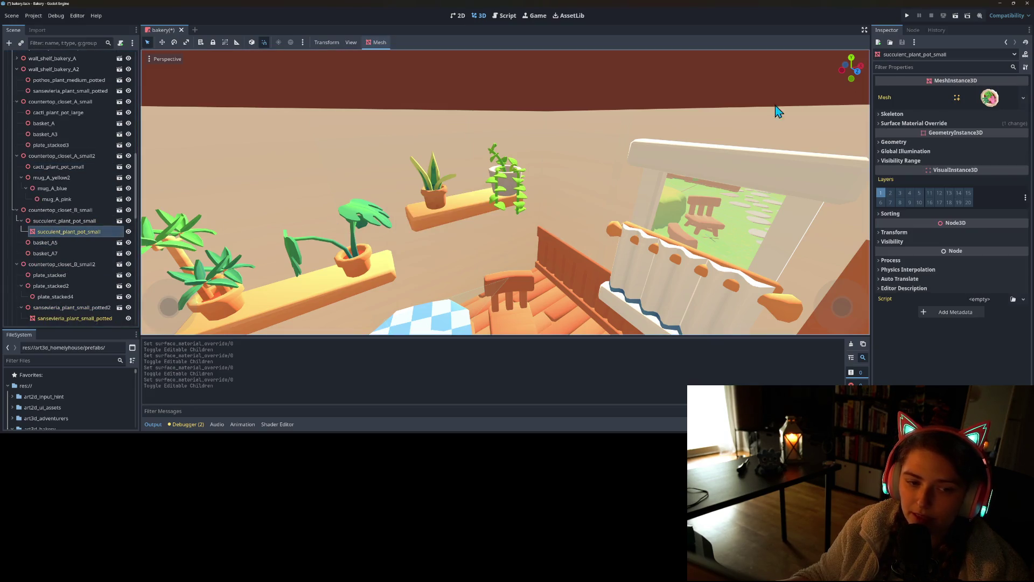
left_click(978, 124)
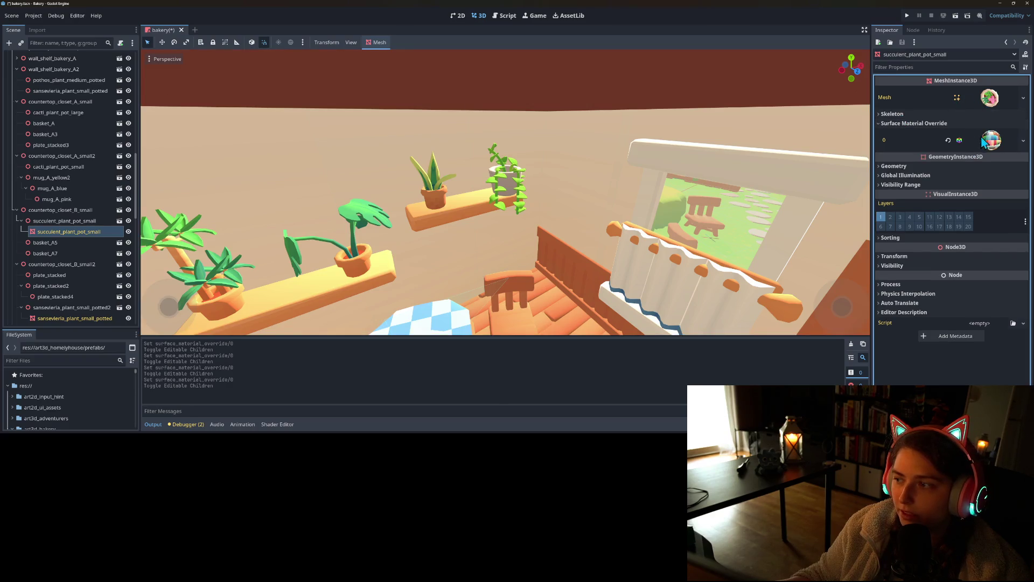
left_click(948, 142)
key("ctrl+s")
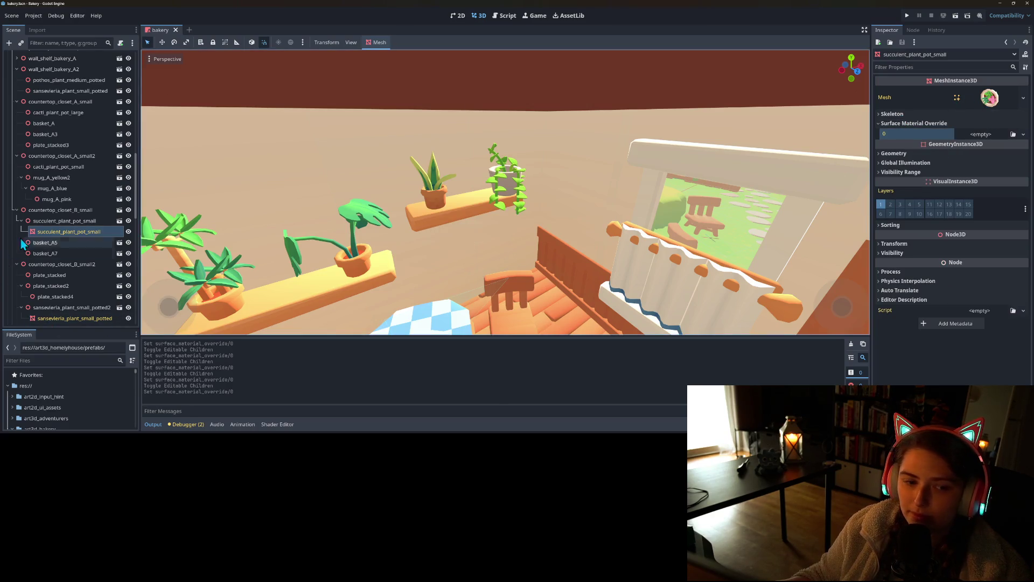
left_click(62, 223)
right_click(62, 223)
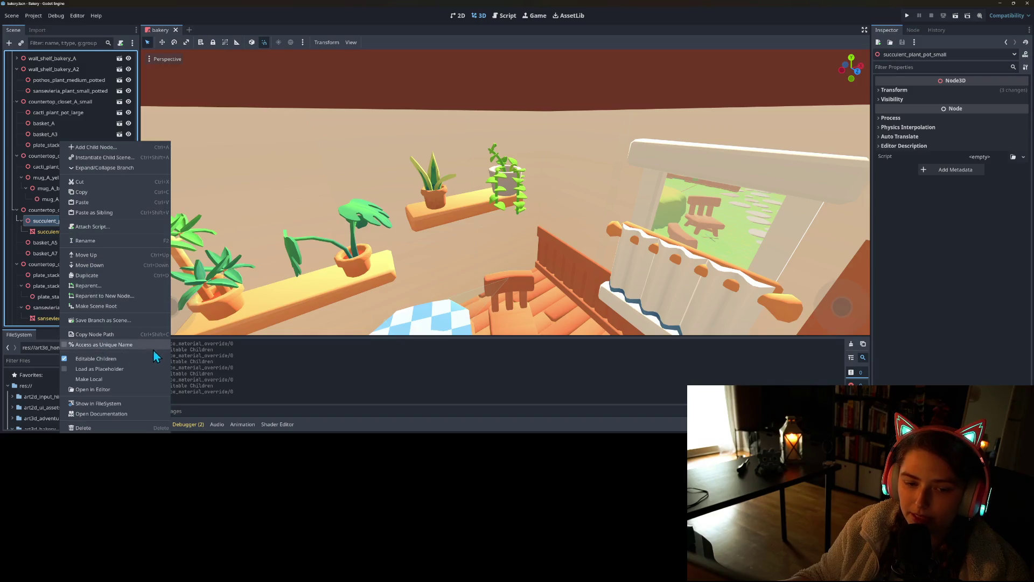
left_click(144, 357)
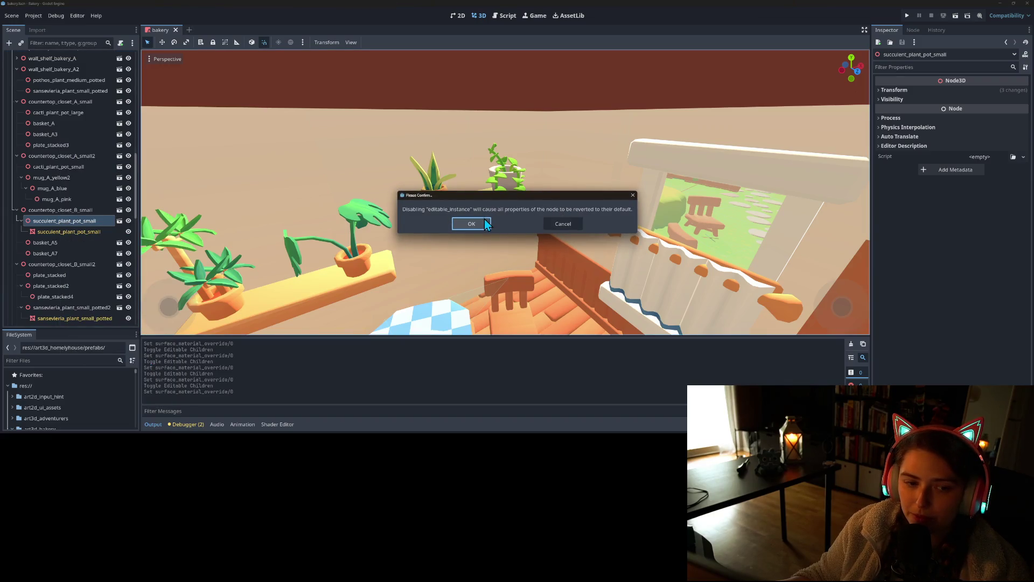
left_click(472, 223)
- Clear overrides and disable editable children on sansevieria_plant_small_potted2 and potted3, then save the scene
scroll(63, 240, "down", 3)
left_click(63, 241)
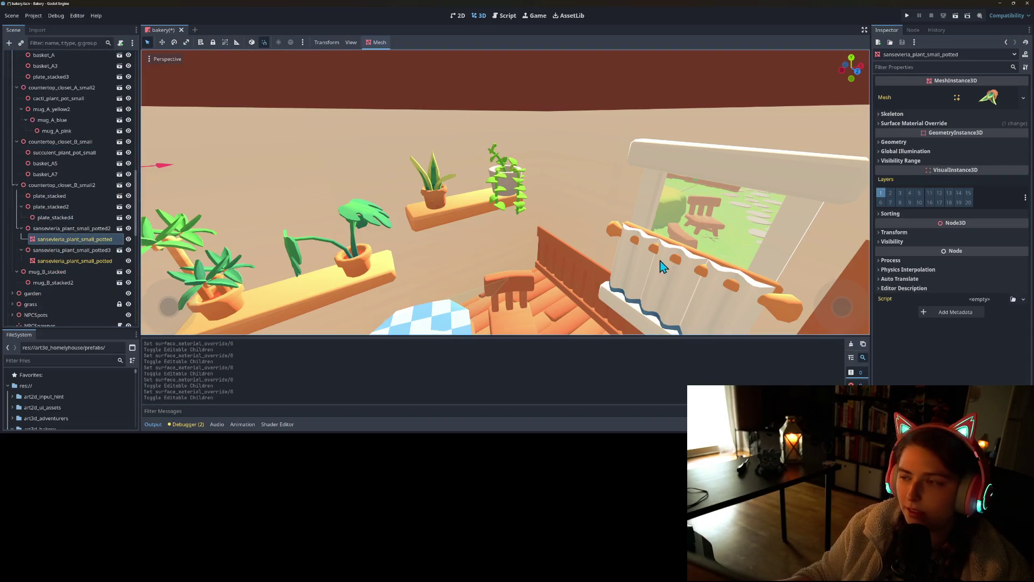
left_click(914, 124)
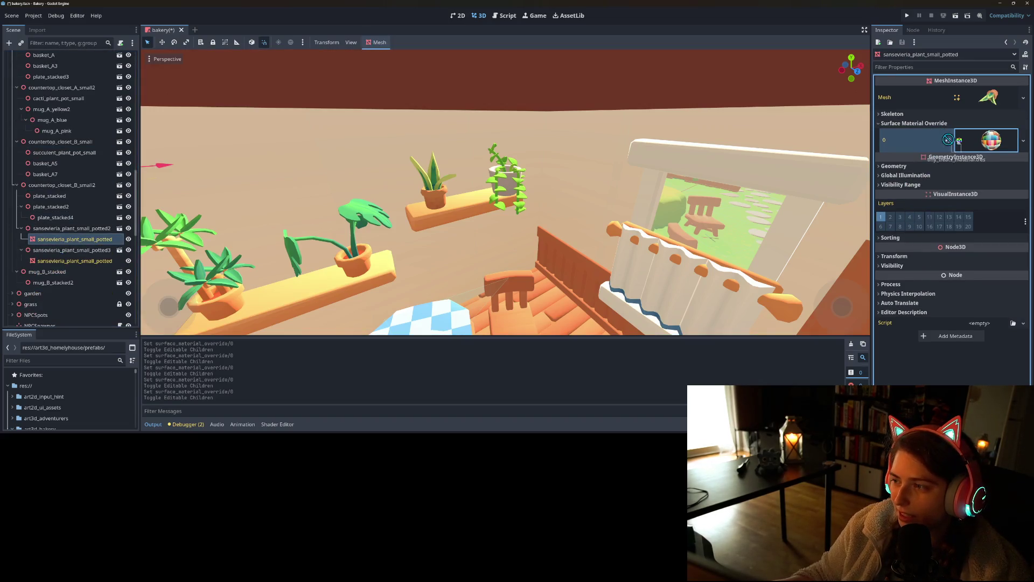
left_click(948, 140)
right_click(89, 228)
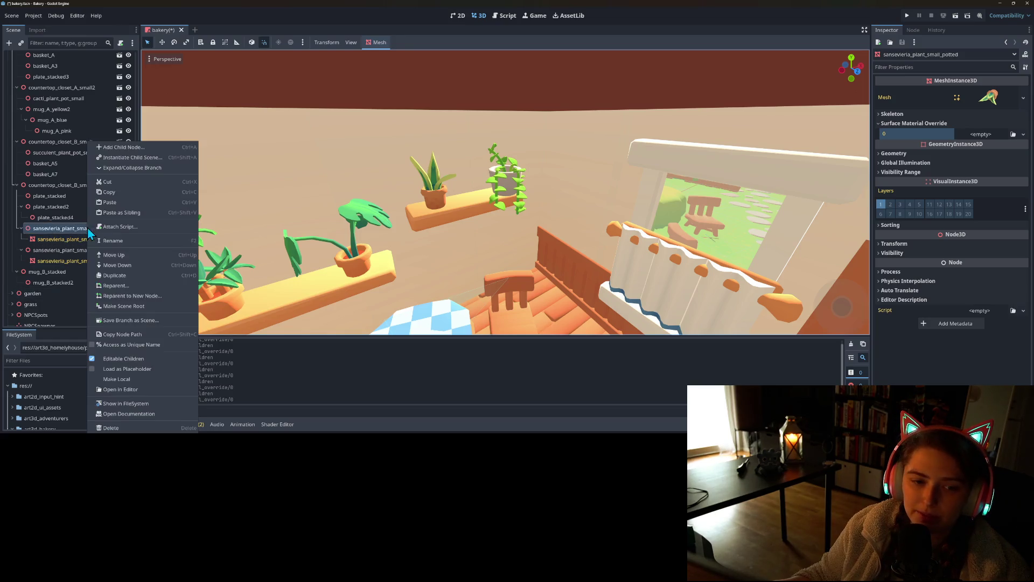
left_click(136, 361)
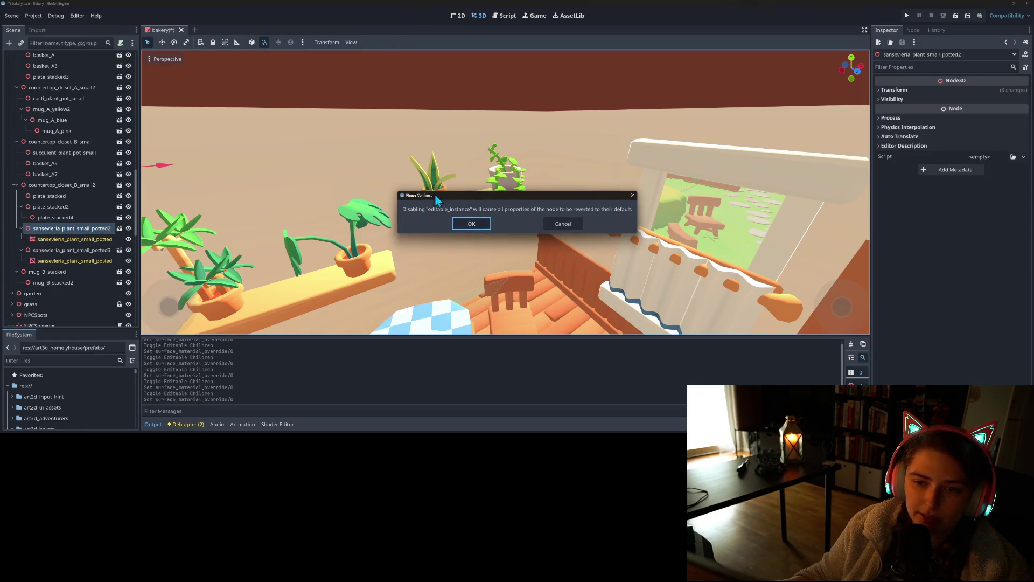
left_click(471, 224)
left_click(75, 250)
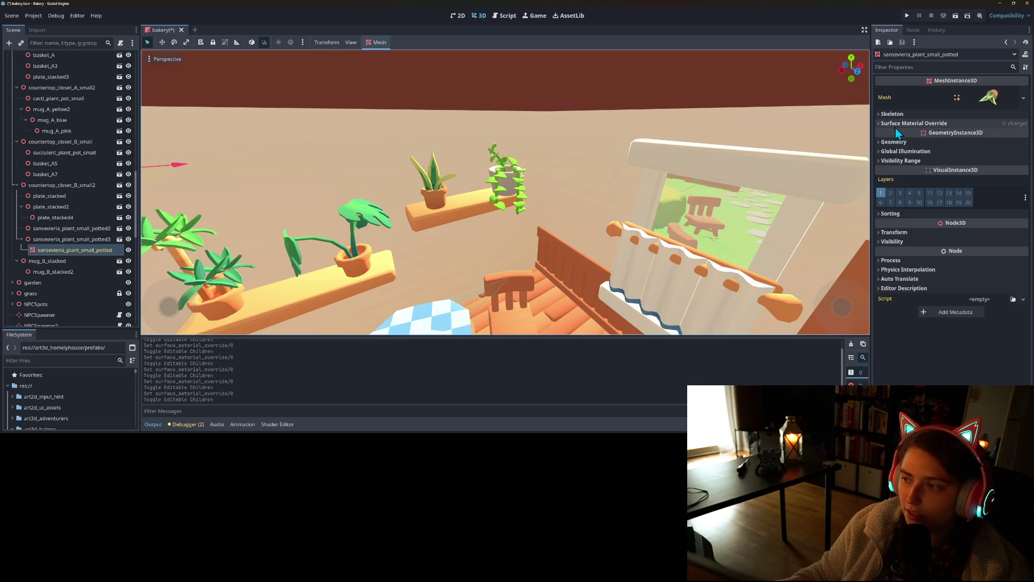
left_click(896, 125)
left_click(948, 141)
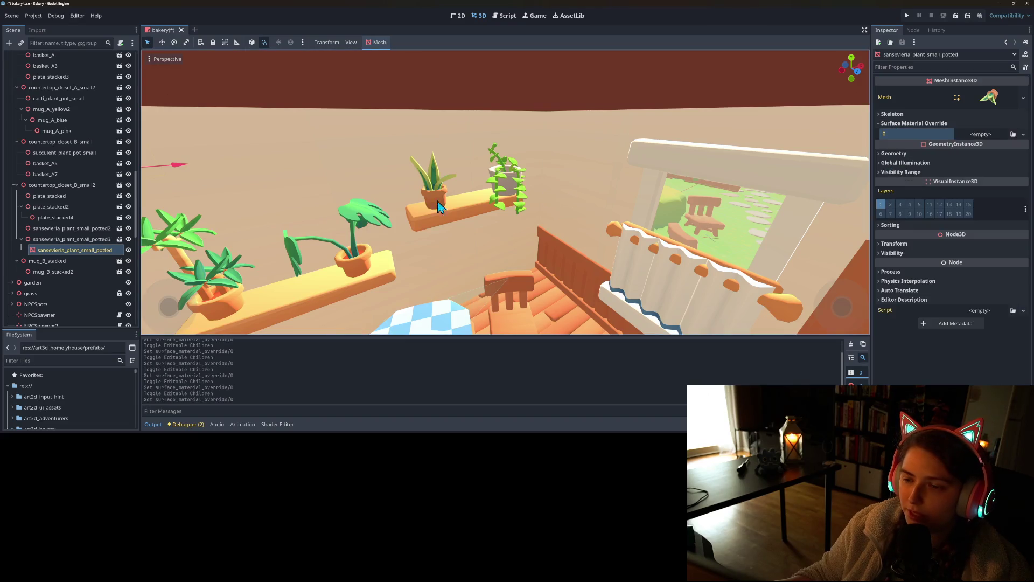
right_click(69, 240)
left_click(144, 359)
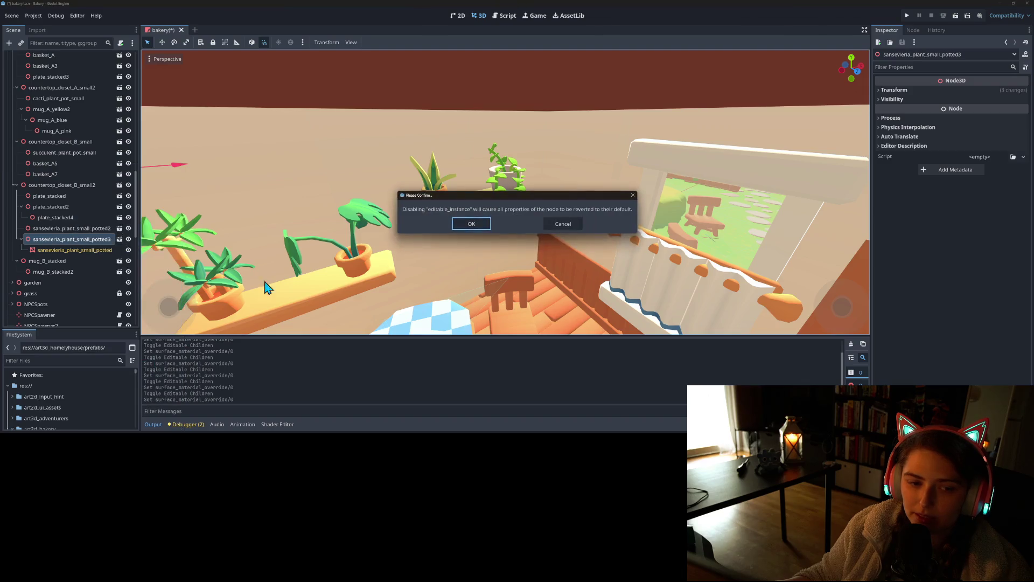
left_click(476, 230)
key("ctrl+s")
- Expand the garden group and inspect floor_grass_sliced_E's mesh child
scroll(39, 284, "down", 3)
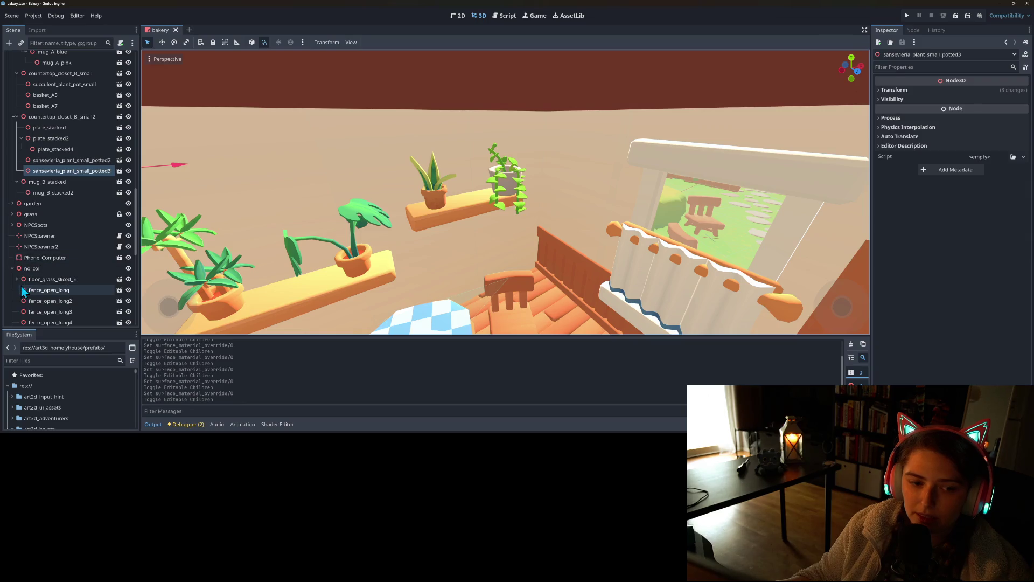
scroll(24, 291, "down", 2)
scroll(24, 291, "down", 5)
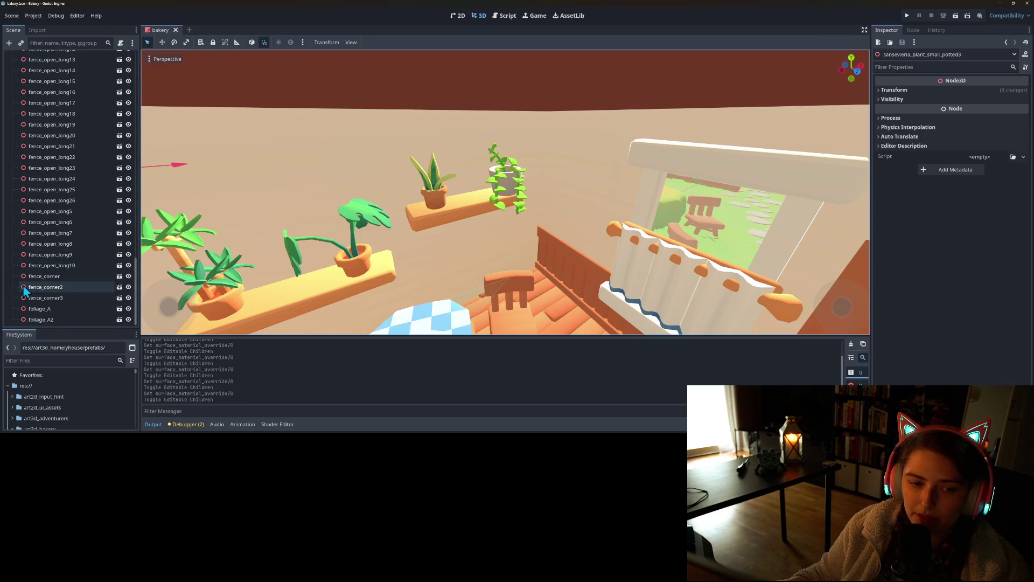
scroll(25, 291, "up", 8)
scroll(24, 291, "down", 2)
scroll(23, 280, "up", 2)
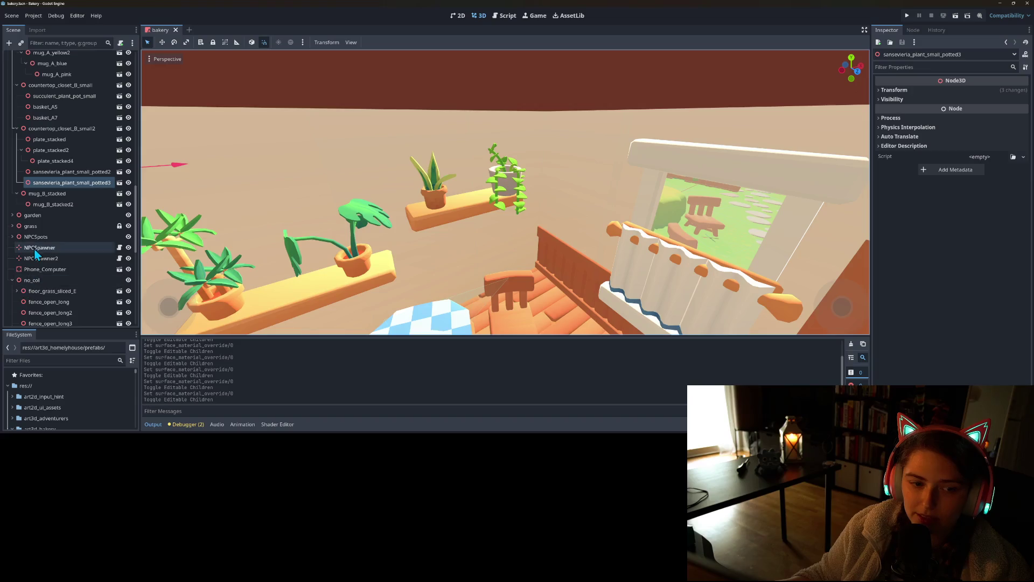
left_click(13, 215)
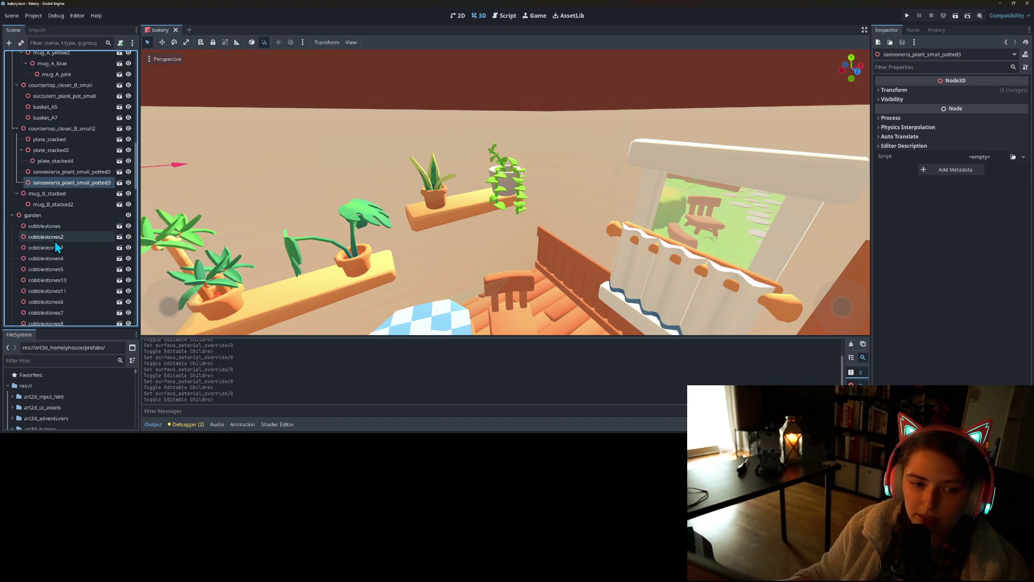
scroll(58, 244, "down", 5)
scroll(61, 249, "down", 5)
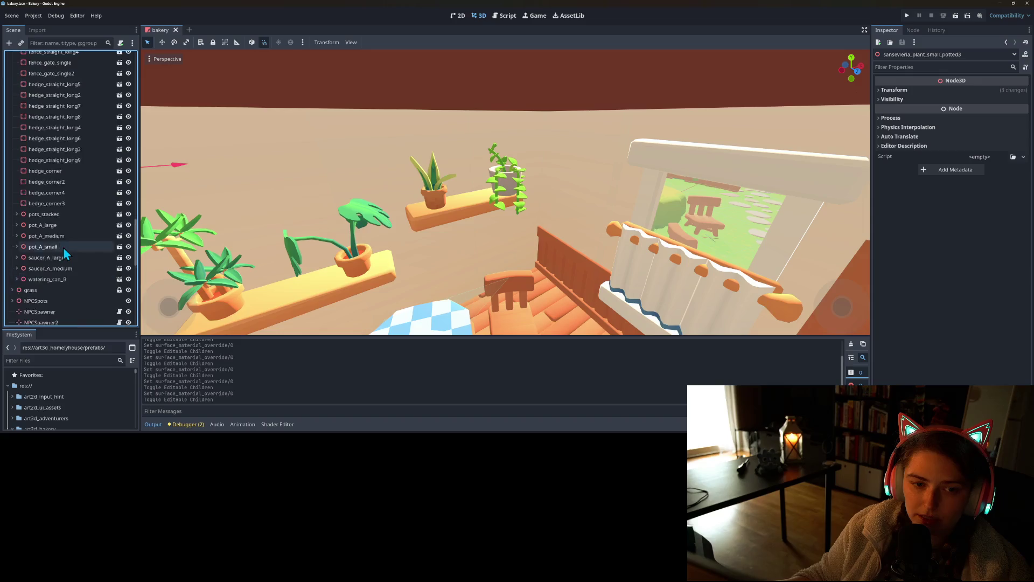
scroll(73, 261, "down", 10)
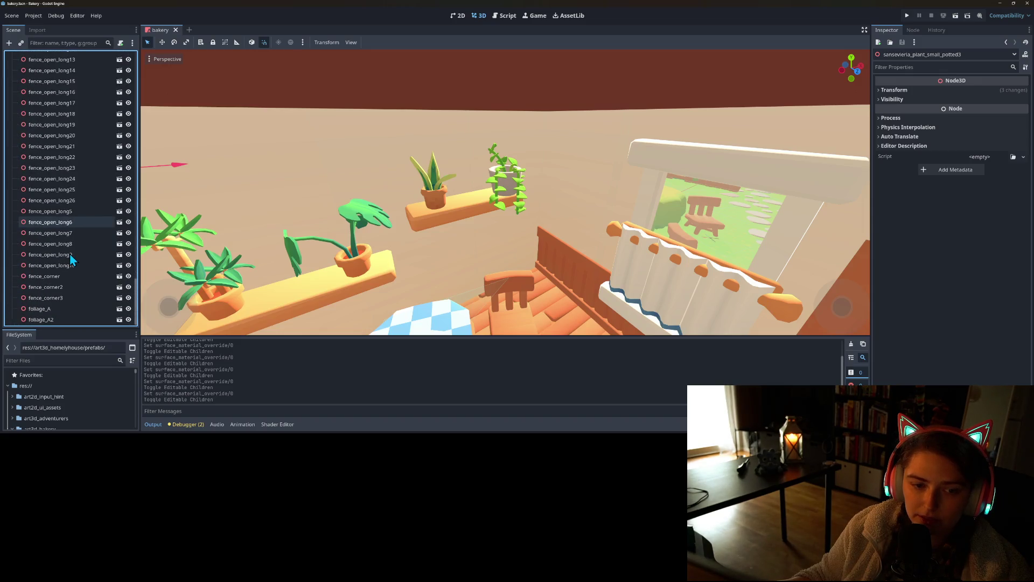
scroll(123, 295, "up", 8)
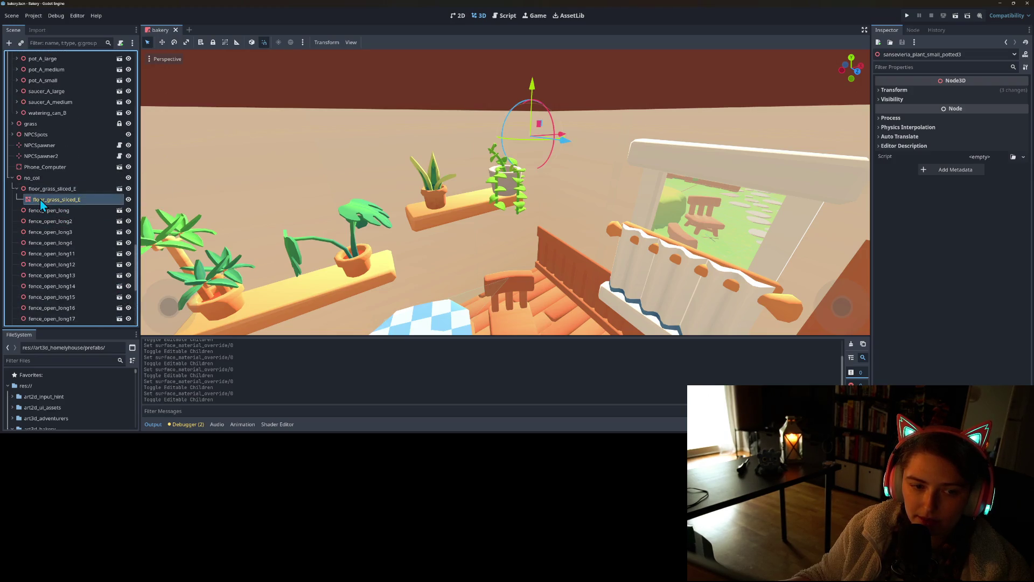
left_click(40, 200)
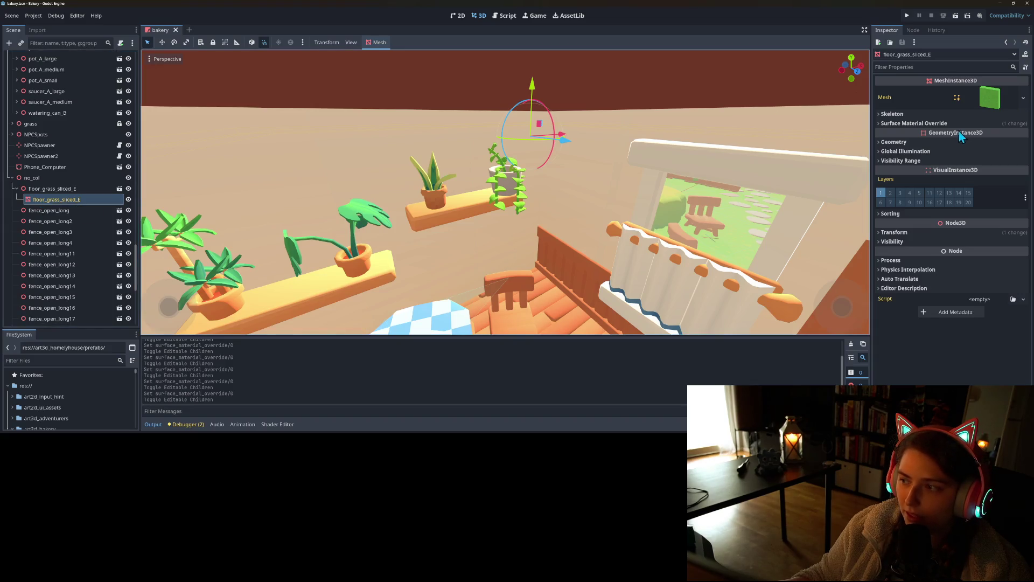
left_click(15, 188)
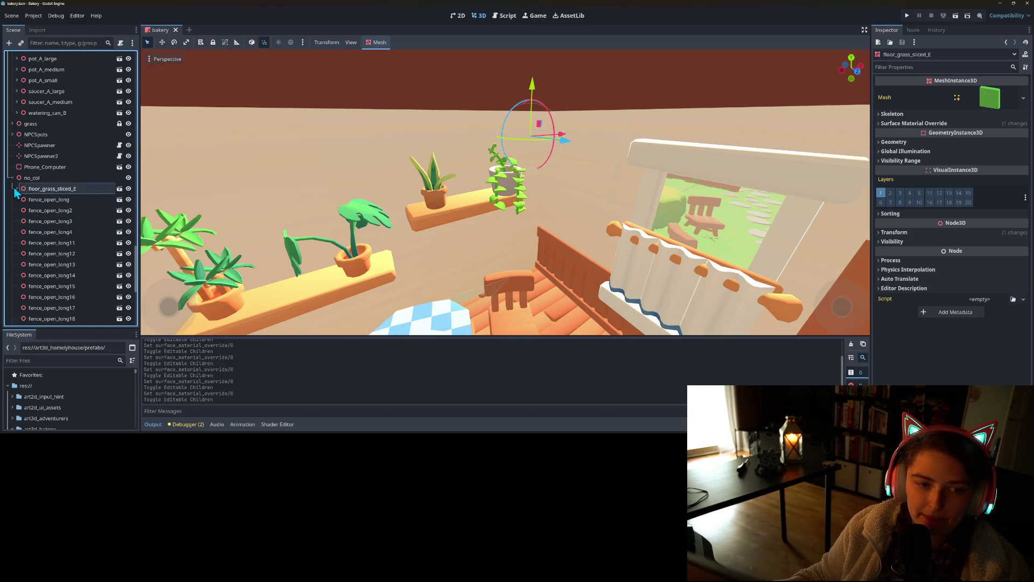
scroll(16, 193, "up", 5)
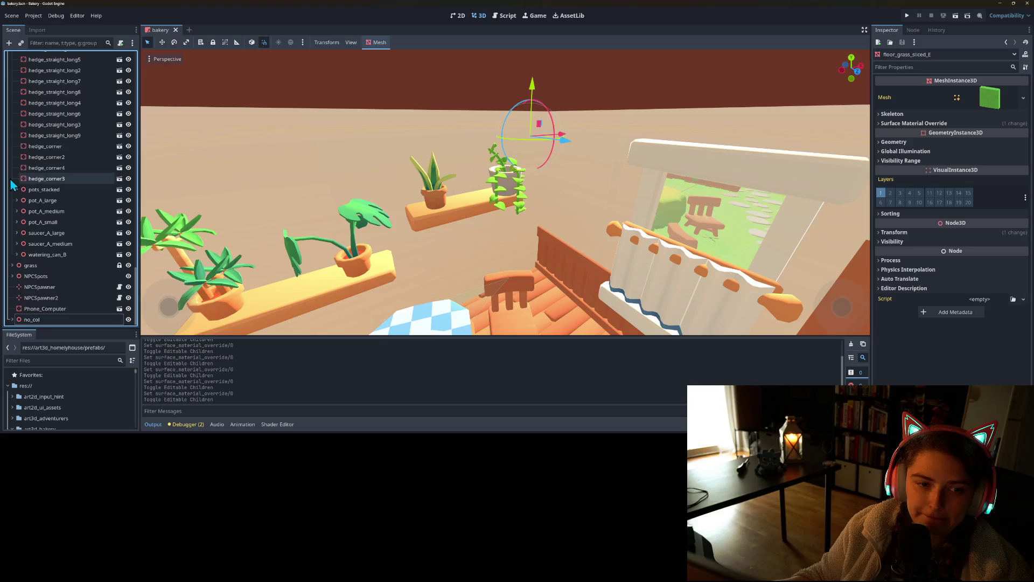
- In the hedge_straight_long scene, clear the mesh material override and turn off editable children
left_click(58, 130)
left_click(120, 125)
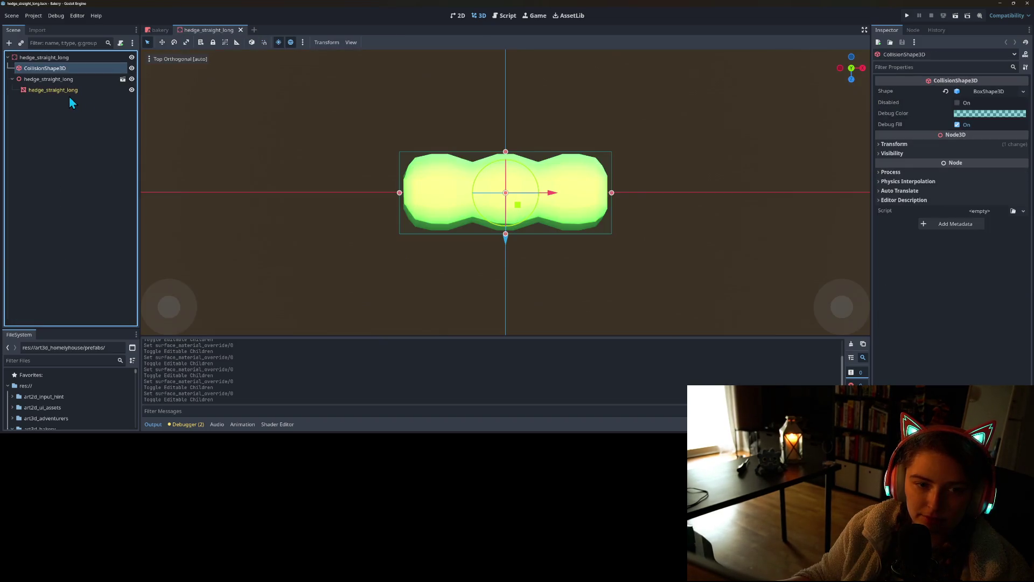
left_click(53, 90)
left_click(924, 124)
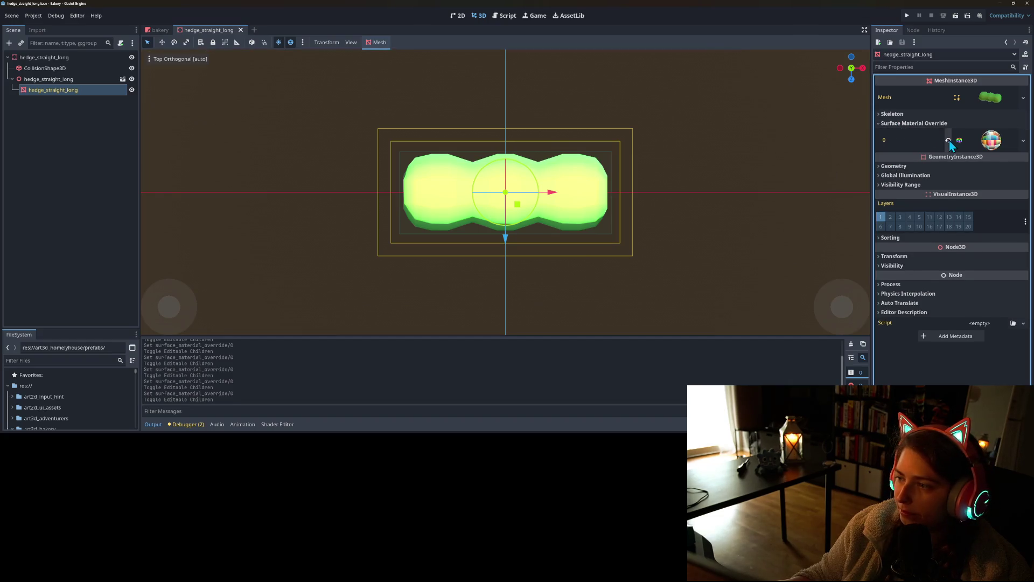
left_click(949, 140)
right_click(73, 79)
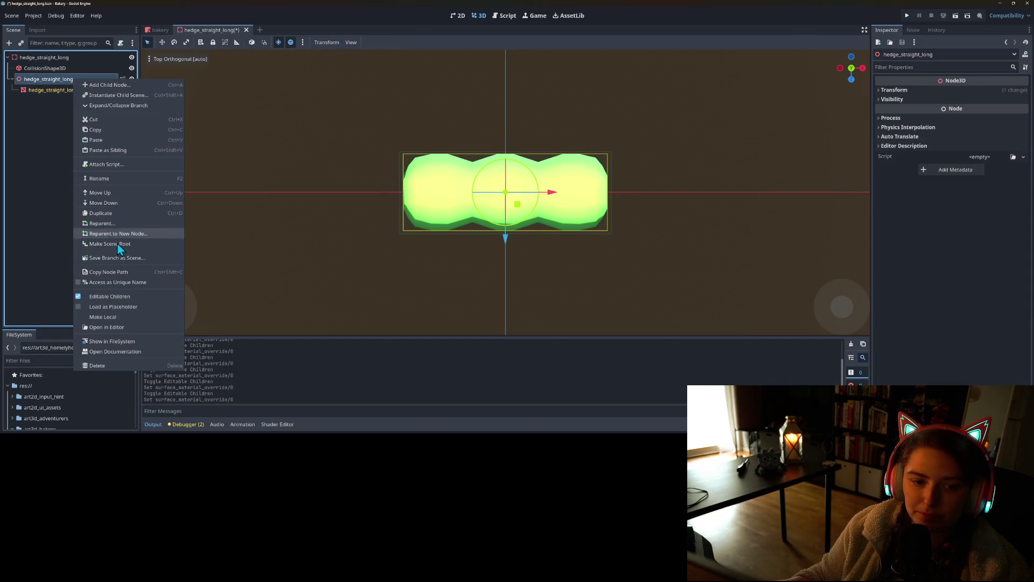
left_click(116, 296)
left_click(484, 222)
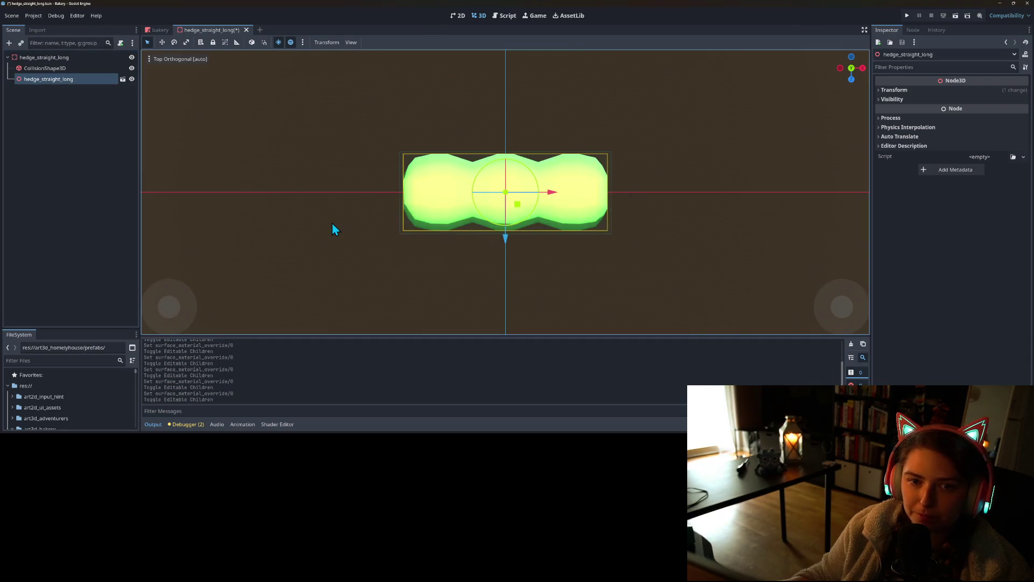
left_click(157, 31)
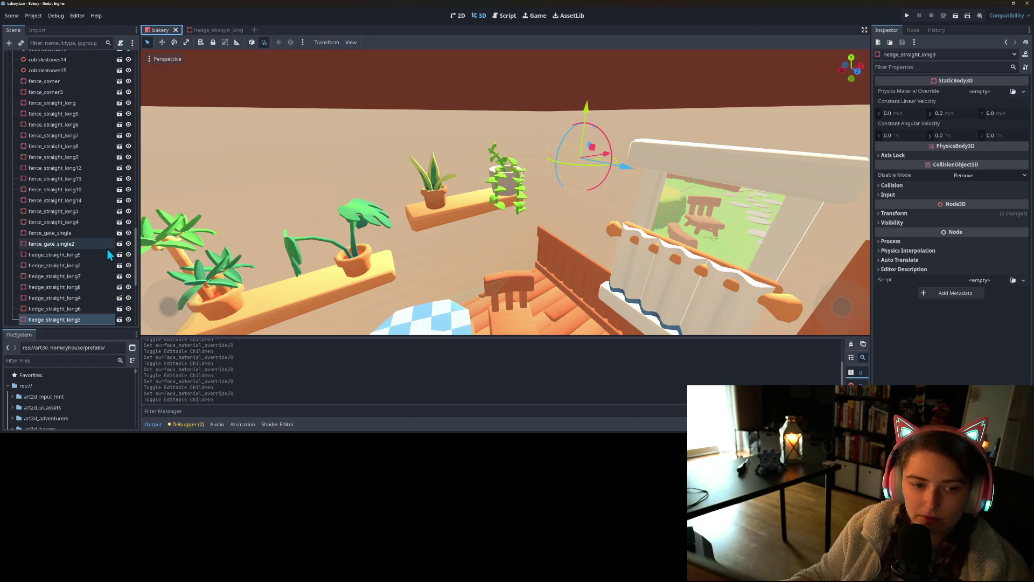
- In hedge_corner, clear slot 0's material override, disable editable children, save, and return to bakery
scroll(109, 254, "down", 3)
left_click(120, 274)
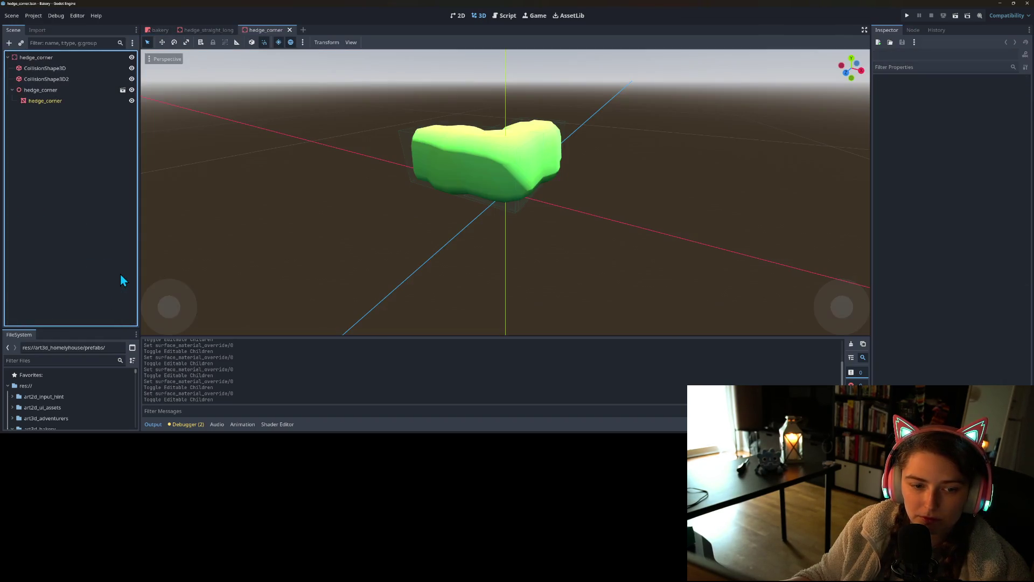
left_click(52, 103)
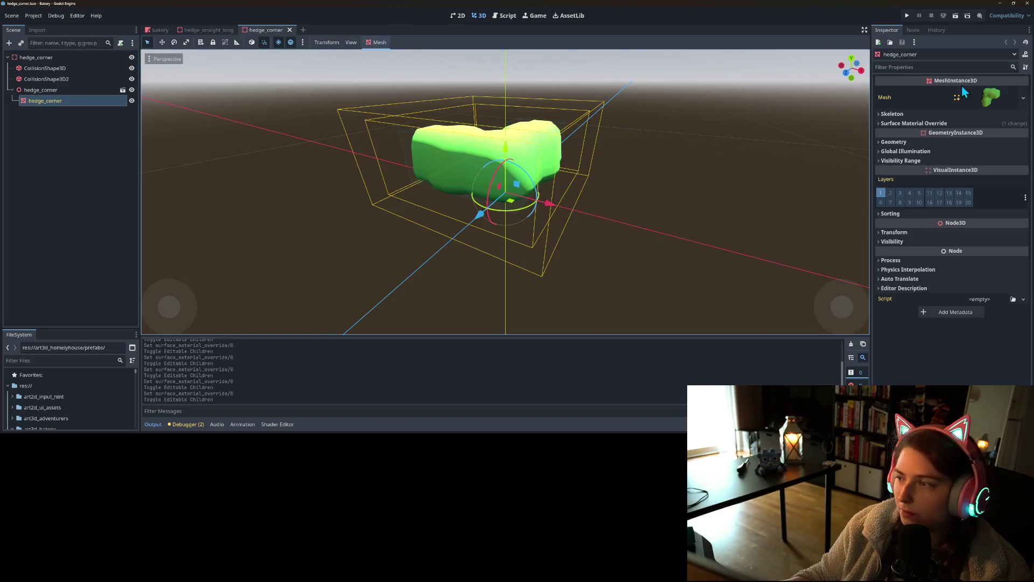
left_click(942, 128)
left_click(948, 134)
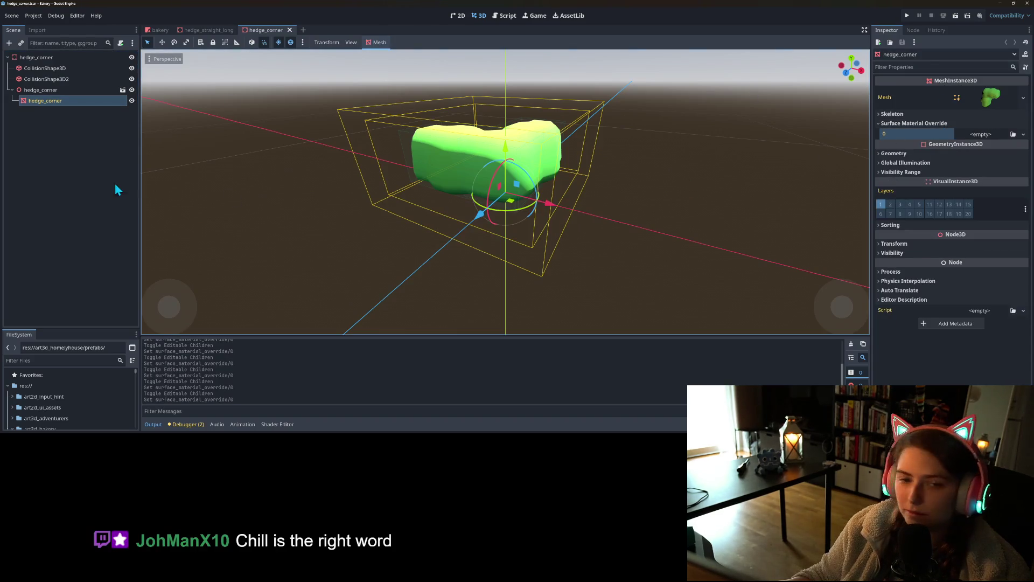
right_click(47, 90)
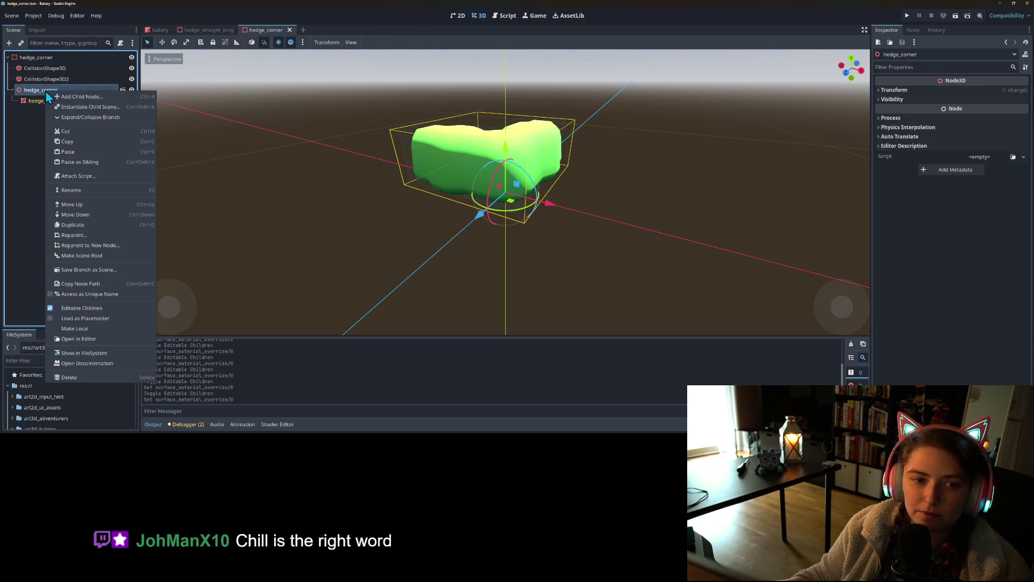
left_click(101, 310)
left_click(469, 222)
key("ctrl+s")
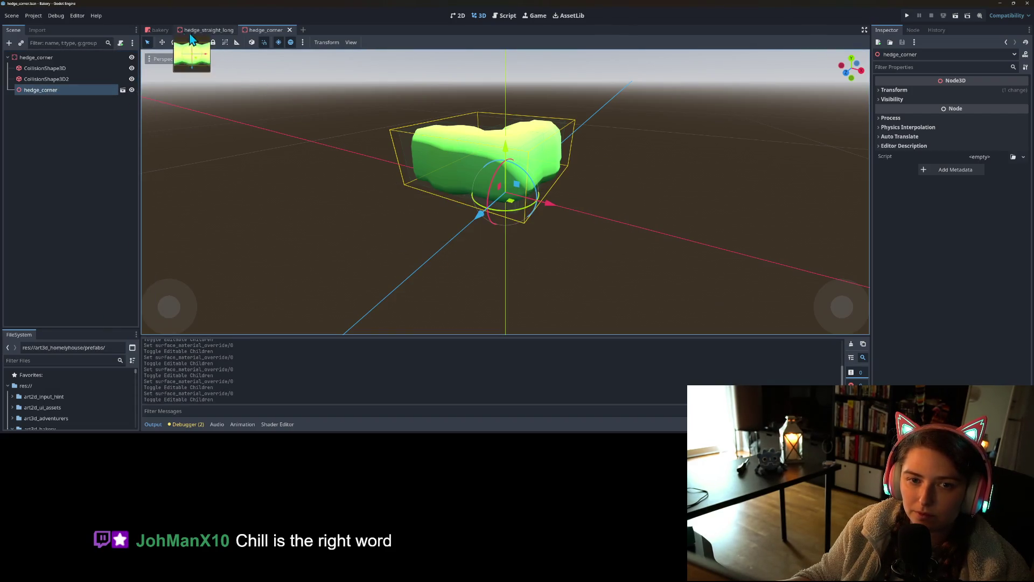
left_click(160, 29)
scroll(437, 252, "up", 5)
scroll(436, 252, "down", 5)
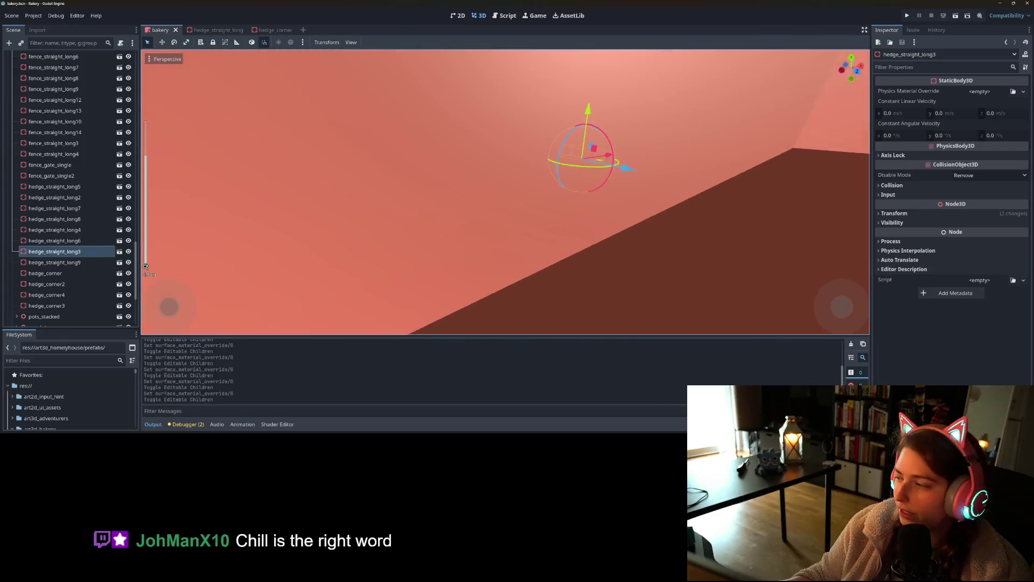
- Lock the 108 floor_f2 tiles (floor_tile onward) and save the bakery scene
mouse_move(507, 205)
left_mouse_down()
mouse_move(592, 205)
mouse_move(628, 213)
mouse_move(623, 221)
left_mouse_up()
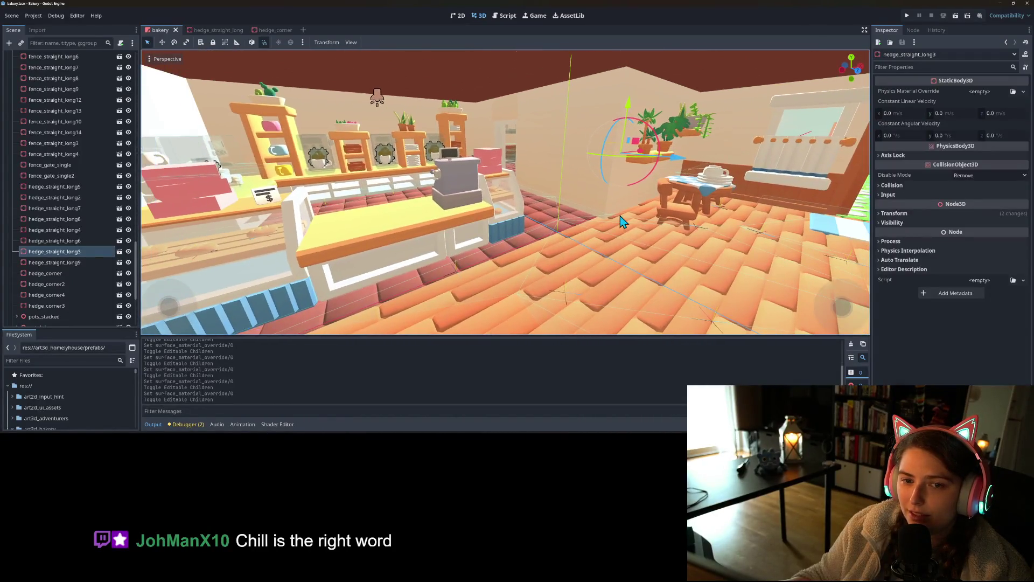
left_click(271, 103)
scroll(64, 167, "up", 6)
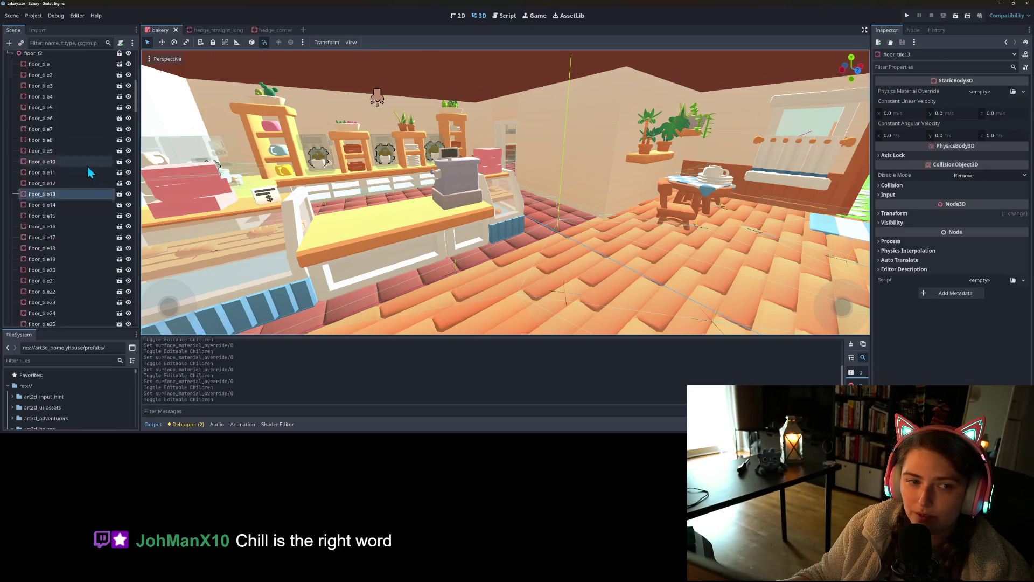
left_click(13, 97)
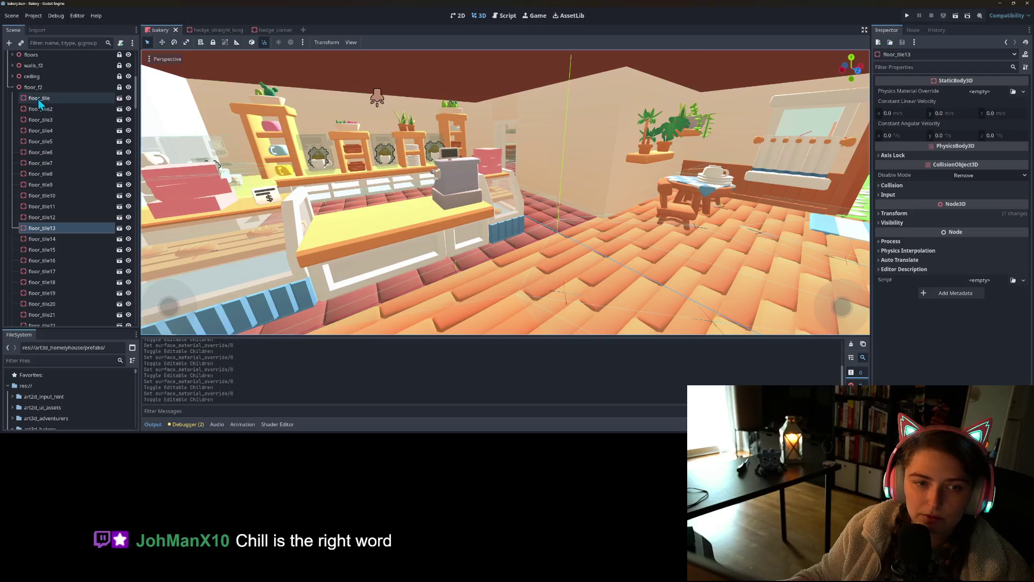
scroll(81, 177, "down", 10)
scroll(73, 211, "up", 6)
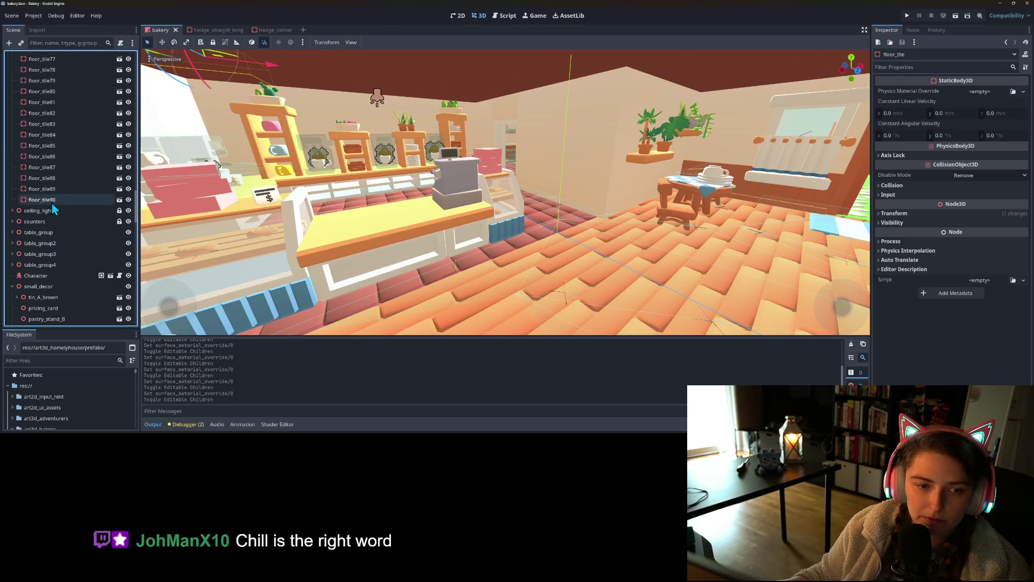
left_click(59, 200, "shift")
left_click(212, 42)
scroll(74, 165, "up", 5)
scroll(72, 167, "up", 10)
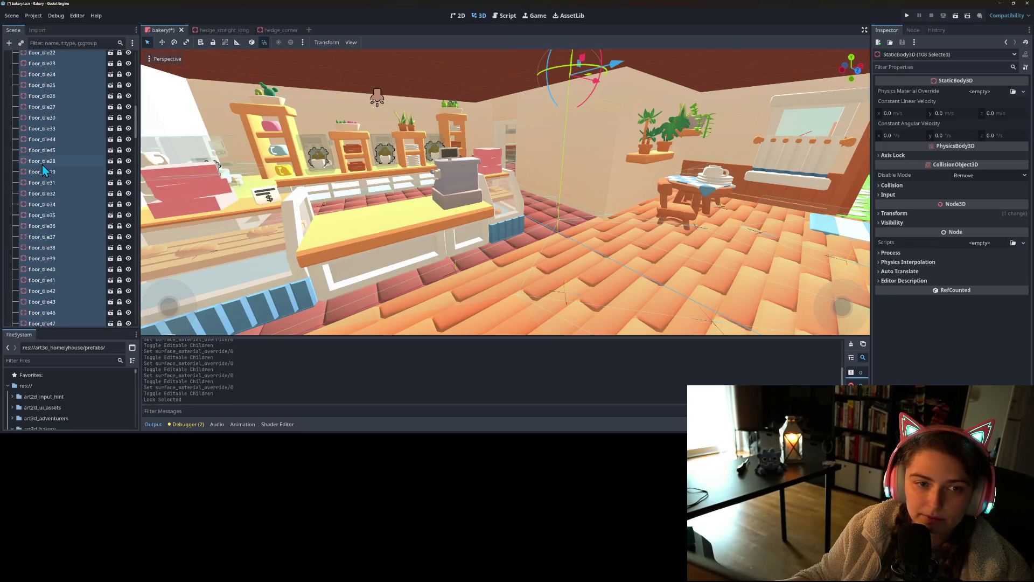
key("ctrl+s")
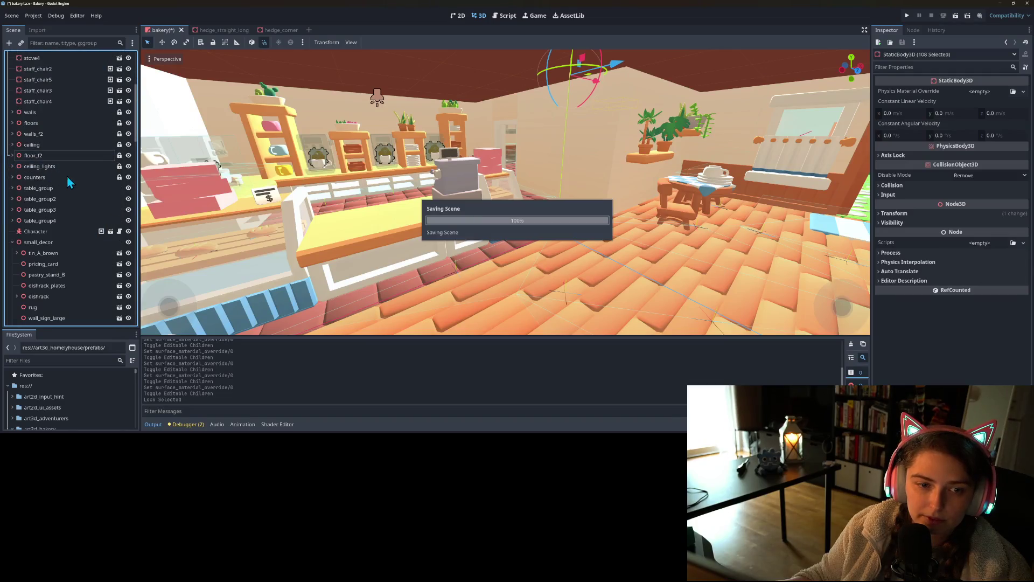
- Lock the 42 walls_f2 pieces, wall_straight3 through wall_door_no_glass4, then collapse walls_f2
left_click(267, 96)
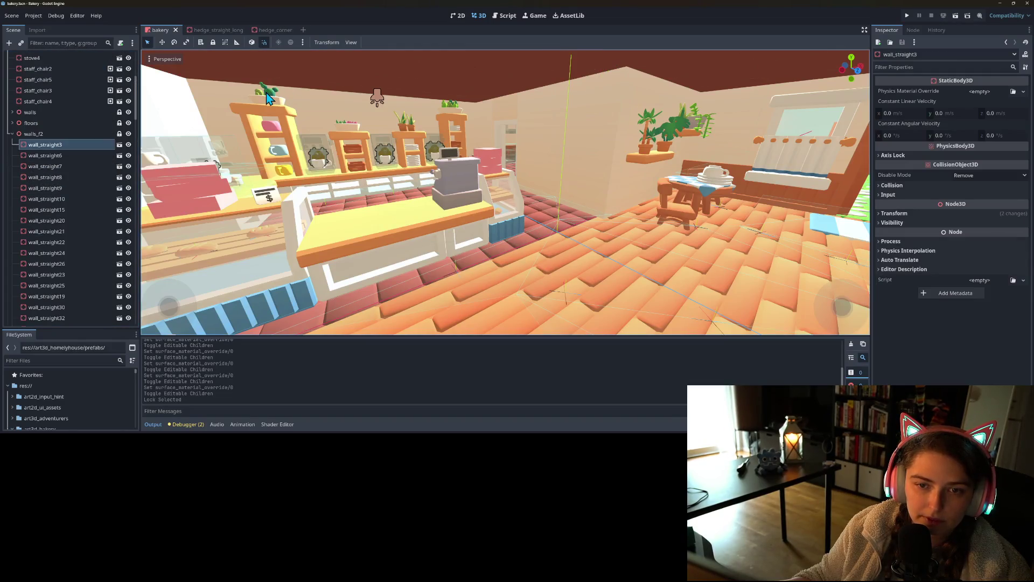
scroll(67, 180, "down", 5)
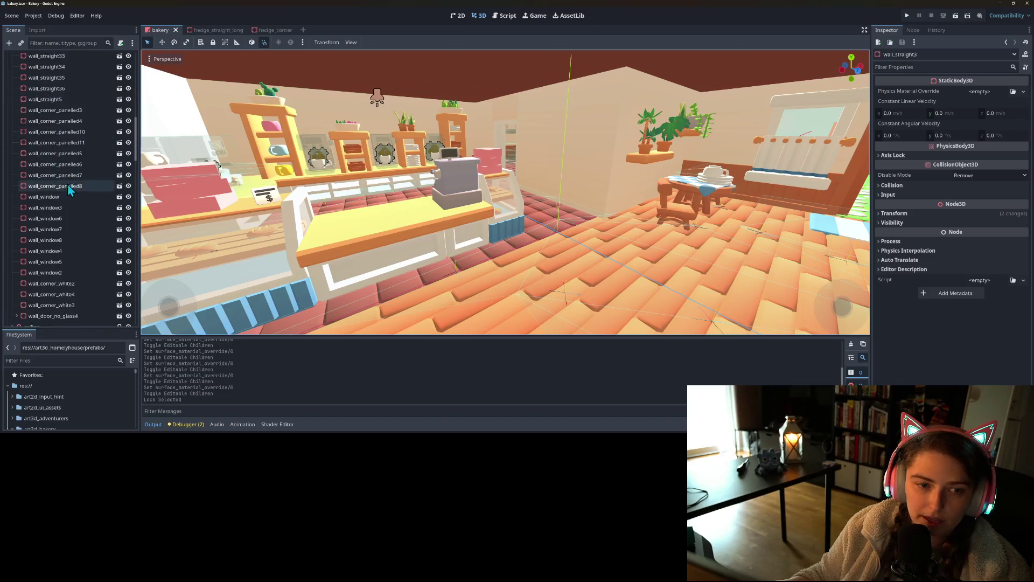
scroll(73, 202, "down", 3)
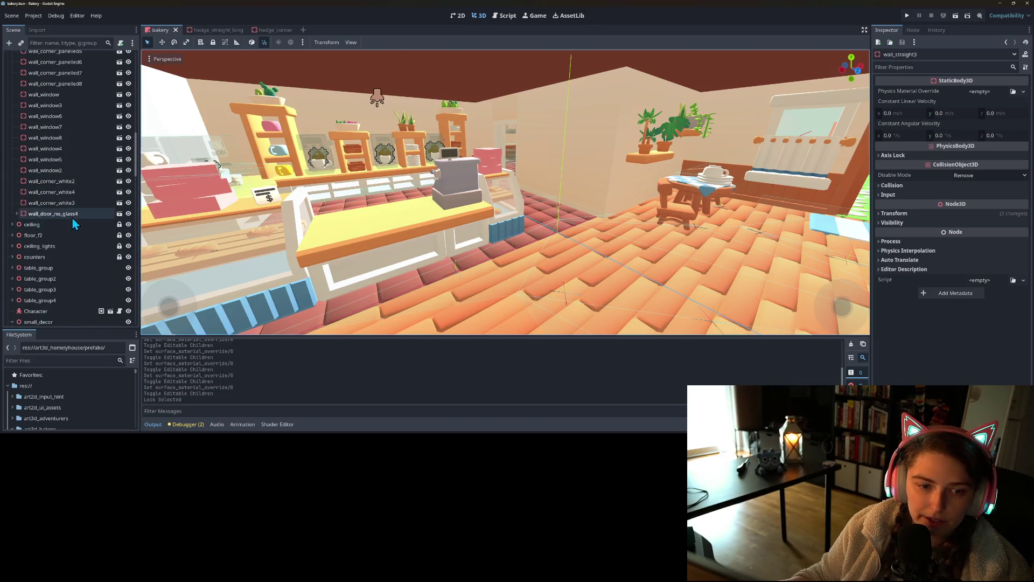
left_click(66, 215, "shift")
scroll(70, 213, "up", 4)
scroll(69, 212, "up", 8)
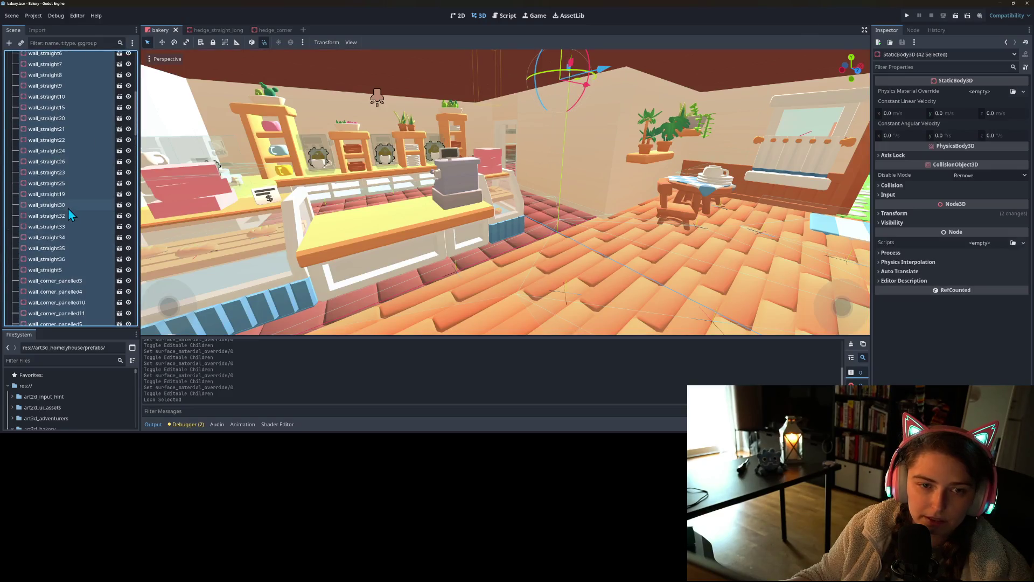
left_click(214, 41)
left_click(11, 168)
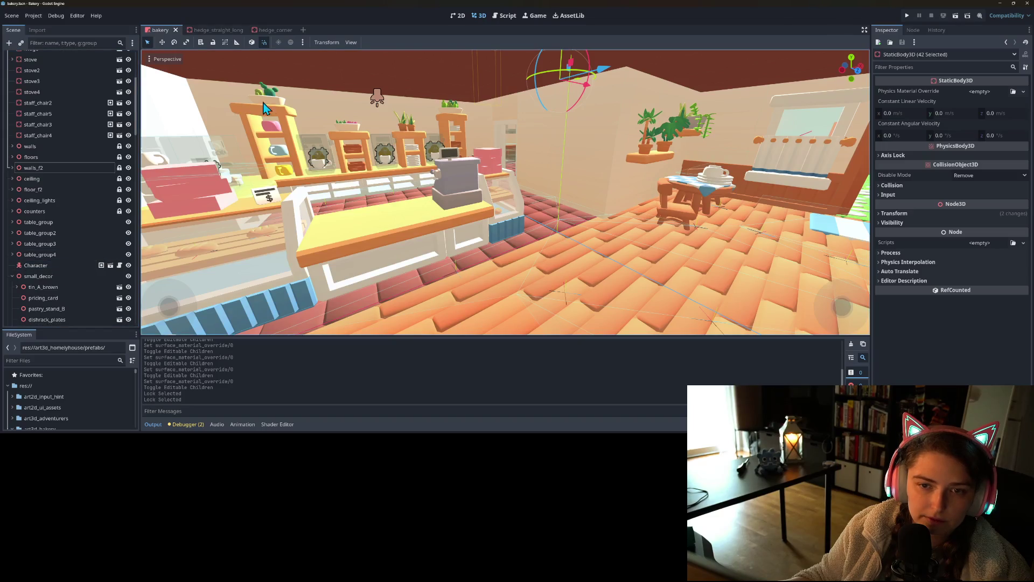
scroll(52, 312, "down", 5)
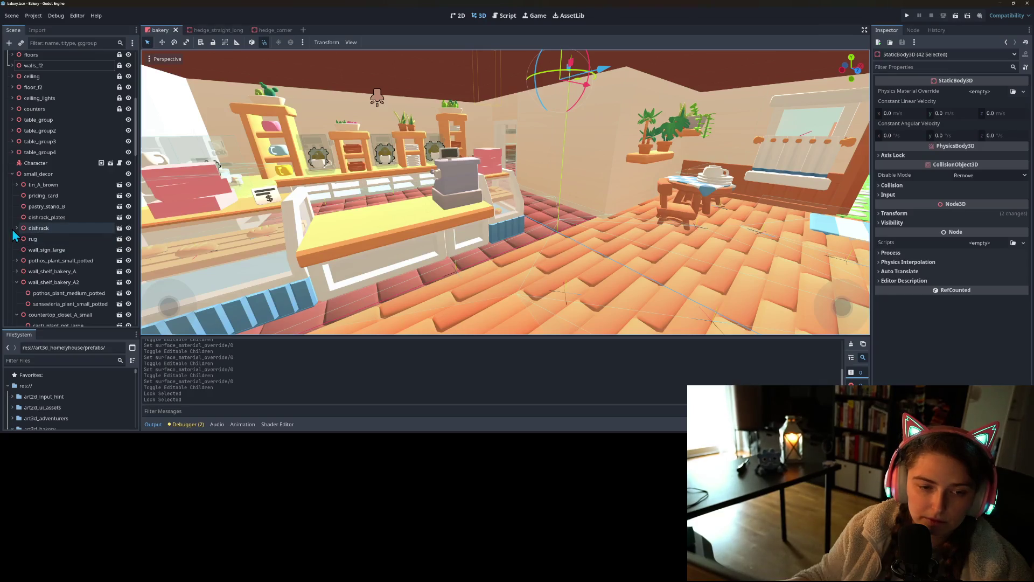
- Clear the pothos_plant_small_potted mesh's material override and disable its Editable Children
scroll(16, 238, "down", 2)
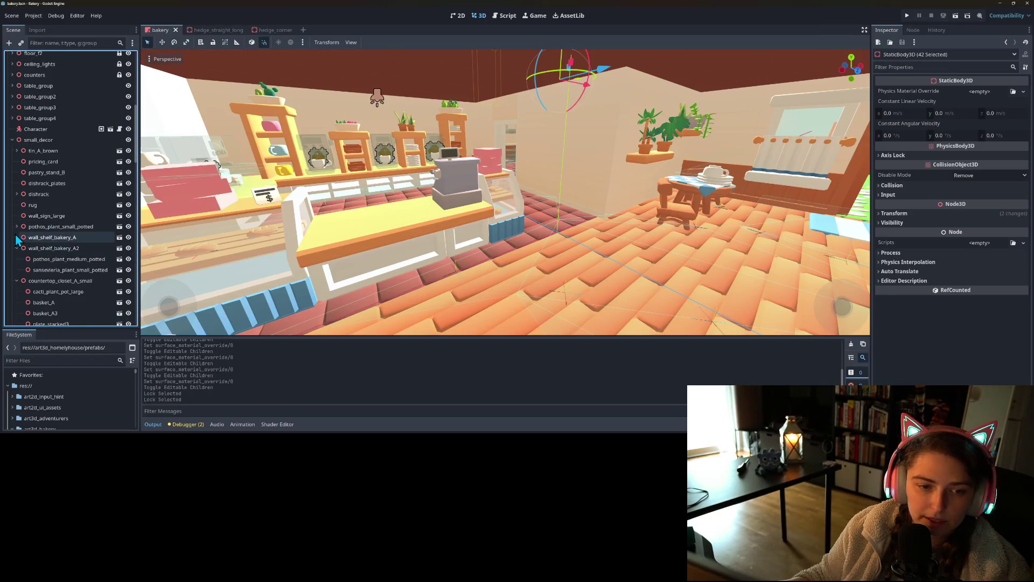
scroll(17, 239, "down", 2)
left_click(17, 193)
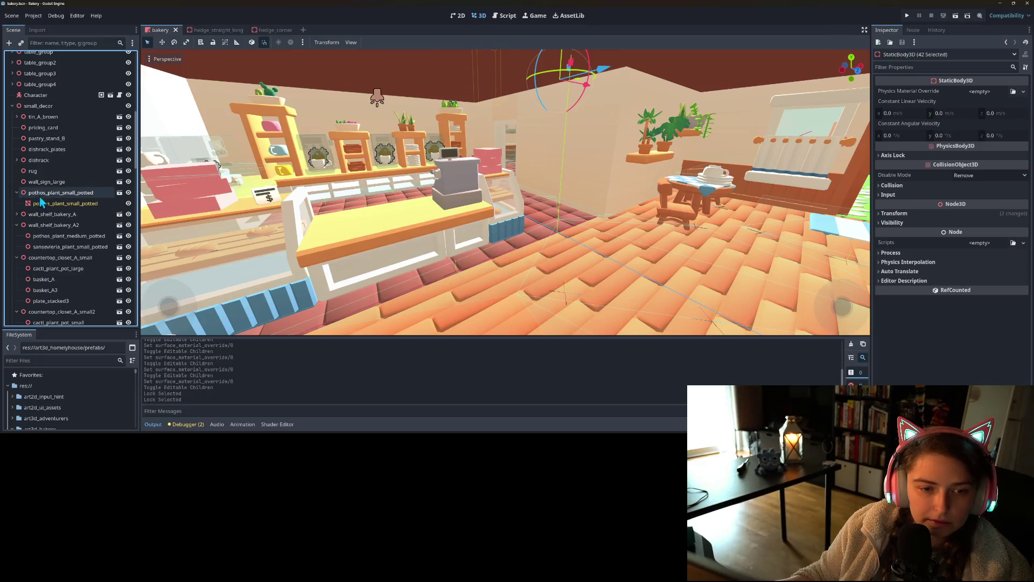
left_click(39, 203)
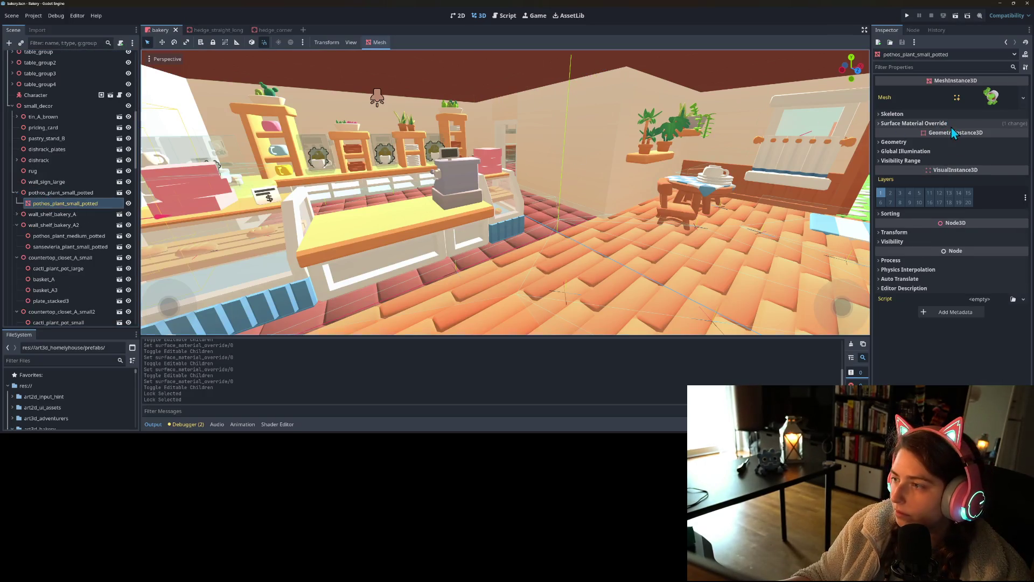
left_click(952, 126)
left_click(948, 141)
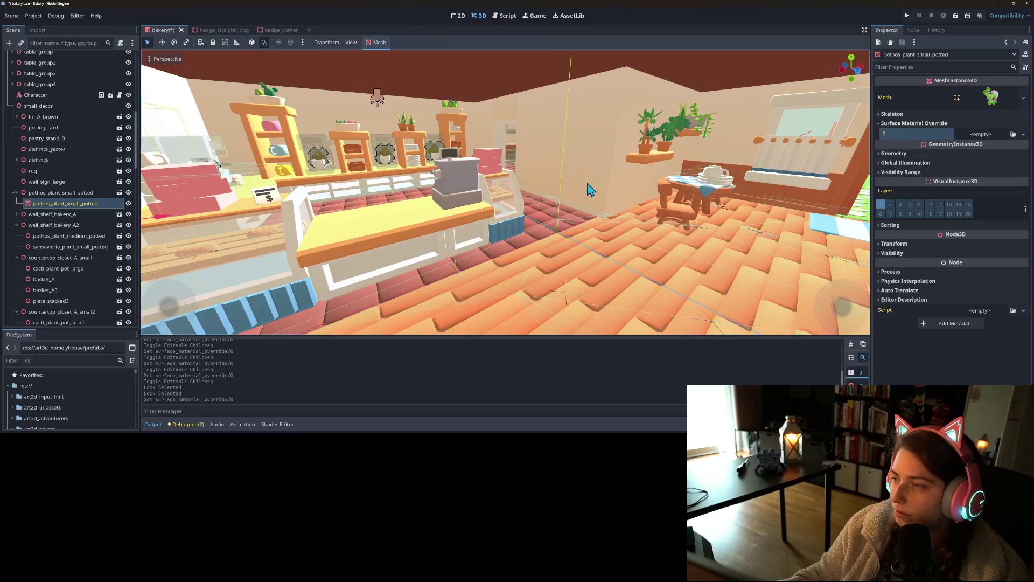
right_click(72, 193)
left_click(132, 351)
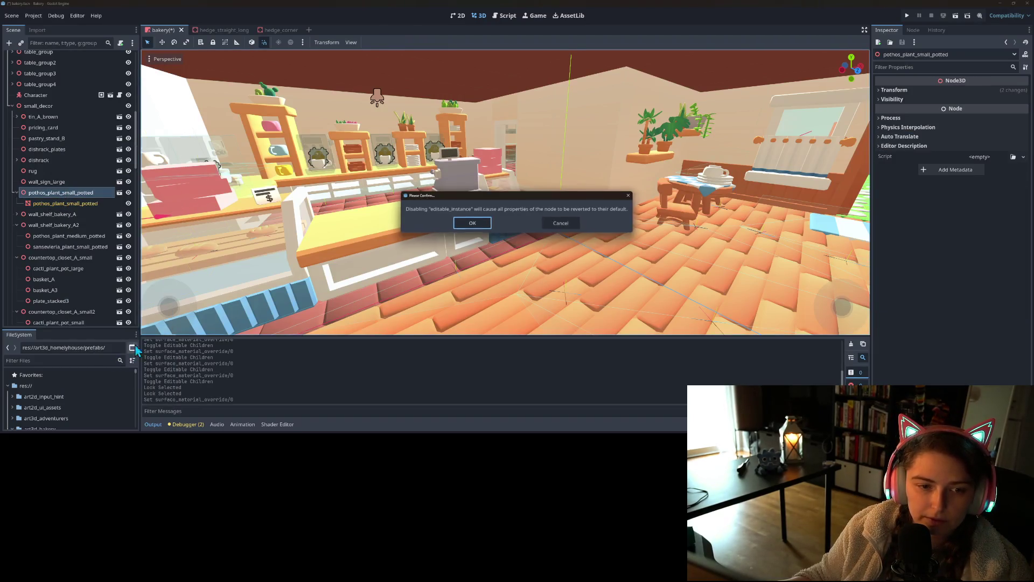
left_click(472, 223)
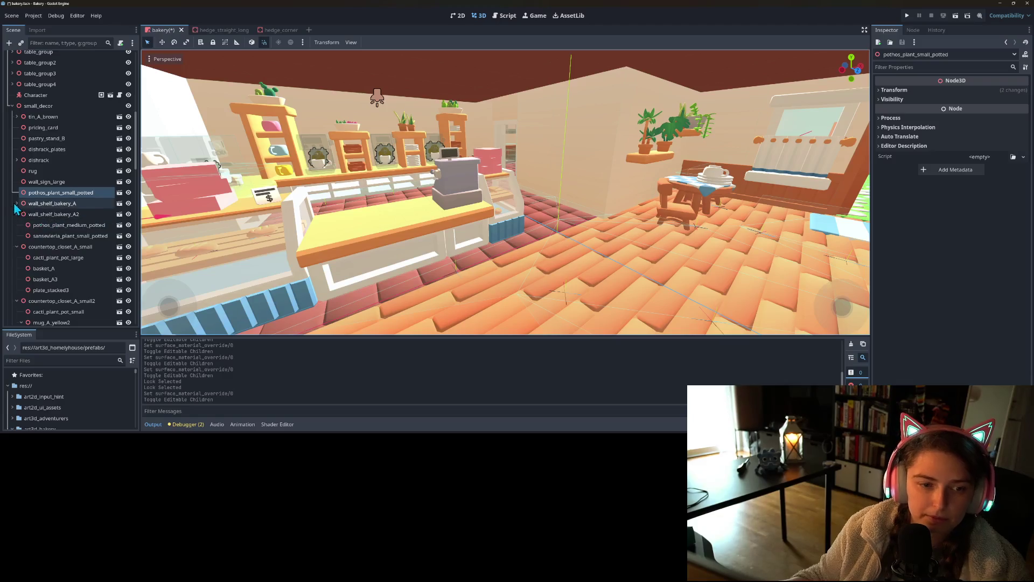
- Clear the yucca_plant_small_potted mesh's material override and disable its Editable Children
left_click(17, 203)
left_click(45, 224)
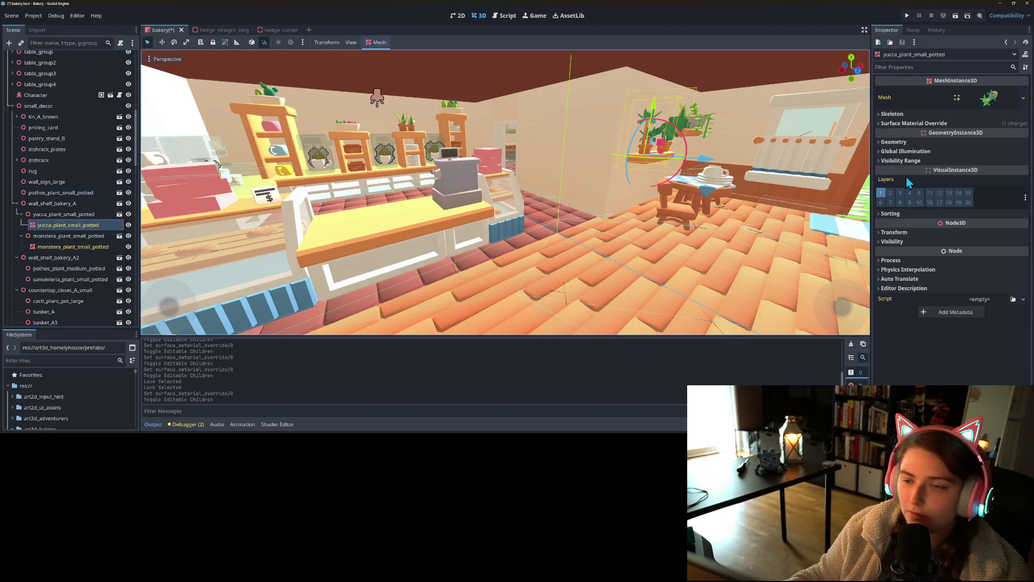
left_click(938, 124)
left_click(959, 141)
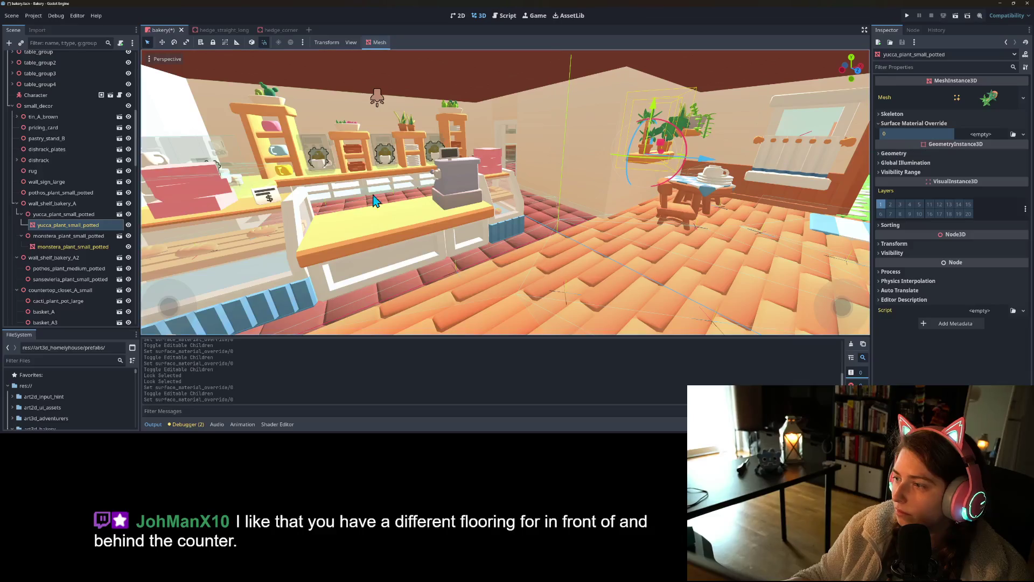
left_click(38, 214)
right_click(44, 214)
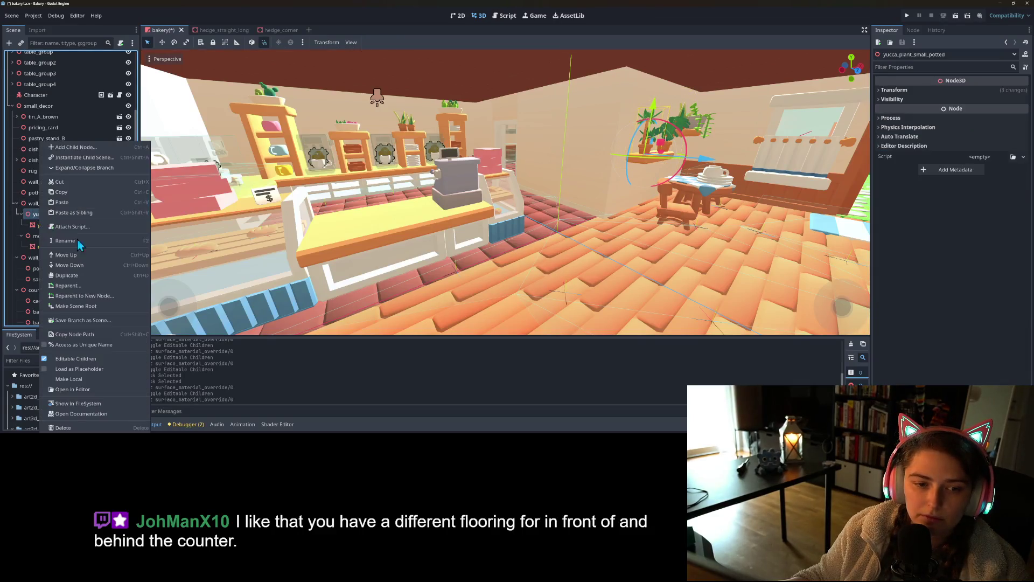
left_click(82, 357)
left_click(490, 221)
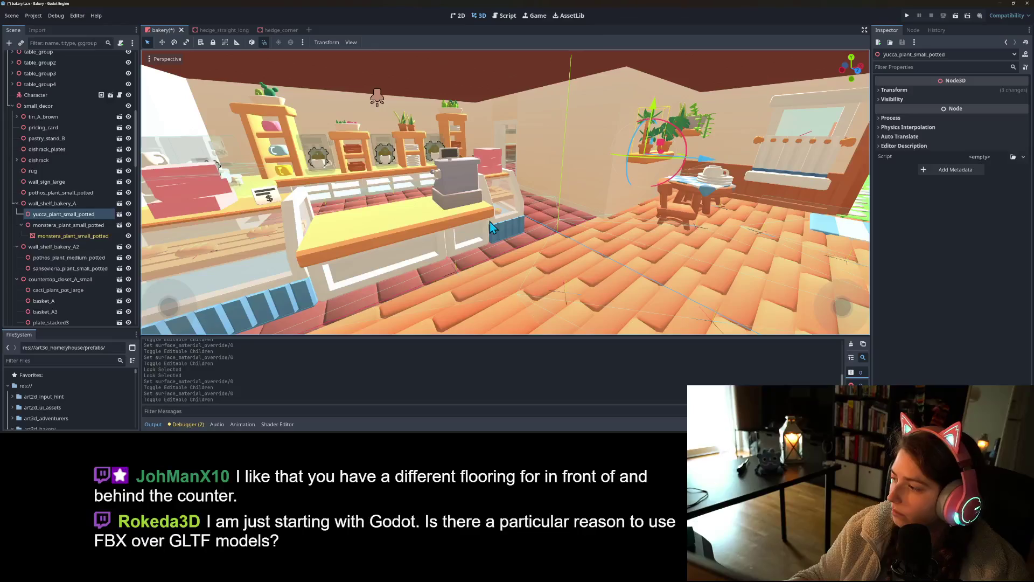
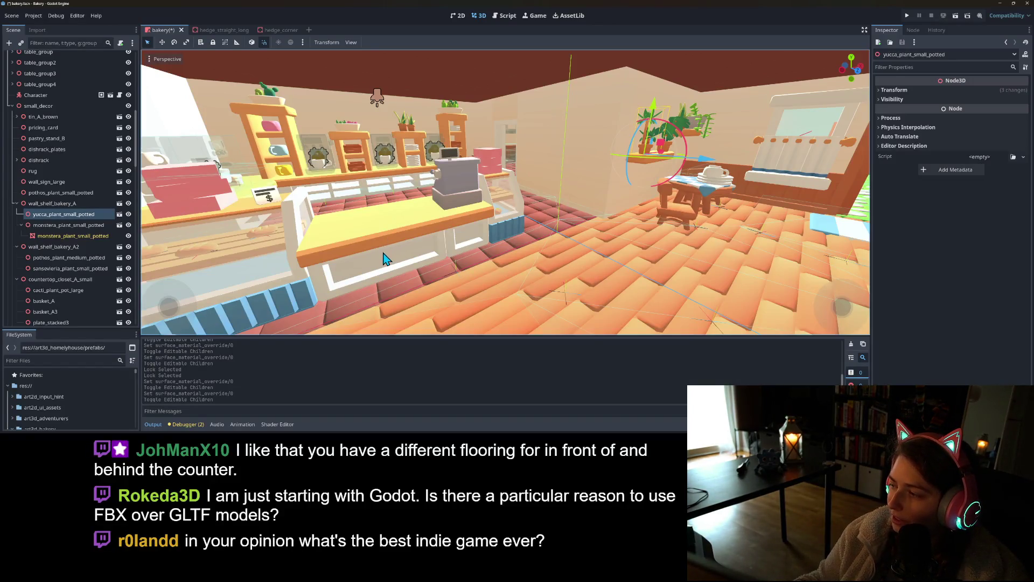
- Save the scene and revert the monstera mesh's Surface Material Override to default
key("ctrl+s")
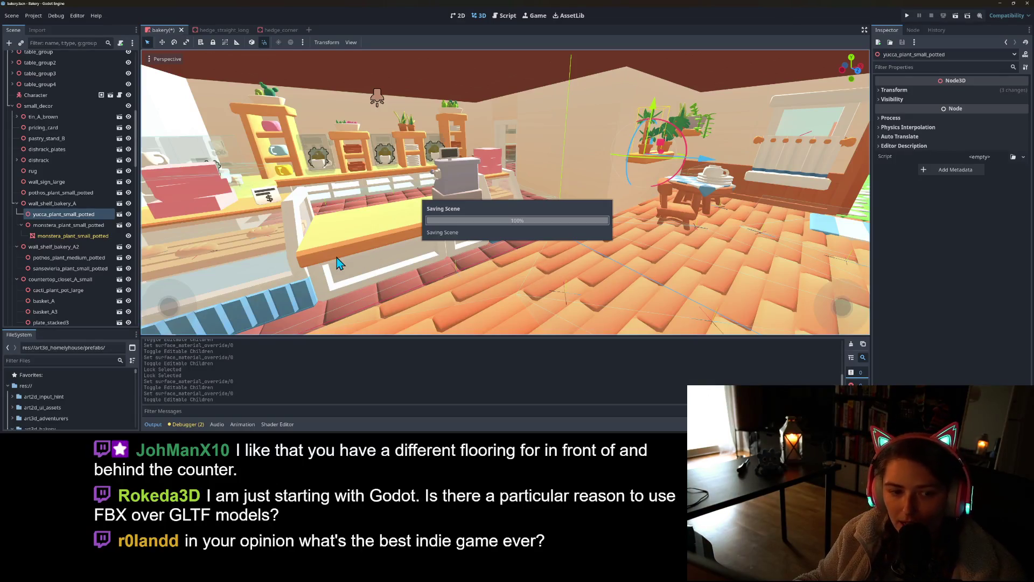
left_click(79, 238)
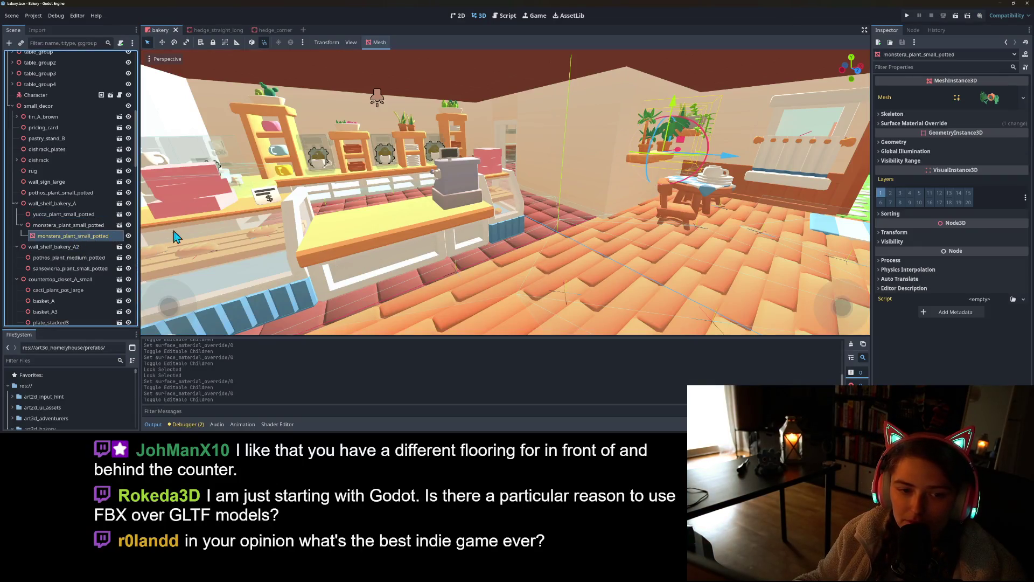
left_click(933, 128)
left_click(949, 141)
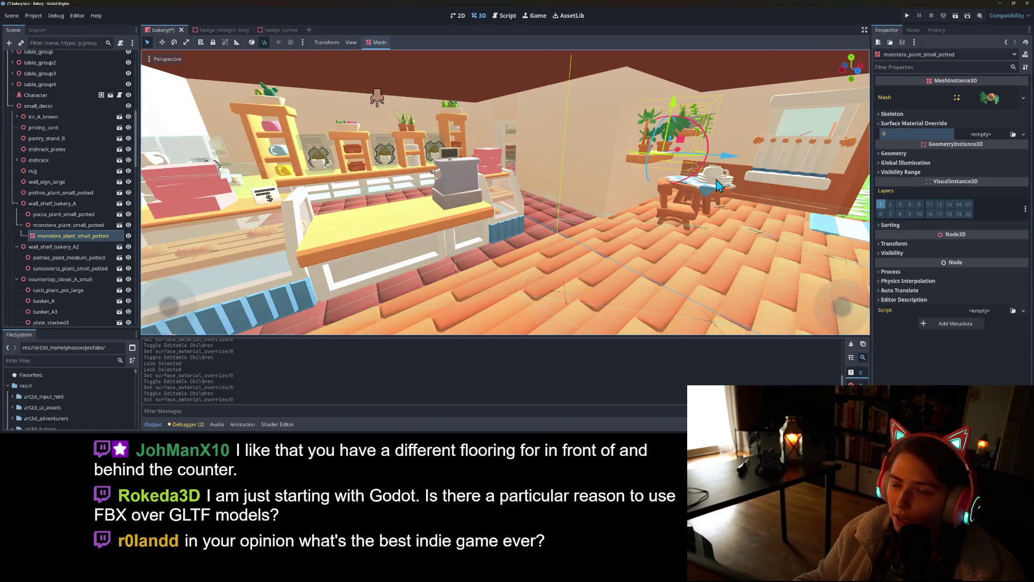
- Turn off Editable Children on the potted monstera and save the scene
right_click(84, 226)
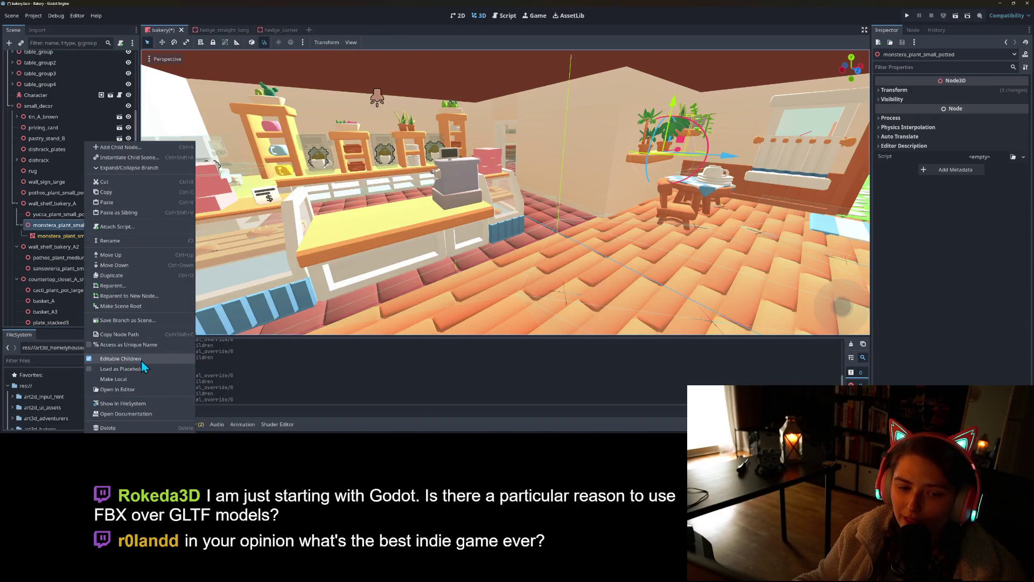
left_click(119, 359)
key("ctrl+s")
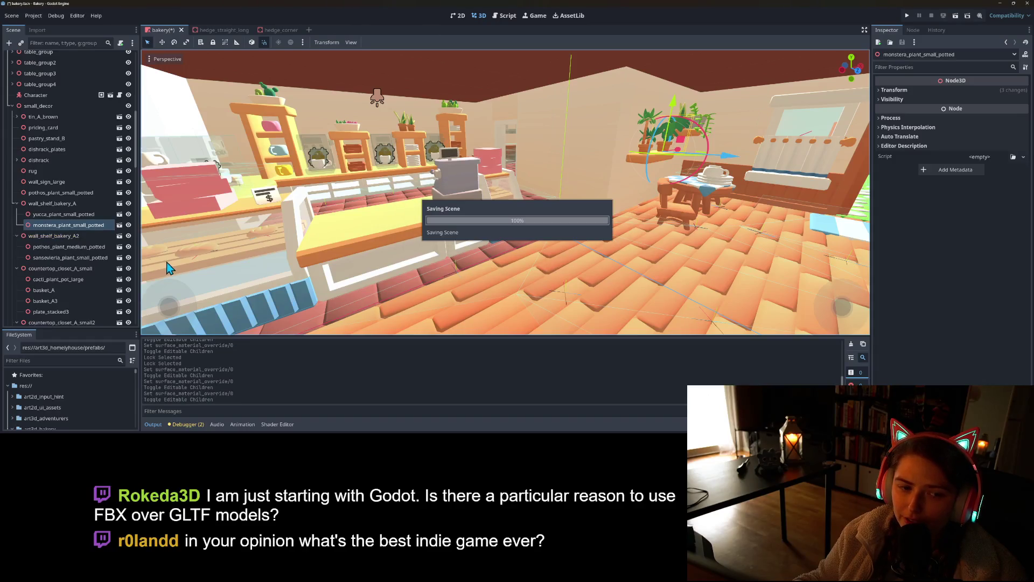
- Collapse the wall_shelf_bakery_A/A2, countertop_closet A and B small, and mug_B_stacked branches in the Scene tree
left_click(16, 203)
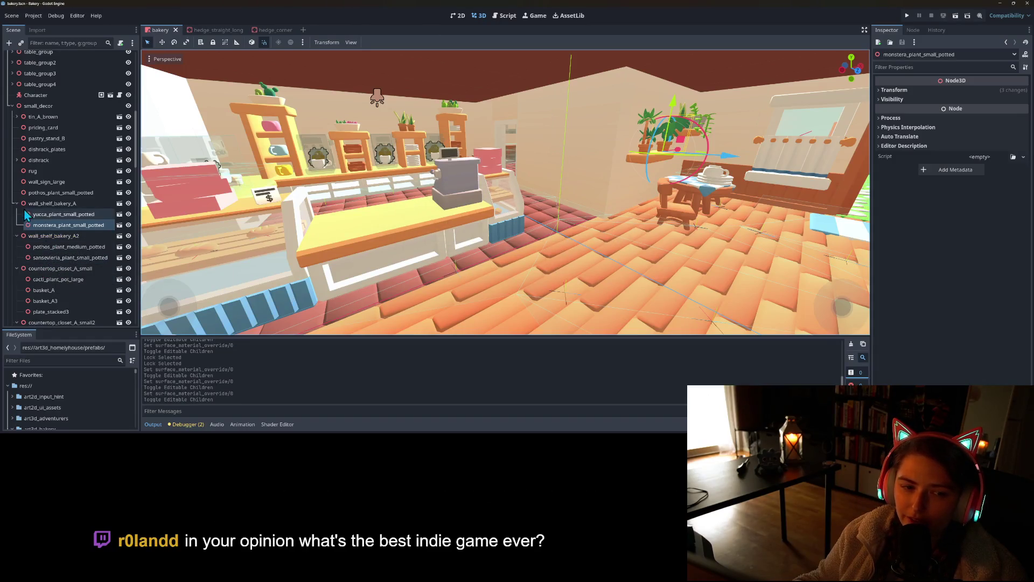
left_click(16, 214)
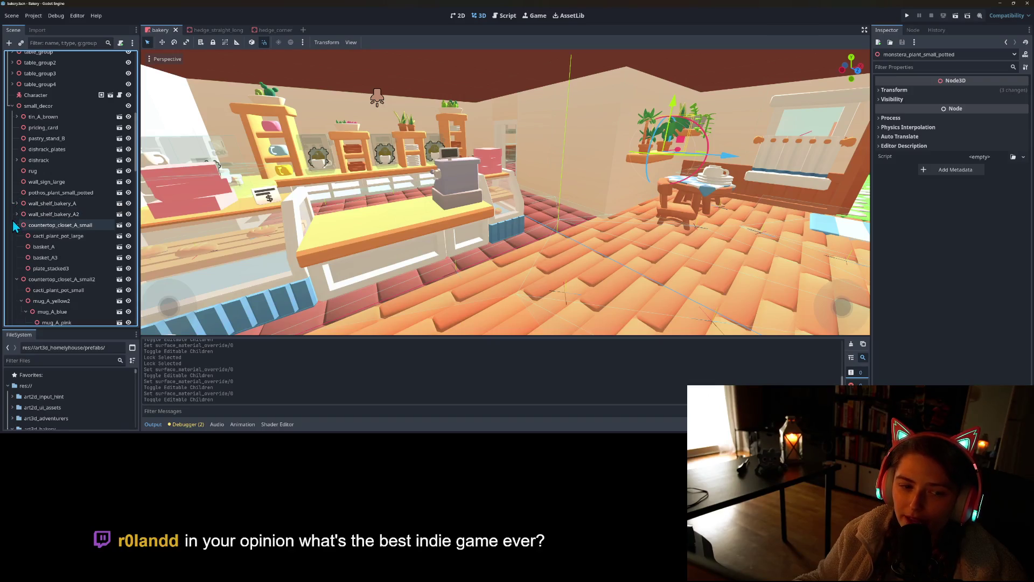
left_click(17, 226)
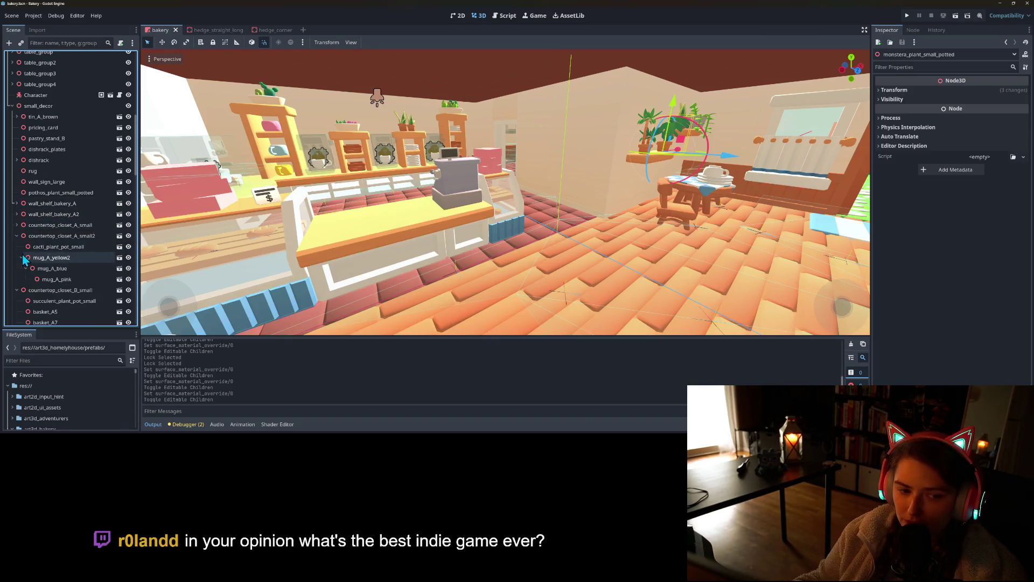
left_click(17, 235)
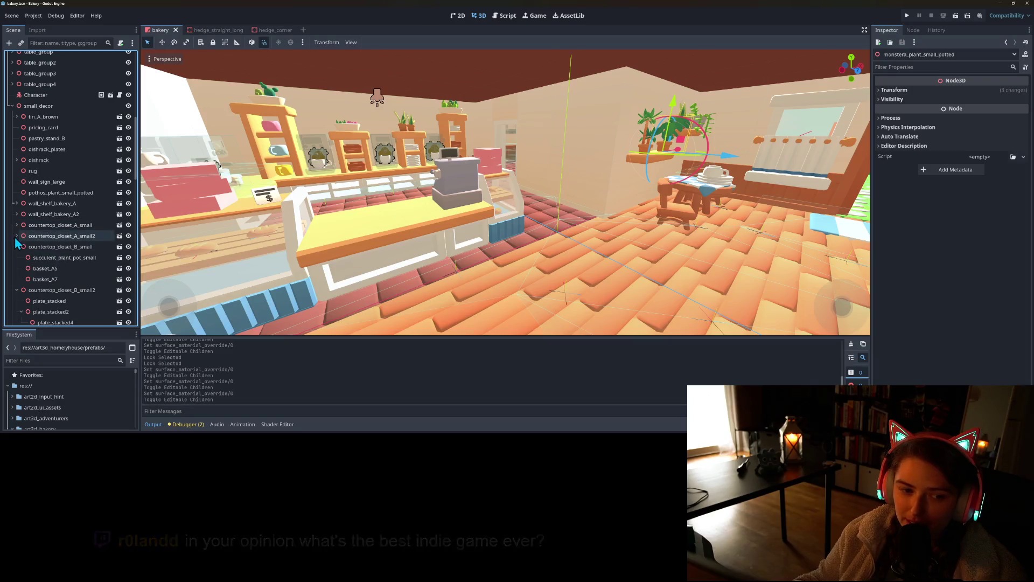
scroll(16, 247, "down", 2)
left_click(16, 212)
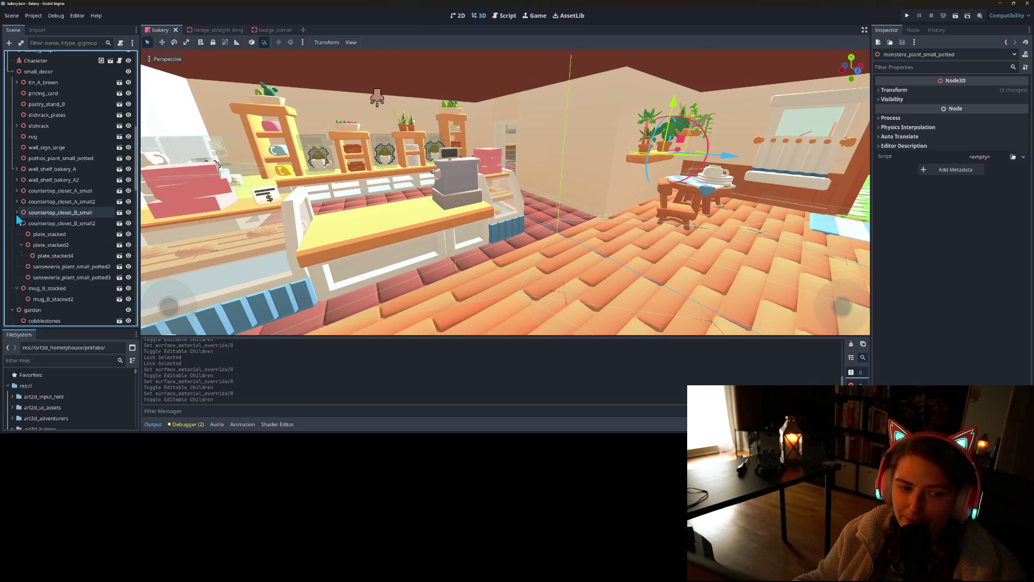
left_click(17, 223)
left_click(17, 233)
scroll(16, 240, "down", 10)
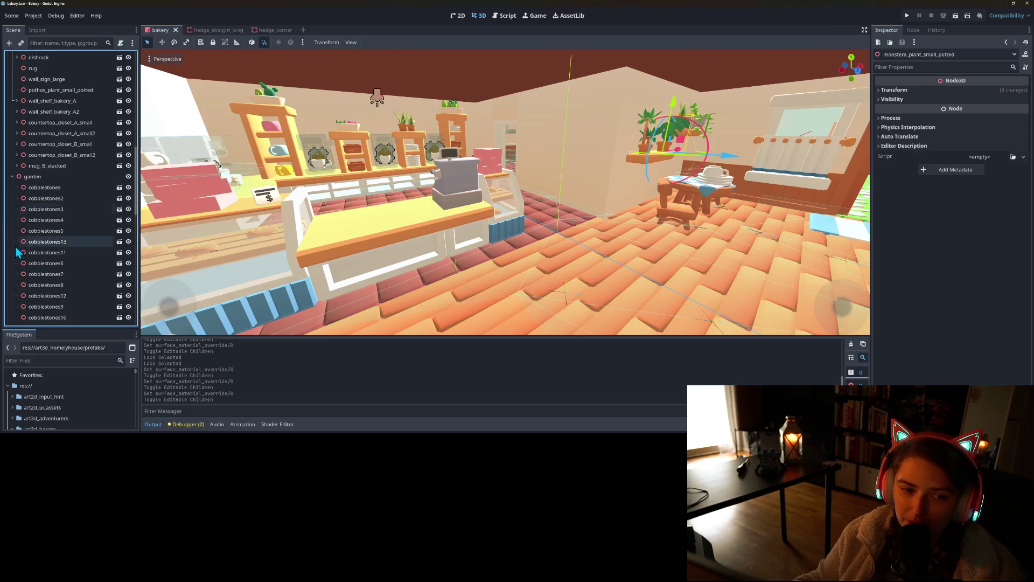
scroll(17, 251, "down", 5)
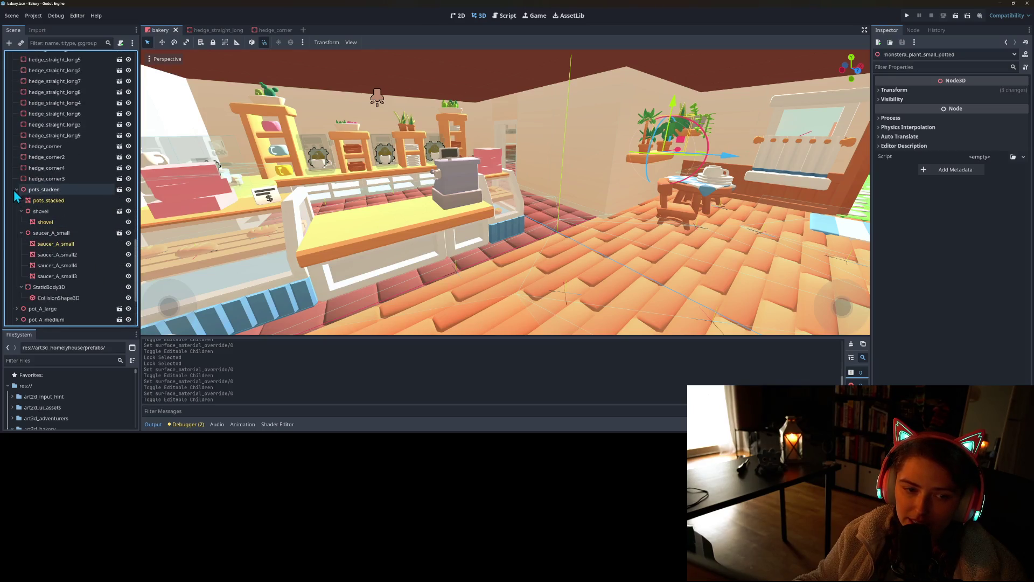
- Clear the Surface Material Override on the pots_stacked mesh
left_click(40, 200)
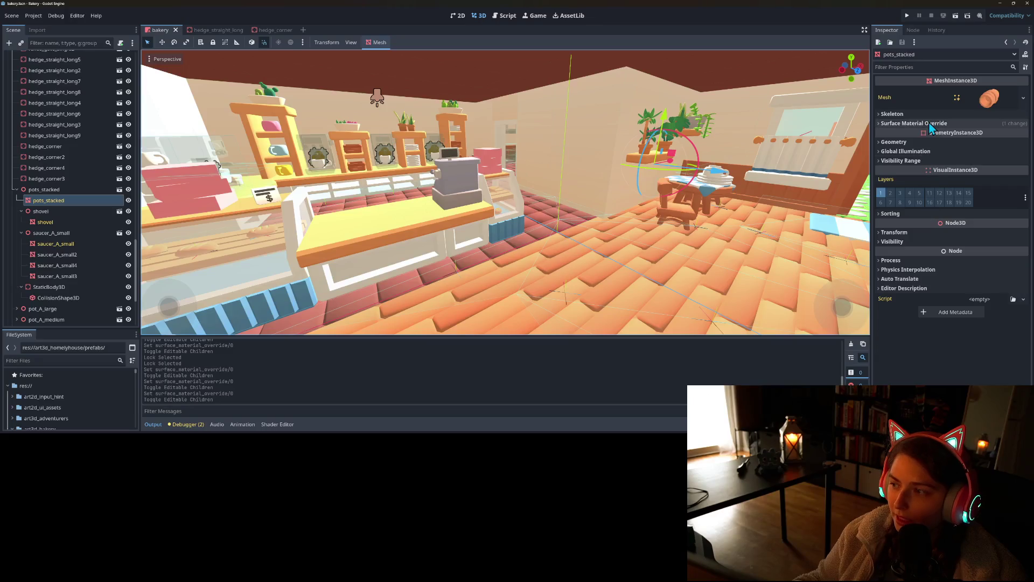
left_click(932, 124)
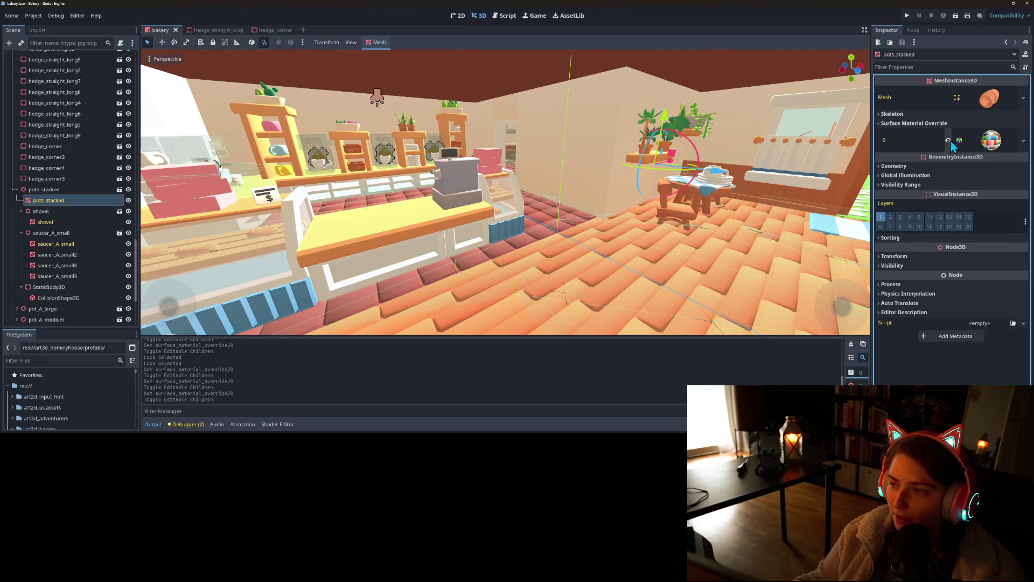
key("f")
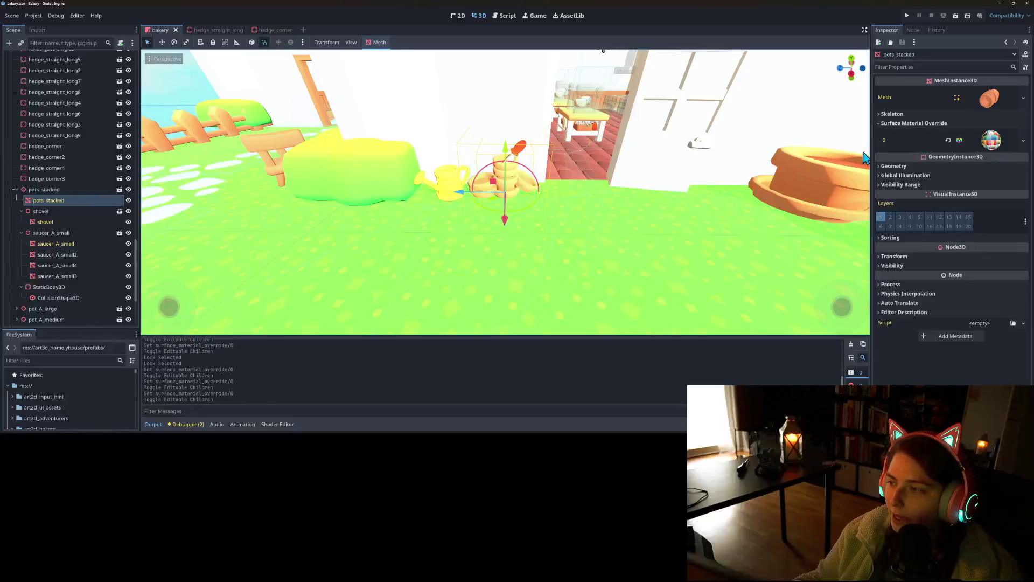
left_click(949, 141)
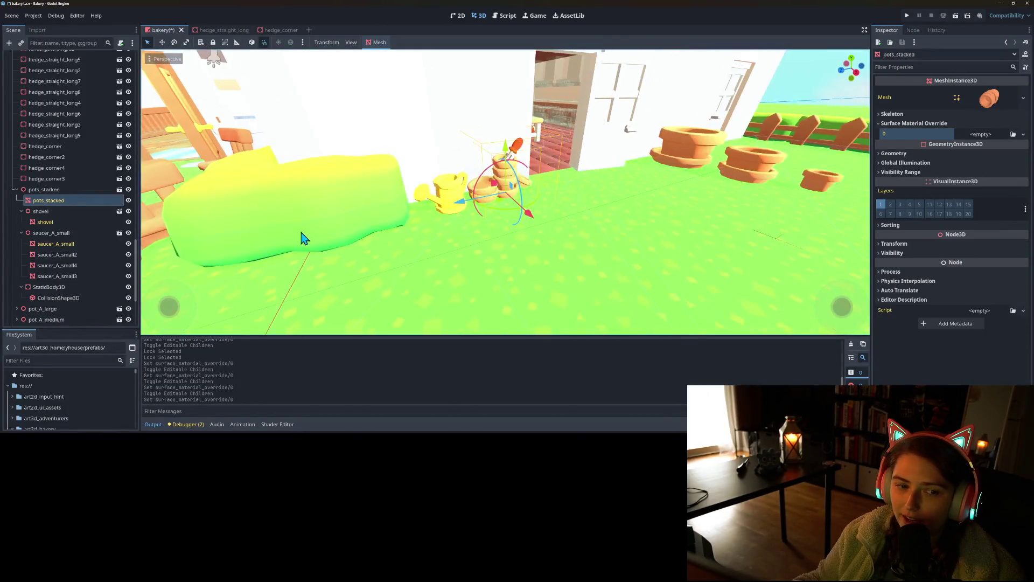
- Turn off Editable Children on pots_stacked, confirming the reset to defaults
left_click(63, 190)
right_click(64, 190)
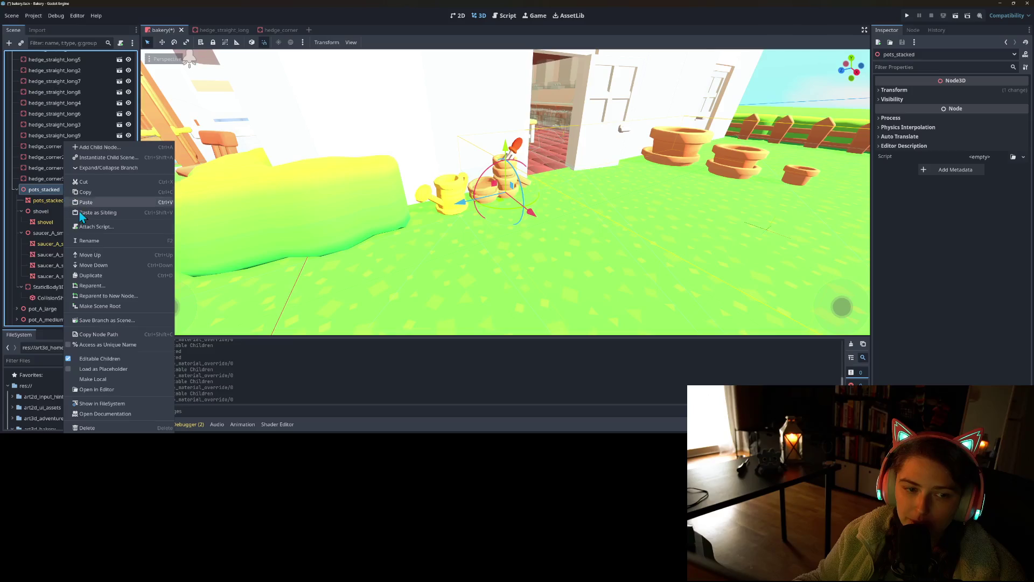
left_click(115, 360)
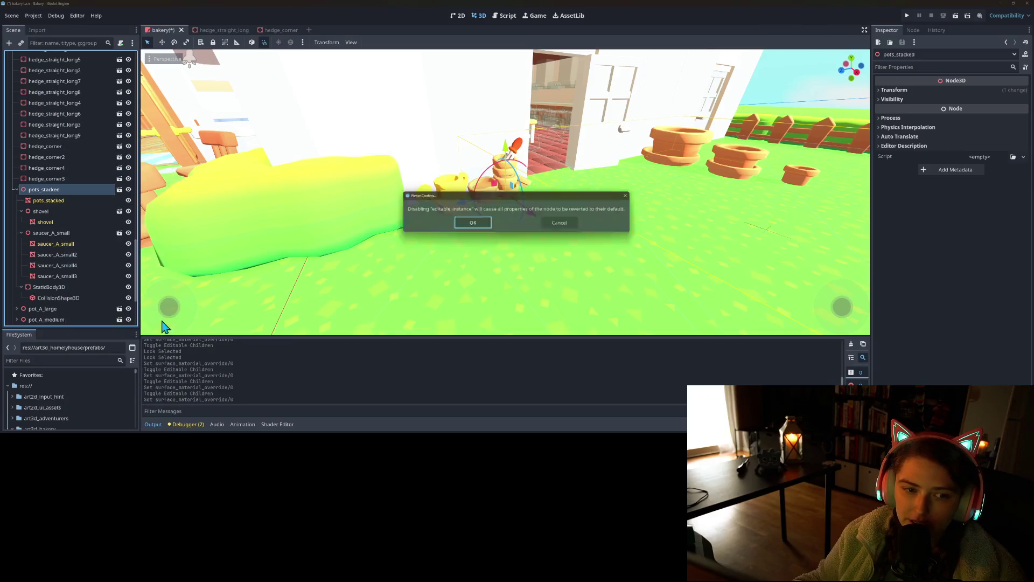
left_click(472, 224)
- Turn off Editable Children on the shovel, resetting it to its defaults
left_click(50, 202)
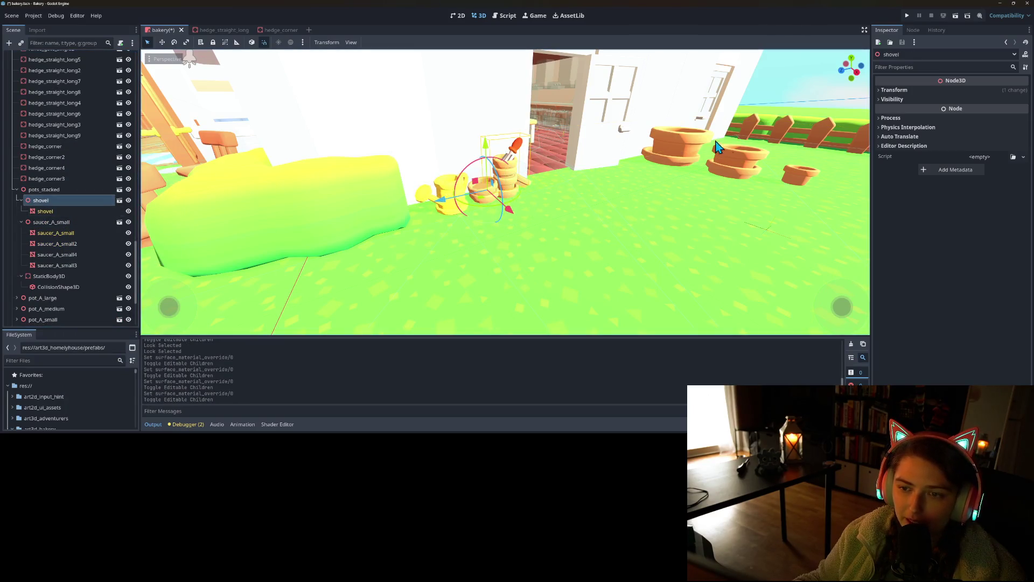
left_click(54, 211)
left_click(928, 124)
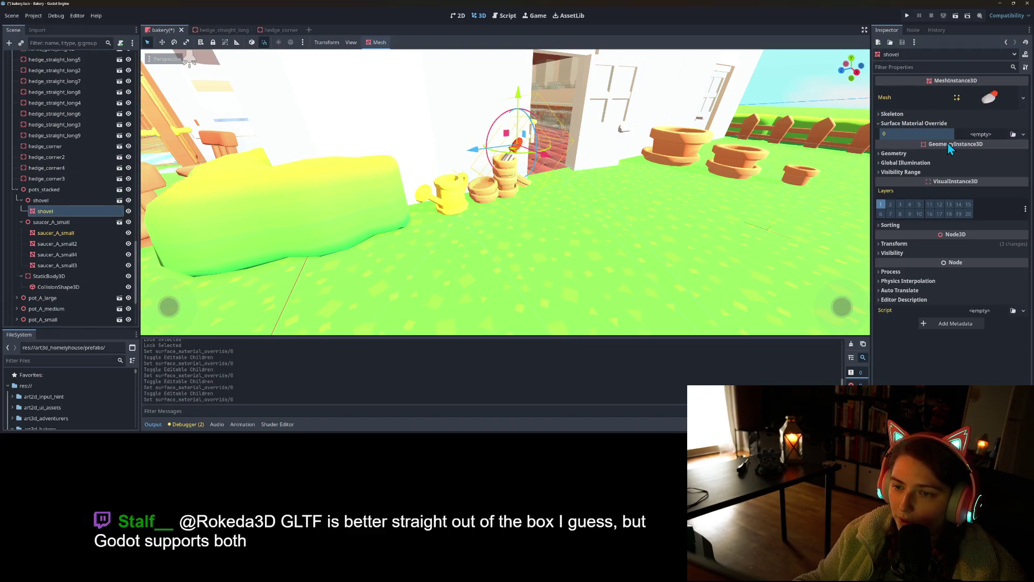
right_click(70, 202)
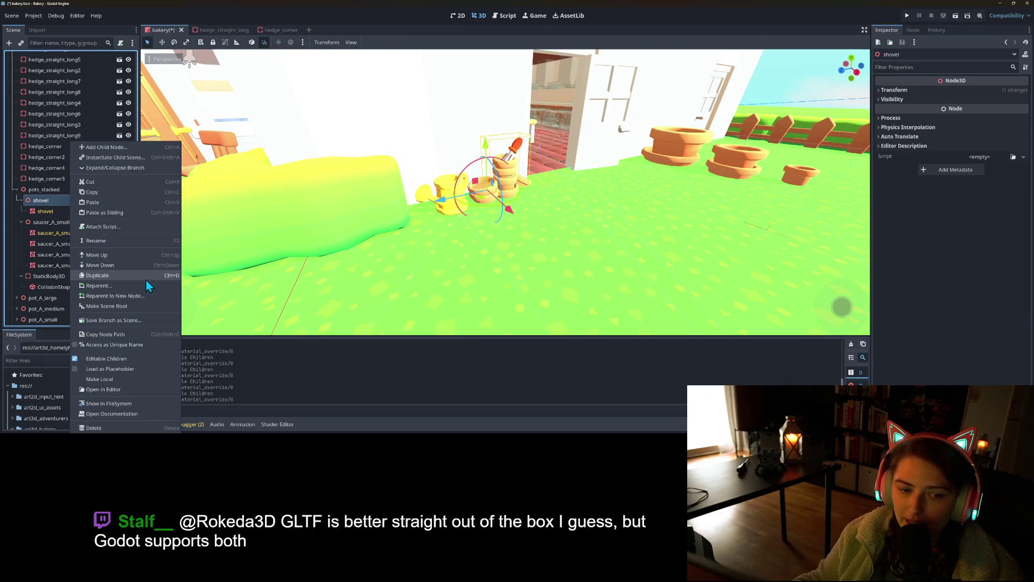
left_click(121, 361)
left_click(485, 225)
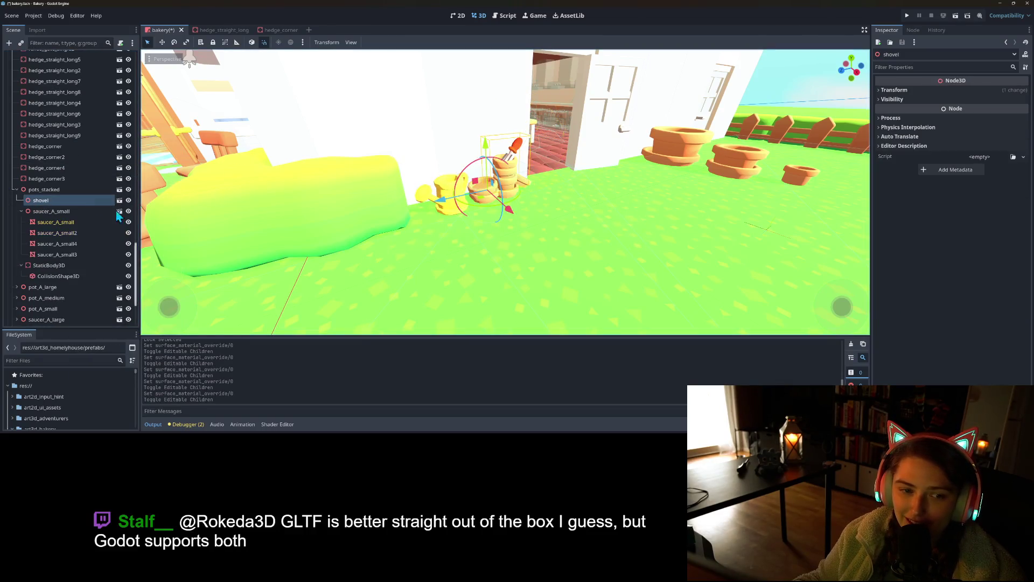
- Clear the Surface Material Override on the saucer_A_small mesh
left_click(56, 223)
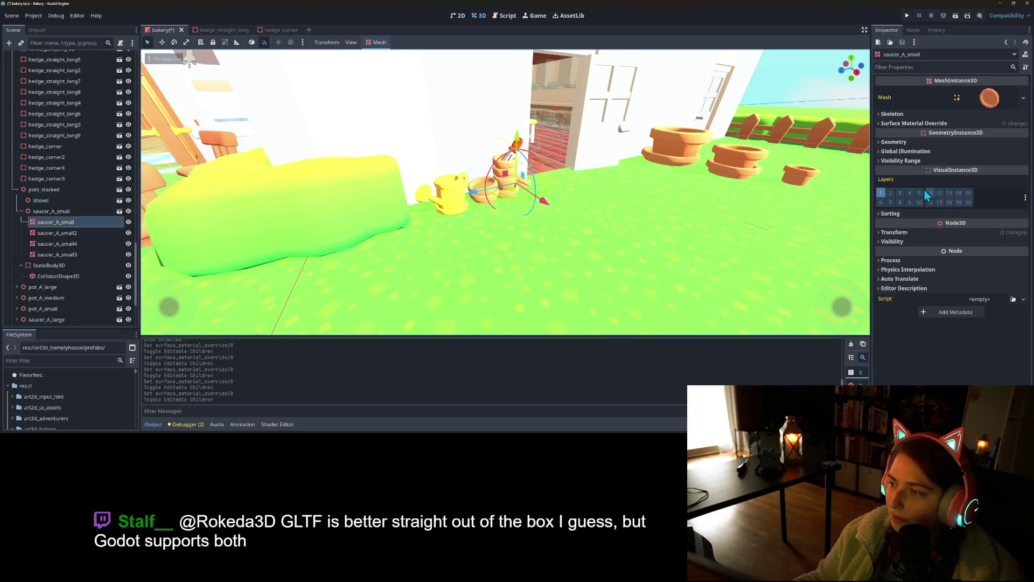
left_click(916, 123)
left_click(958, 135)
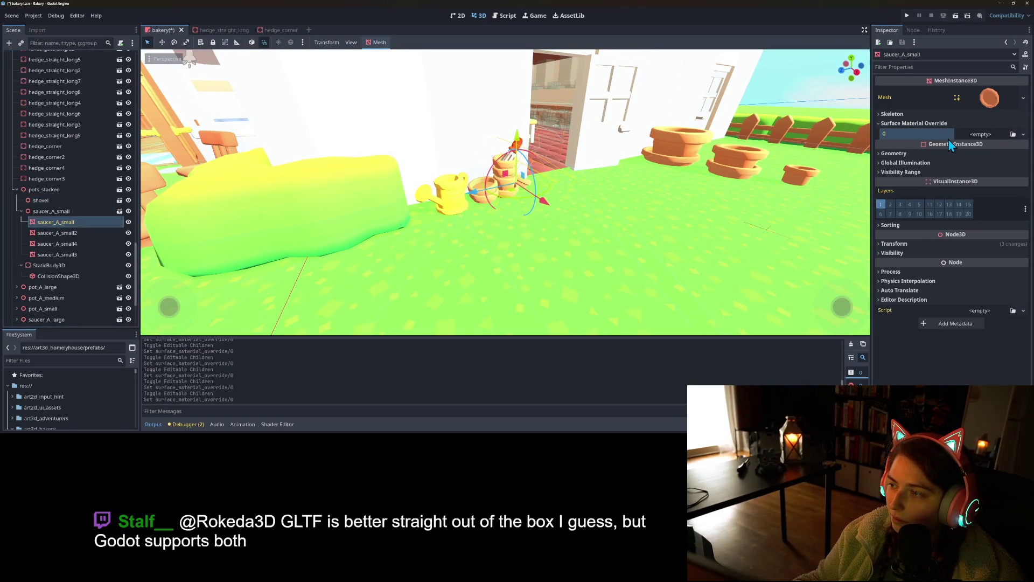
- Delete saucer_A_small2, saucer_A_small3 and saucer_A_small4 together, confirming the deletion
left_click(52, 234)
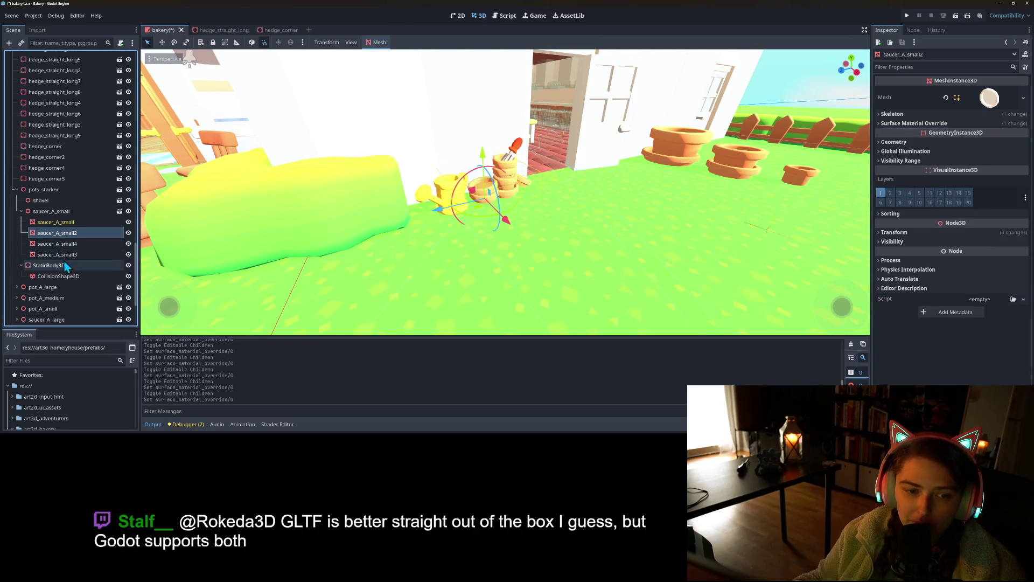
left_click(68, 255, "shift")
key("Delete")
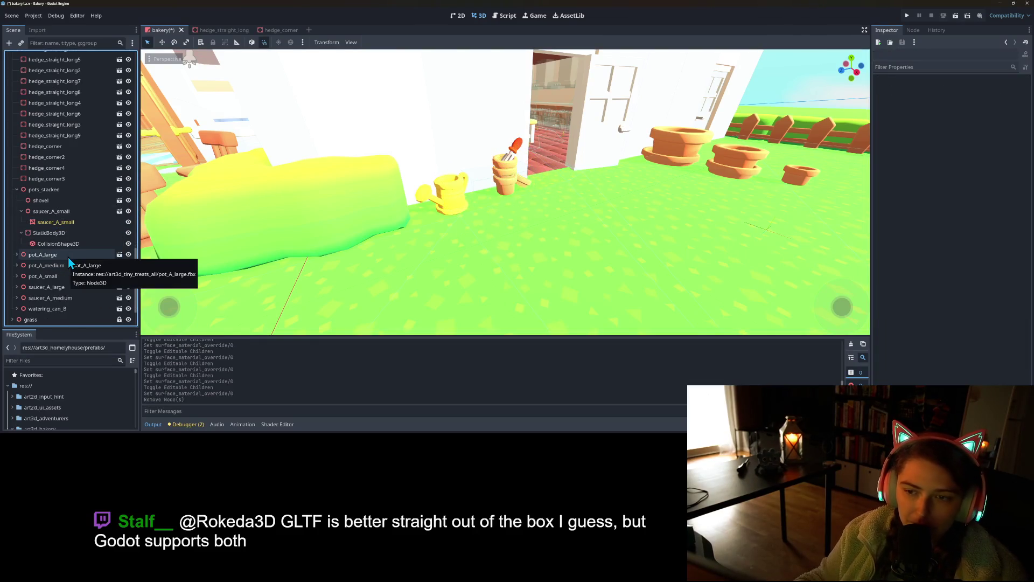
key("ctrl+z")
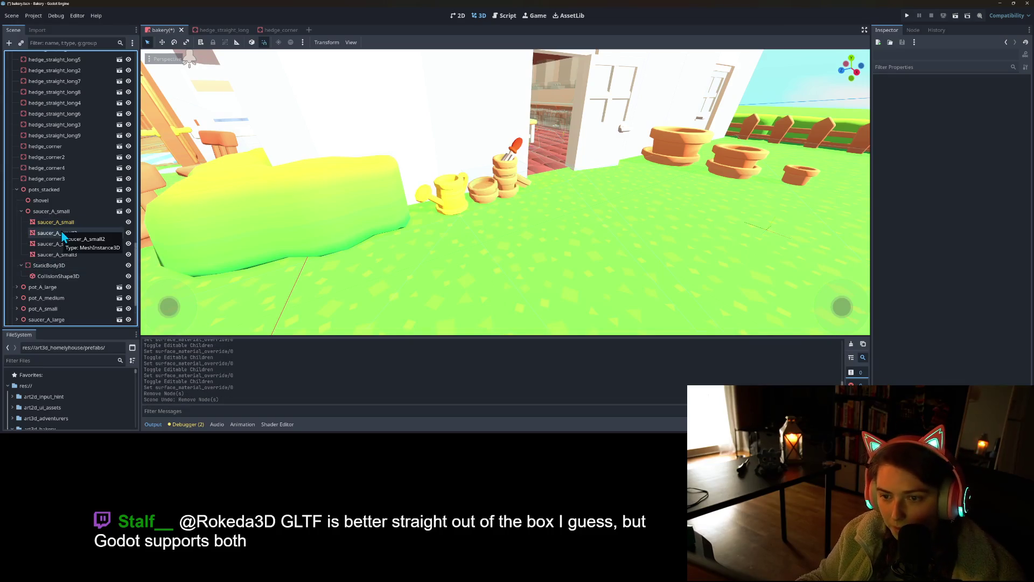
mouse_move(427, 282)
left_mouse_down()
mouse_move(542, 289)
mouse_move(527, 284)
left_mouse_up()
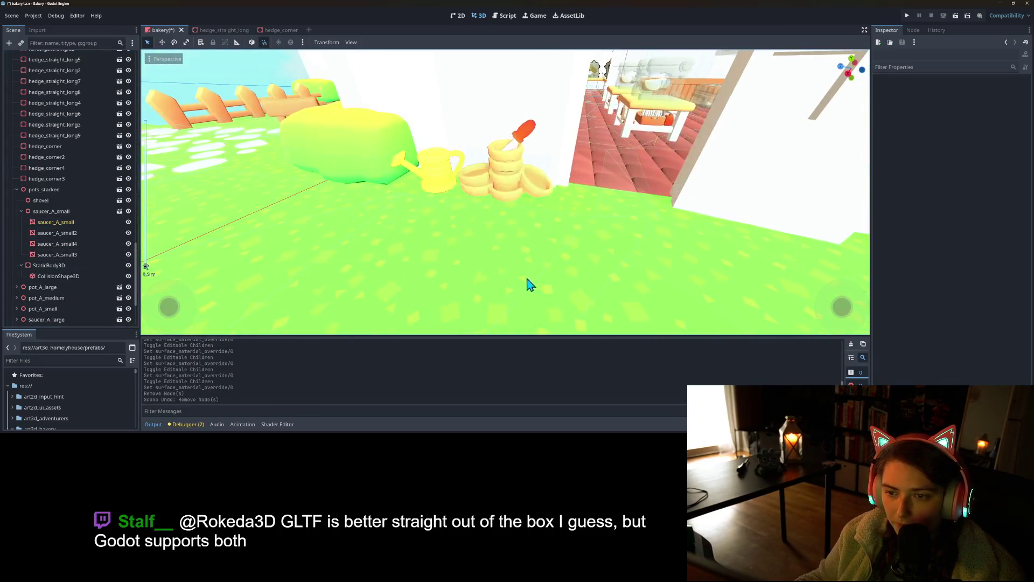
left_click(54, 232)
left_click(70, 255, "shift")
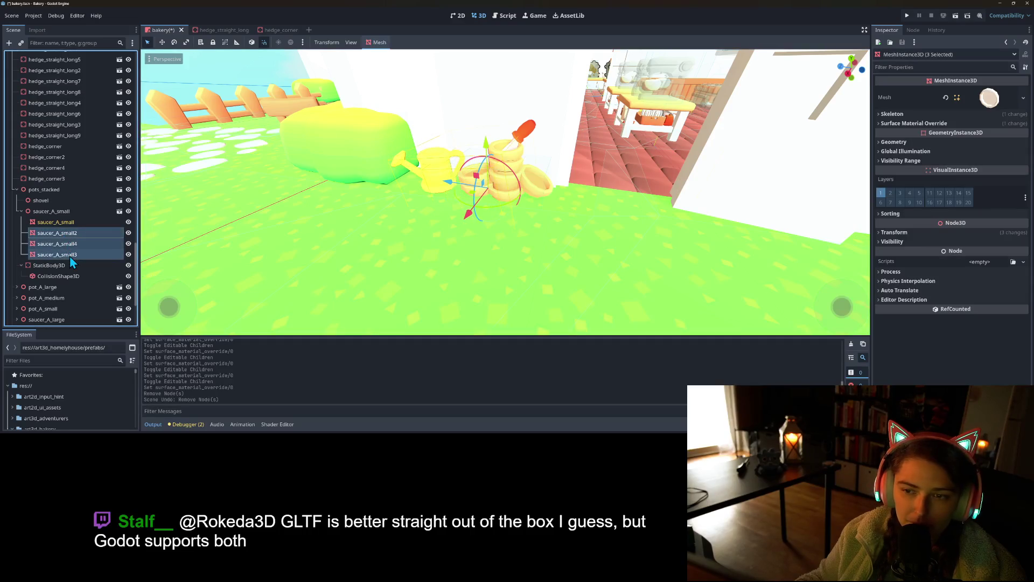
key("Delete")
key("Return")
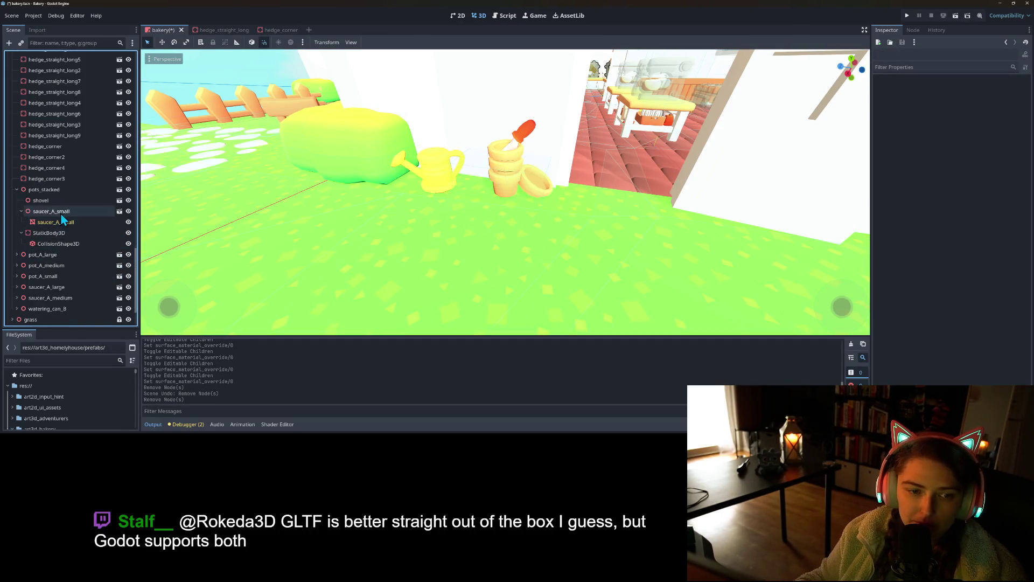
- Turn off Editable Children on saucer_A_small, confirming the revert of its inner nodes
right_click(61, 212)
left_click(58, 222)
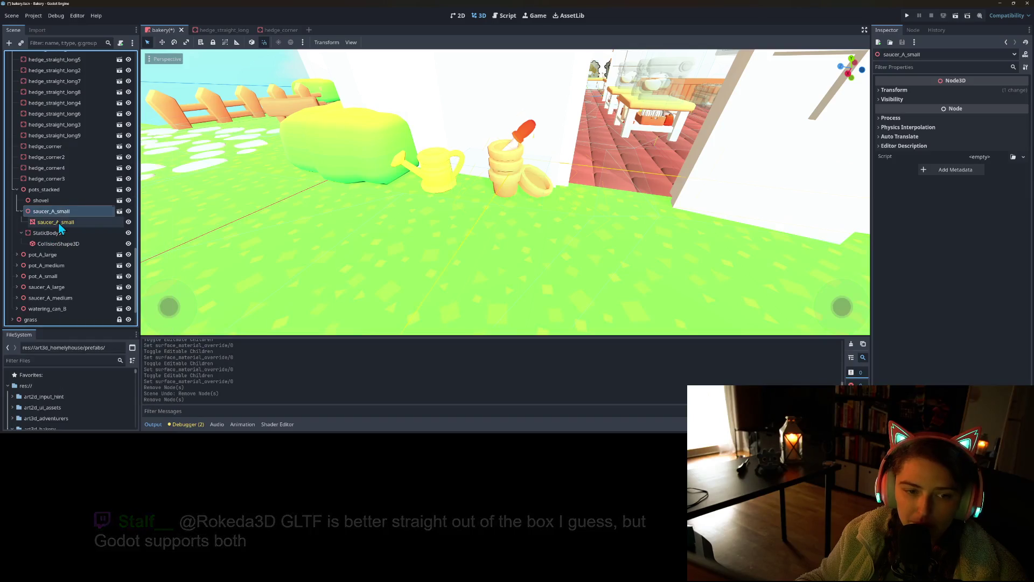
right_click(50, 215)
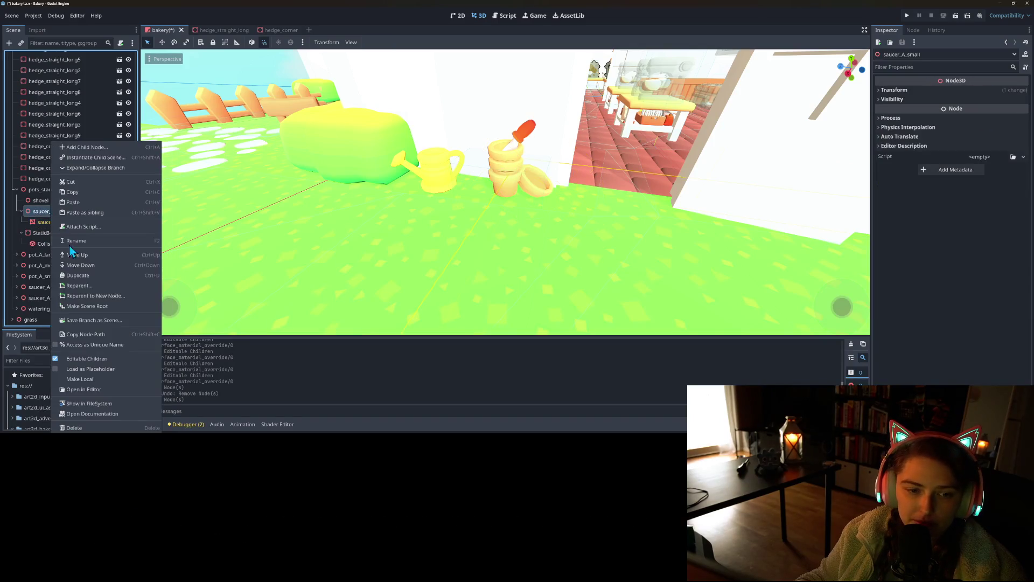
left_click(93, 357)
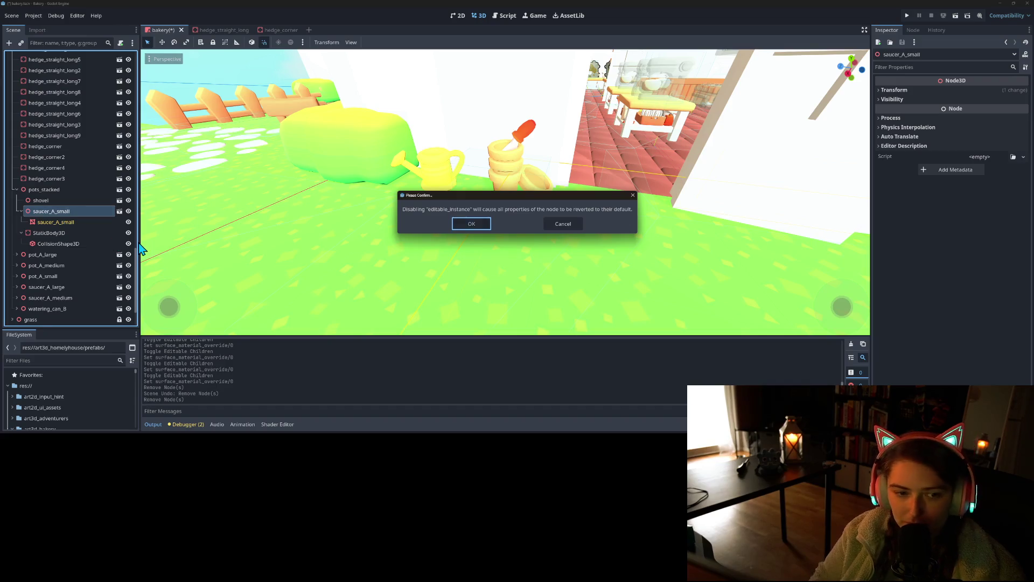
key("Return")
- Duplicate saucer_A_small, nest the copy under it, and save the scene
key("ctrl+d")
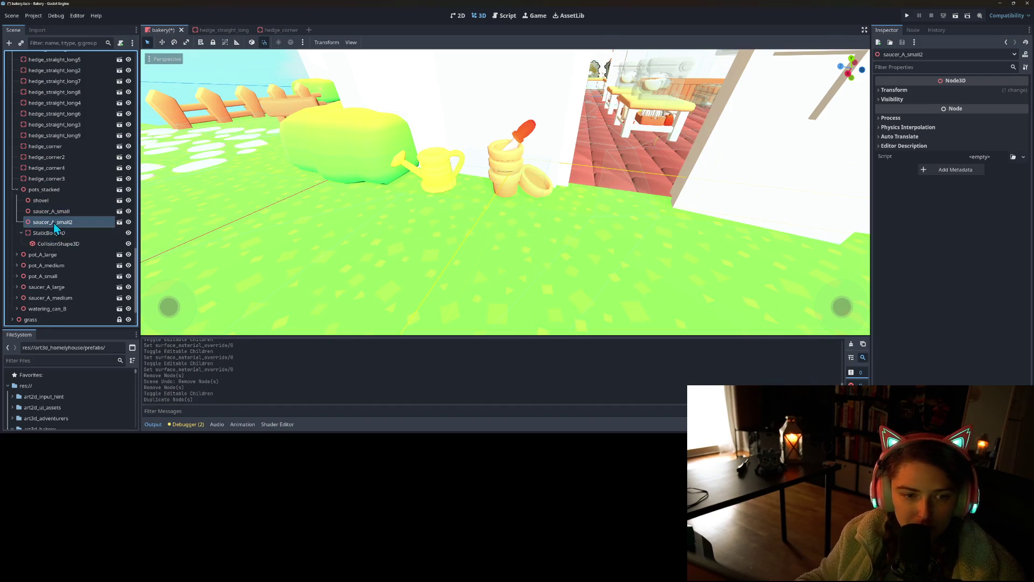
left_click_drag(62, 218, 63, 214)
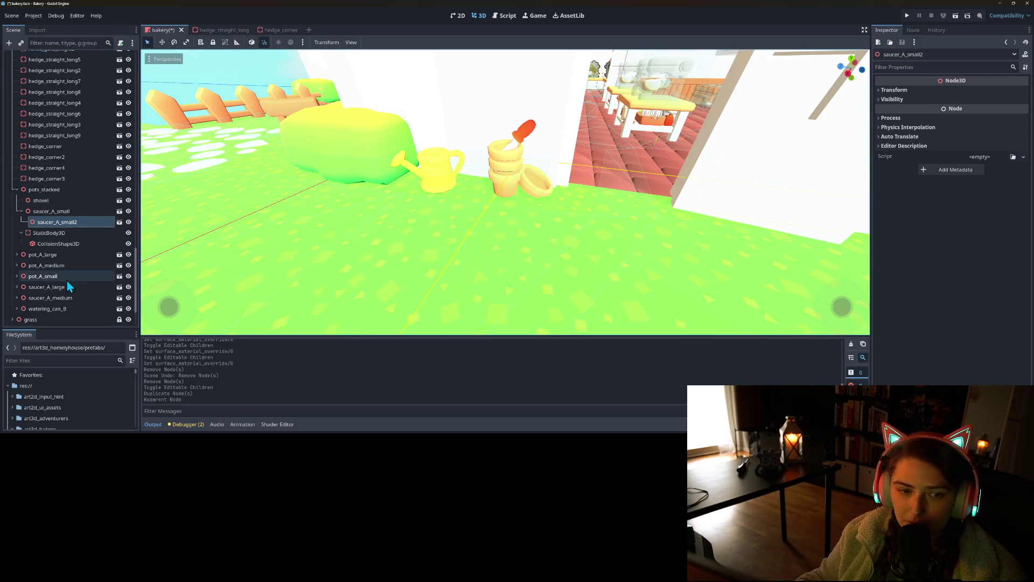
left_click(80, 207)
key("ctrl+s")
- Delete the nested saucer_A_small2 copy
key("f")
mouse_move(485, 224)
left_mouse_down()
mouse_move(562, 232)
mouse_move(193, 194)
left_mouse_up()
left_click(72, 220)
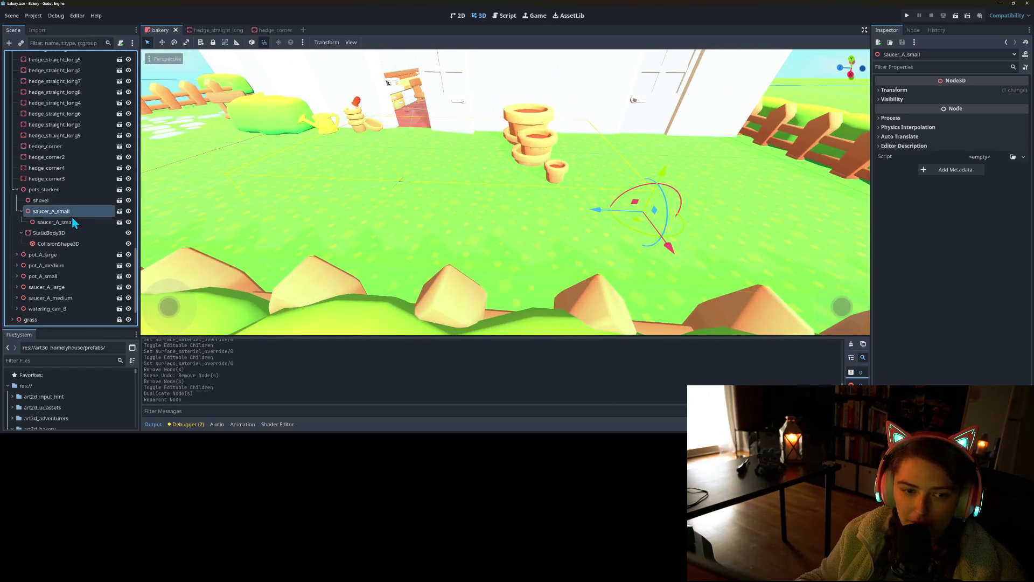
key("Delete")
key("Return")
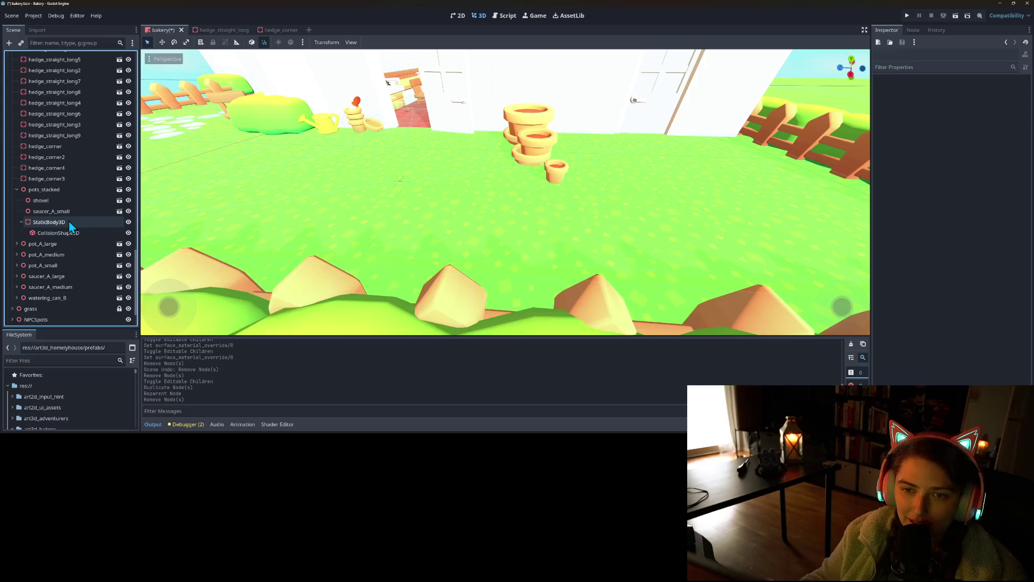
- Reset saucer_A_small's inner mesh to position 0,0,0 and default rotation, then turn Editable Children off again
left_click(57, 214)
right_click(57, 214)
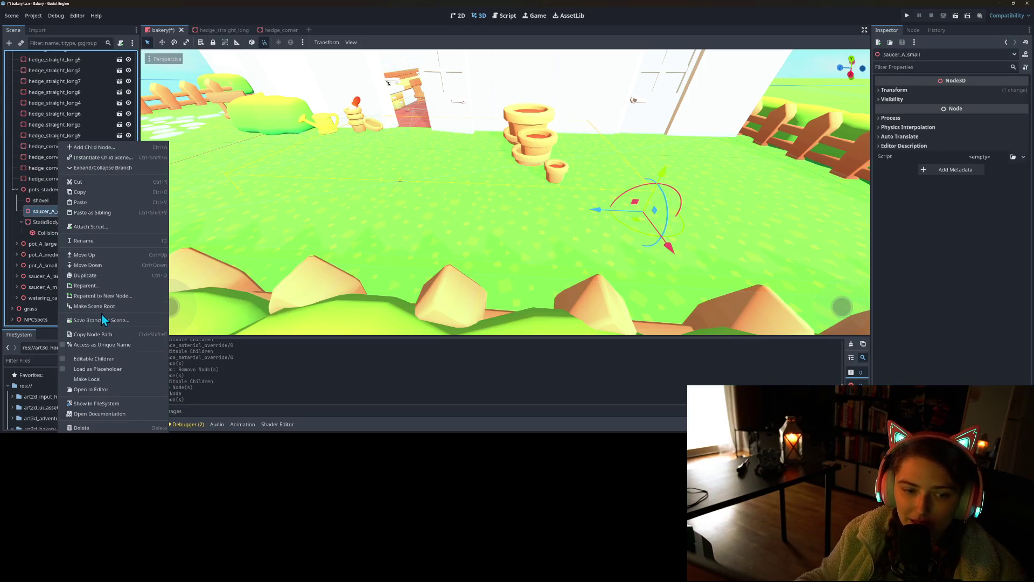
left_click(81, 368)
left_click(64, 223)
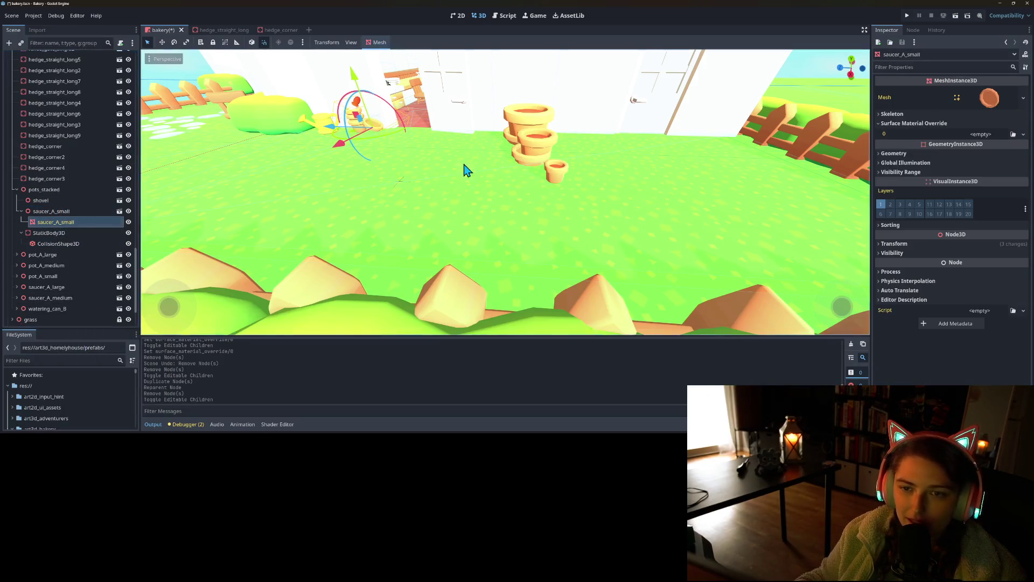
left_click(919, 245)
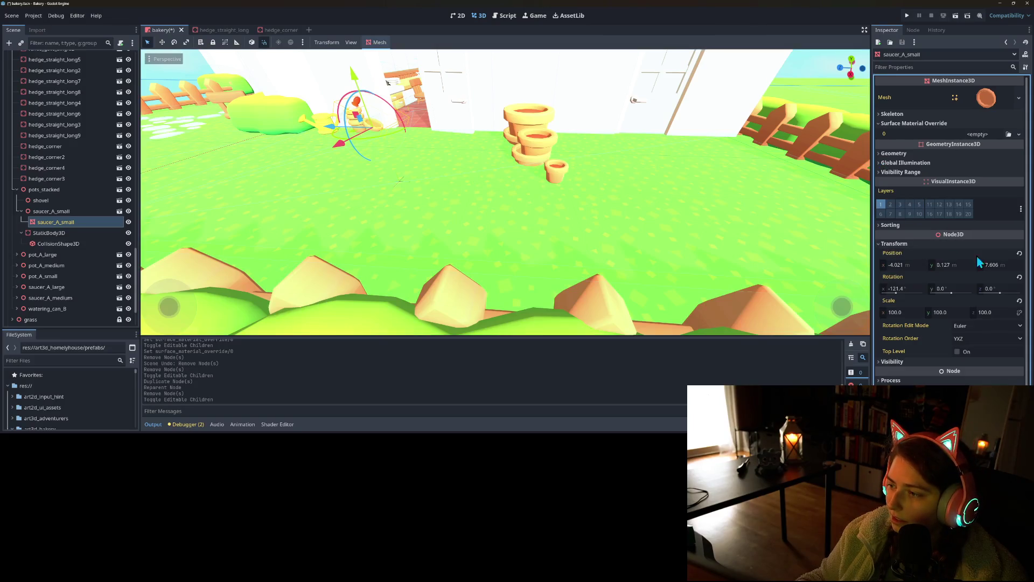
left_click(1020, 252)
left_click(1020, 277)
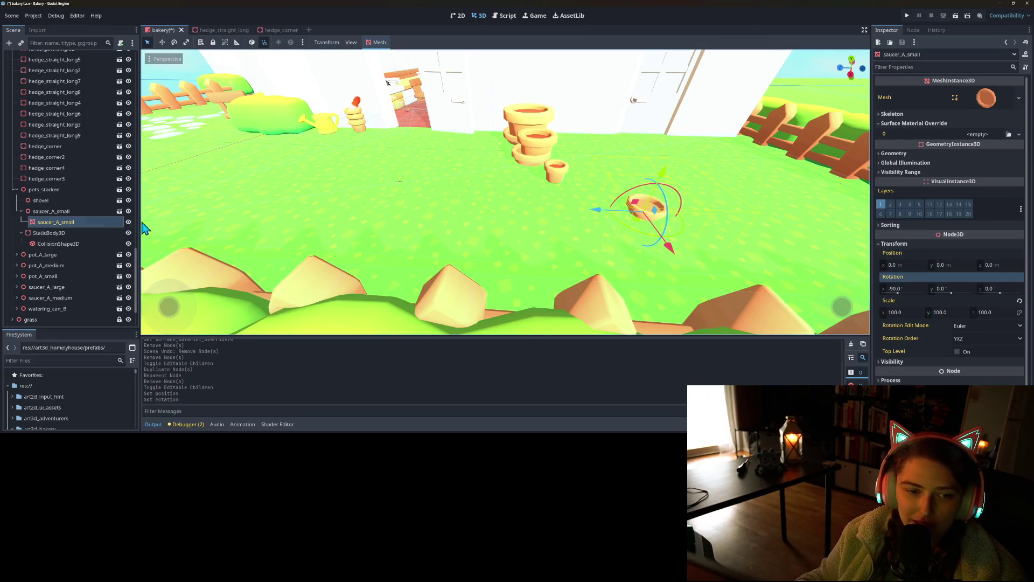
right_click(64, 211)
left_click(102, 359)
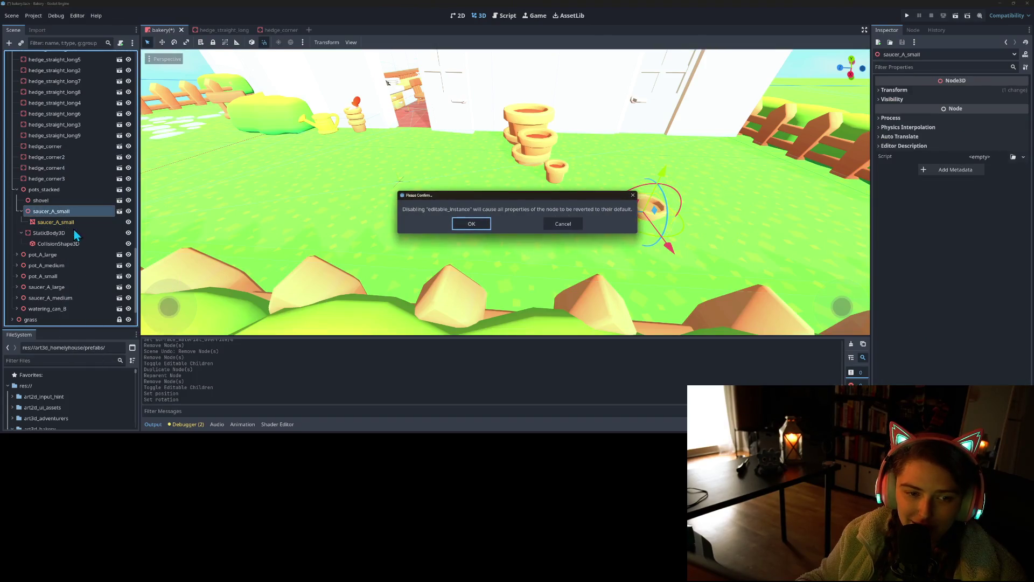
- Confirm the revert, save, and move saucer_A_small next to the watering can at the pot stack
left_click(472, 225)
key("ctrl+s")
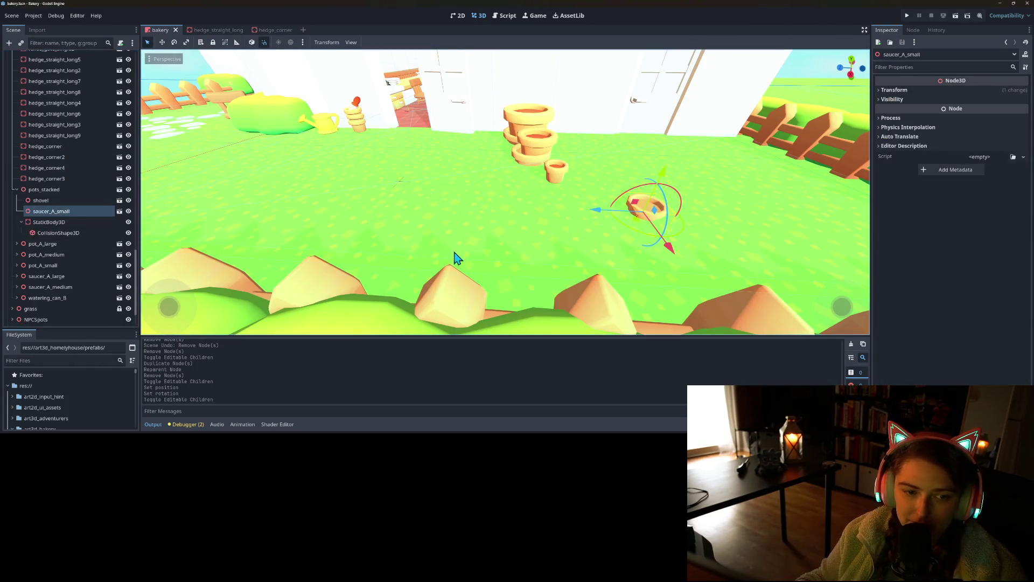
mouse_move(635, 231)
left_mouse_down()
mouse_move(409, 172)
mouse_move(363, 139)
mouse_move(348, 141)
left_mouse_up()
key("f")
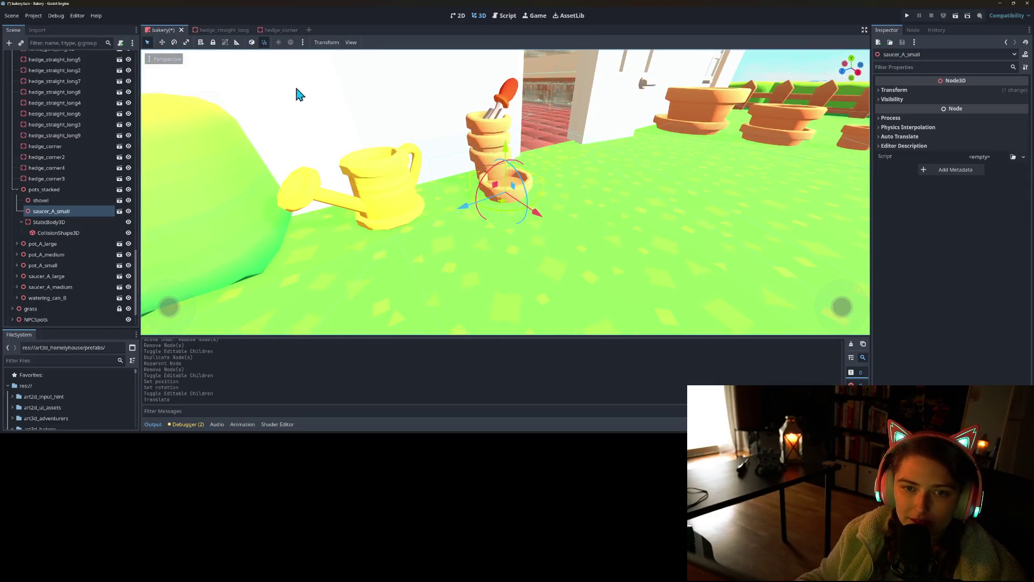
left_click_drag(549, 225, 526, 211)
- Fine-tune the saucer's spot on the pot stack, then duplicate it and tilt the copy
scroll(364, 231, "up", 3)
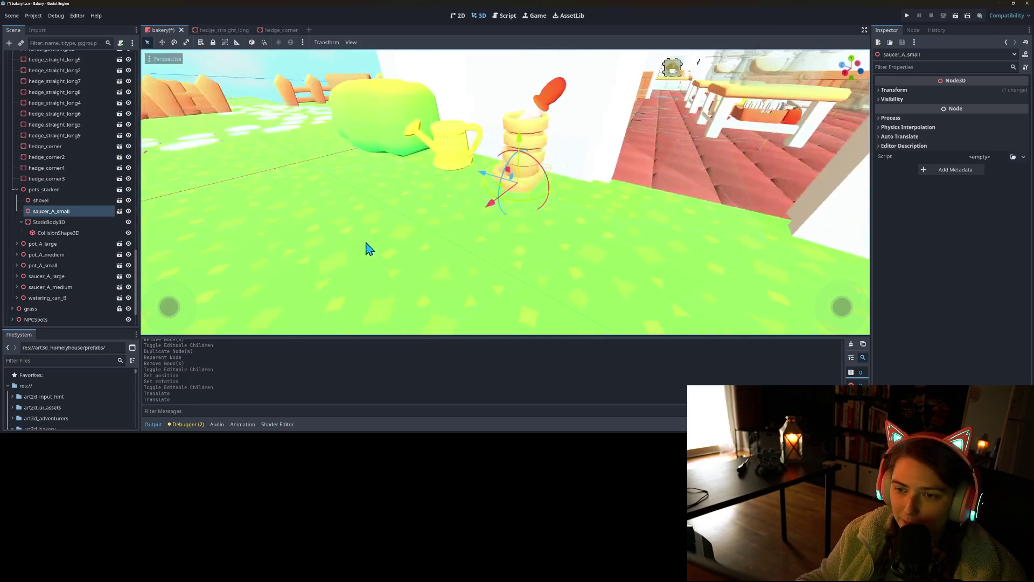
left_click_drag(405, 214, 426, 273)
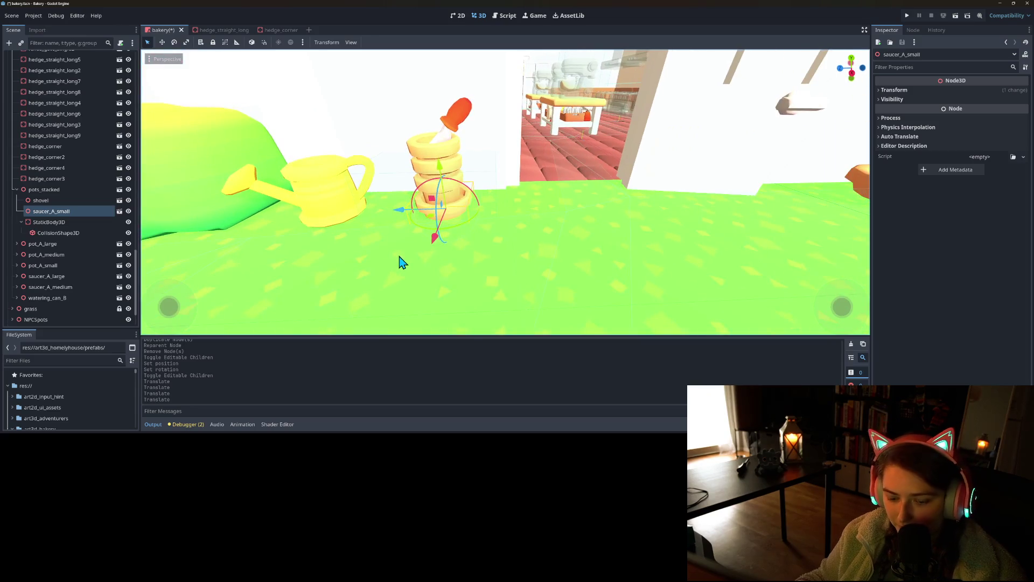
key("ctrl+d")
mouse_move(468, 189)
left_mouse_down()
mouse_move(469, 231)
mouse_move(480, 225)
mouse_move(472, 170)
left_mouse_up()
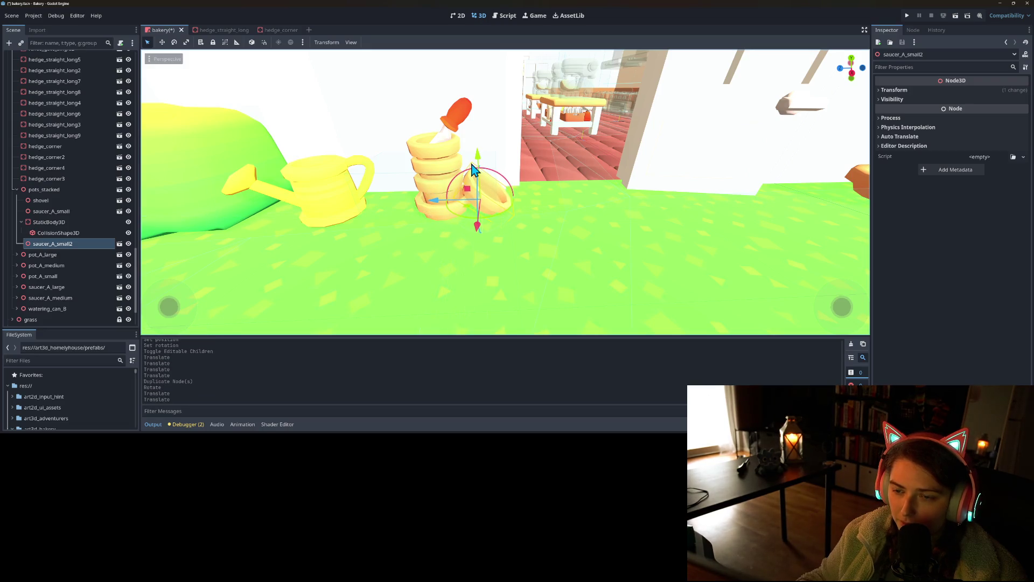
- Move saucer_A_small2 so it leans beside the pot stack
scroll(472, 170, "up", 3)
left_click_drag(486, 274, 440, 250)
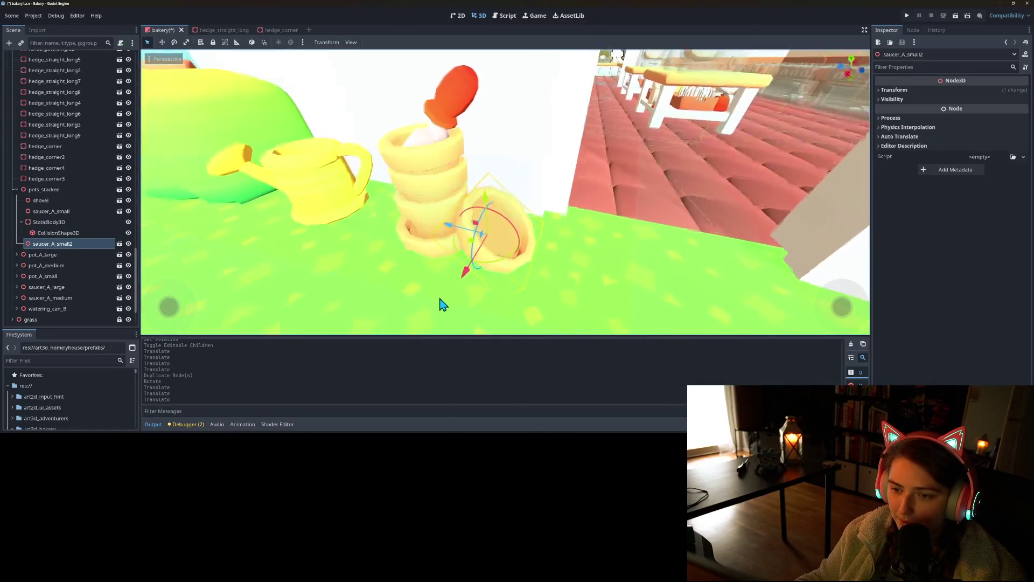
scroll(489, 252, "up", 2)
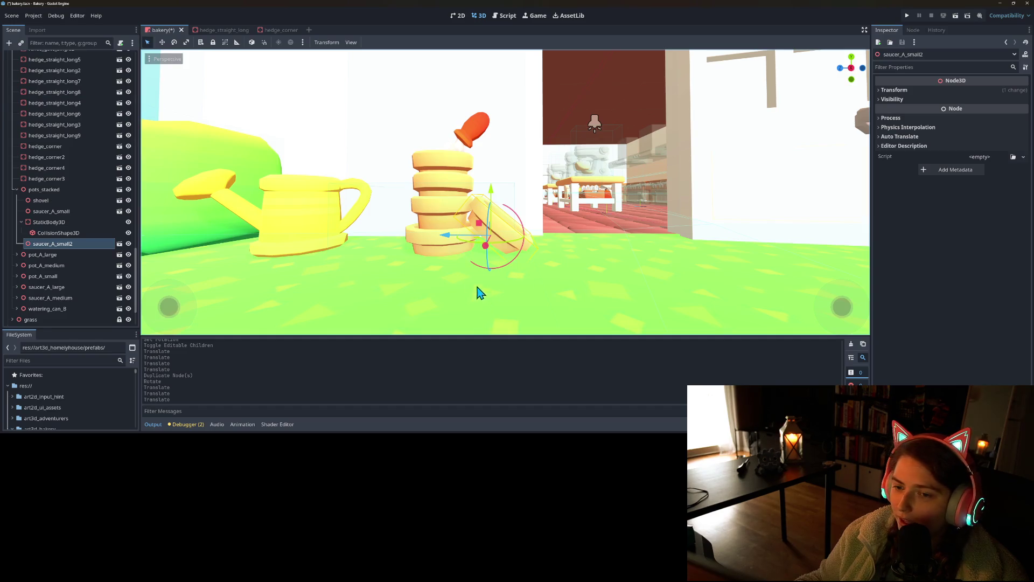
scroll(482, 295, "down", 3)
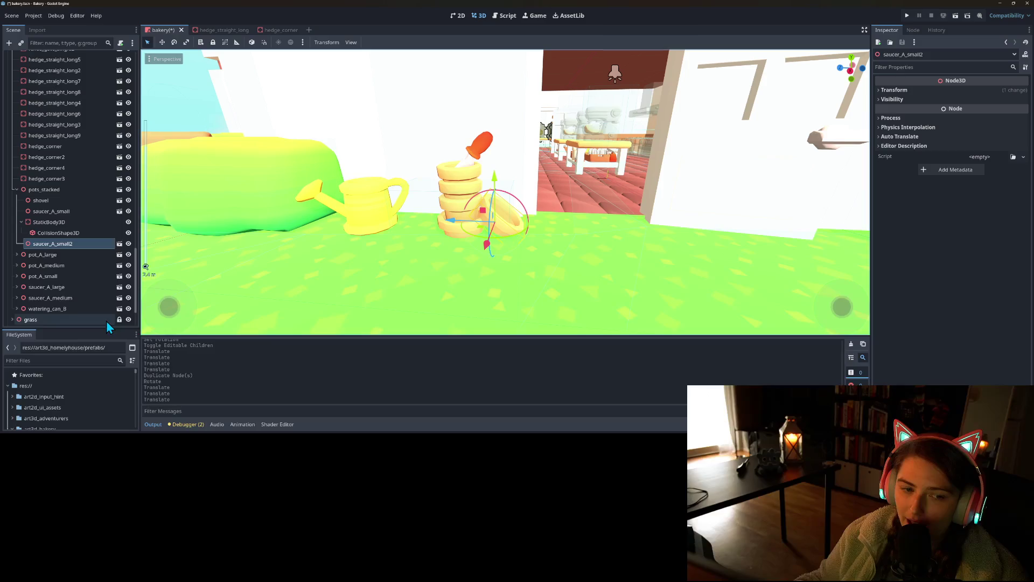
- Nudge the original saucer_A_small slightly with G
left_click(64, 211)
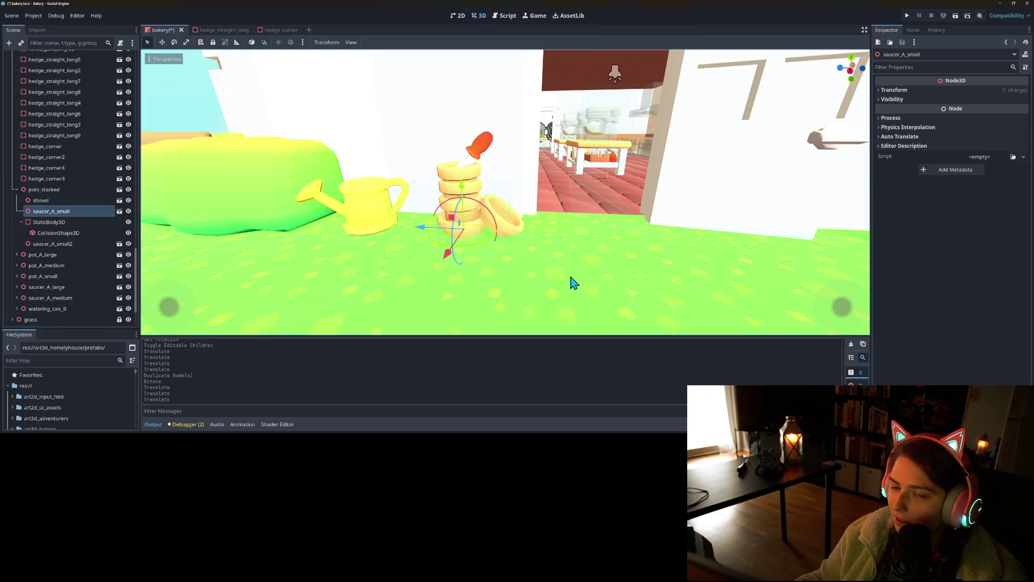
mouse_move(576, 277)
left_mouse_down()
mouse_move(543, 260)
mouse_move(623, 248)
mouse_move(565, 263)
mouse_move(455, 261)
left_mouse_up()
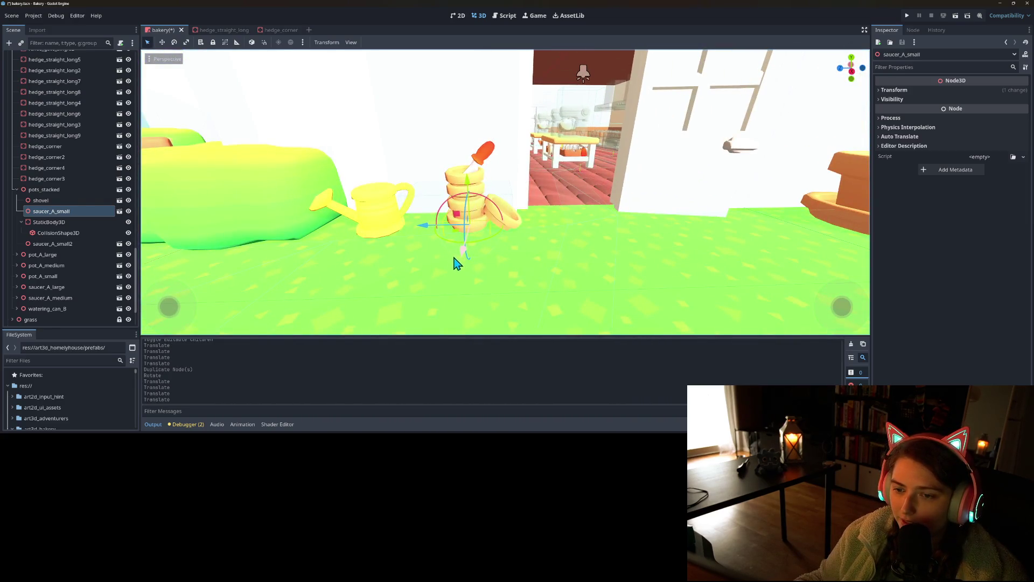
key("g")
left_click(423, 233)
- Duplicate the third saucer and move and rotate the copy into the pot stack
mouse_move(478, 275)
left_mouse_down()
mouse_move(512, 249)
mouse_move(471, 284)
left_mouse_up()
key("ctrl+d")
key("g")
left_click(426, 229)
mouse_move(425, 229)
left_mouse_down()
mouse_move(496, 248)
mouse_move(519, 242)
left_mouse_up()
left_click(436, 216)
left_click(419, 253)
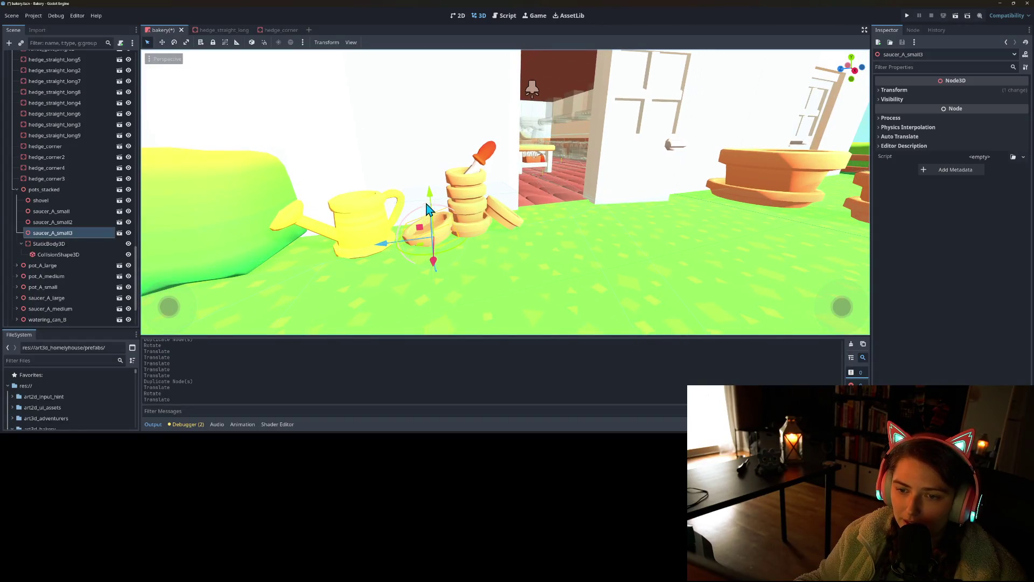
left_click(436, 201)
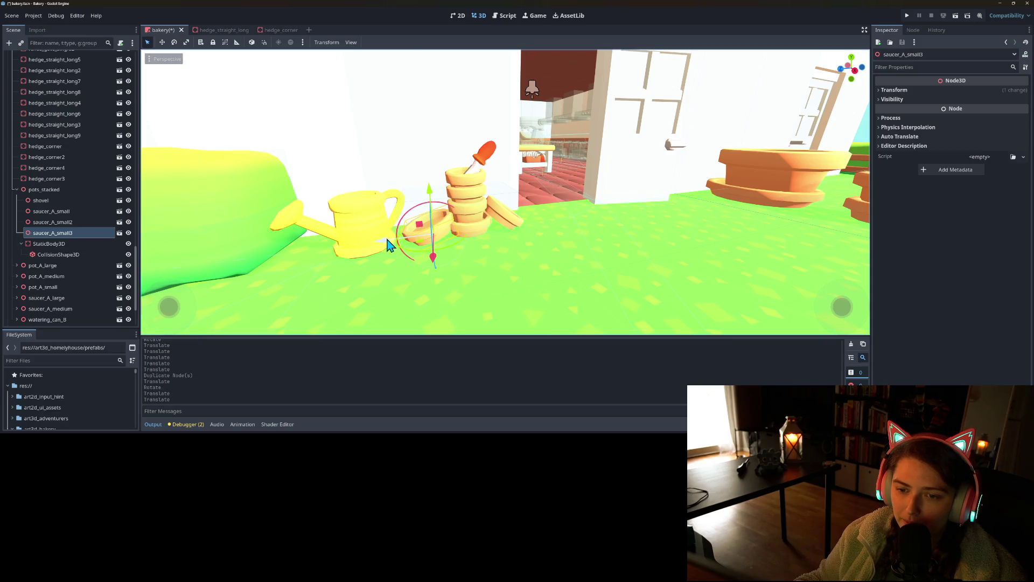
left_click(386, 245)
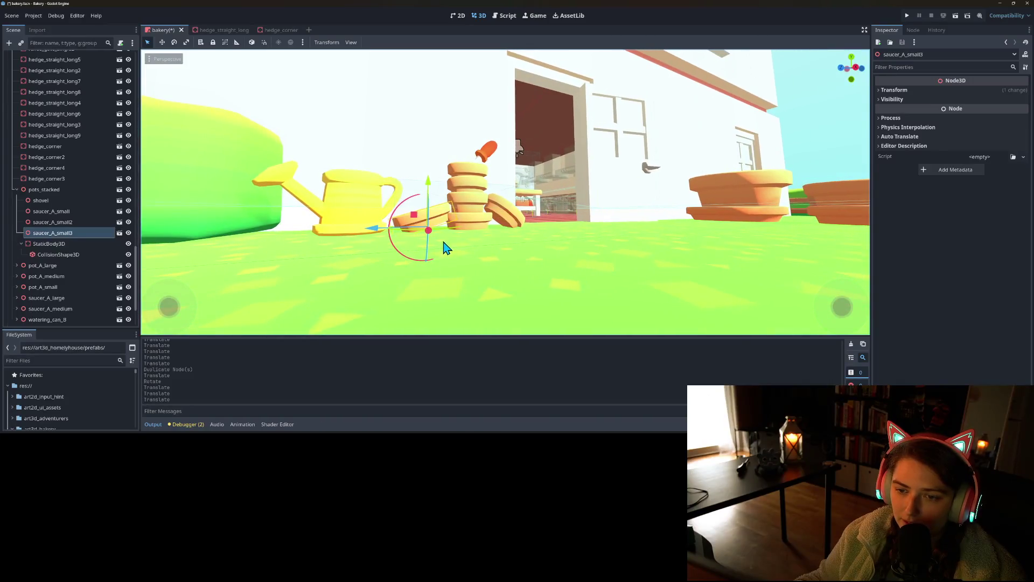
left_click(436, 247)
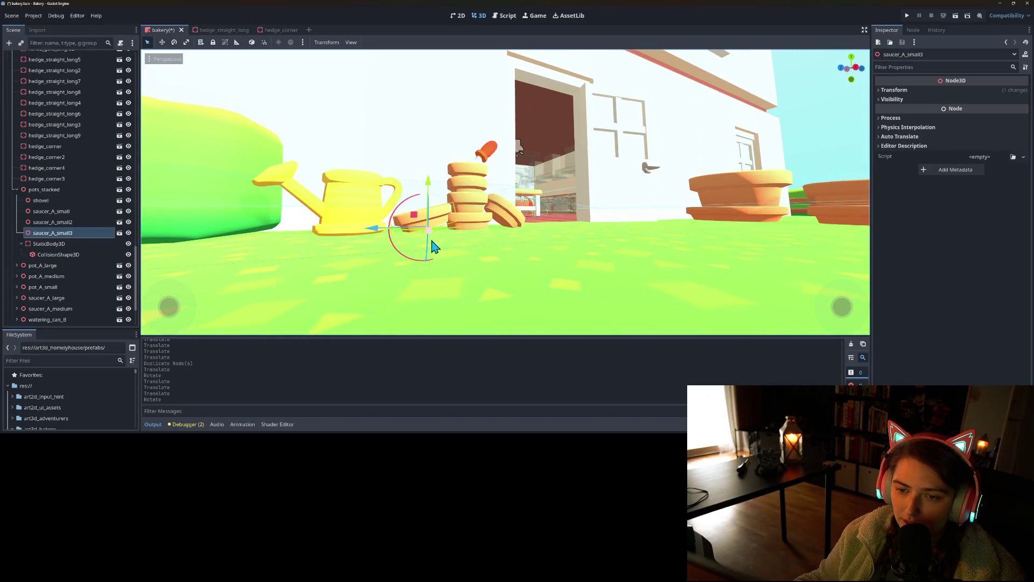
key("g")
left_click(412, 218)
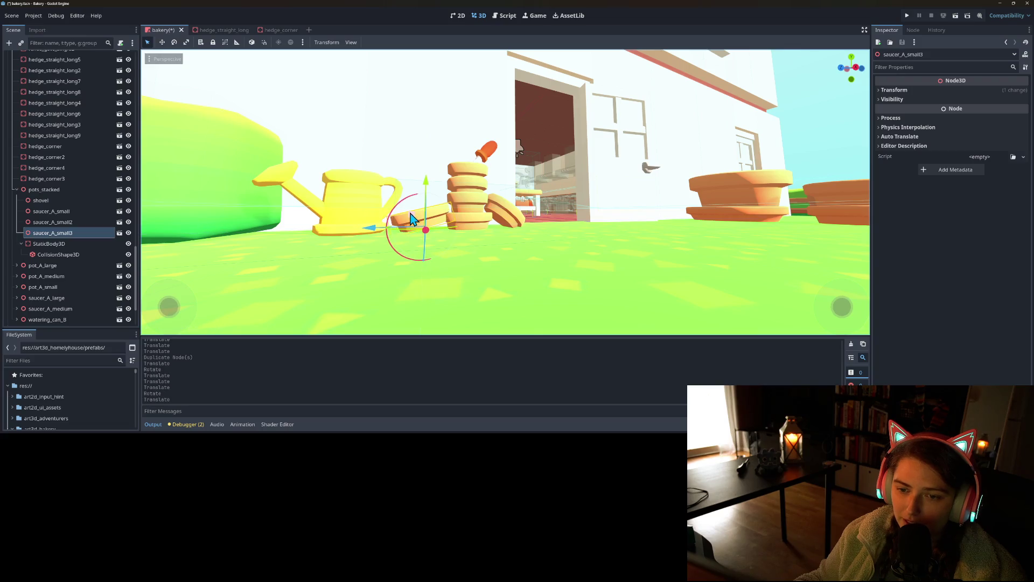
- Duplicate the small saucer again and place the copy in the stack
scroll(438, 251, "up", 1)
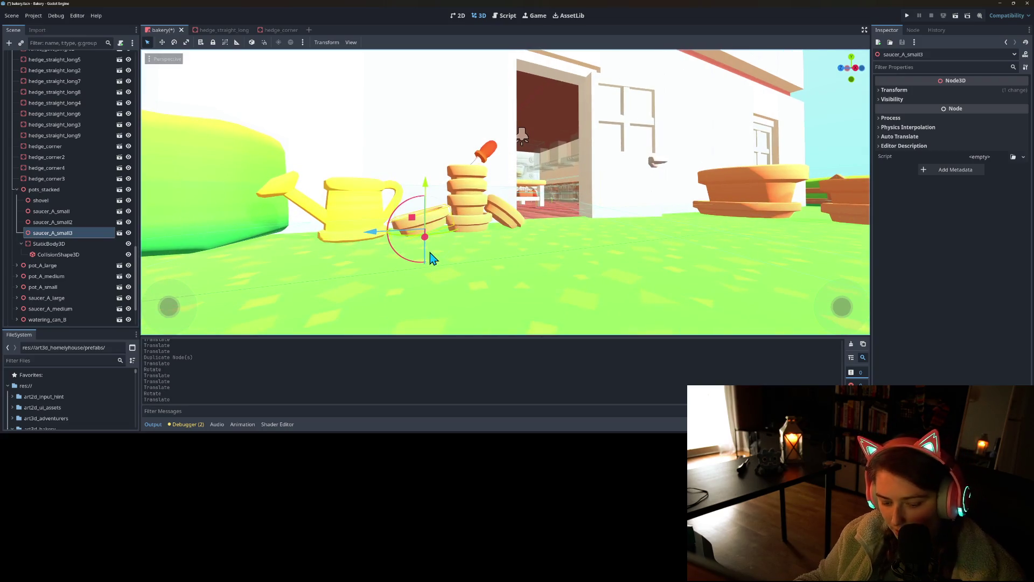
key("ctrl+d")
left_click(427, 178)
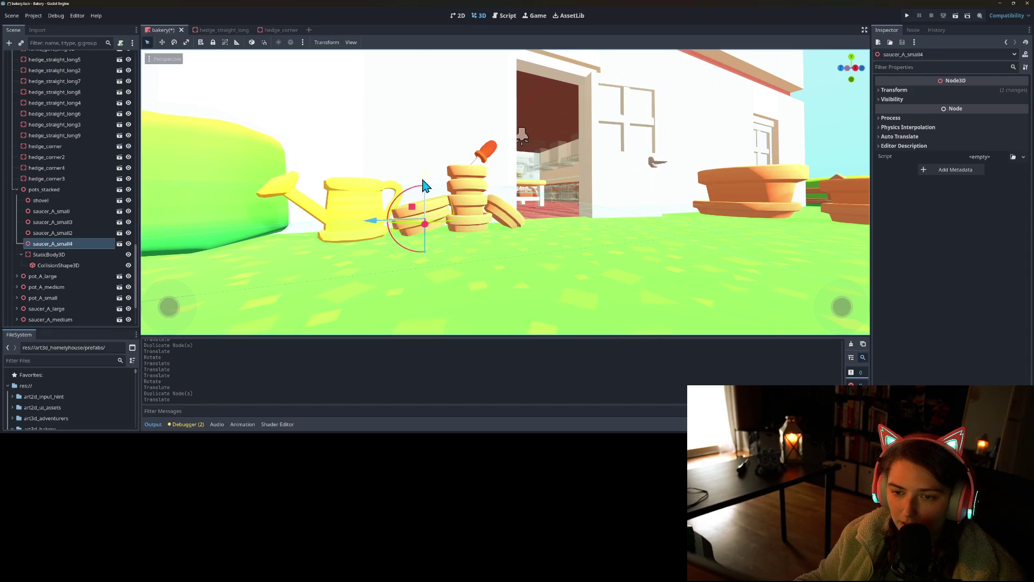
- Nudge saucer_A_small4 to a new spot at the pot stack and save
key("g")
left_click(370, 226)
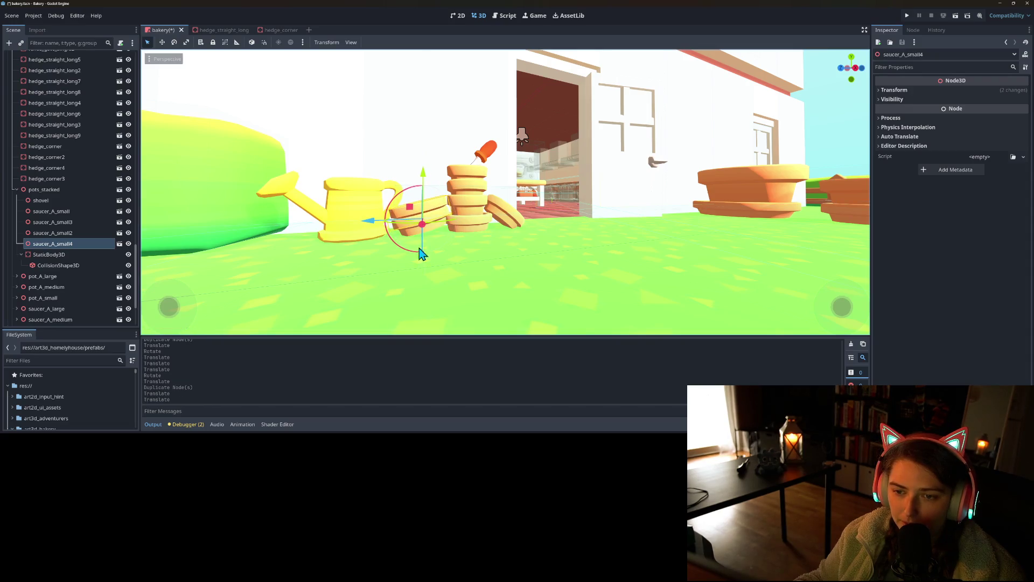
mouse_move(511, 245)
left_mouse_down()
mouse_move(549, 261)
mouse_move(496, 286)
mouse_move(547, 276)
left_mouse_up()
key("ctrl+s")
- Tilt saucer_A_small4 so it leans against the pots and save the bakery scene
mouse_move(234, 262)
left_mouse_down()
mouse_move(362, 231)
mouse_move(434, 226)
mouse_move(435, 241)
left_mouse_up()
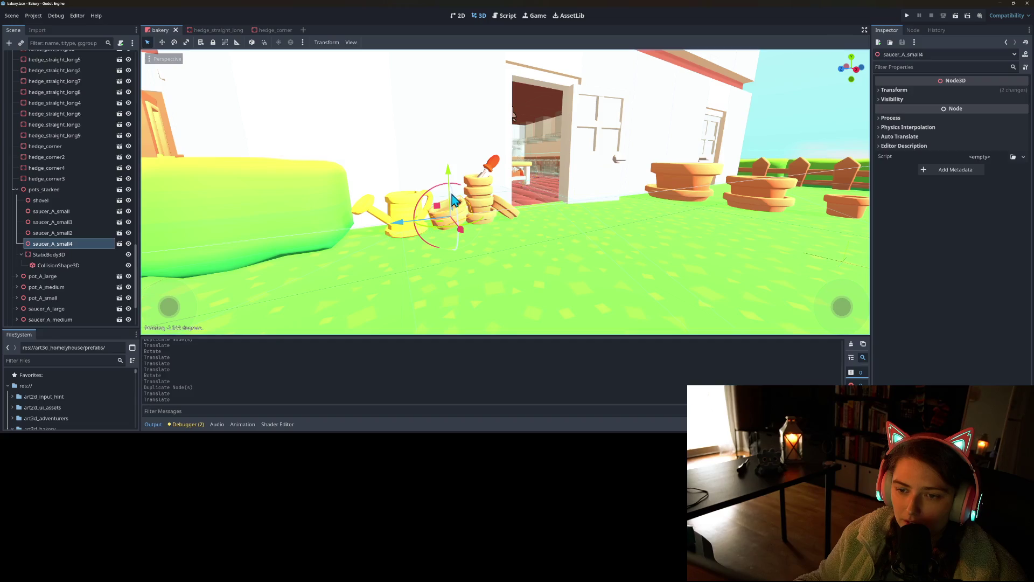
mouse_move(453, 213)
left_mouse_down()
mouse_move(485, 275)
mouse_move(462, 285)
left_mouse_up()
key("ctrl+s")
mouse_move(648, 277)
left_mouse_down()
mouse_move(457, 273)
mouse_move(511, 281)
mouse_move(538, 270)
mouse_move(498, 271)
left_mouse_up()
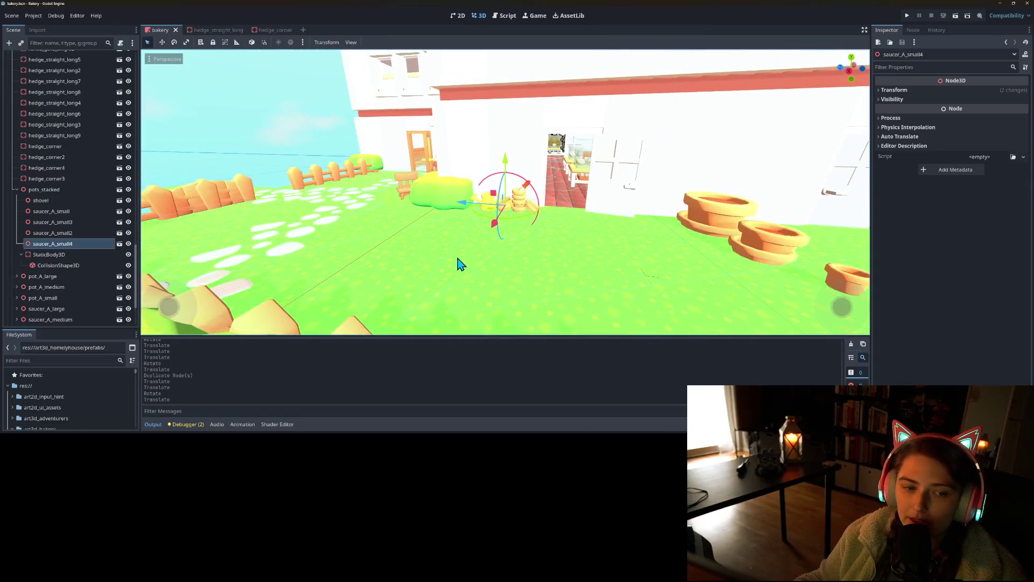
left_click(60, 257)
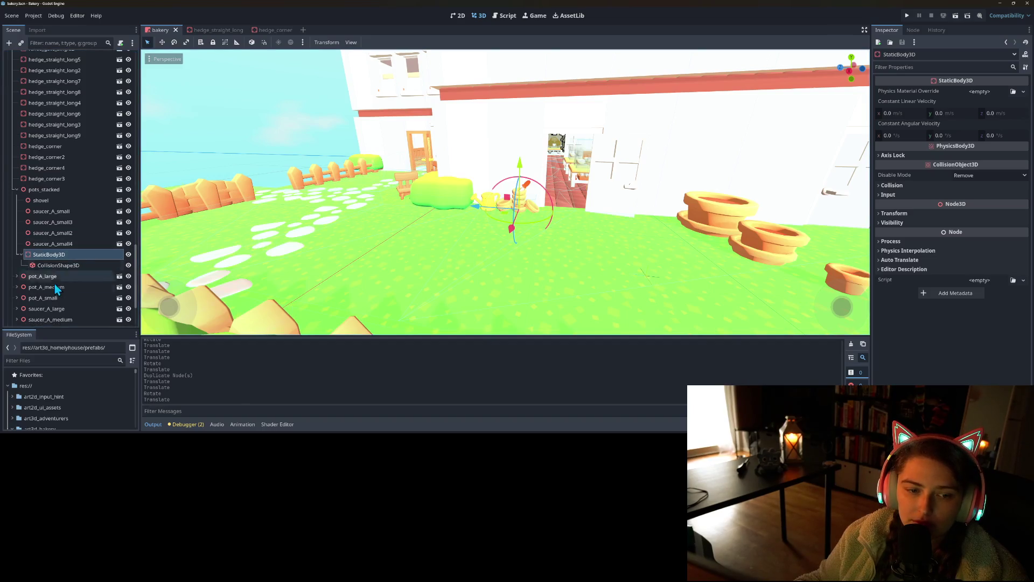
- Clear pot_A_large's mesh material override, save, and turn off its Editable Children
left_click(17, 276)
scroll(22, 269, "down", 3)
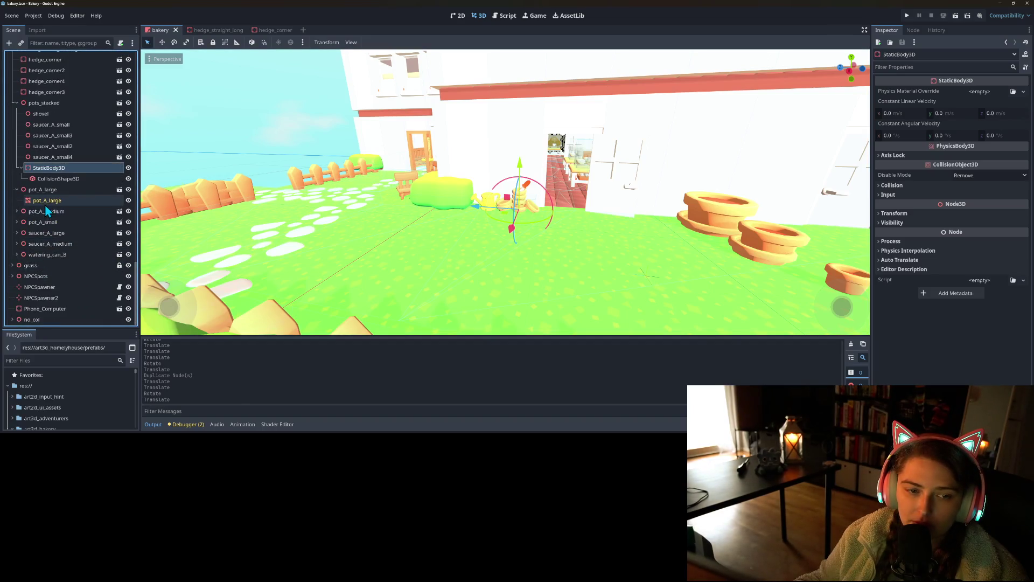
right_click(45, 201)
key("Escape")
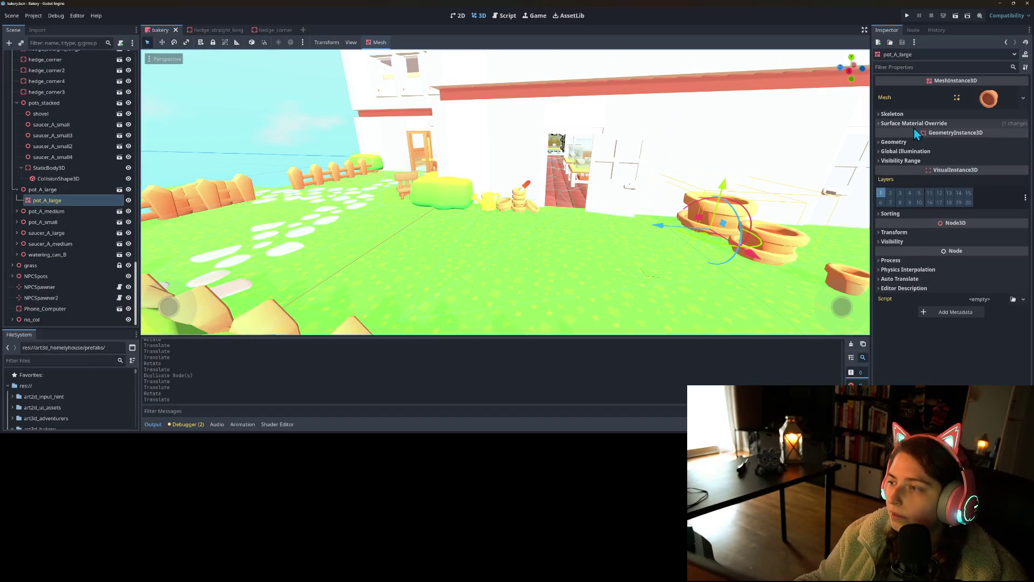
left_click(919, 124)
left_click(947, 140)
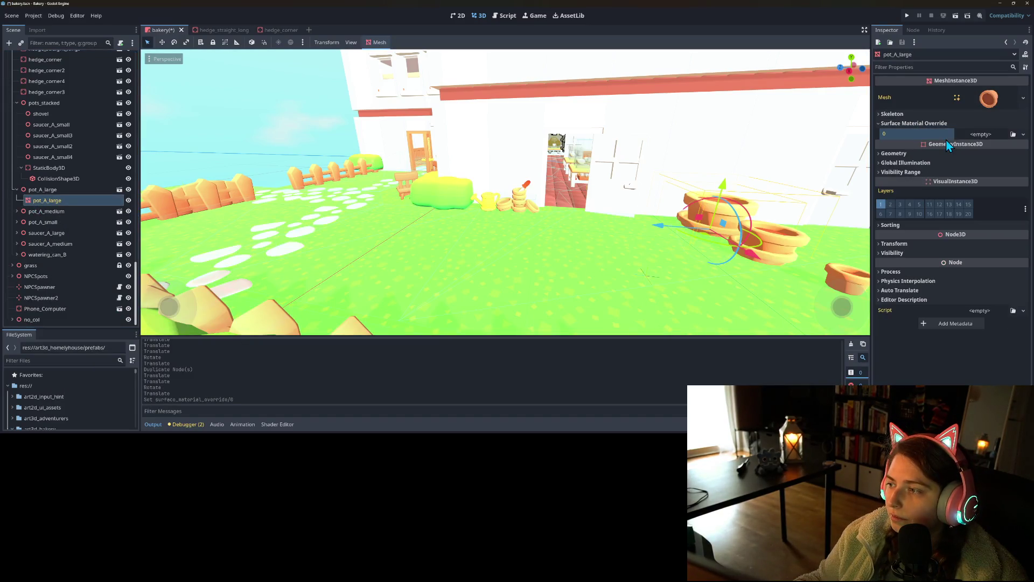
key("ctrl+s")
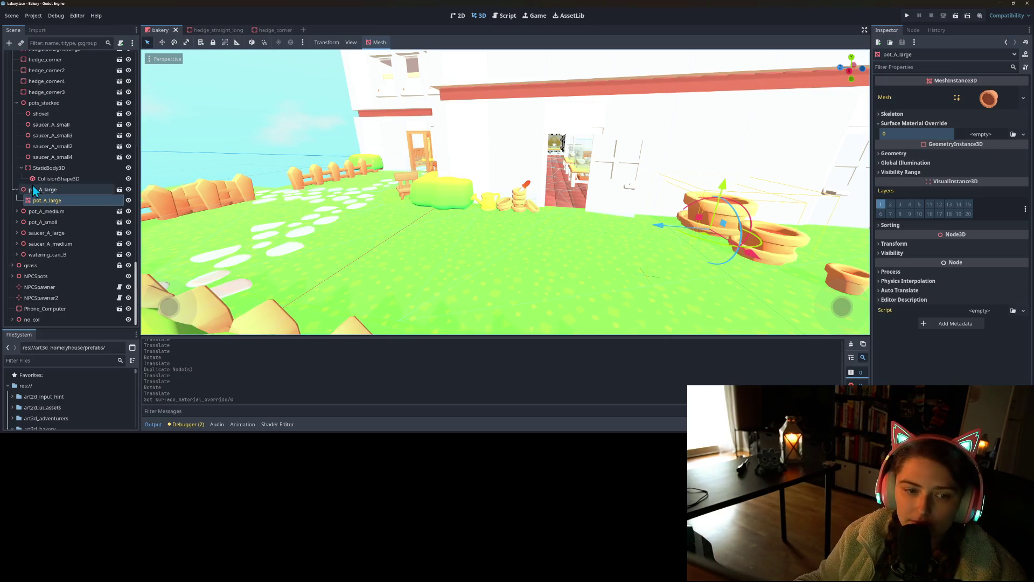
right_click(34, 189)
left_click(73, 359)
left_click(472, 225)
- Clear pot_A_medium's mesh material override, turn off its Editable Children, and save
left_click(17, 211)
left_click(49, 222)
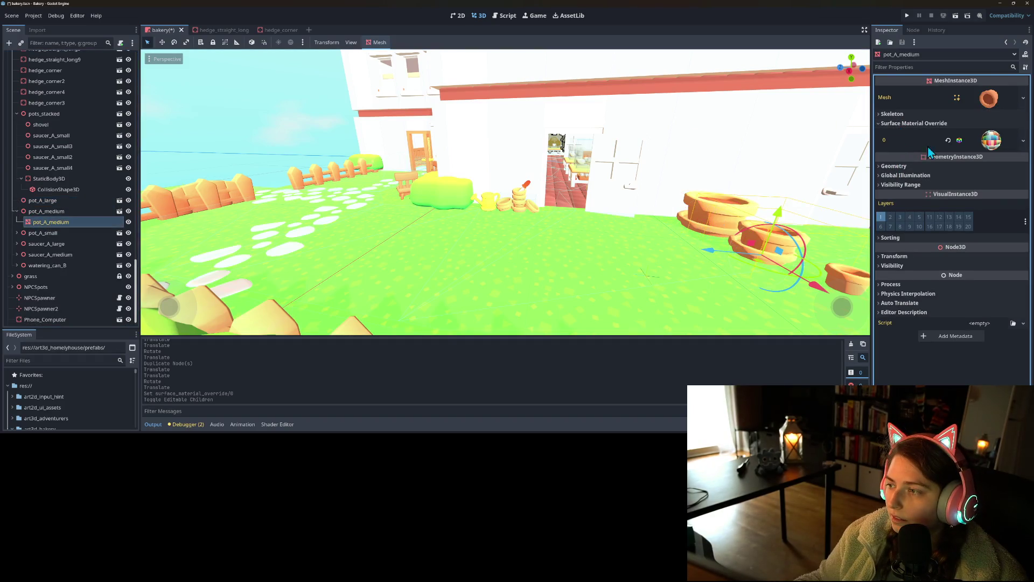
left_click(948, 140)
right_click(36, 214)
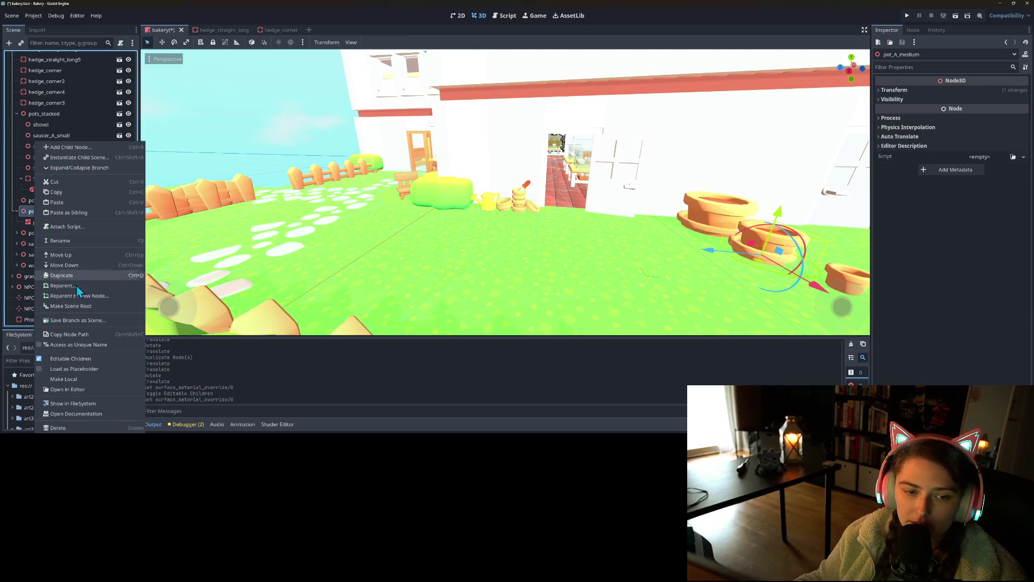
left_click(97, 359)
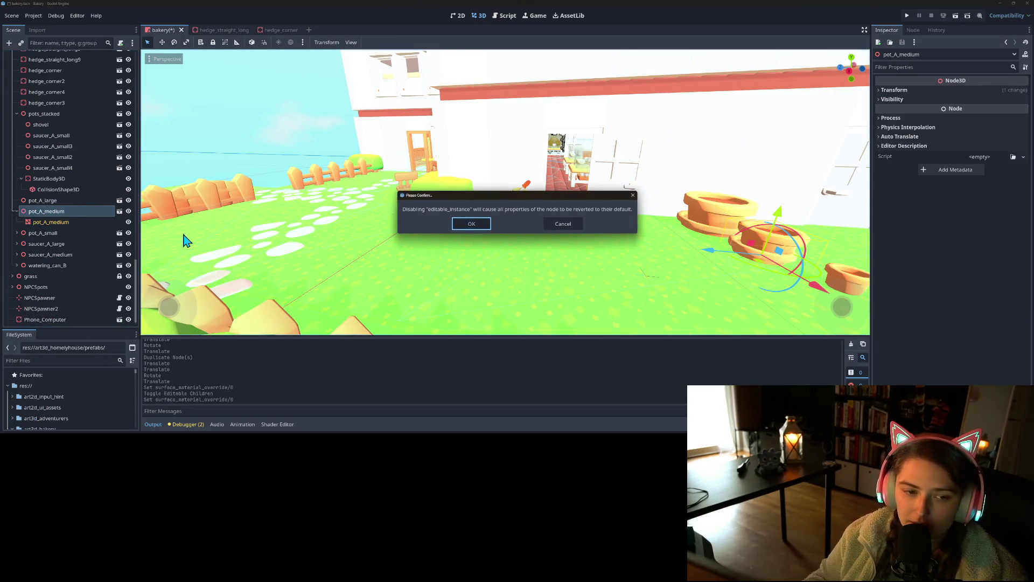
key("Return")
key("ctrl+s")
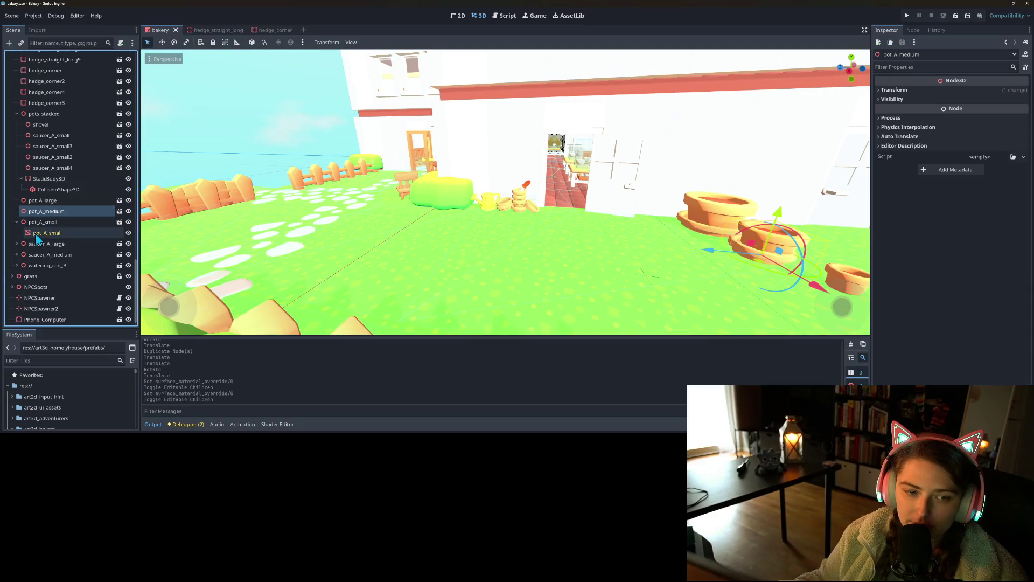
- Clear pot_A_small's surface material override and turn off its editable children
left_click(37, 234)
left_click(903, 125)
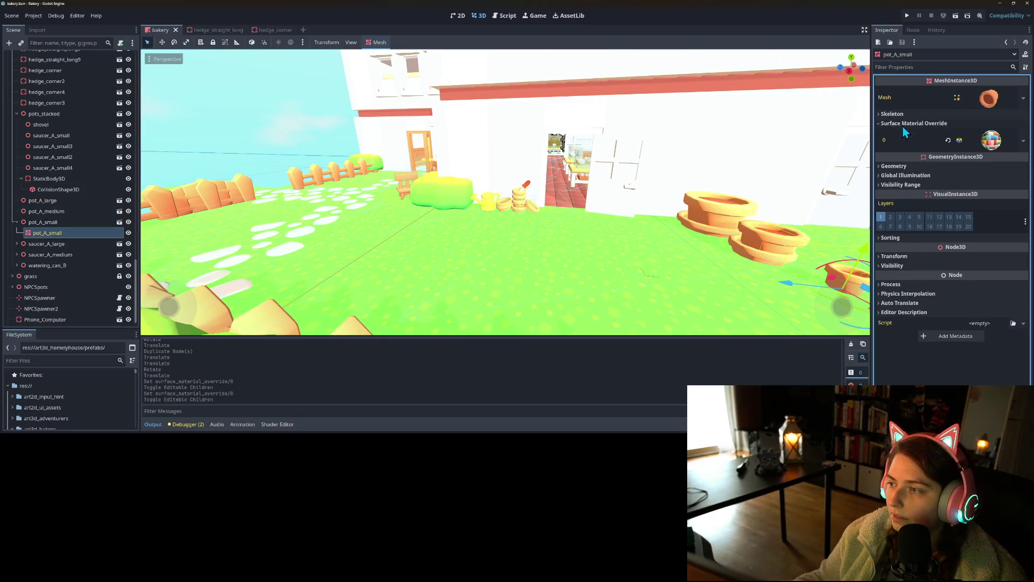
left_click(949, 141)
right_click(57, 223)
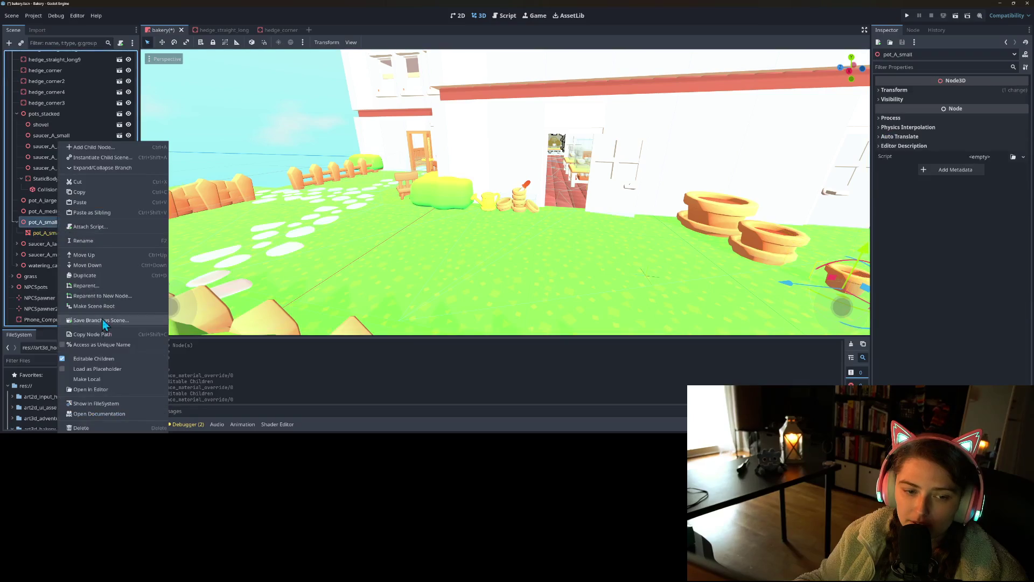
left_click(107, 359)
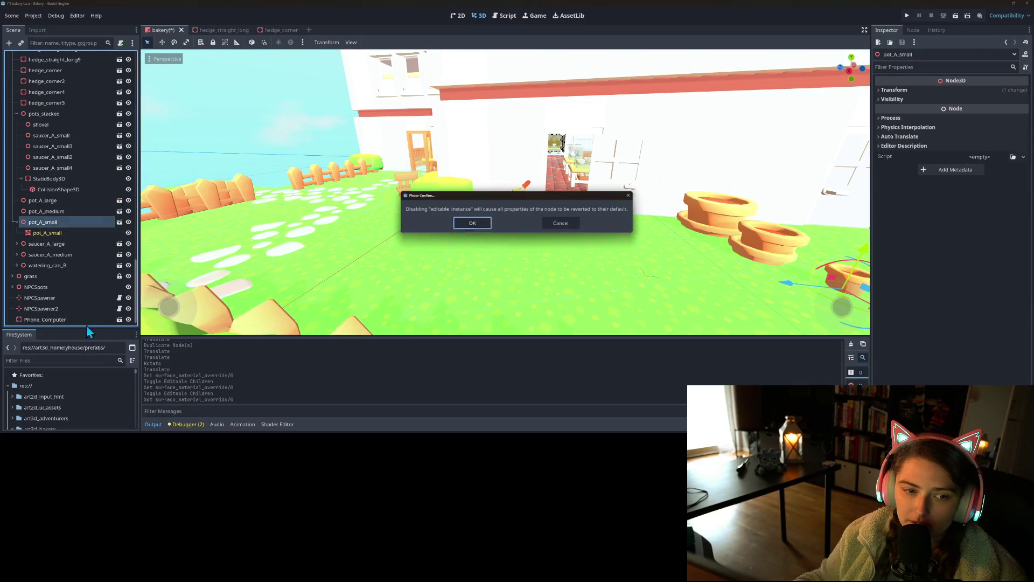
left_click(484, 223)
- Clear saucer_A_large's material override and disable its editable children
left_click(17, 232)
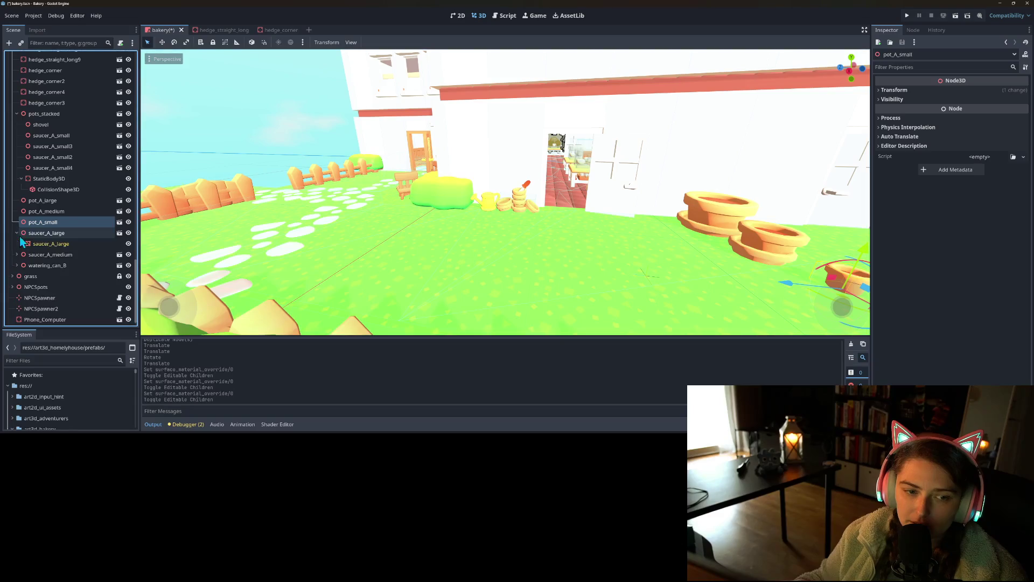
left_click(43, 243)
left_click(933, 147)
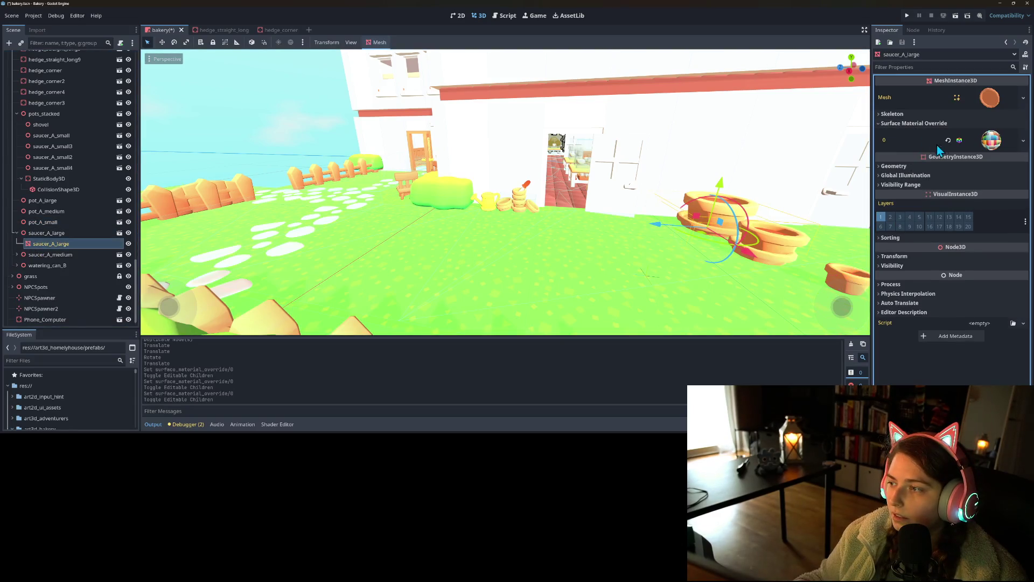
right_click(39, 235)
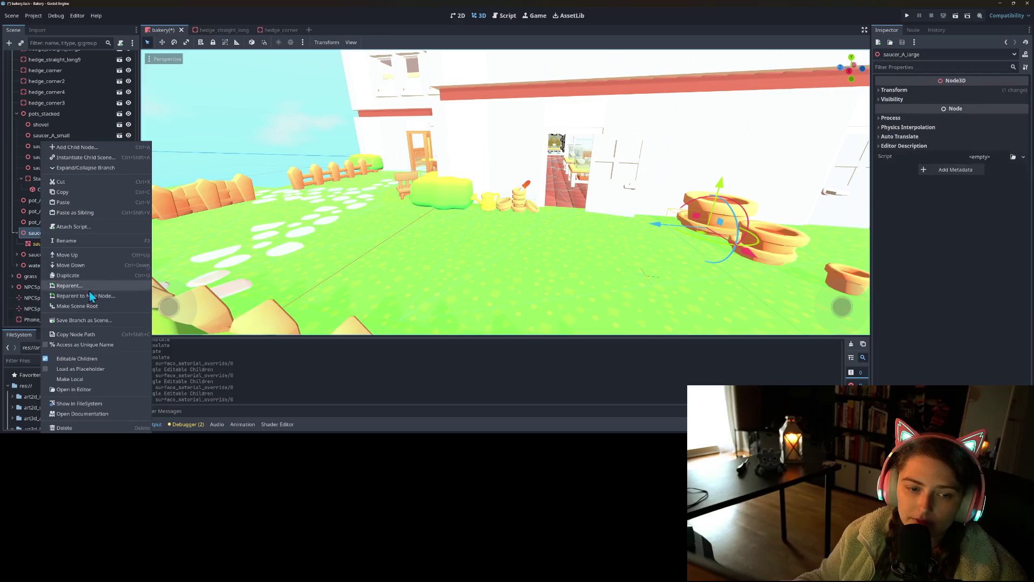
left_click(102, 359)
key("Return")
- Clear saucer_A_medium's material override and disable its editable children
left_click(32, 254)
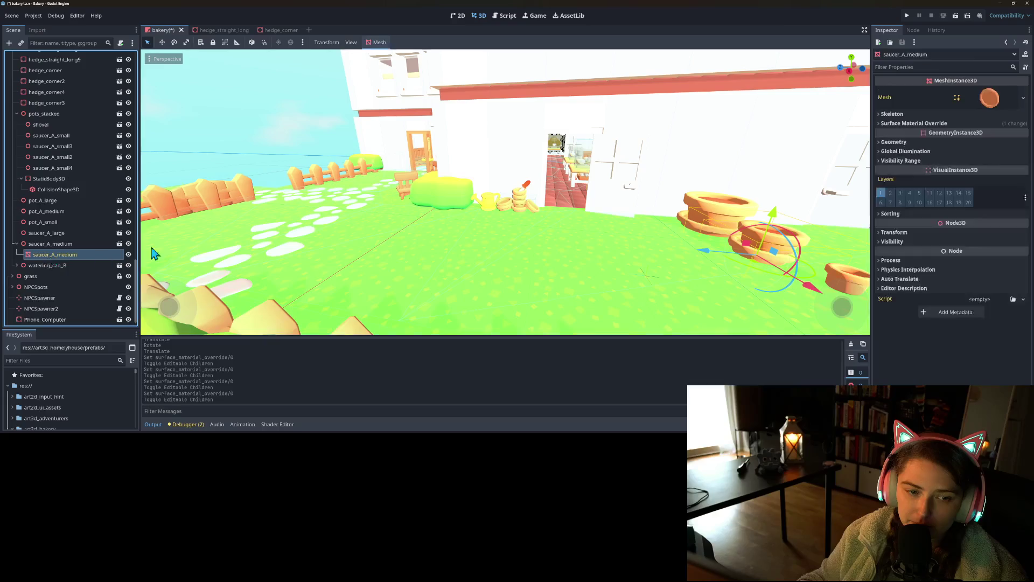
left_click(894, 124)
left_click(949, 140)
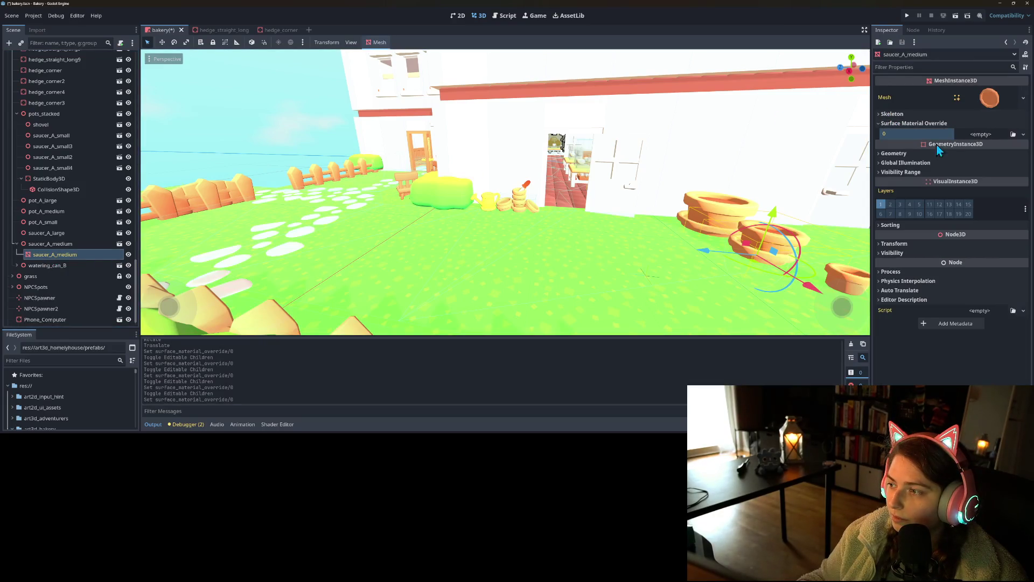
right_click(59, 245)
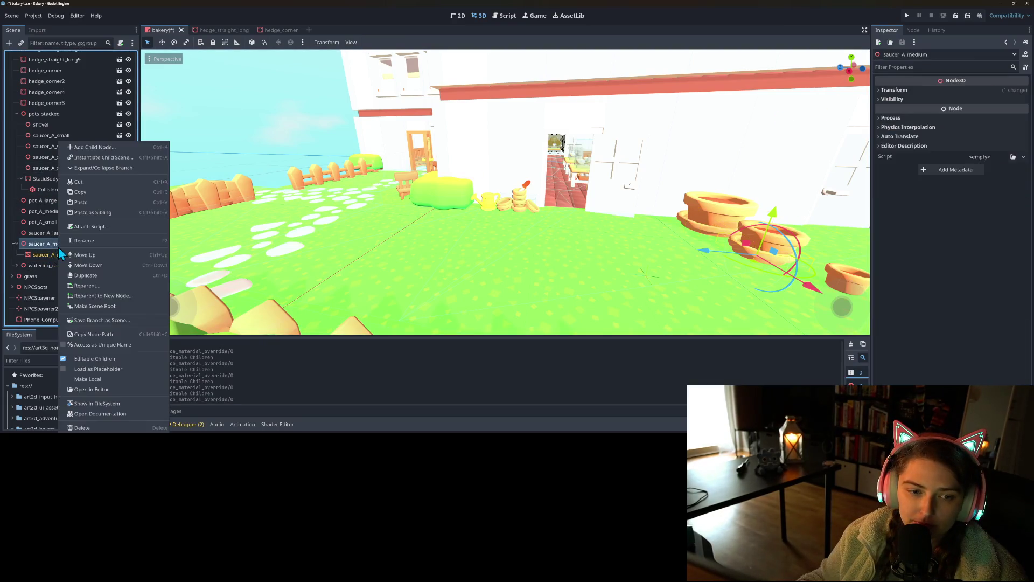
left_click(108, 359)
key("Return")
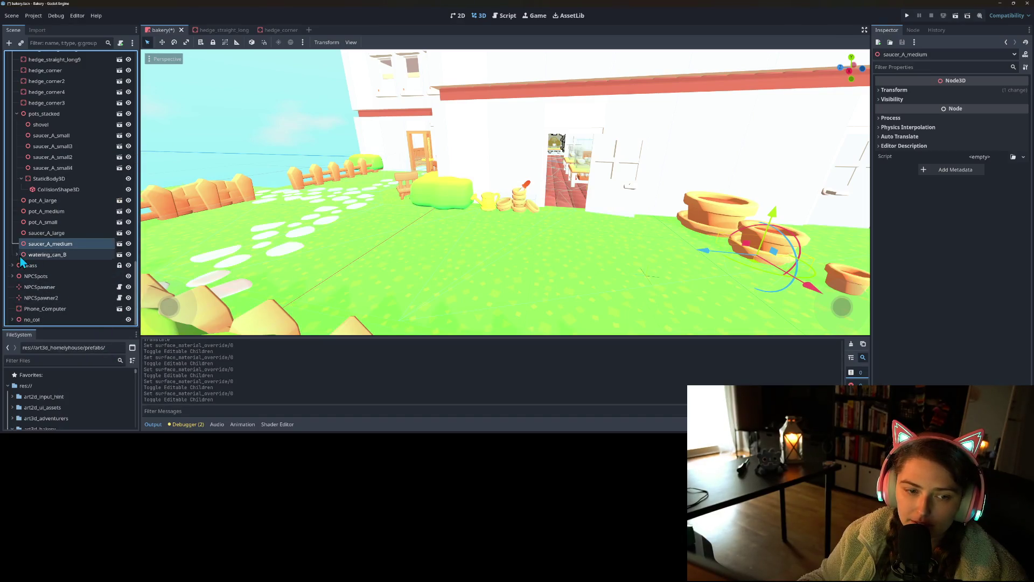
- Clear watering_can_B's material override, disable its editable children, and save the scene
left_click(46, 265)
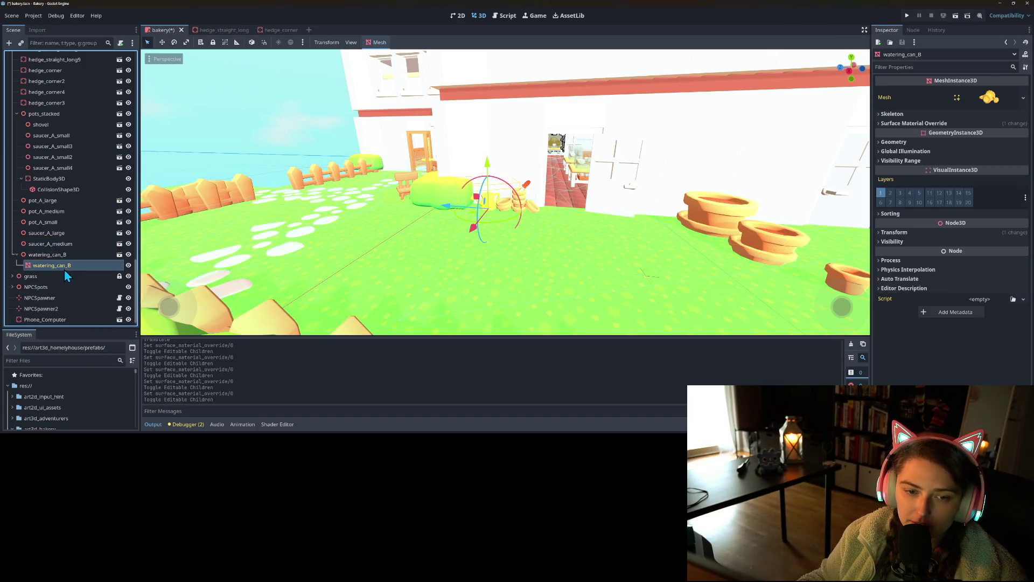
left_click(927, 123)
left_click(948, 137)
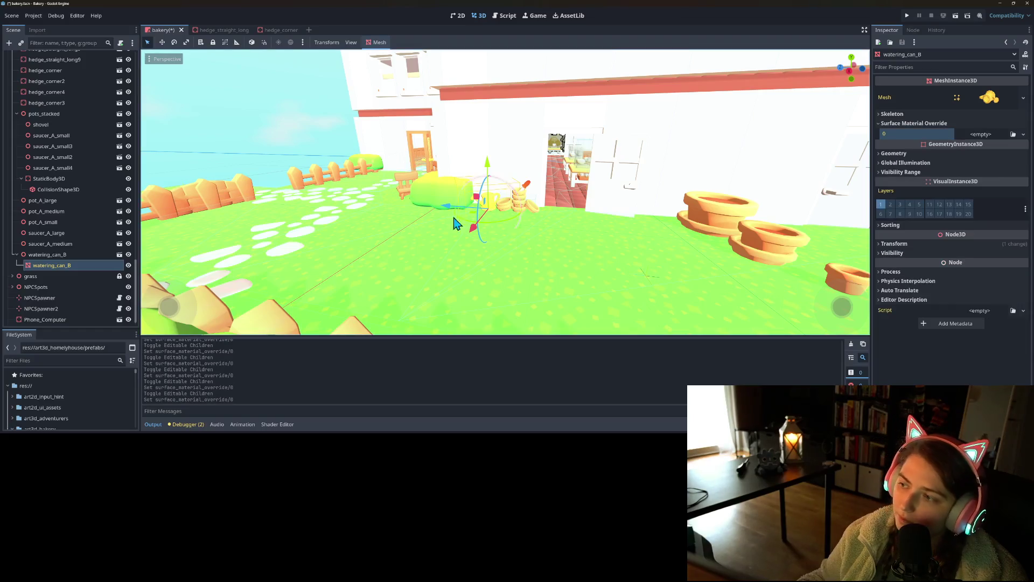
right_click(68, 255)
left_click(103, 358)
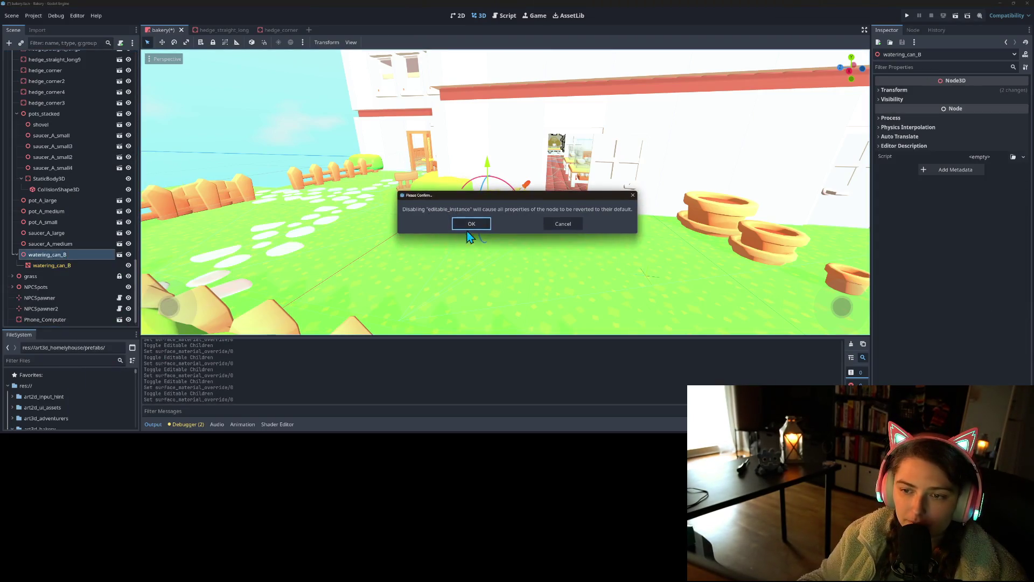
left_click(470, 223)
key("ctrl+s")
- Select the grass node and frame the whole grass area and house in the viewport
left_click(18, 264)
left_click(12, 266)
left_click(12, 266)
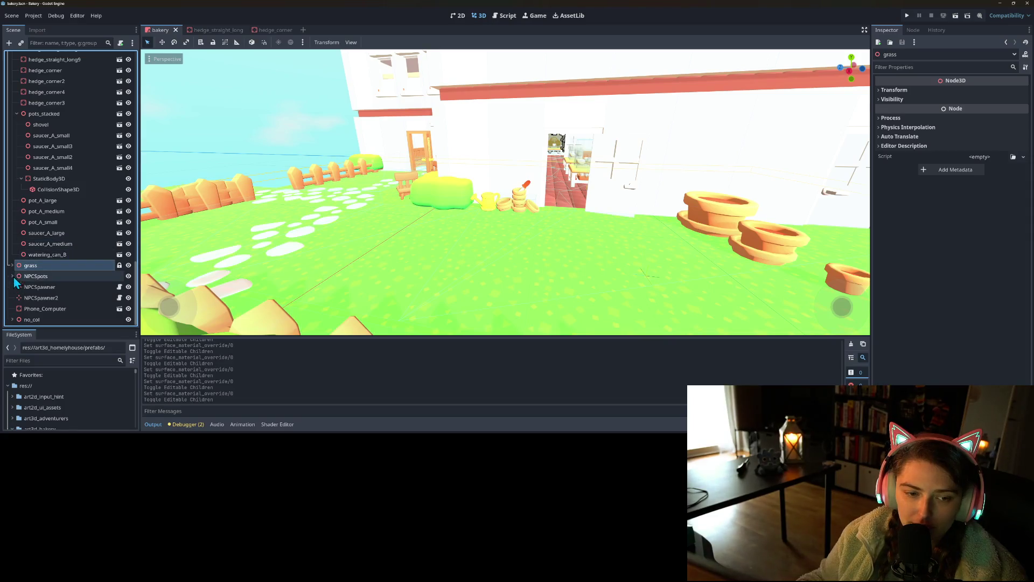
double_click(59, 266)
- Expand the grass node and frame the grass area around the house
mouse_move(351, 342)
left_mouse_down()
mouse_move(300, 291)
mouse_move(420, 297)
left_mouse_up()
left_click(11, 266)
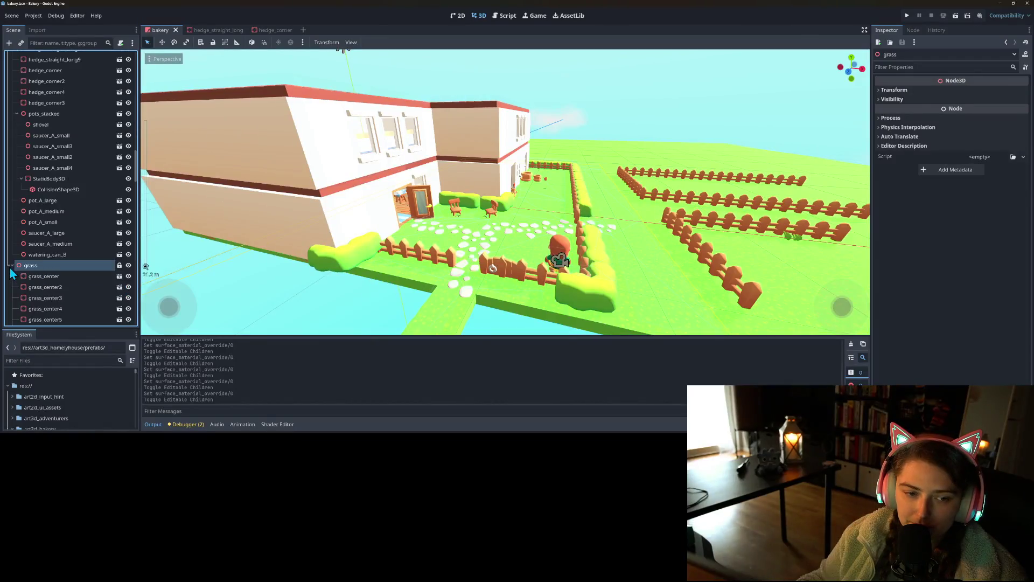
double_click(27, 266)
scroll(102, 282, "down", 5)
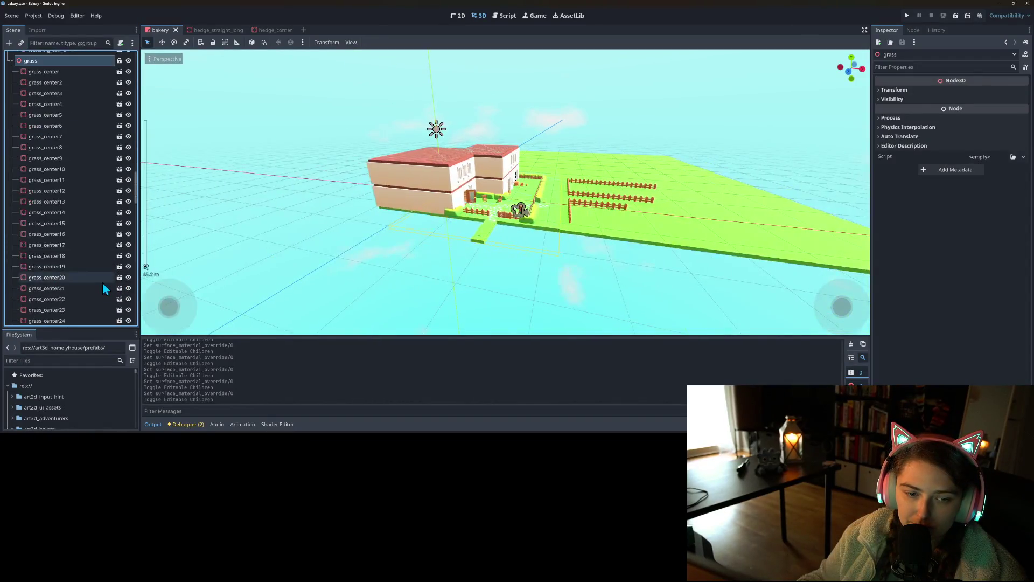
left_click_drag(548, 231, 507, 245)
scroll(506, 245, "up", 3)
scroll(52, 242, "down", 15)
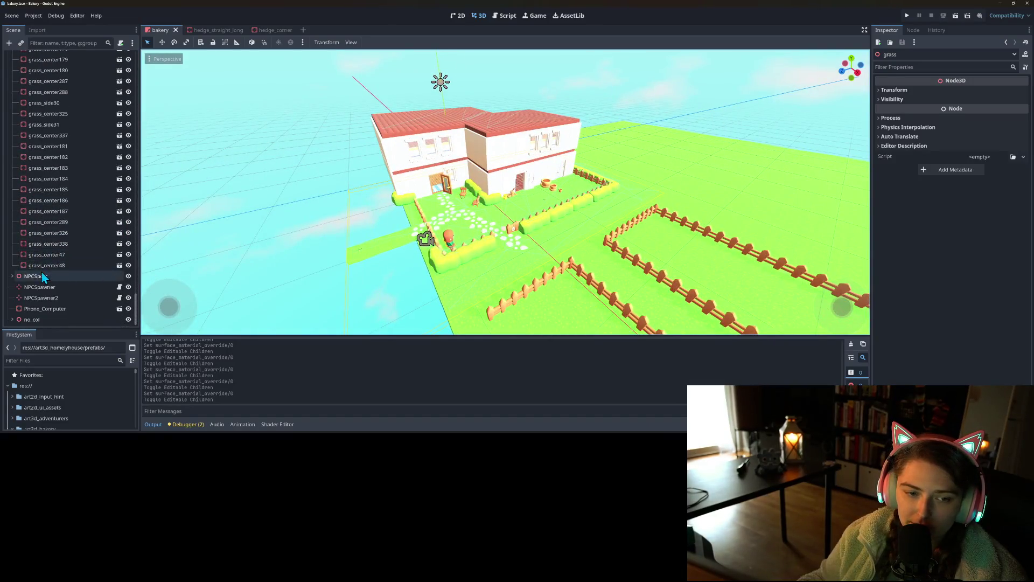
scroll(46, 259, "up", 3)
- Delete the stray grass_side31 tile beside the bakery wall
left_click(50, 263)
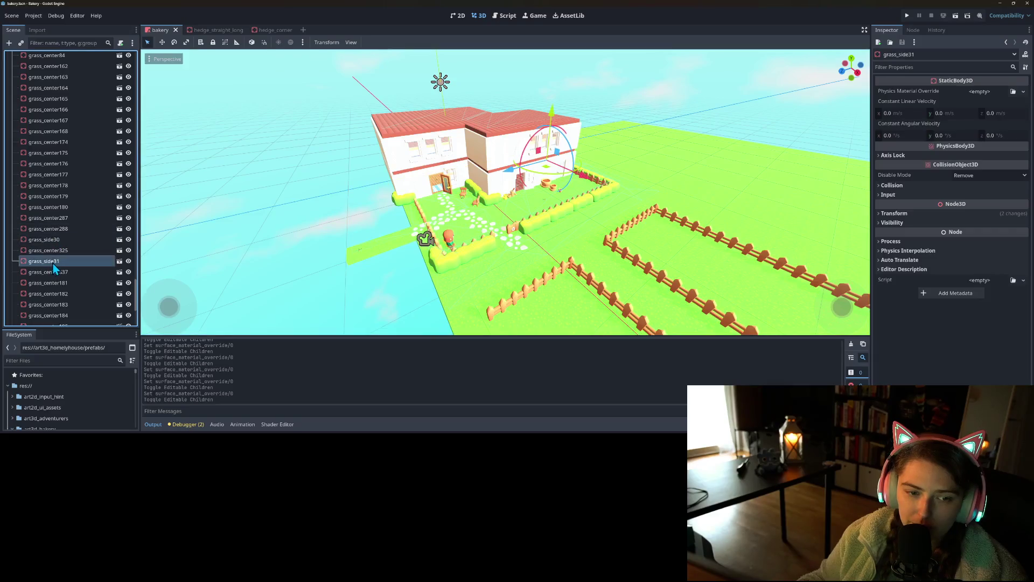
mouse_move(128, 253)
left_mouse_down()
mouse_move(383, 220)
mouse_move(208, 203)
left_mouse_up()
scroll(290, 230, "up", 8)
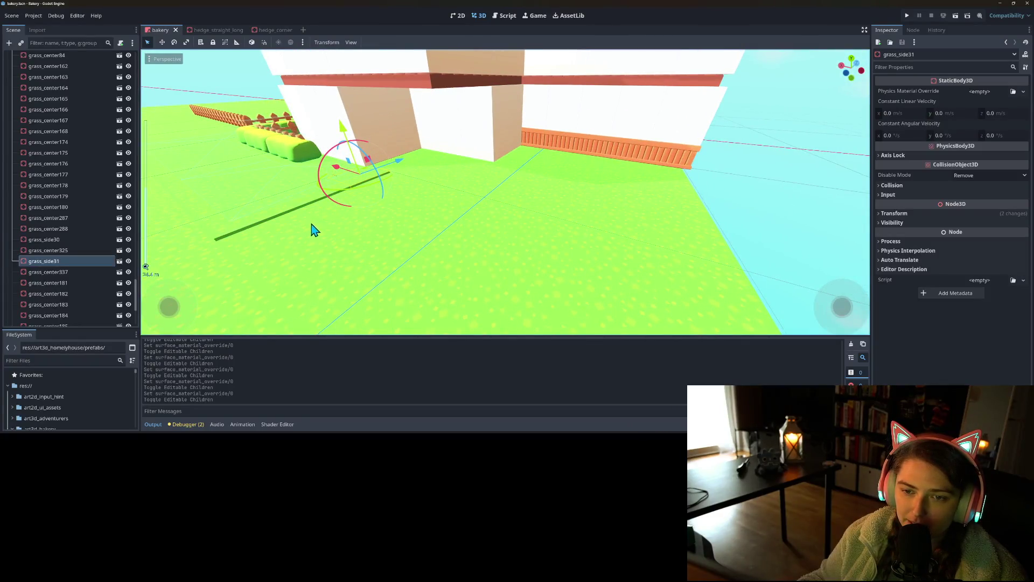
key("f")
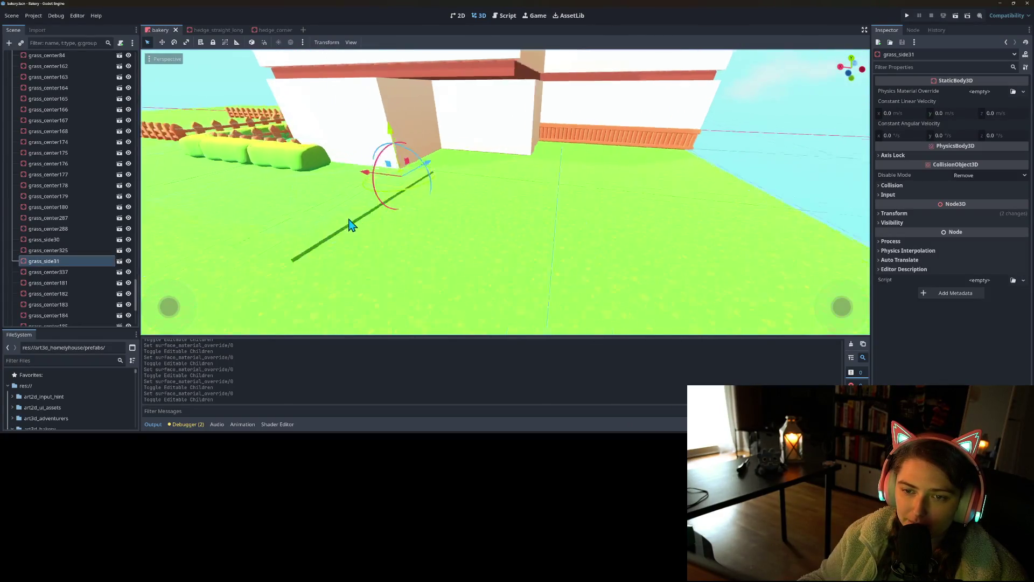
left_click_drag(375, 221, 361, 229)
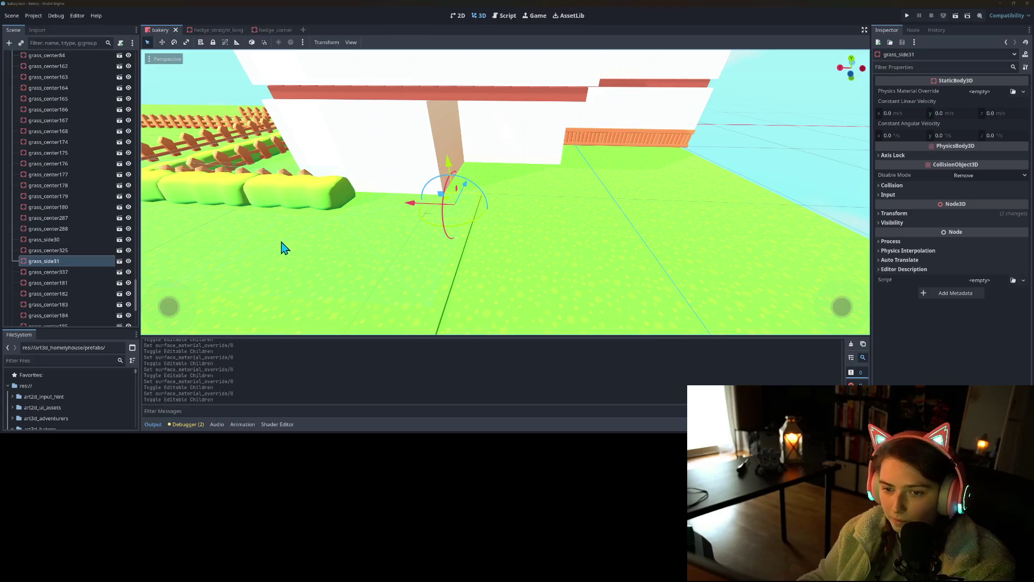
key("Delete")
key("Return")
- Delete the stray tiles grass_center337 and grass_center338
left_click(451, 237)
key("Delete")
key("Return")
left_click(429, 285)
key("Delete")
key("Return")
scroll(425, 288, "down", 5)
scroll(458, 264, "up", 10)
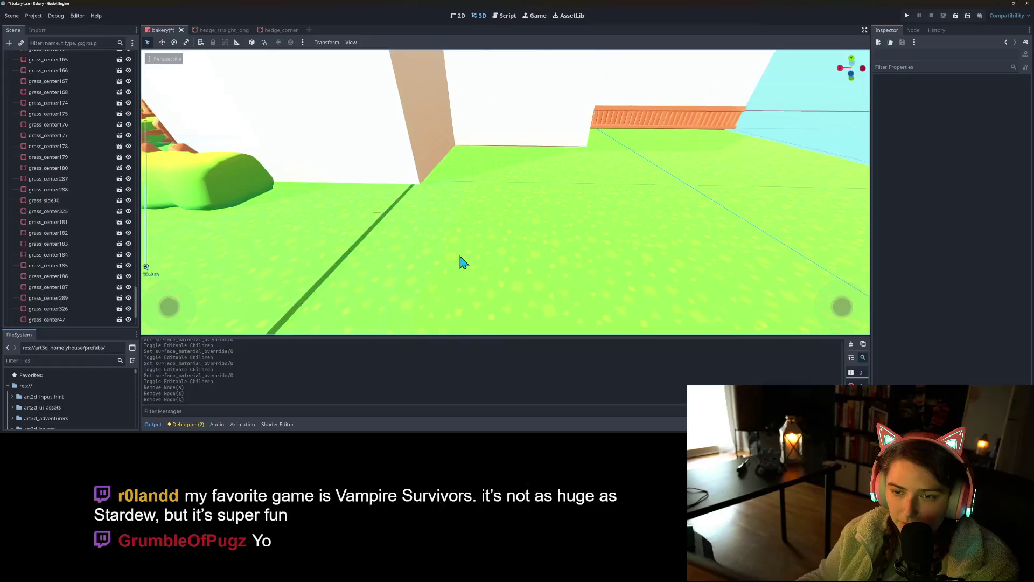
- Delete the grass_side30 tile
scroll(469, 263, "up", 3)
left_click(44, 200)
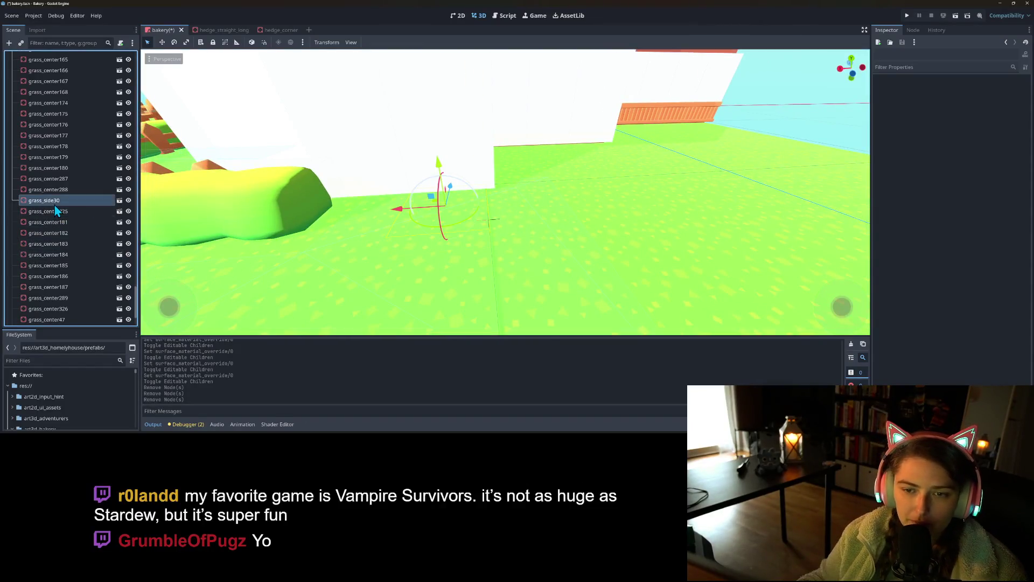
key("f")
key("Delete")
key("Return")
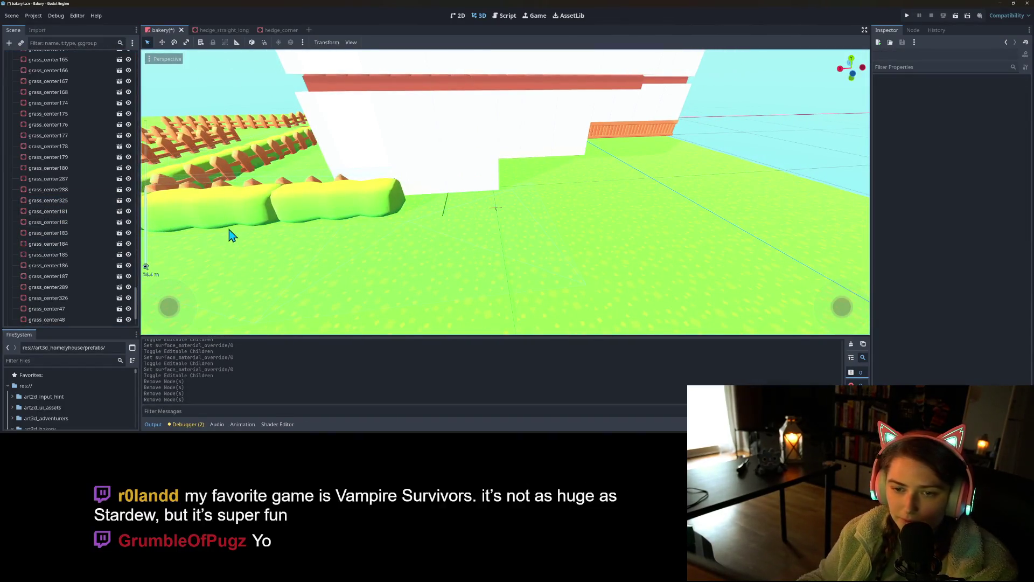
- Duplicate grass_center325 into grass_center327, undoing an accidental move of the copy
scroll(80, 254, "up", 5)
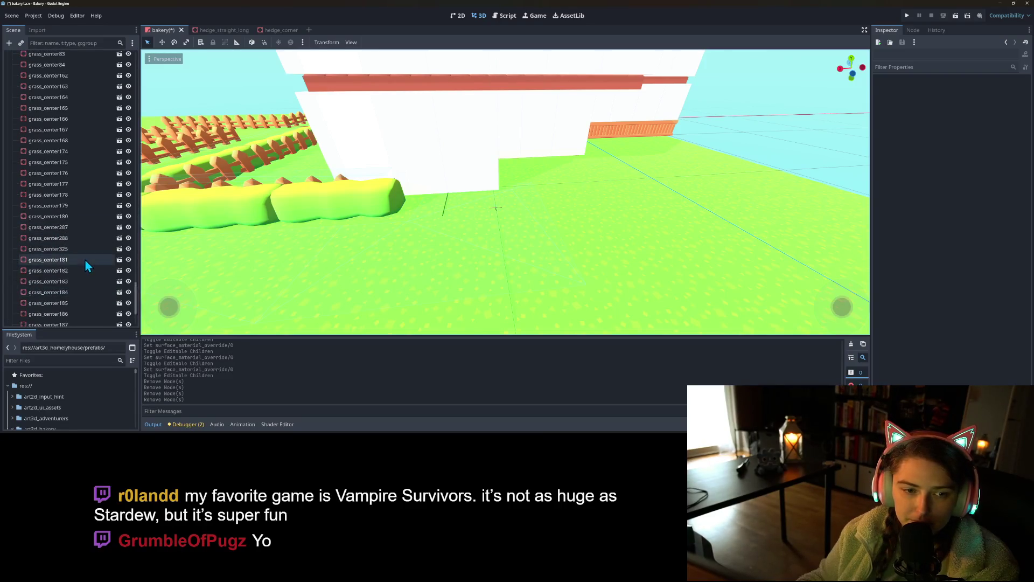
scroll(87, 257, "up", 10)
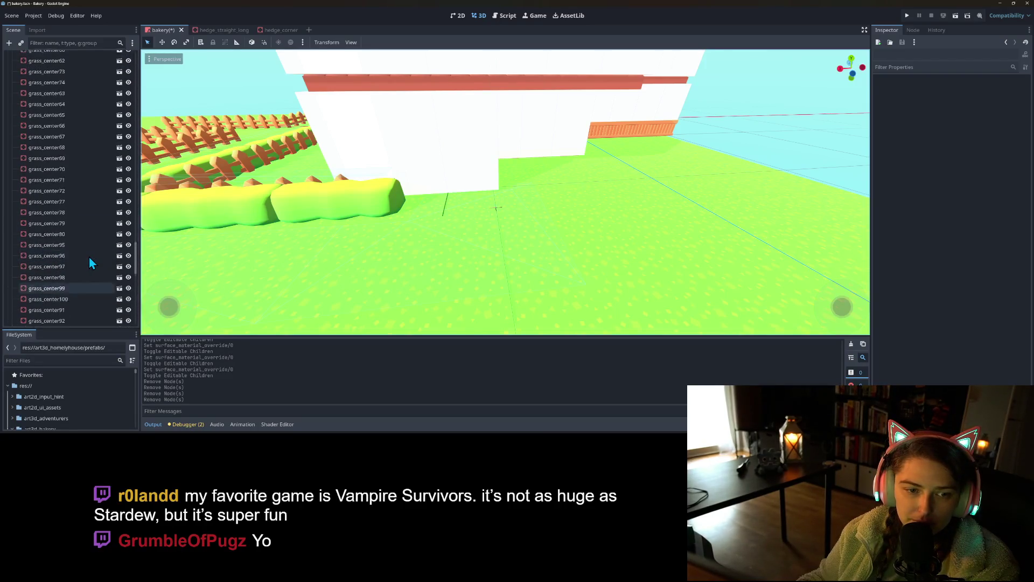
scroll(91, 255, "up", 12)
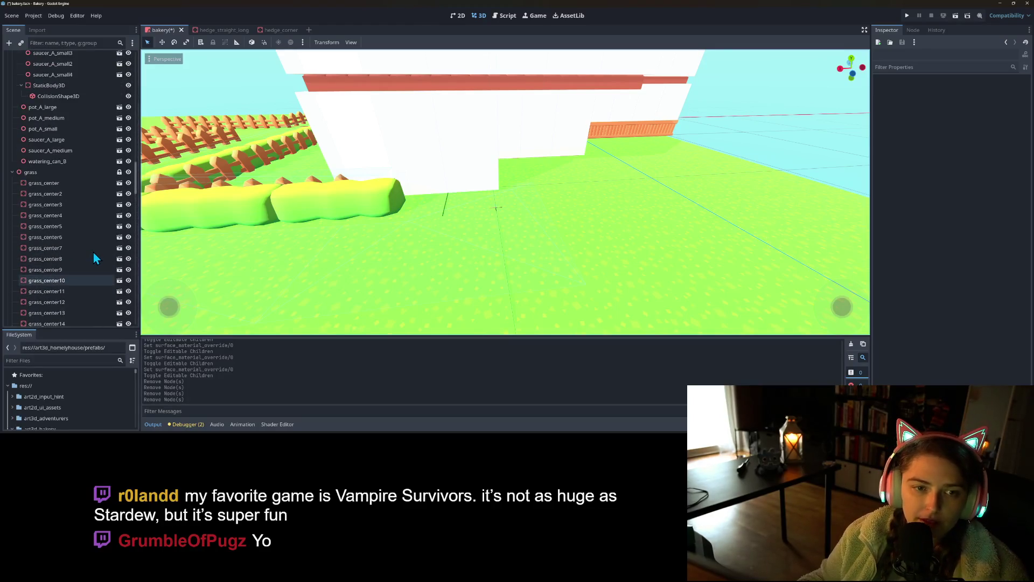
scroll(94, 258, "down", 1)
left_click(476, 233)
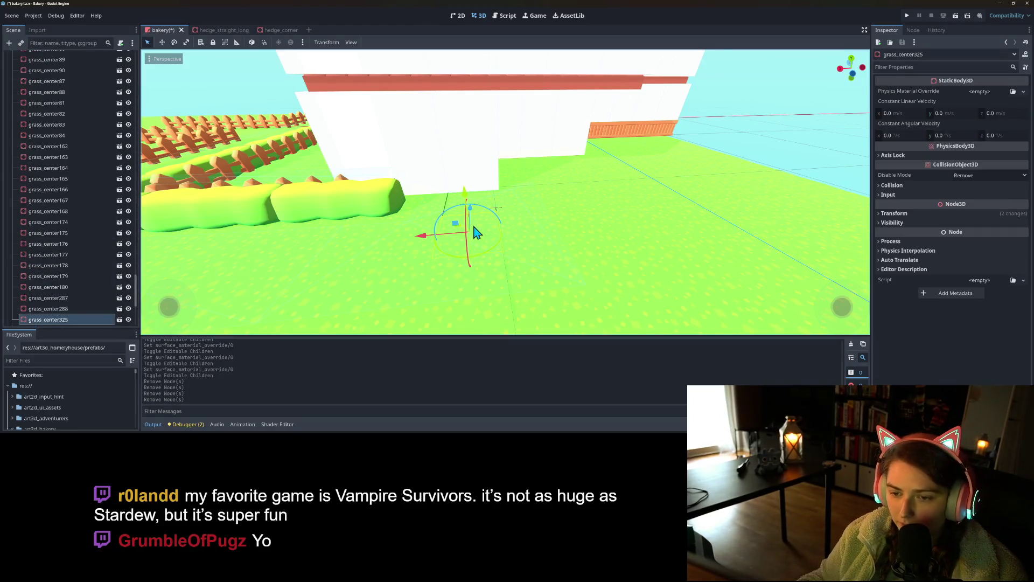
key("ctrl+d")
left_click_drag(476, 218, 473, 201)
key("ctrl+z")
- Lock grass_center327 in place and save the scene
left_click(215, 43)
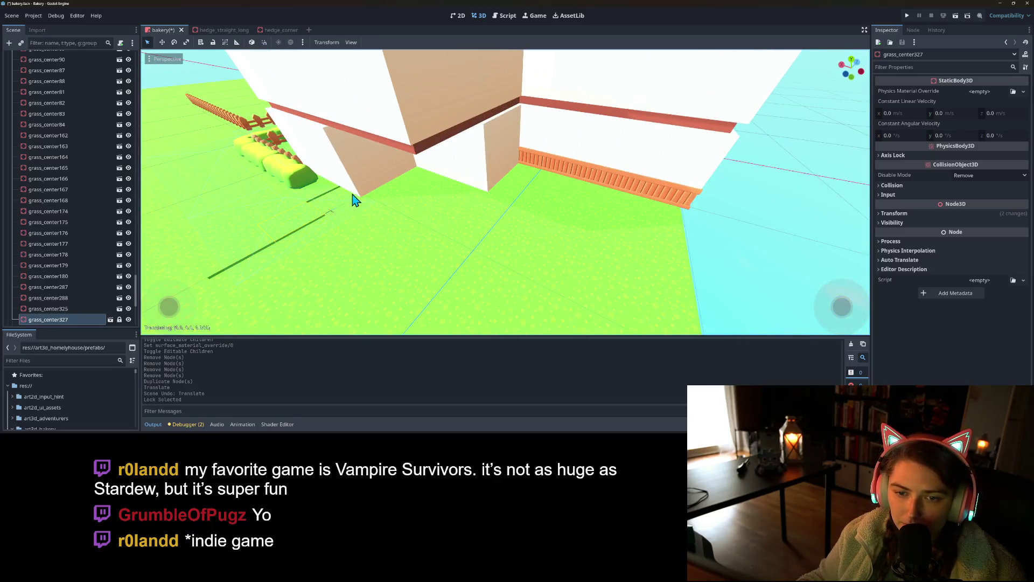
key("ctrl+z")
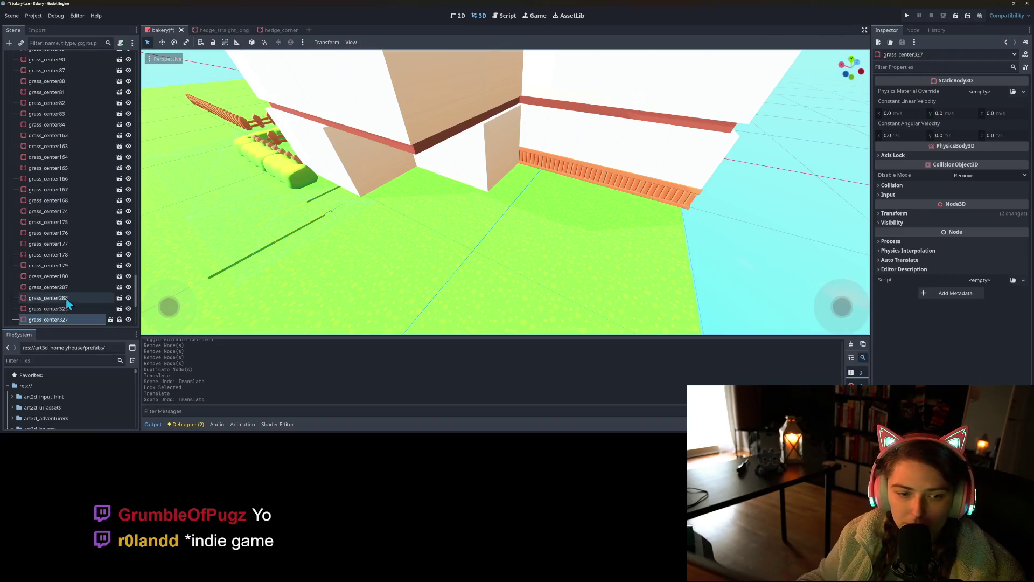
scroll(68, 263, "down", 3)
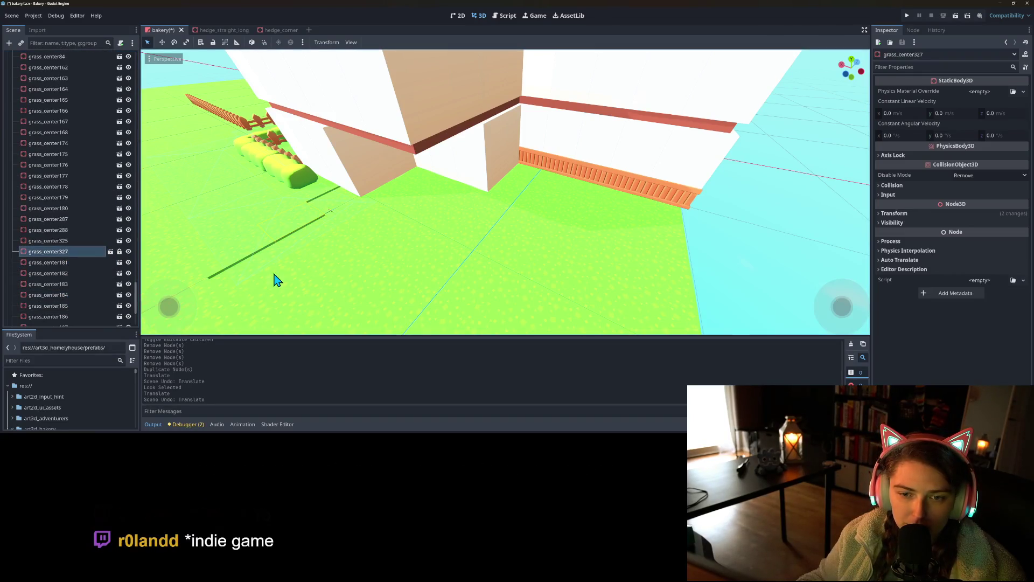
mouse_move(165, 136)
left_mouse_down()
mouse_move(208, 173)
mouse_move(256, 162)
mouse_move(261, 182)
left_mouse_up()
key("ctrl+s")
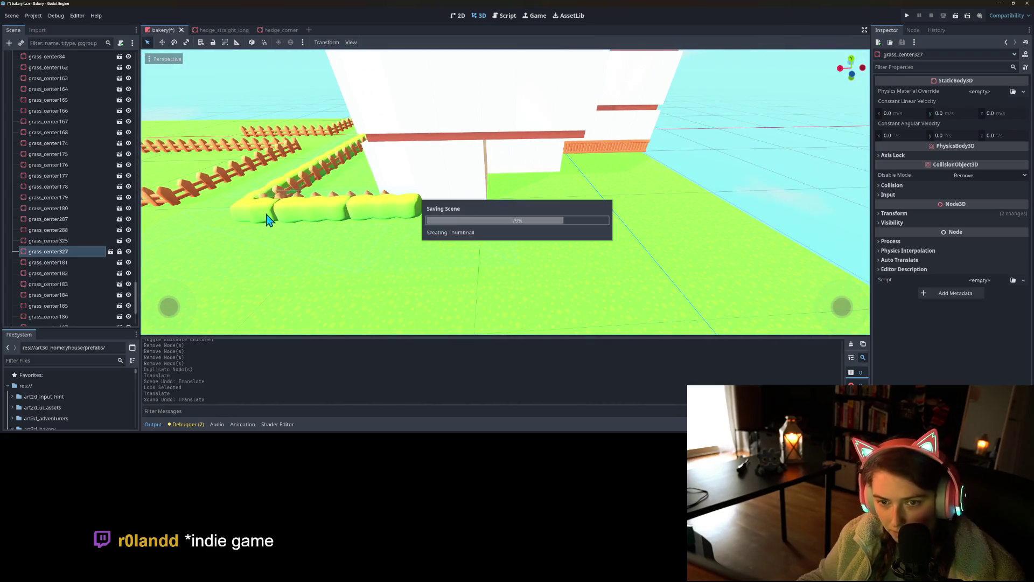
- Orbit around the bakery to view the front, fences and hedges
scroll(337, 231, "down", 10)
scroll(402, 238, "down", 3)
mouse_move(401, 239)
left_mouse_down()
mouse_move(372, 242)
mouse_move(326, 226)
left_mouse_up()
scroll(354, 226, "up", 10)
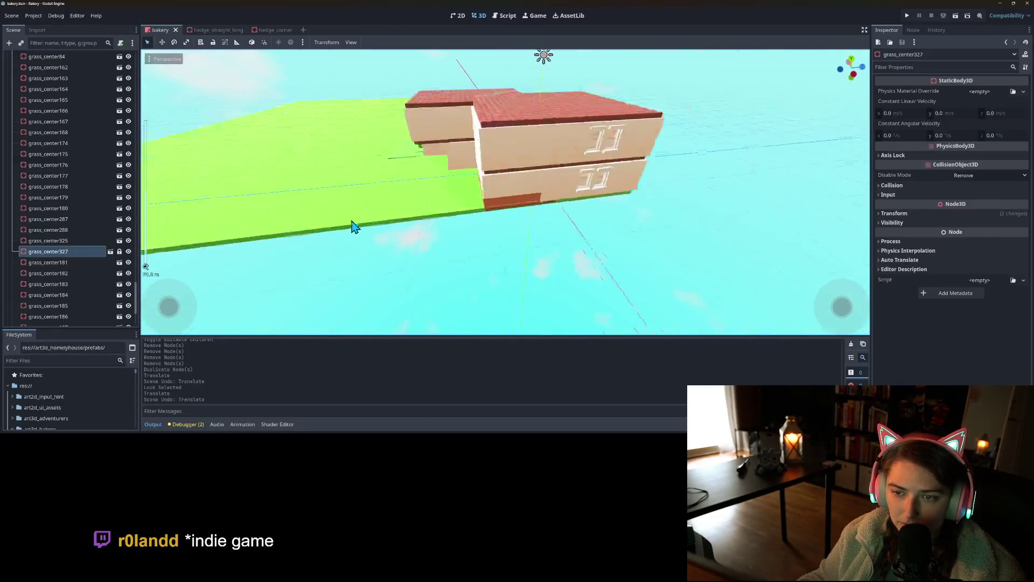
scroll(354, 227, "up", 5)
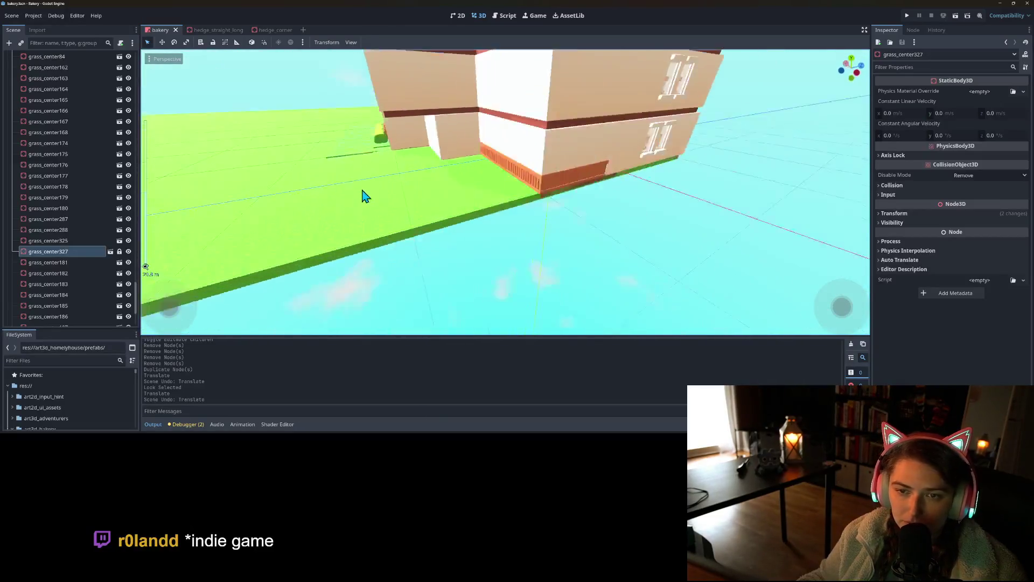
left_click_drag(397, 194, 424, 217)
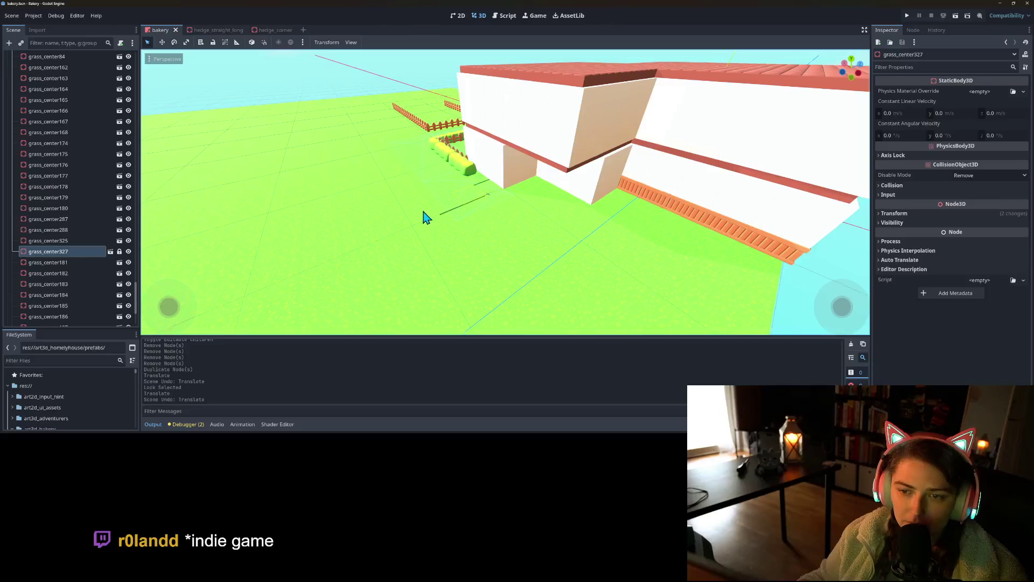
scroll(424, 217, "up", 3)
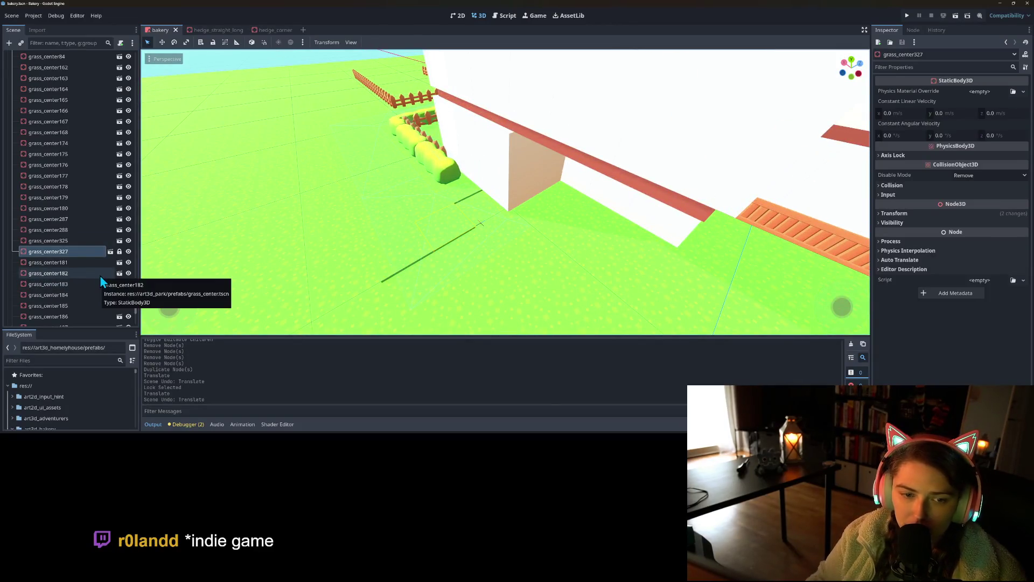
- Unlock grass_center327, enable snapping, and select the tile
left_click(119, 252)
left_click(264, 42)
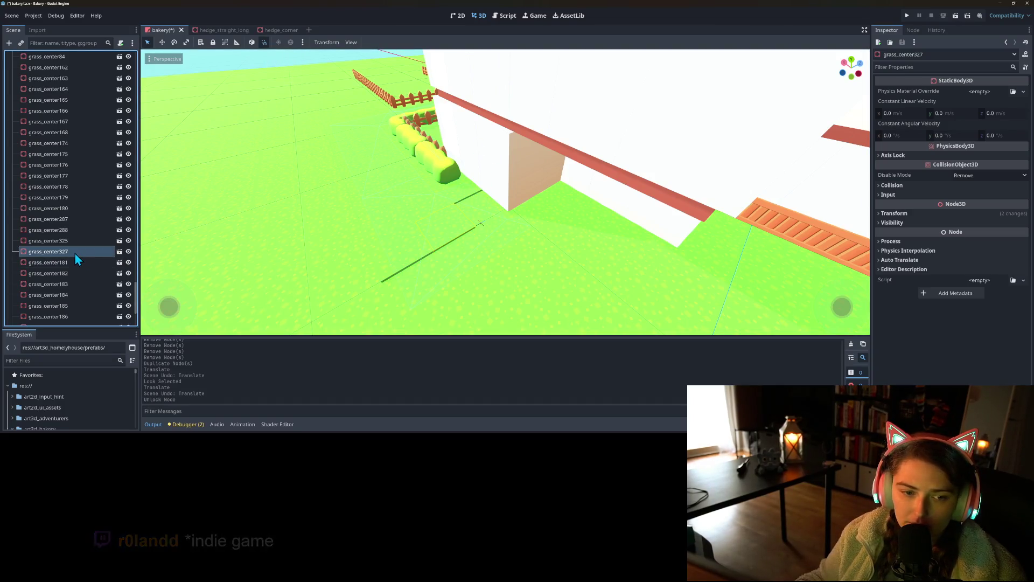
left_click(108, 251)
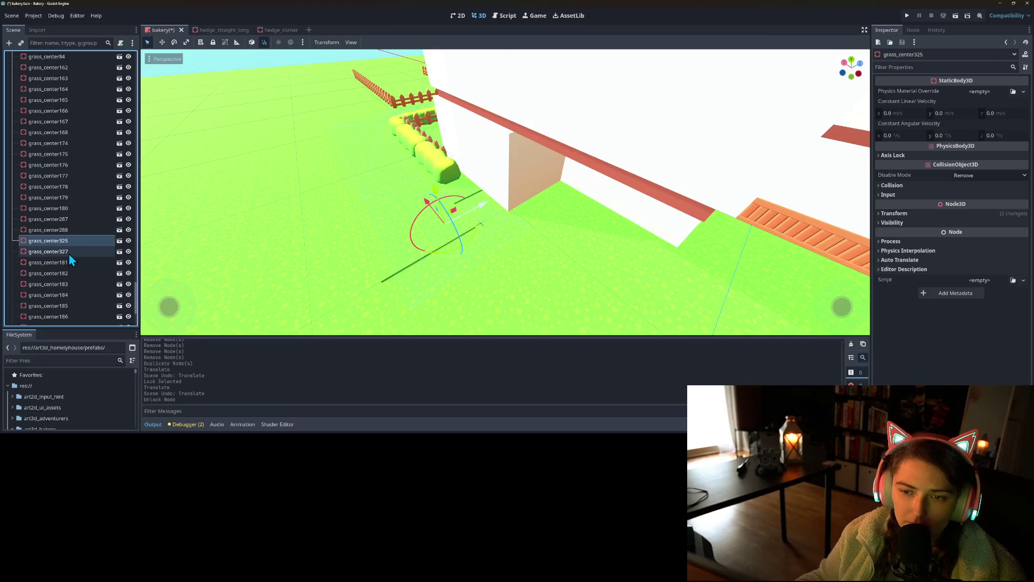
- Move grass_center327 1.5 along Z, add copies along X through grass_center330, and save
mouse_move(488, 216)
left_mouse_down()
mouse_move(507, 208)
mouse_move(439, 265)
mouse_move(471, 259)
mouse_move(473, 244)
mouse_move(513, 213)
mouse_move(567, 217)
mouse_move(481, 253)
mouse_move(438, 247)
mouse_move(432, 185)
left_mouse_up()
key("ctrl+d")
key("ctrl+d")
key("ctrl+d")
mouse_move(485, 127)
left_mouse_down()
mouse_move(471, 181)
mouse_move(272, 199)
mouse_move(513, 224)
mouse_move(528, 231)
mouse_move(537, 260)
mouse_move(537, 230)
mouse_move(547, 237)
mouse_move(519, 227)
mouse_move(545, 214)
left_mouse_up()
key("ctrl+s")
- Orbit over the fences and house to review the extended garden ground
scroll(528, 231, "down", 5)
scroll(525, 221, "up", 3)
scroll(539, 217, "up", 3)
scroll(538, 216, "up", 3)
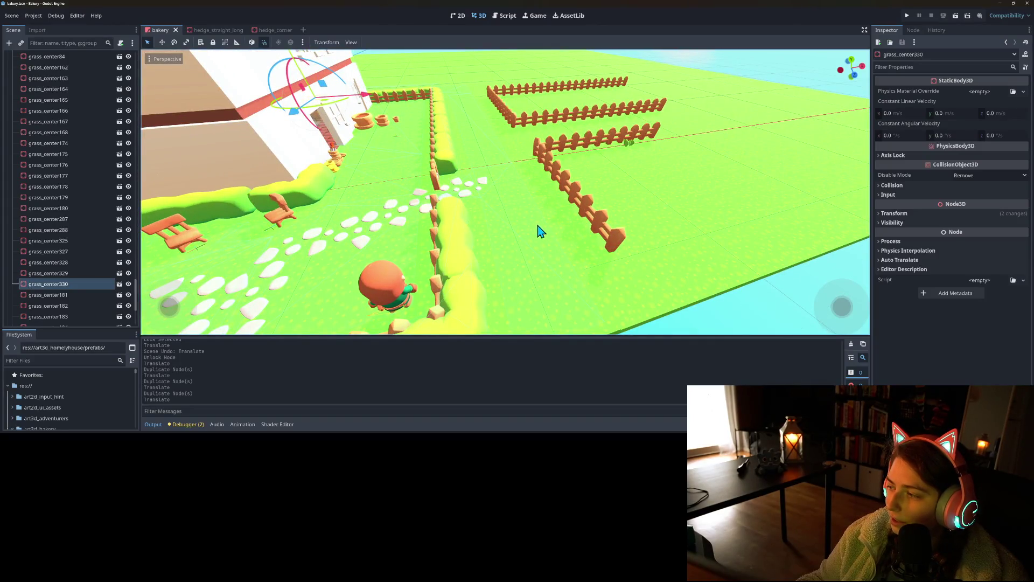
scroll(533, 229, "down", 2)
left_click_drag(531, 224, 493, 228)
scroll(492, 226, "up", 2)
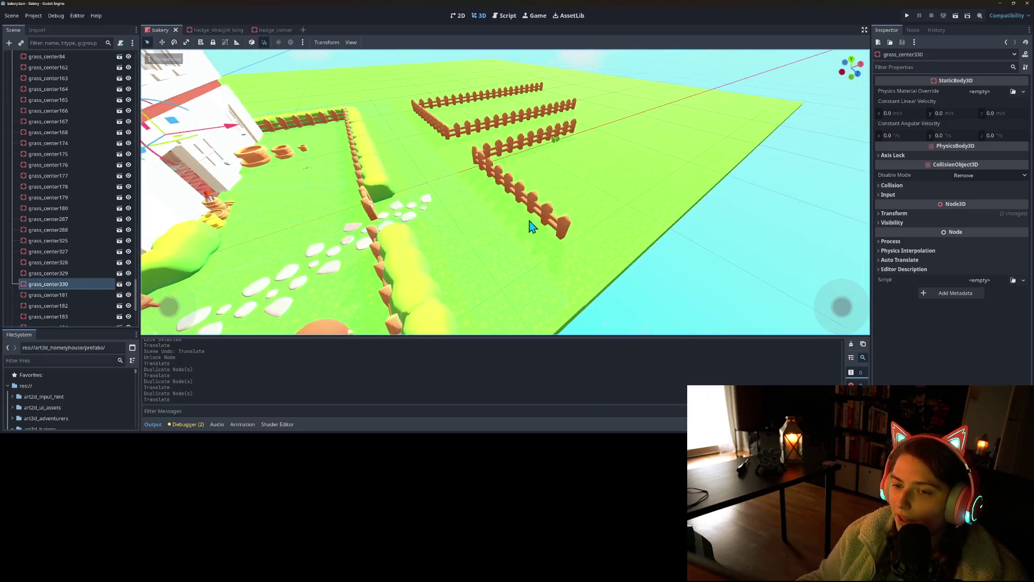
scroll(492, 227, "down", 3)
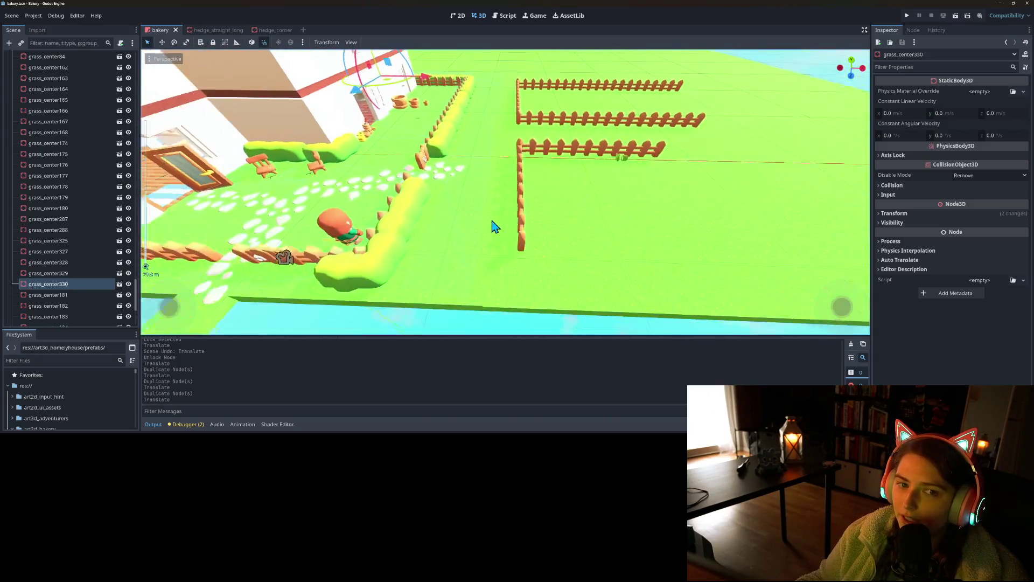
mouse_move(557, 224)
left_mouse_down()
mouse_move(557, 247)
mouse_move(606, 250)
left_mouse_up()
scroll(552, 249, "up", 2)
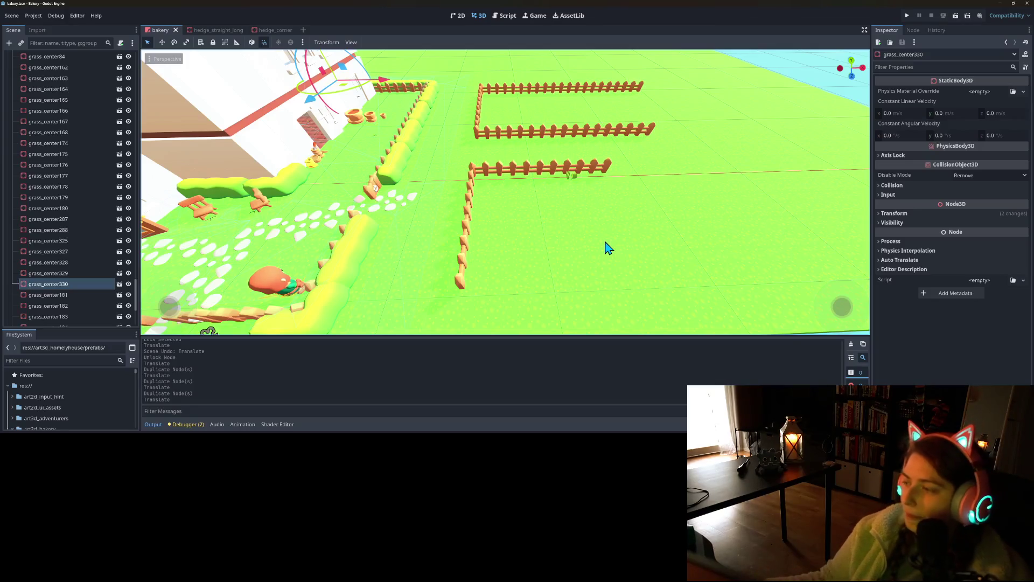
mouse_move(527, 225)
left_mouse_down()
mouse_move(431, 231)
mouse_move(434, 247)
left_mouse_up()
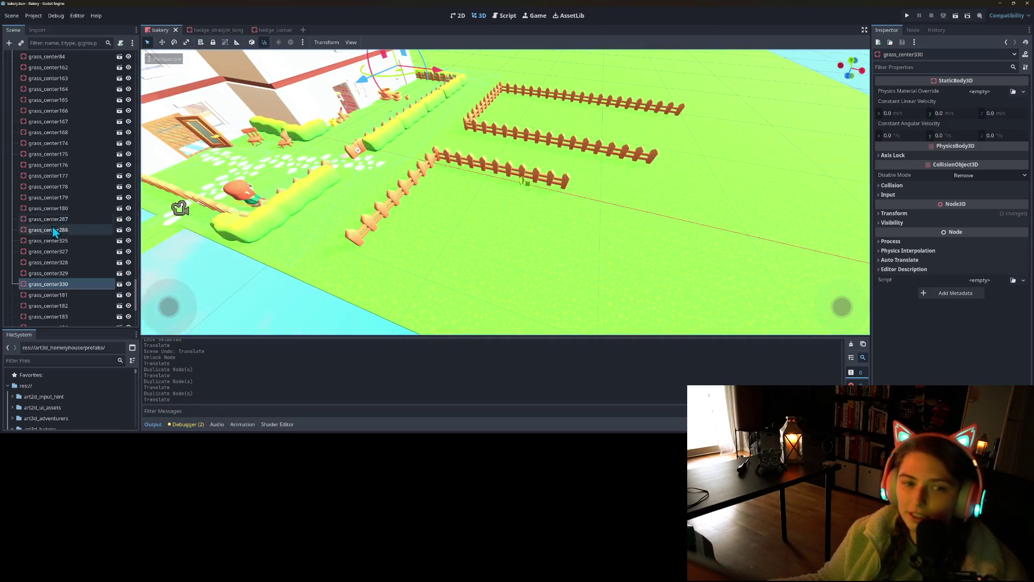
scroll(51, 229, "up", 10)
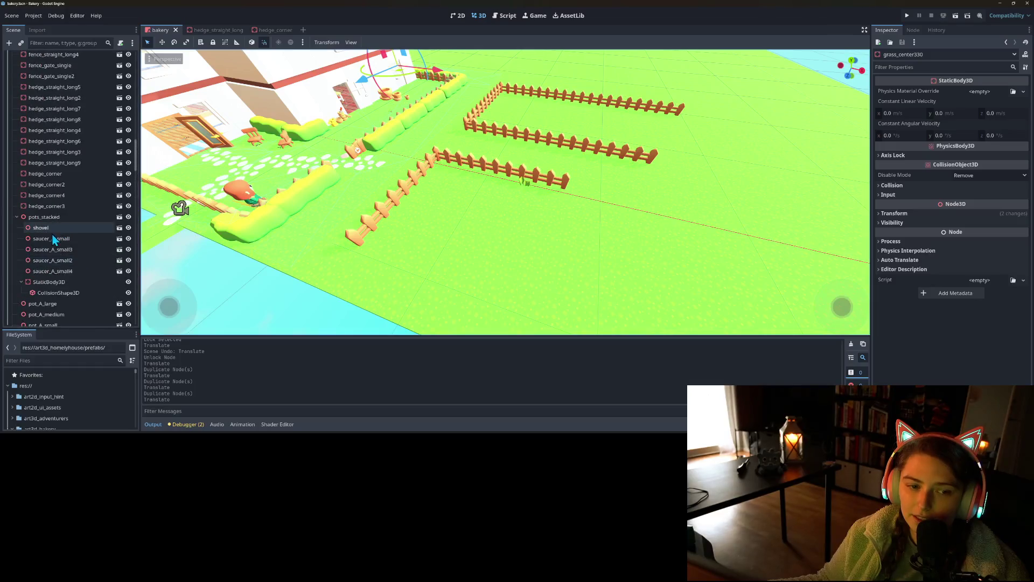
scroll(54, 240, "down", 5)
- Select all grass tiles from grass_center through grass_center48
left_click(50, 278)
scroll(54, 278, "down", 15)
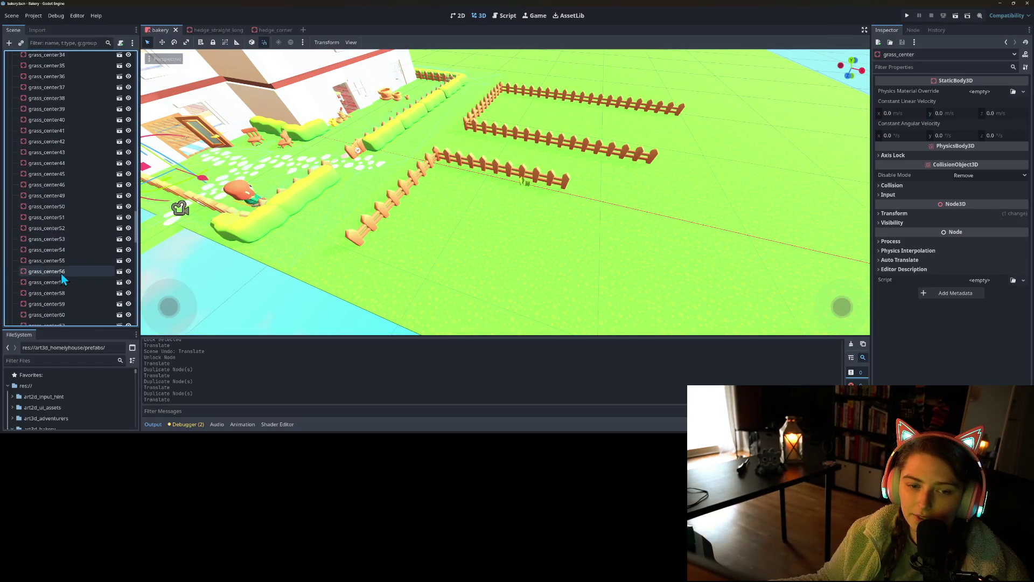
left_click(56, 265, "shift")
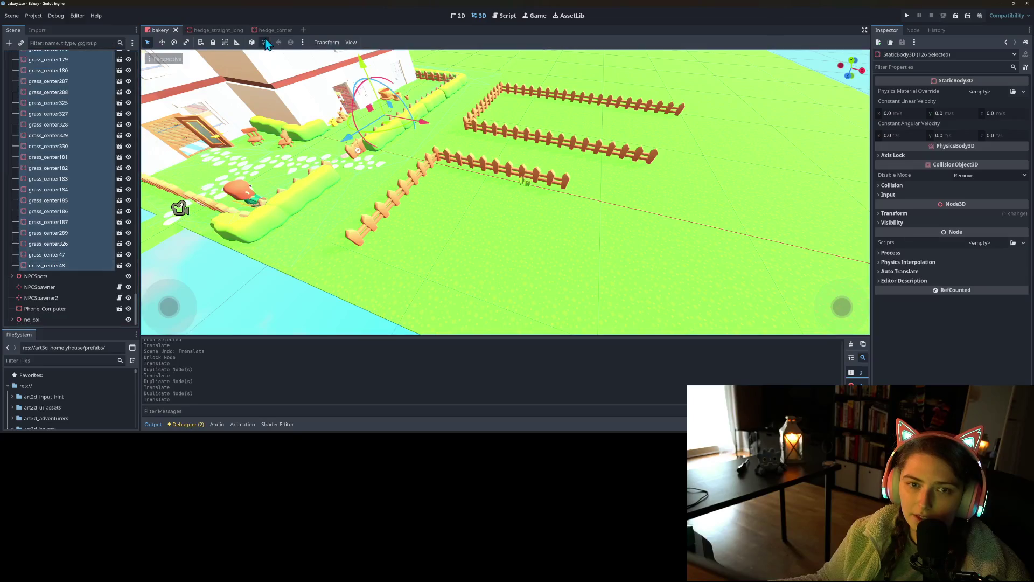
- Lock the selected grass tiles, collapse the grass group, and save the scene
left_click(213, 42)
scroll(59, 219, "up", 10)
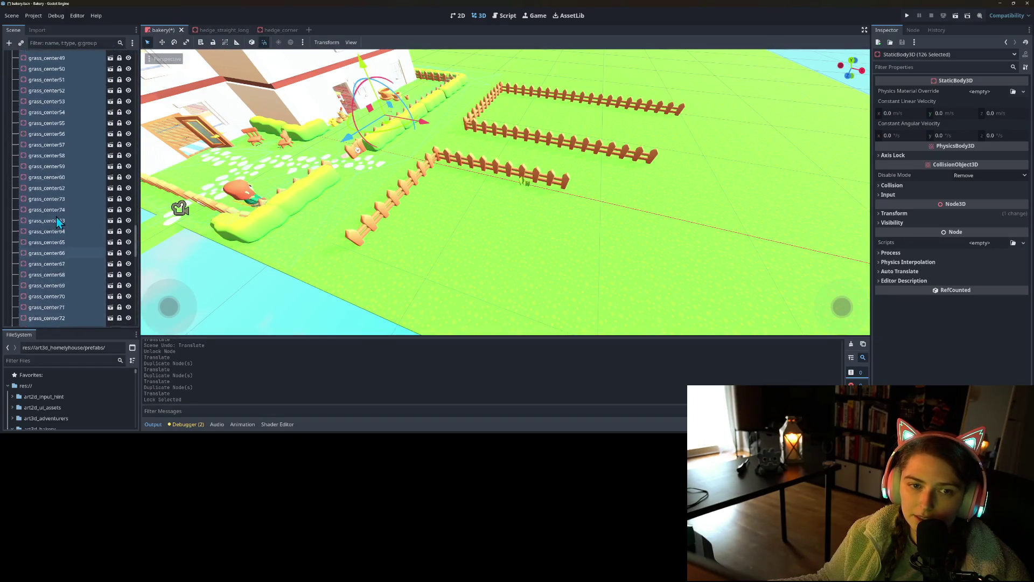
scroll(56, 215, "up", 10)
scroll(56, 214, "down", 3)
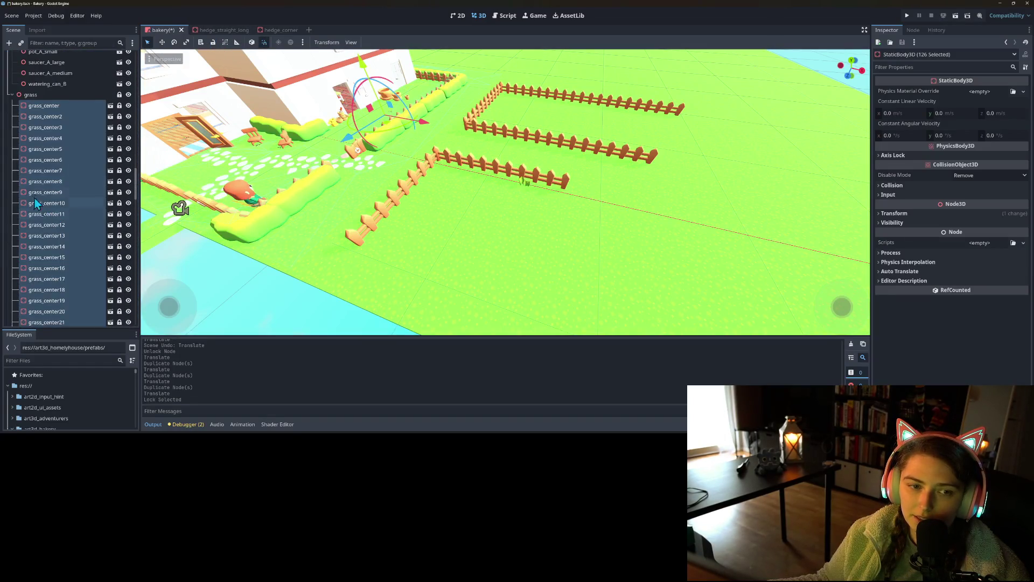
left_click(13, 95)
key("ctrl+s")
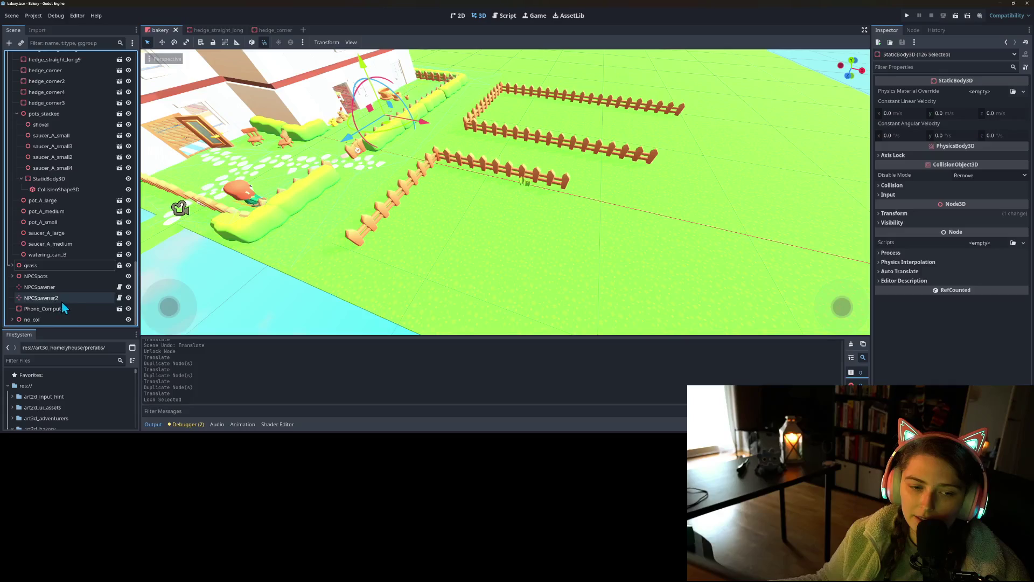
- Expand no_col, open then cancel the Create New Node dialog for it
left_click(12, 320)
scroll(62, 278, "down", 5)
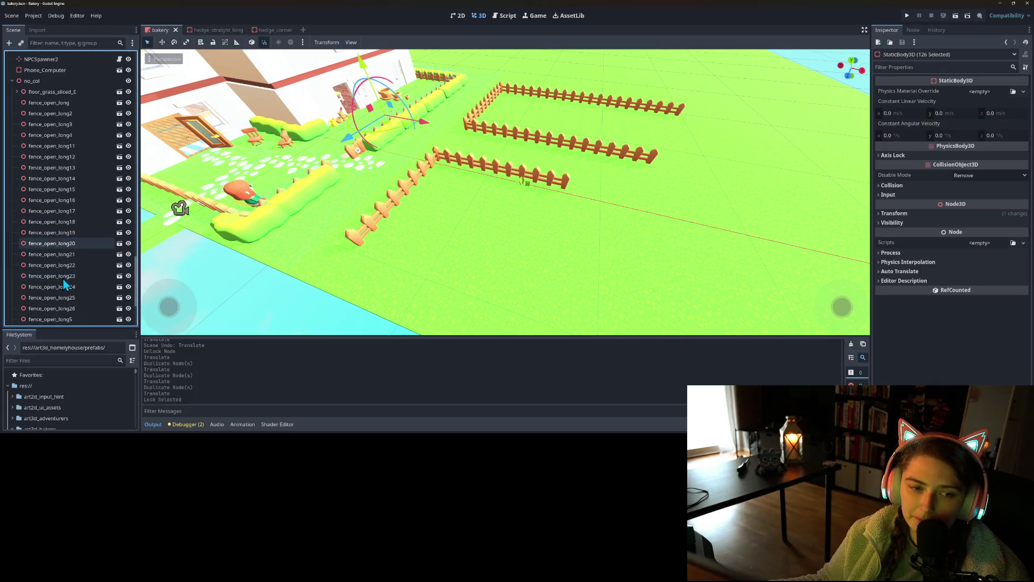
scroll(22, 126, "up", 3)
left_click(30, 115)
scroll(42, 244, "down", 3)
right_click(48, 79)
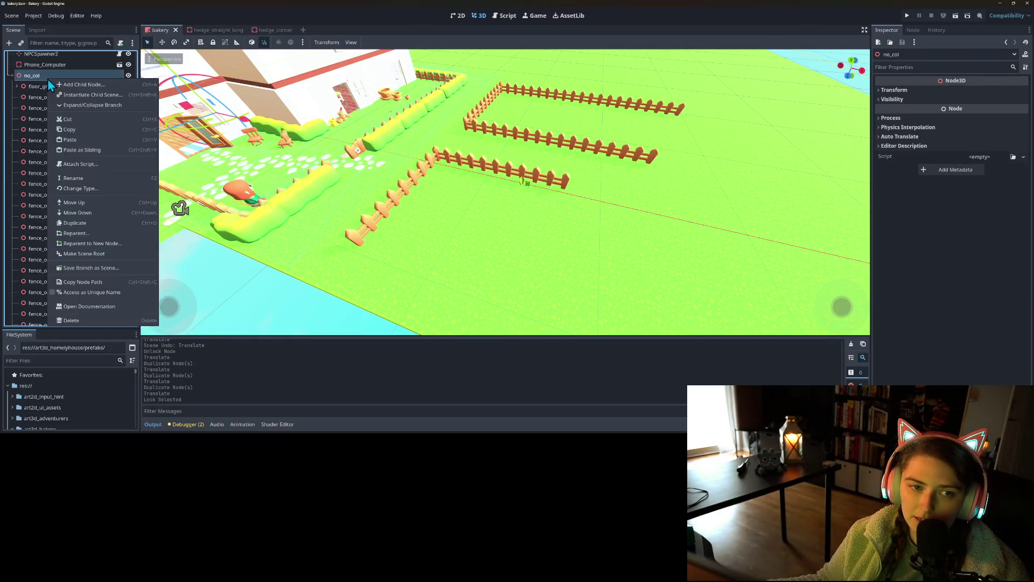
left_click(94, 86)
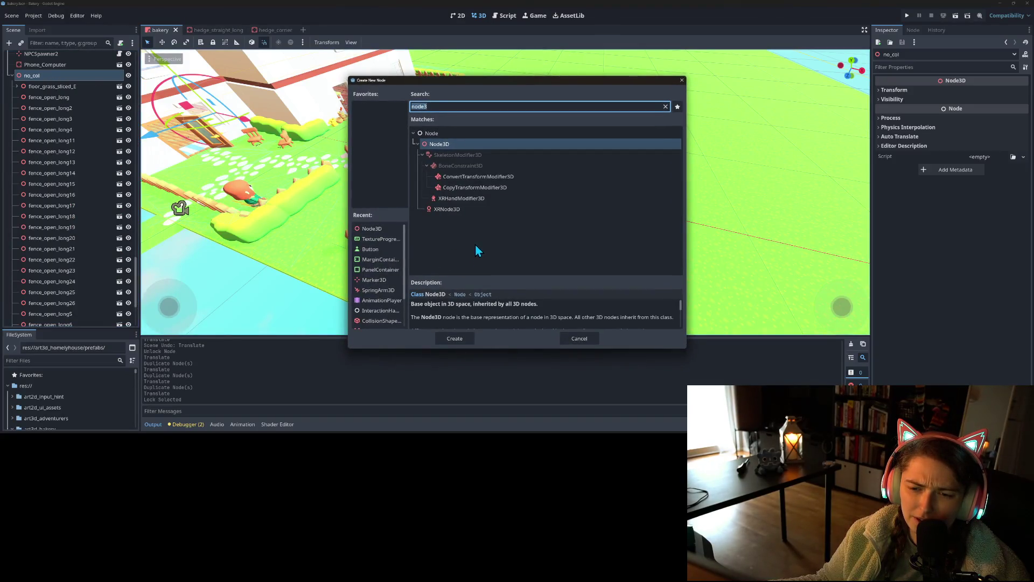
left_click(579, 341)
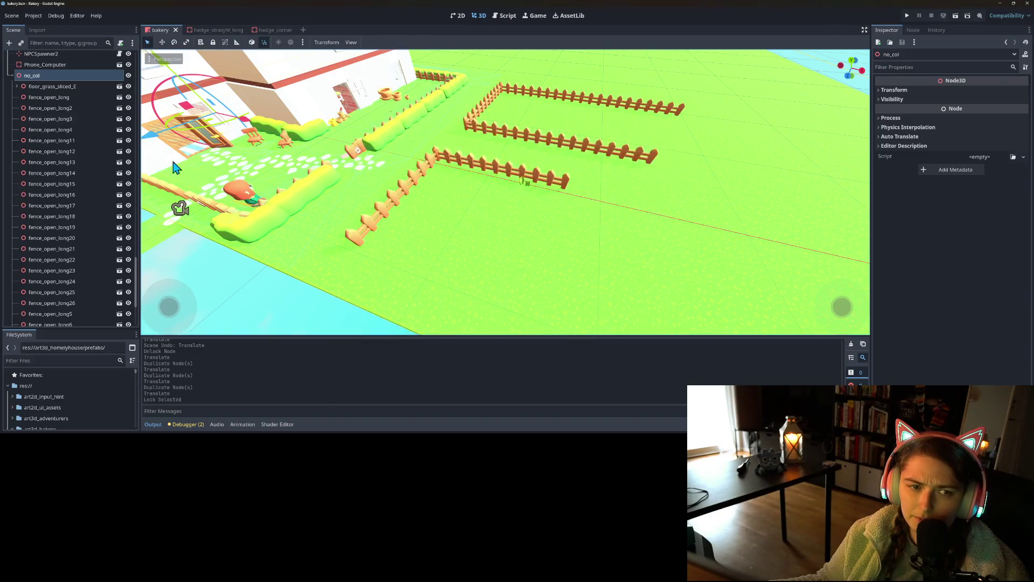
right_click(86, 78)
- Instance the tree_large scene as a child of no_col
left_click(120, 102)
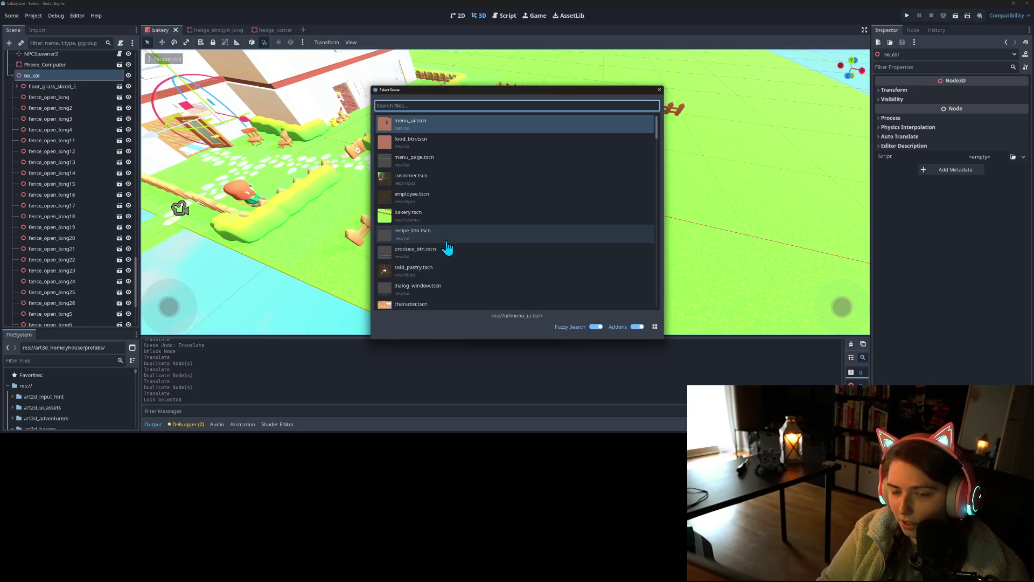
type("tr")
double_click(462, 143)
- Move the tree beside the fences, save, and run the game to playtest
key("g")
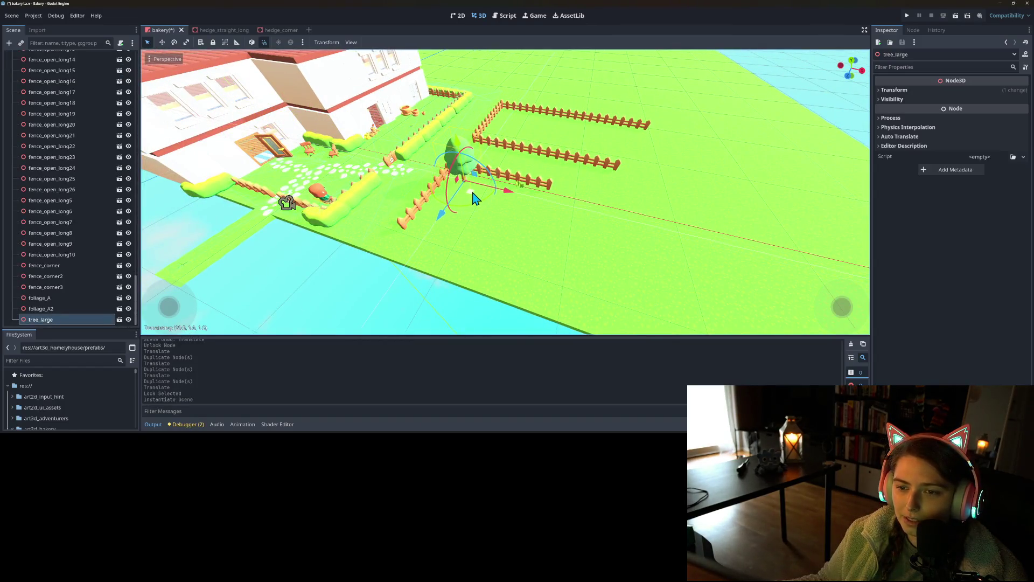
left_click_drag(459, 211, 539, 214)
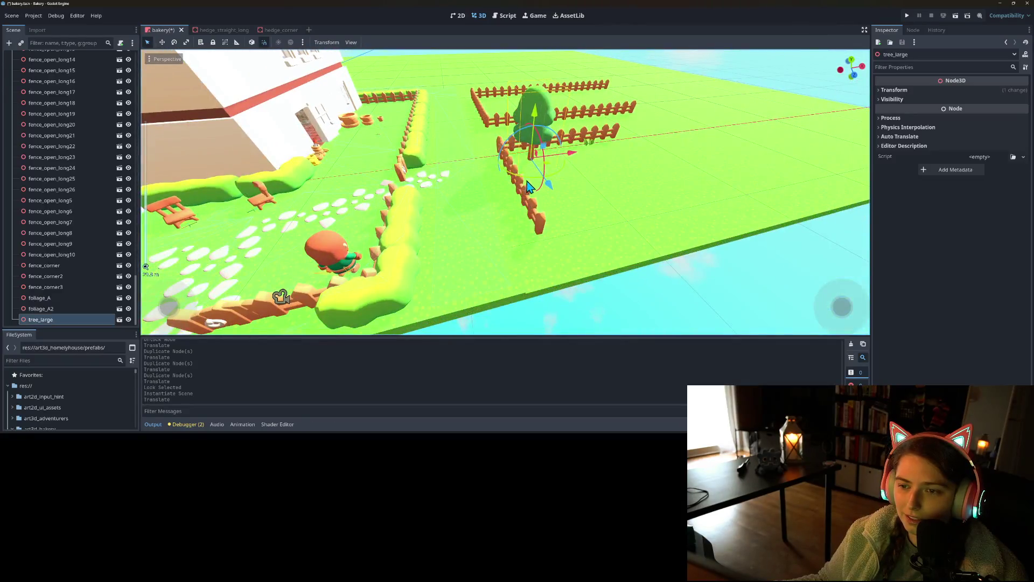
left_click_drag(546, 173, 557, 176)
key("ctrl+s")
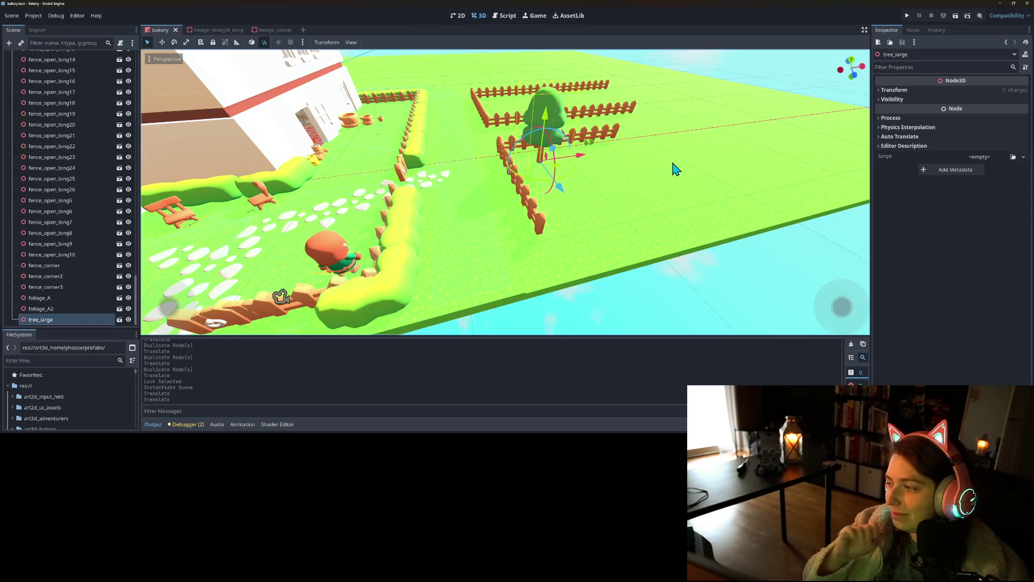
left_click(908, 16)
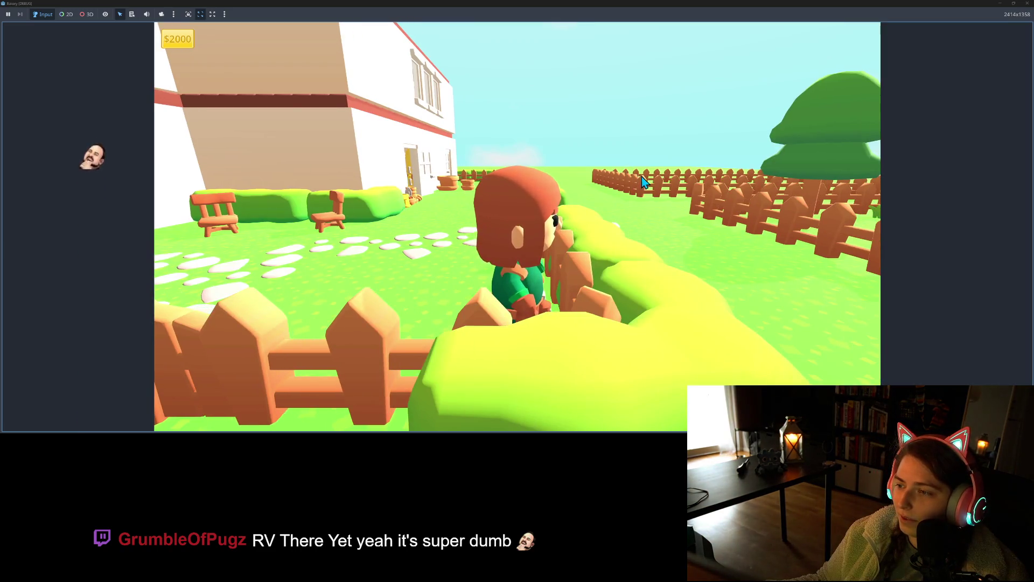
- Stop the game, shift tree_large further back beside the fences, and save
left_click(1026, 4)
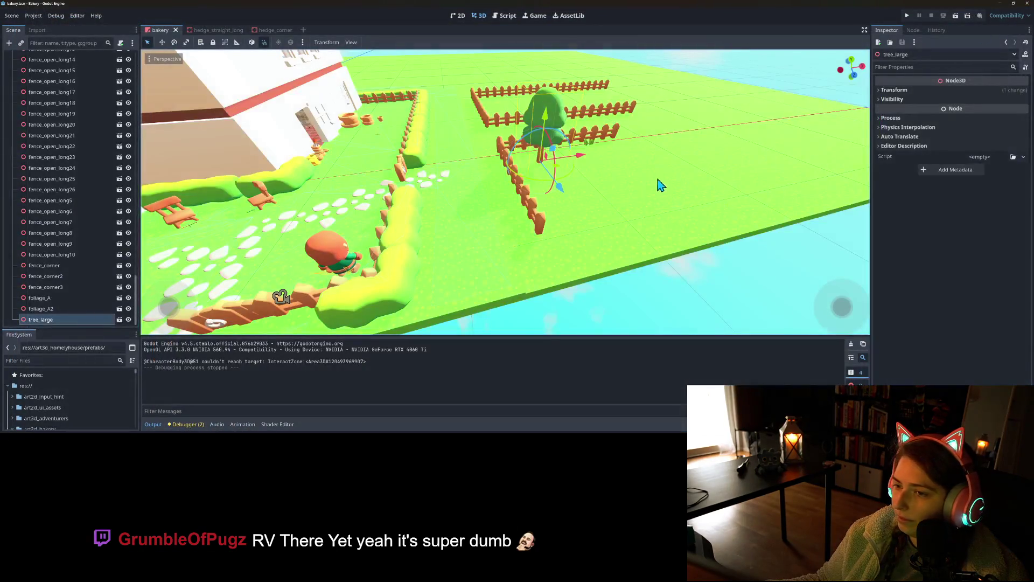
left_click_drag(556, 169, 571, 175)
key("ctrl+s")
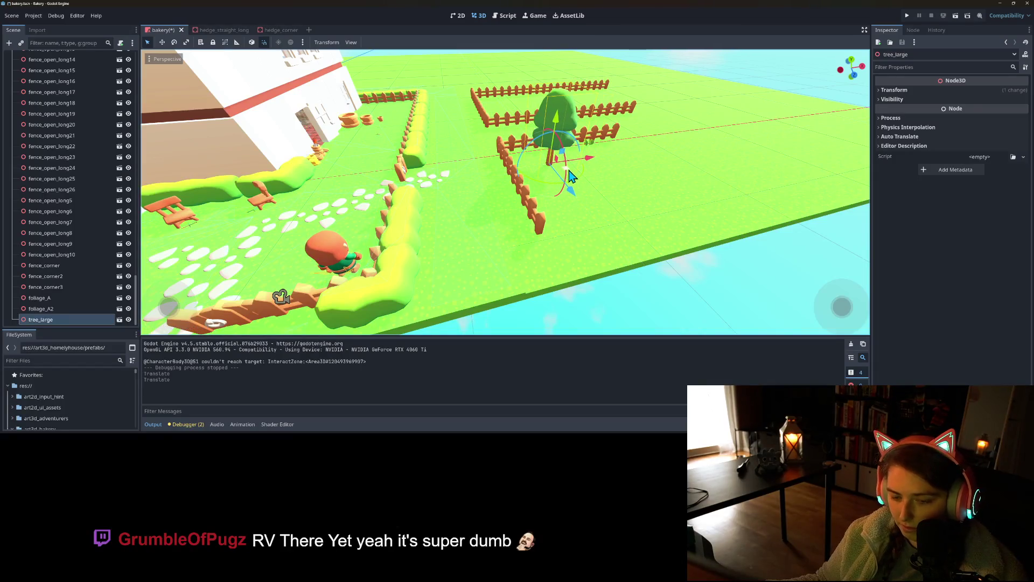
scroll(560, 194, "up", 5)
scroll(547, 221, "down", 3)
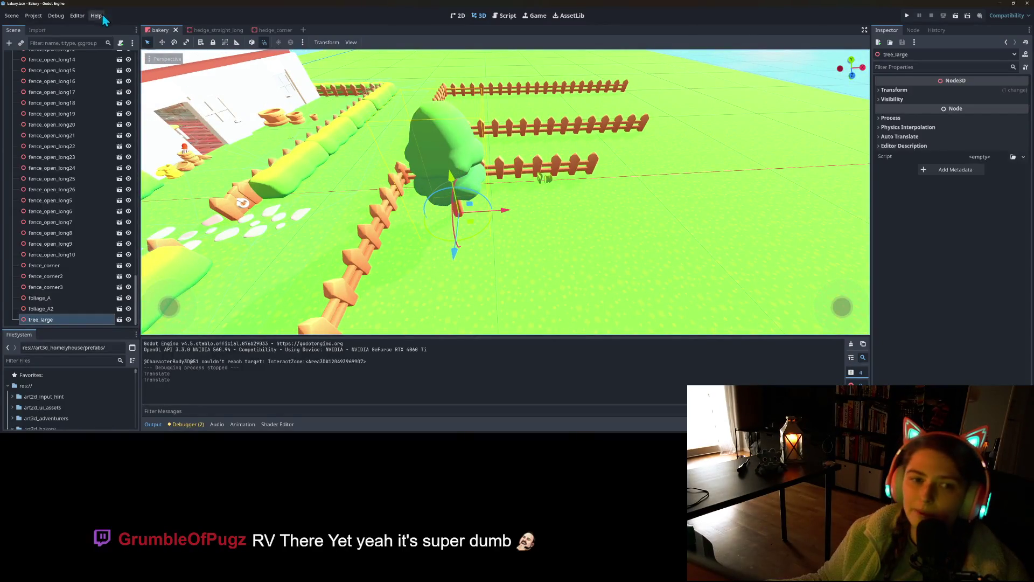
scroll(62, 135, "up", 5)
right_click(43, 99)
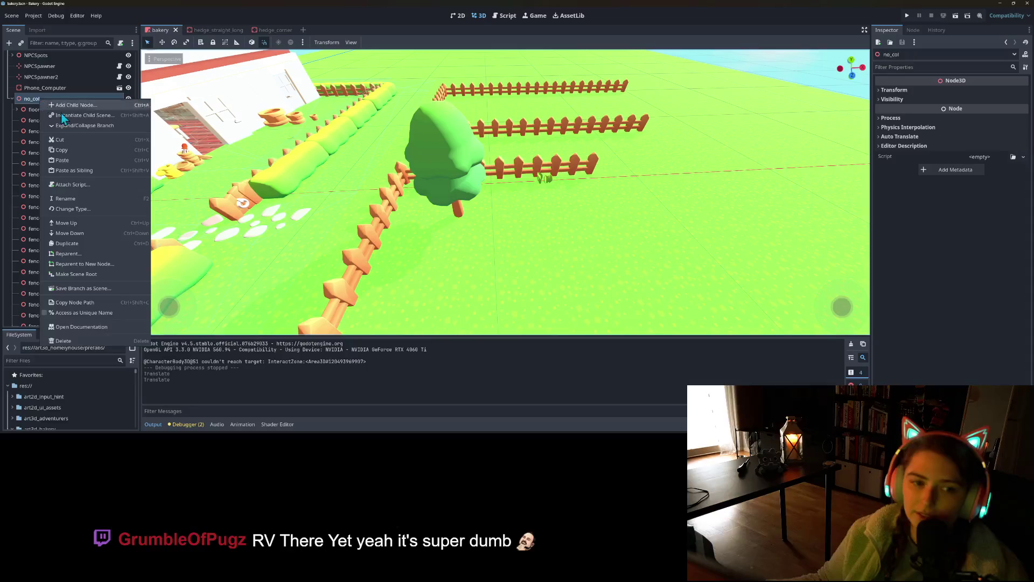
- Instance hedge_corner under no_col by searching 'hed', then select it with tree_large
left_click(84, 115)
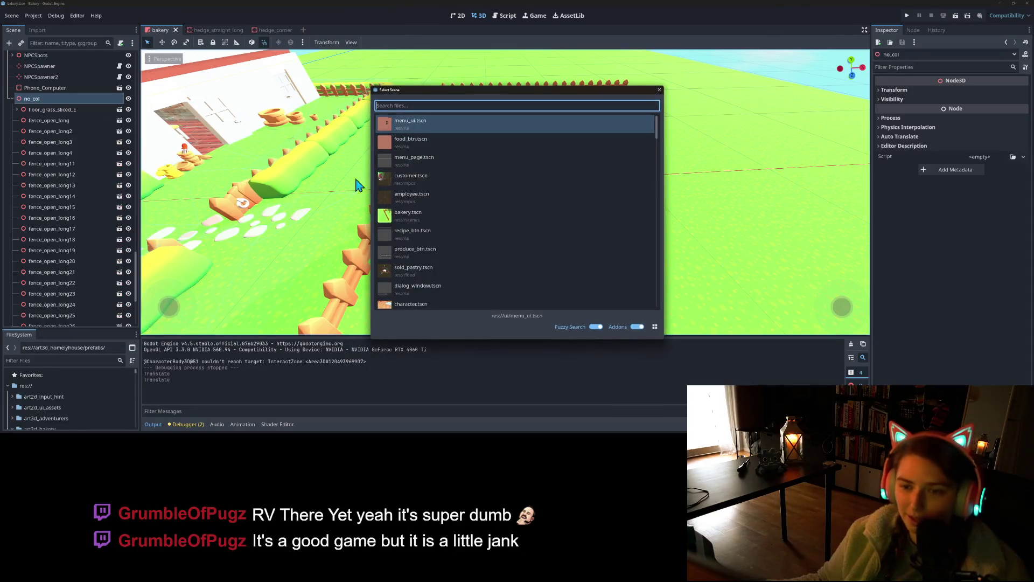
type("hed")
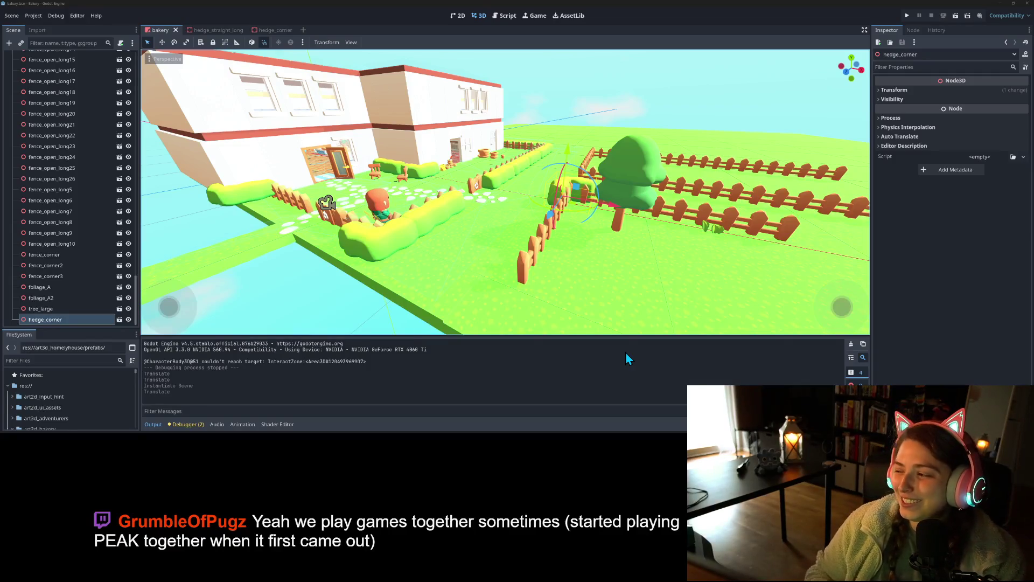
mouse_move(527, 312)
left_mouse_down()
mouse_move(531, 291)
mouse_move(520, 289)
left_mouse_up()
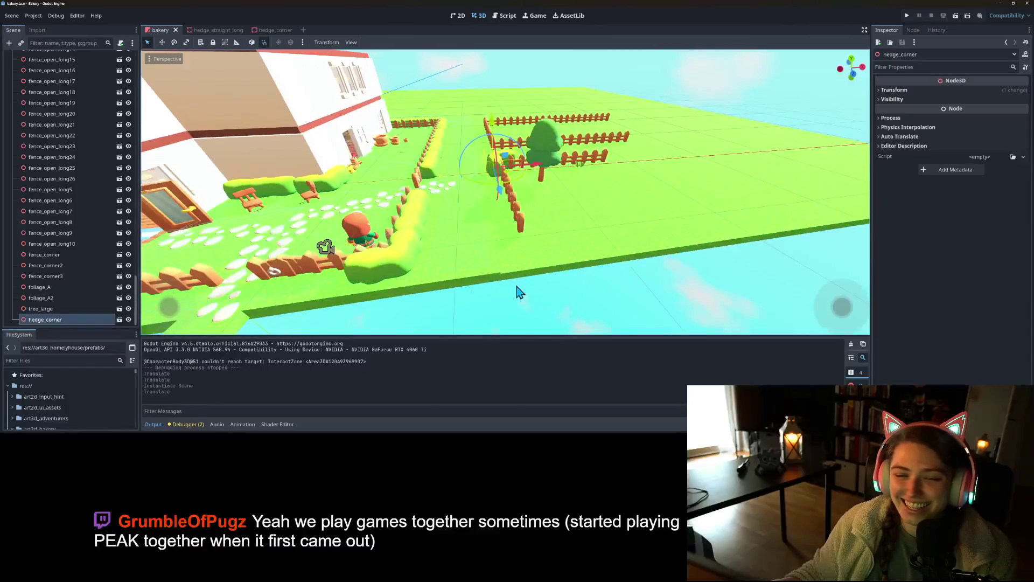
left_click(69, 311, "ctrl")
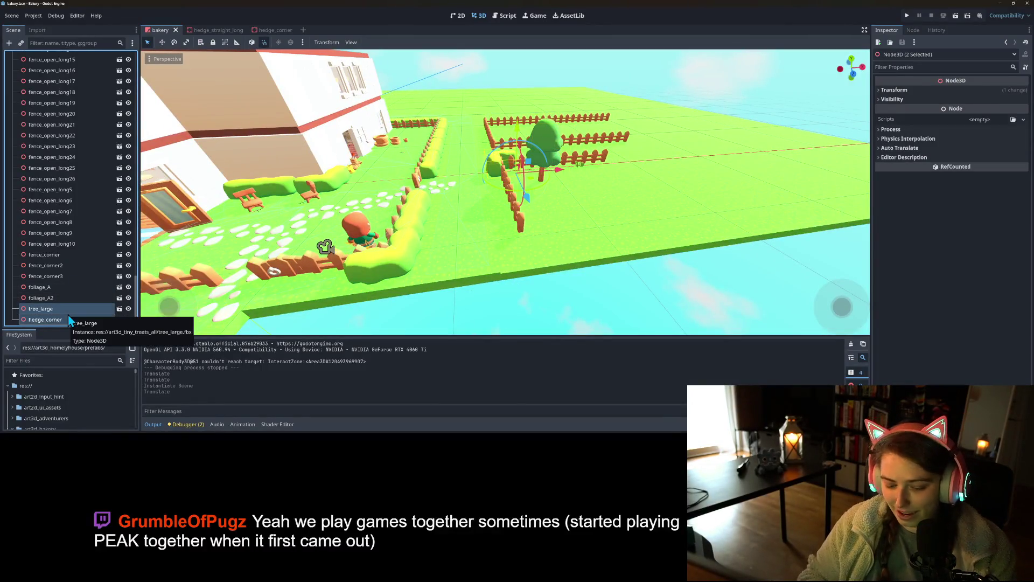
- Delete tree_large and hedge_corner, then view GitHub Desktop's pending changes
key("Delete")
key("Return")
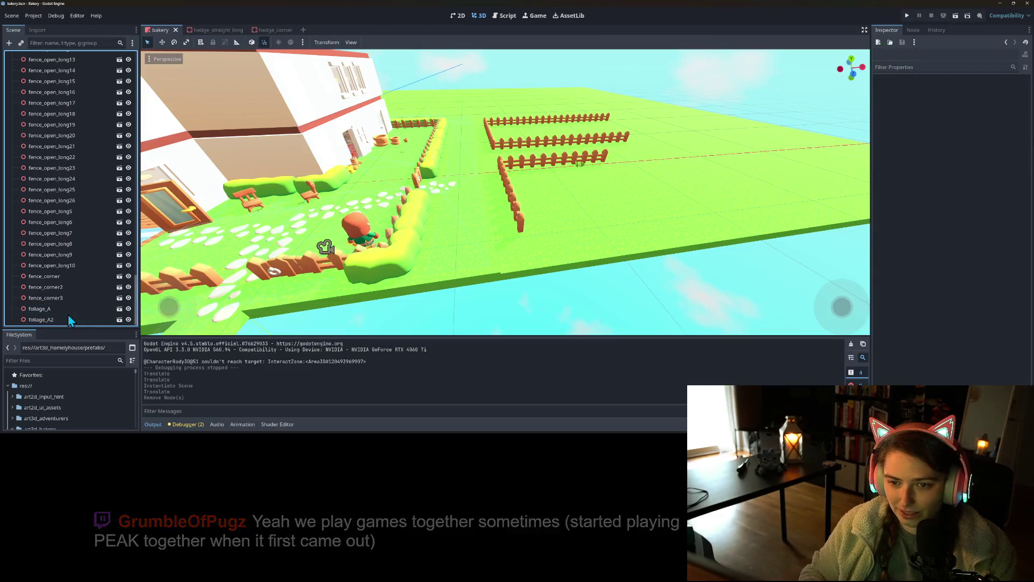
mouse_move(377, 264)
left_mouse_down()
mouse_move(520, 253)
mouse_move(781, 328)
mouse_move(732, 282)
mouse_move(651, 286)
mouse_move(677, 278)
left_mouse_up()
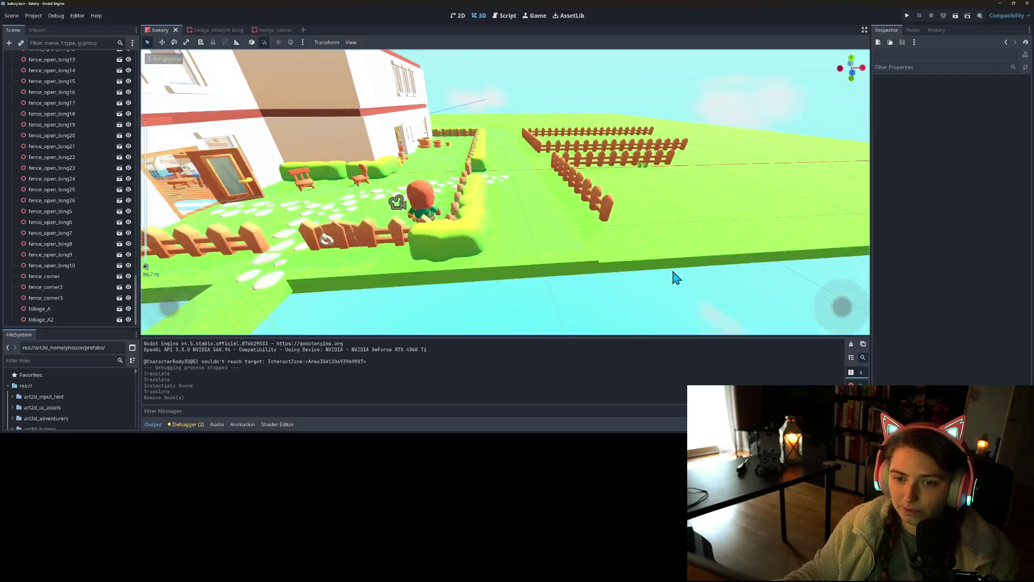
key("alt+Tab")
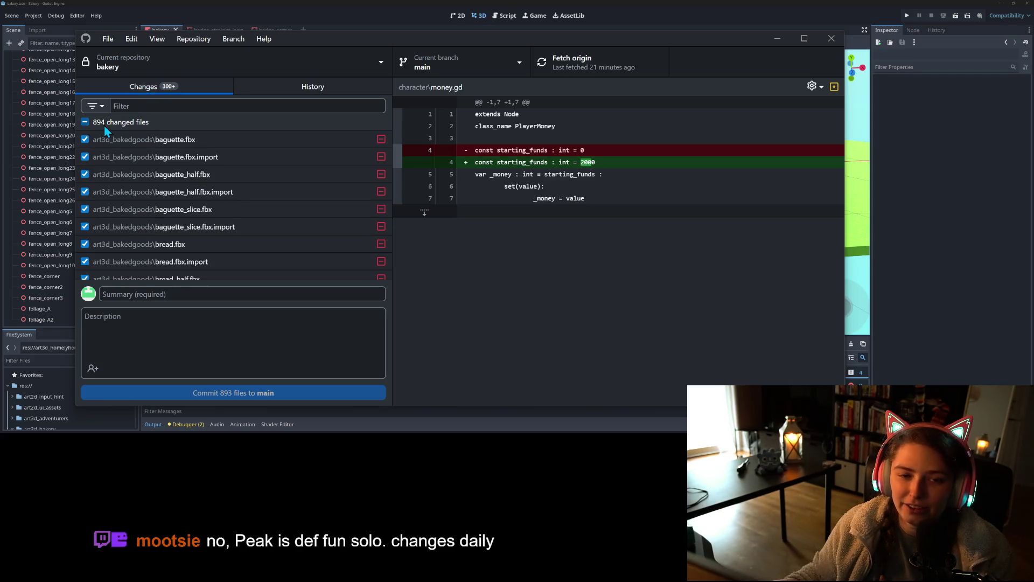
- Write the commit summary about moving assets into the coe folder and removing children occurrences
left_click(215, 295)
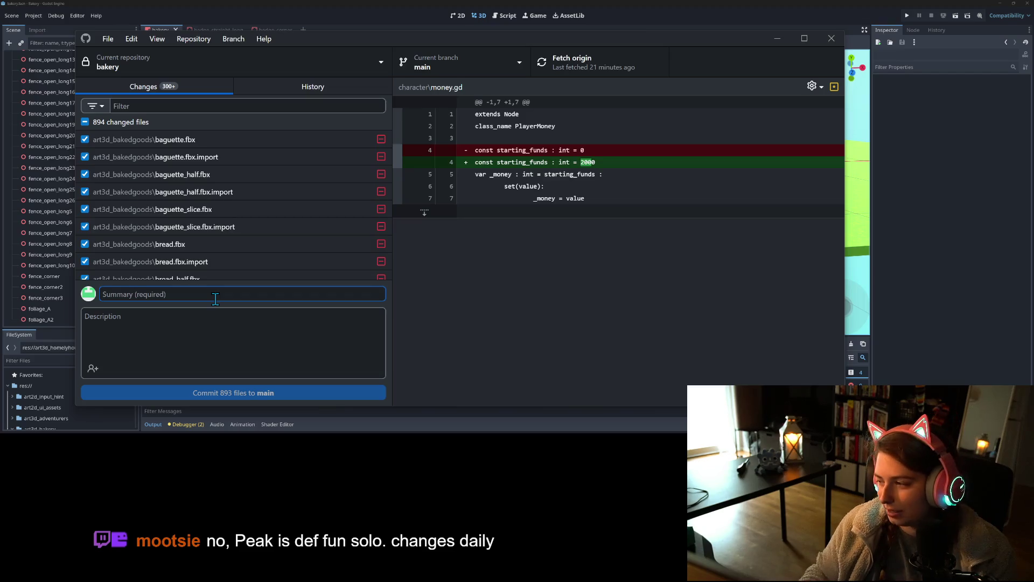
type("moves")
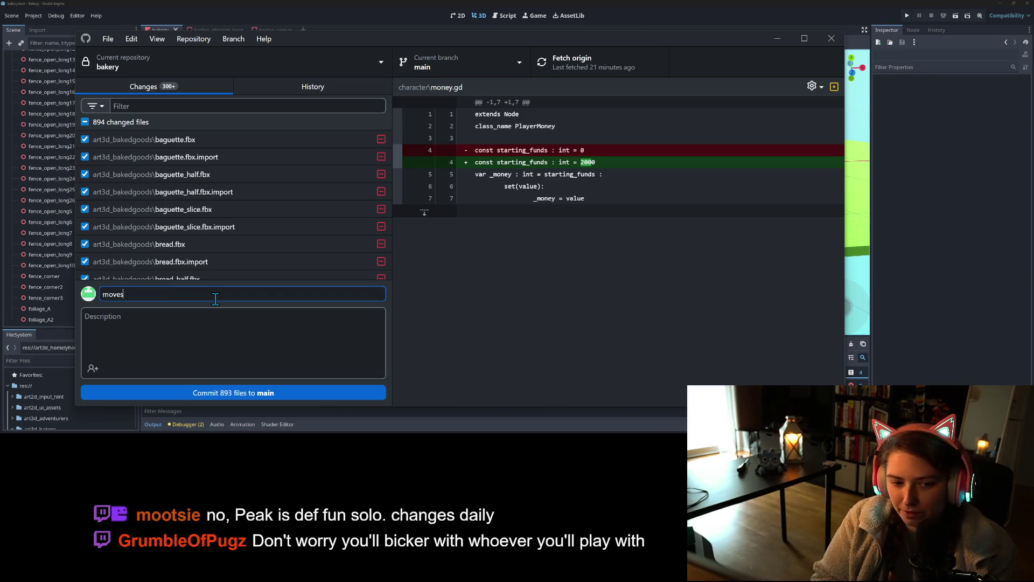
type(" al")
key("BackSpace")
type("b")
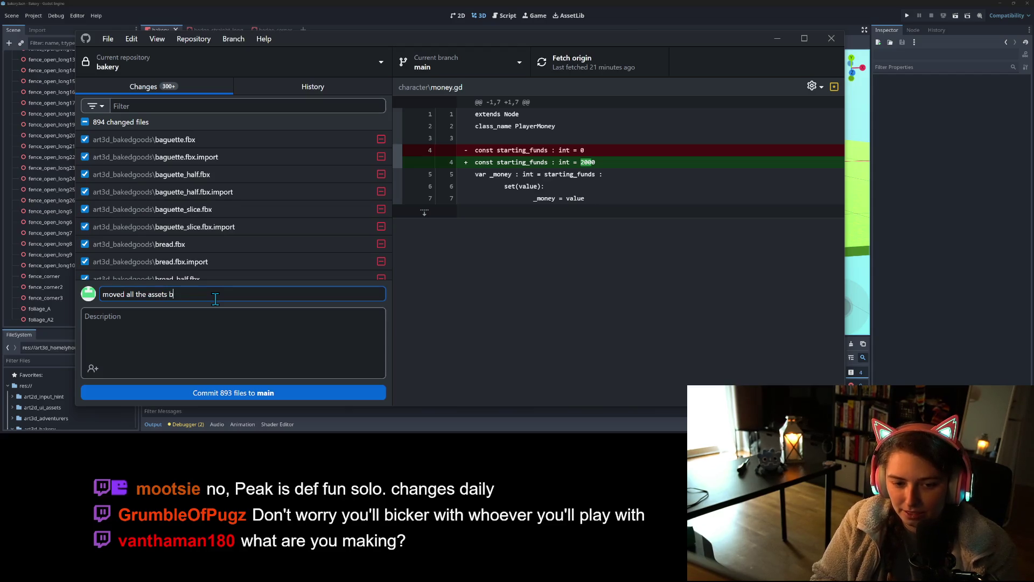
key("BackSpace")
type("using common texture to")
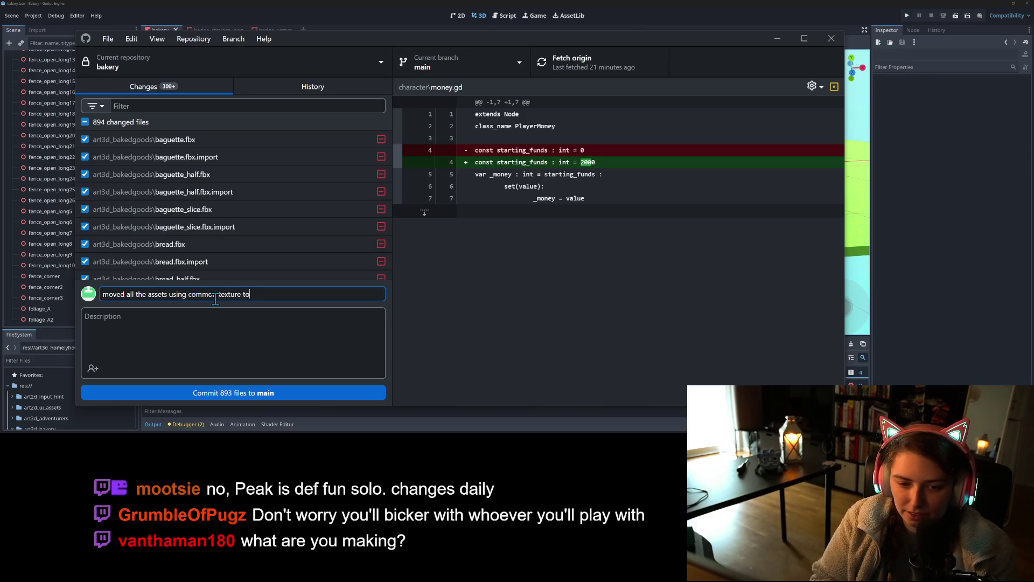
type(" one folder, ")
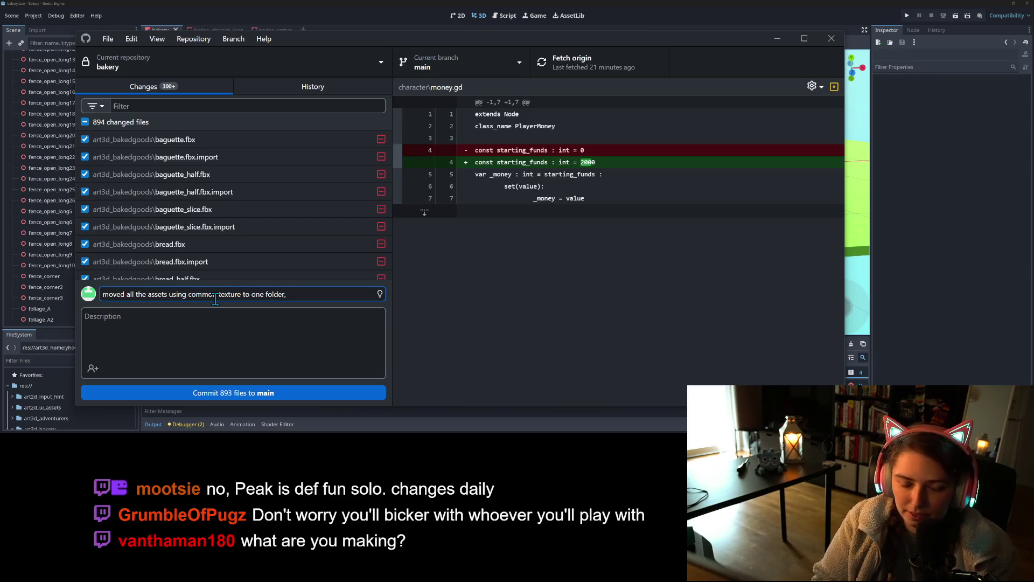
type("removed")
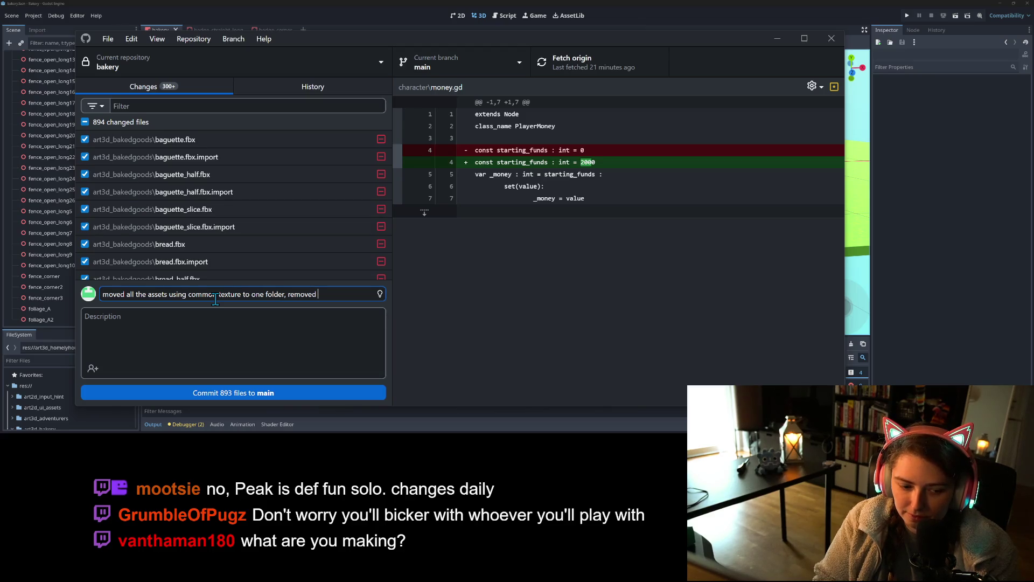
type(" editable")
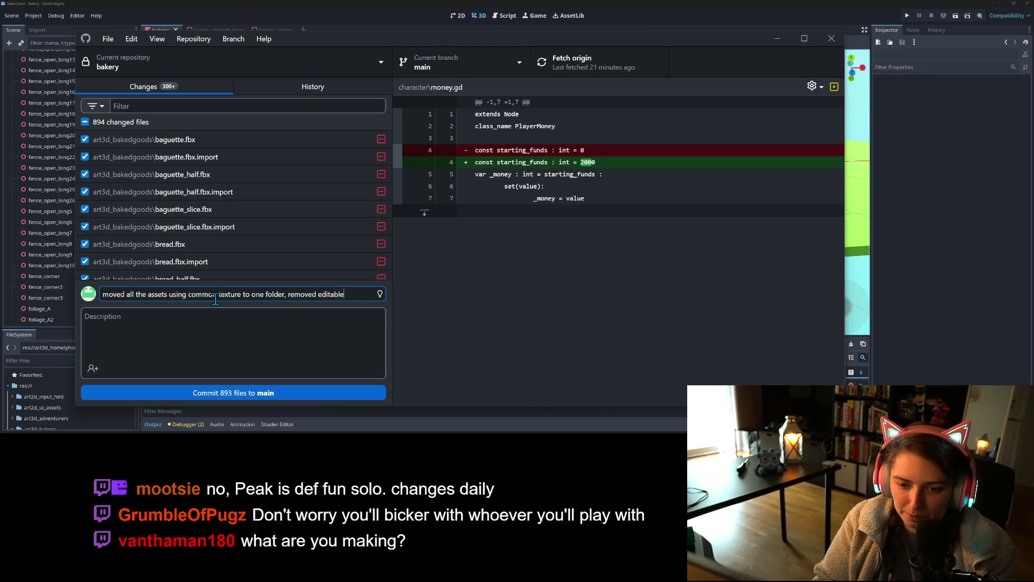
type(" childre")
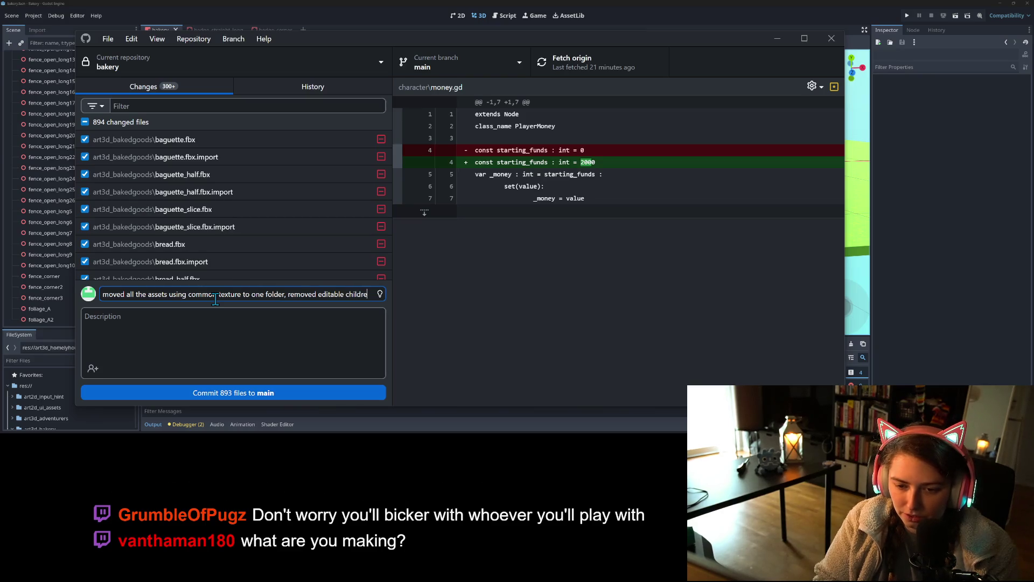
type("n occur")
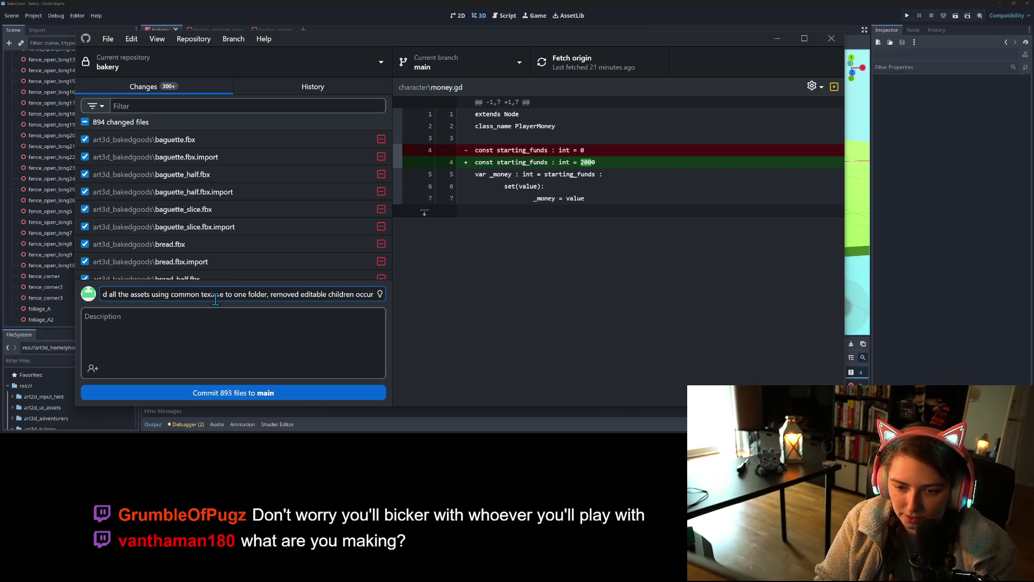
type("rance")
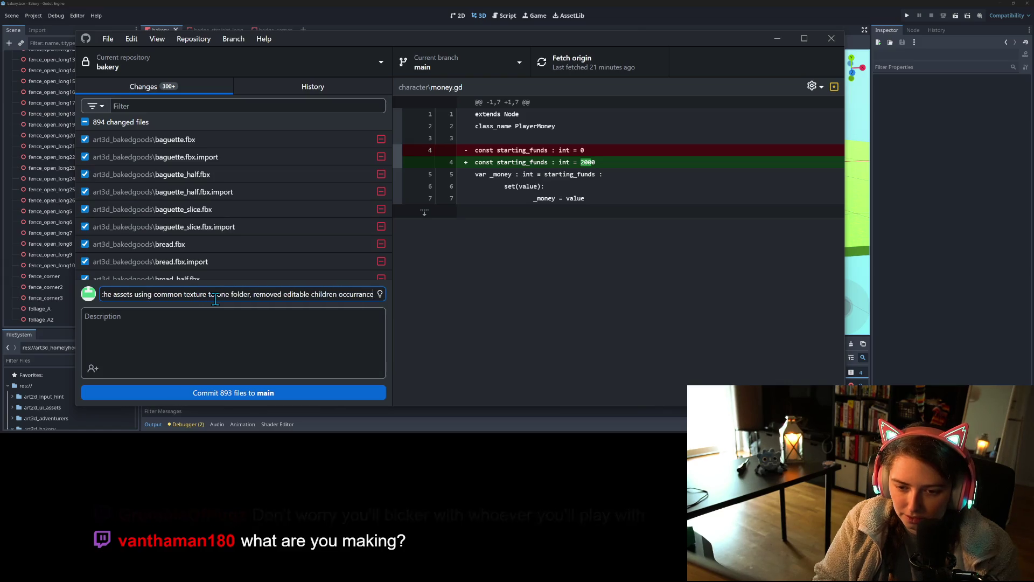
type("s since")
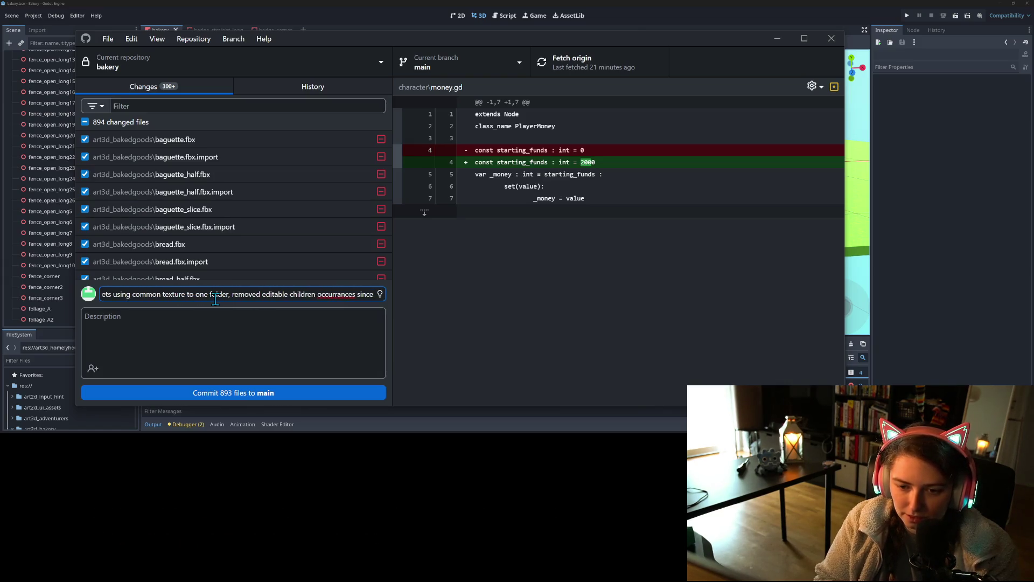
type(" all have textures")
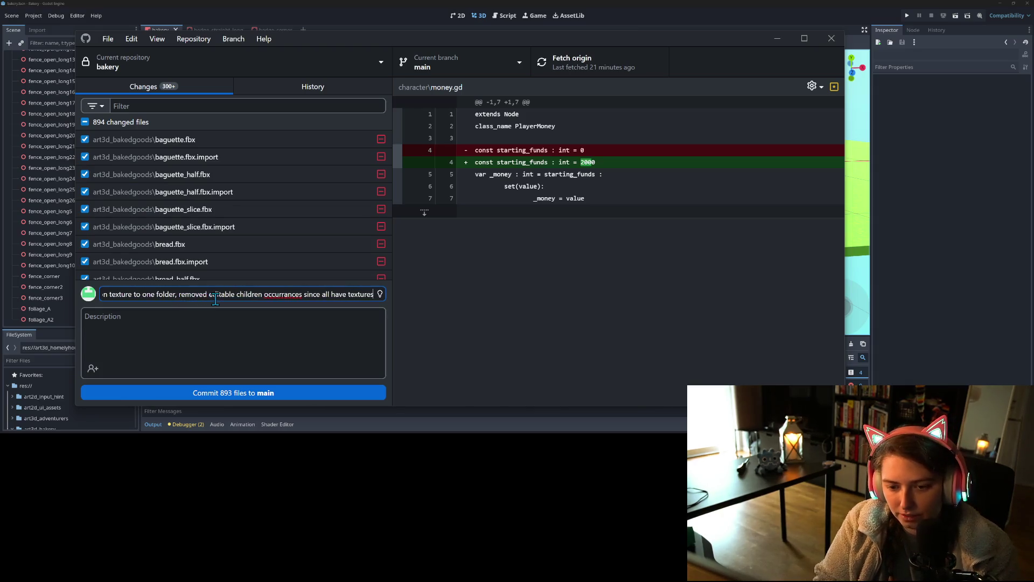
type(" now")
- Correct the misspelled 'occurrances' to 'occurrences' in the commit summary
right_click(257, 295)
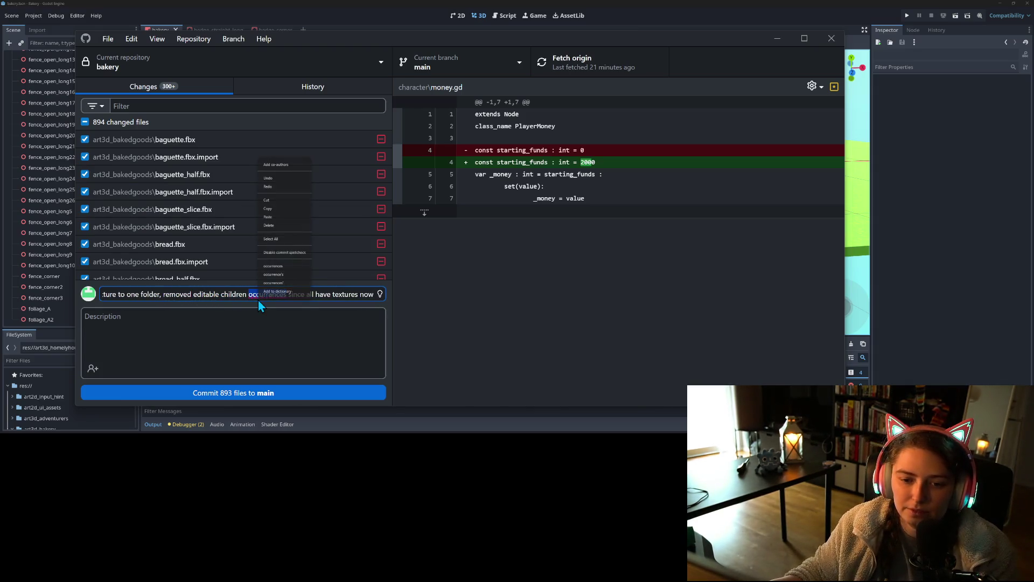
left_click(284, 329)
double_click(314, 296)
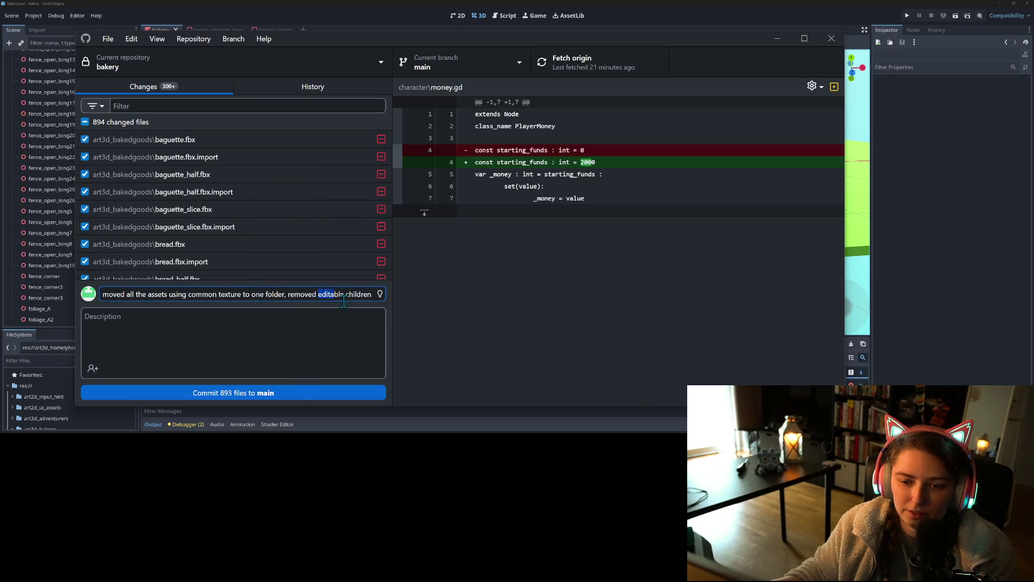
left_click(276, 297)
right_click(276, 301)
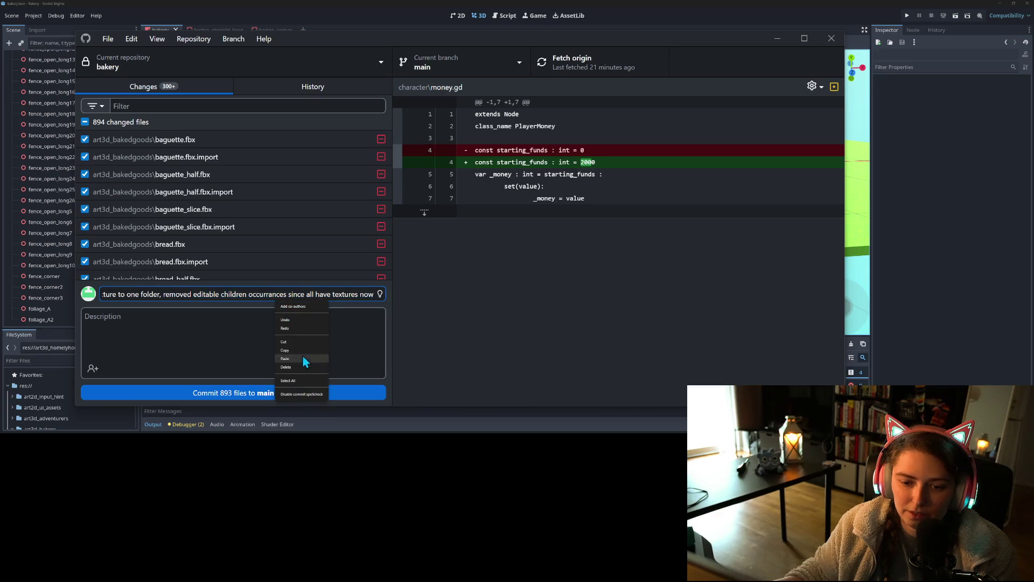
left_click(271, 299)
right_click(271, 298)
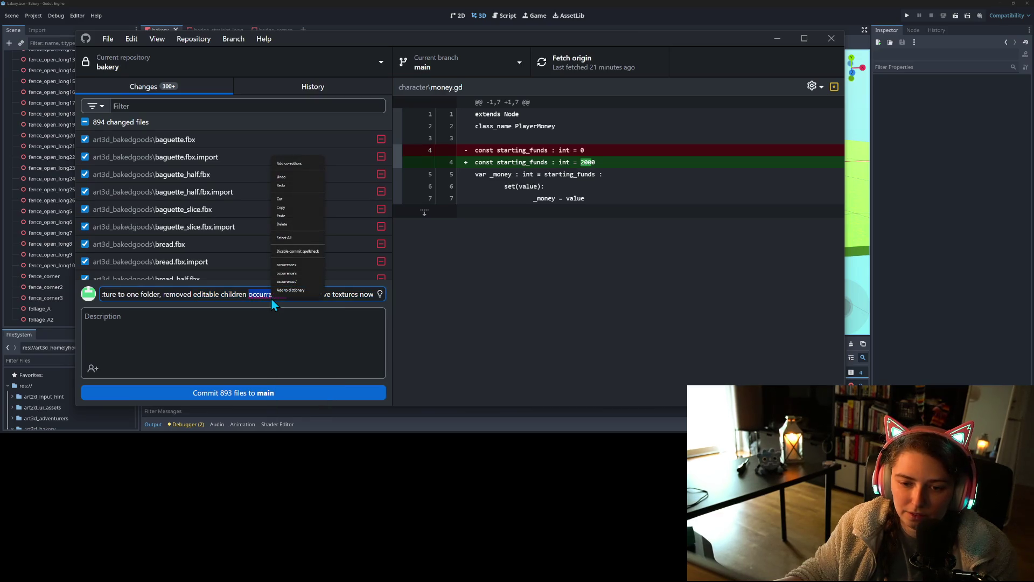
left_click(306, 272)
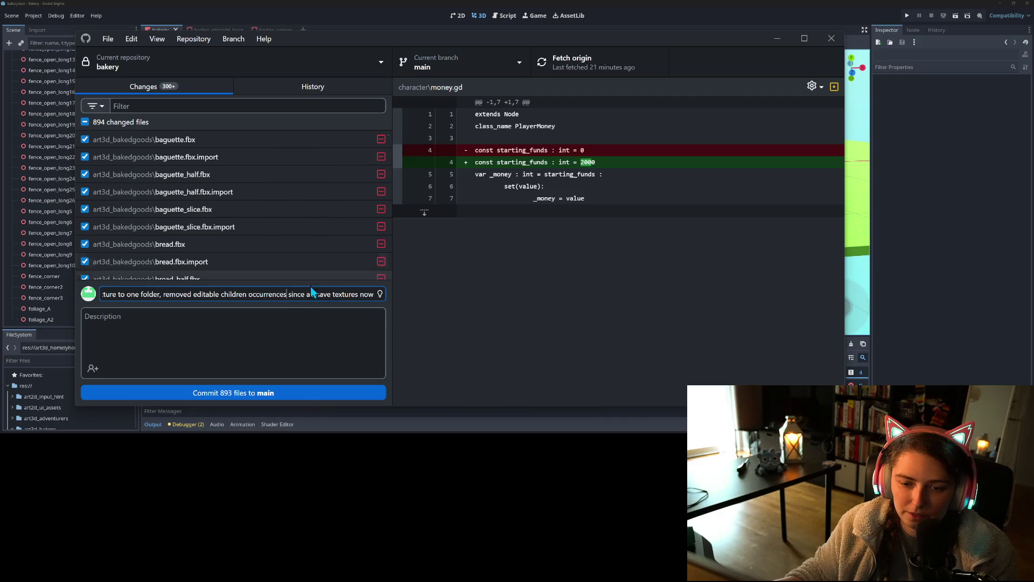
- Commit the 893 files to main, push to origin, and return to the Godot bakery scene
left_click(302, 392)
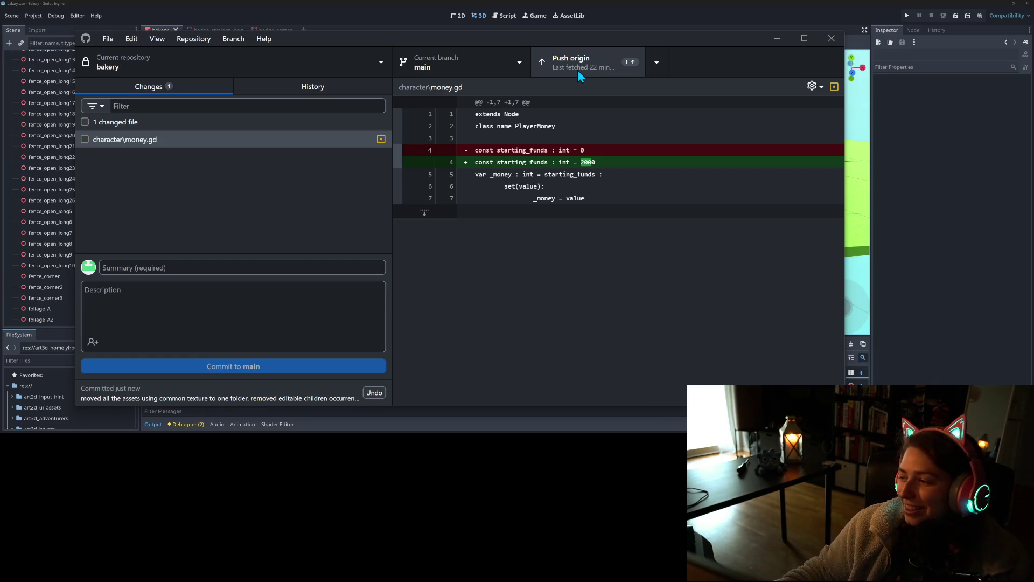
left_click(612, 67)
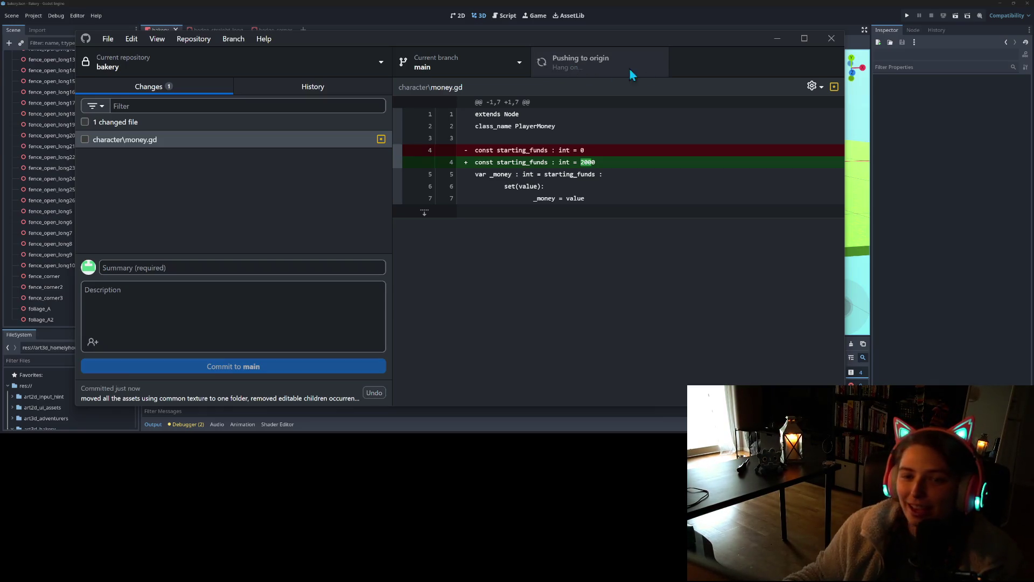
left_click(751, 15)
mouse_move(570, 215)
left_mouse_down()
mouse_move(583, 215)
mouse_move(555, 215)
left_mouse_up()
- Undo the accidental tree removal and save the bakery scene
scroll(557, 214, "up", 10)
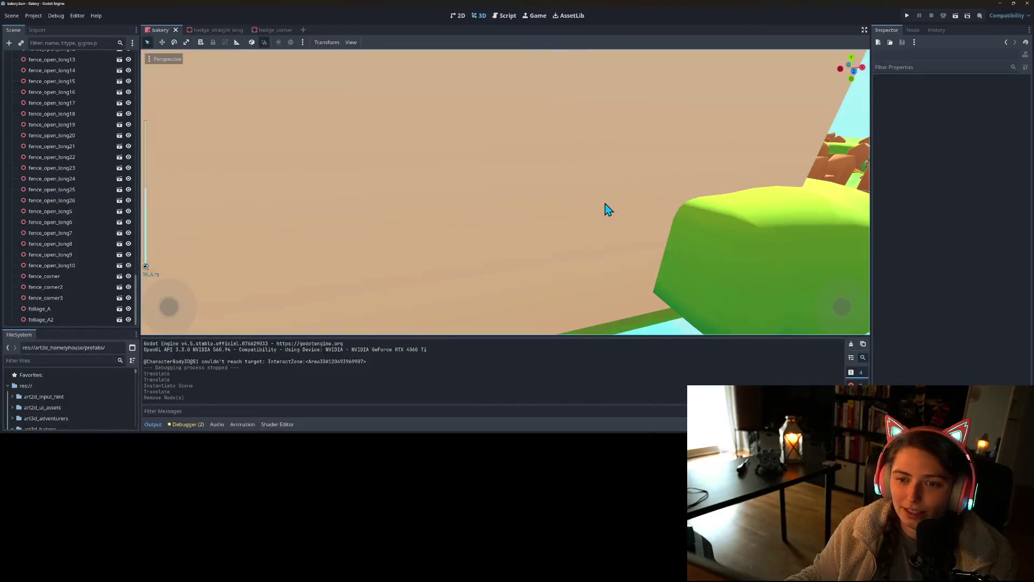
scroll(609, 210, "down", 10)
mouse_move(589, 212)
left_mouse_down()
mouse_move(549, 241)
mouse_move(573, 229)
left_mouse_up()
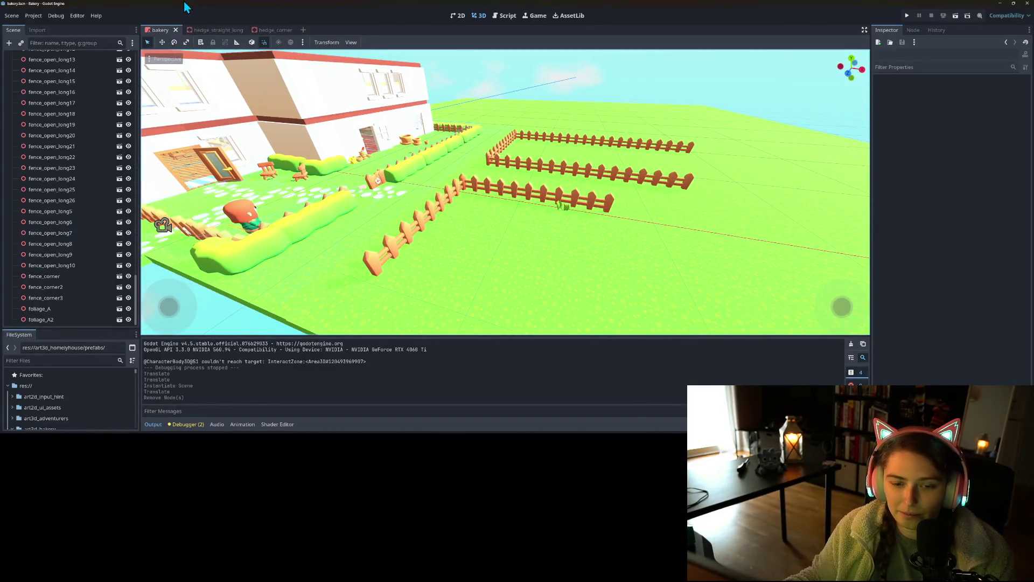
key("ctrl+z")
key("ctrl+s")
- Instance a hedge_straight_long scene under no_col and position it beside the fence
scroll(31, 217, "up", 5)
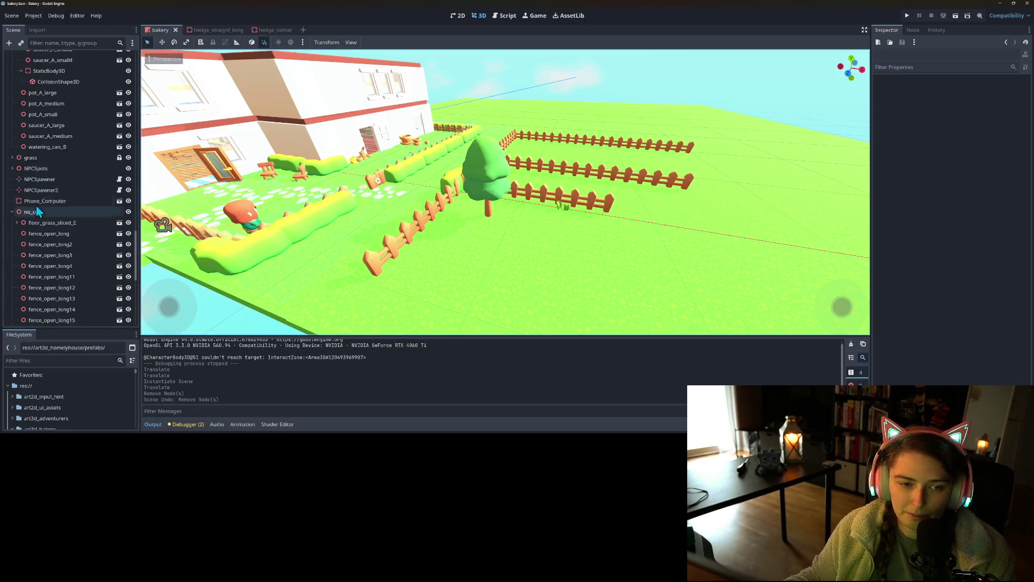
right_click(40, 212)
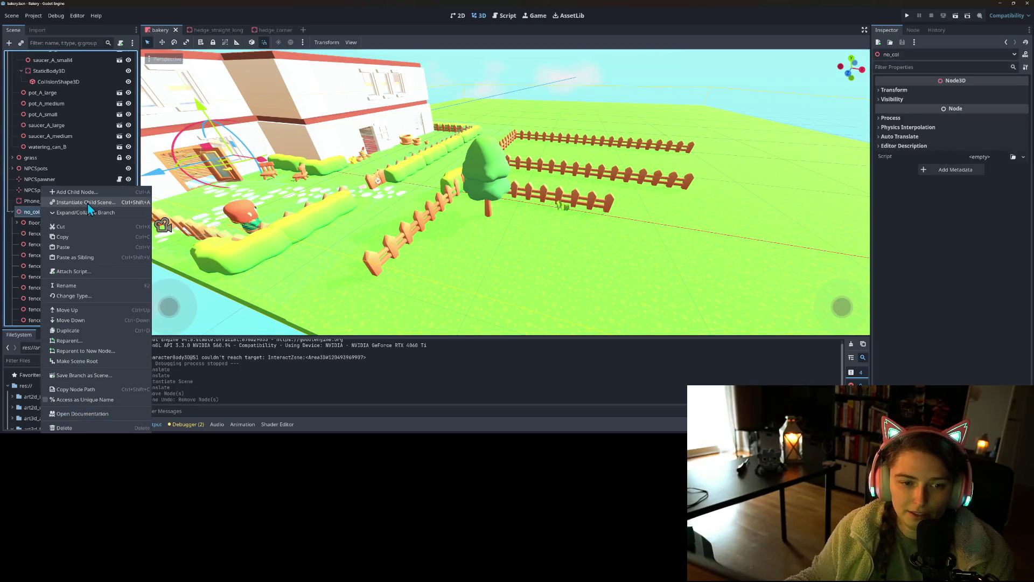
left_click(87, 203)
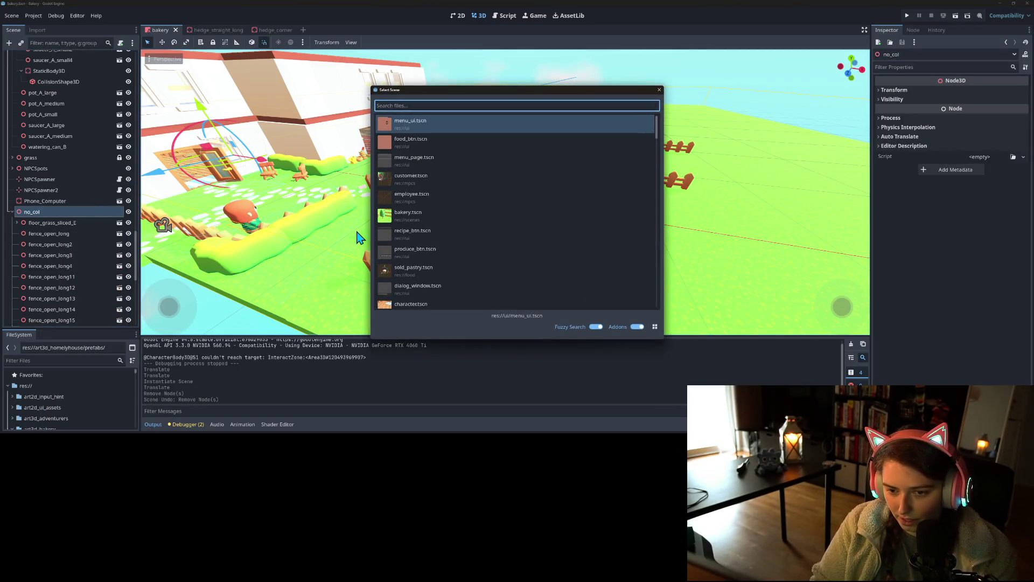
type("hed")
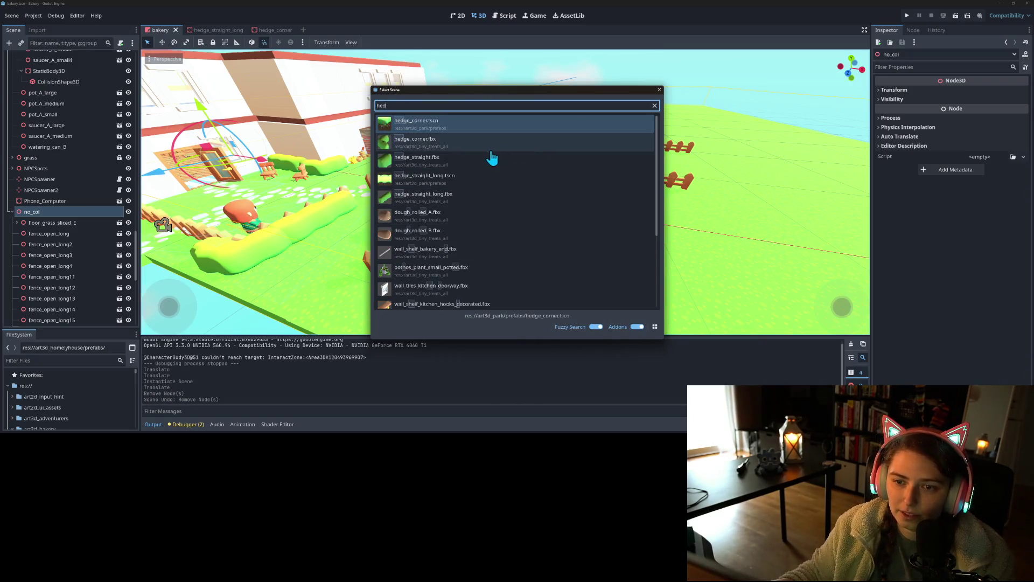
double_click(460, 198)
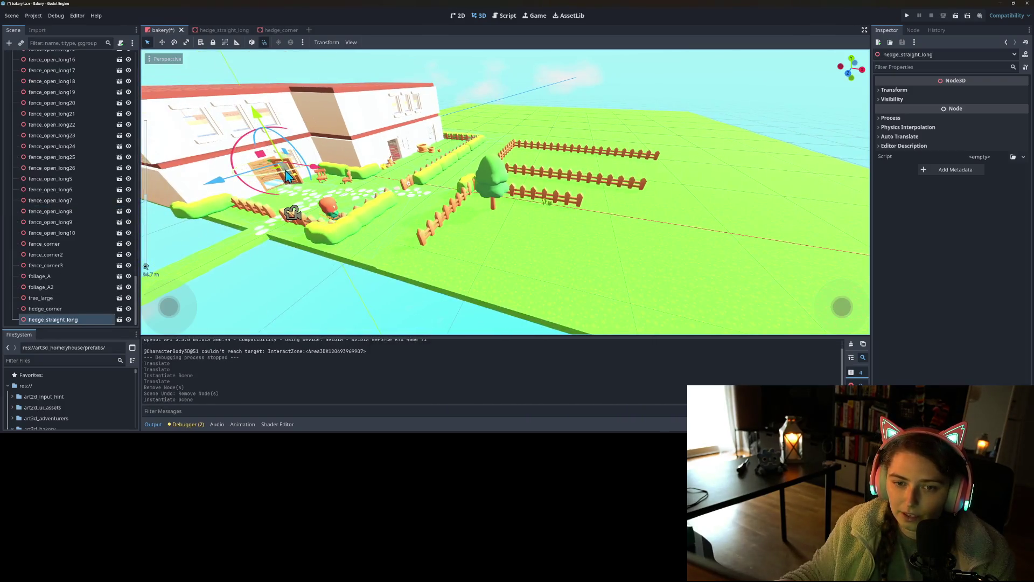
mouse_move(284, 175)
left_mouse_down()
mouse_move(449, 236)
mouse_move(476, 214)
left_mouse_up()
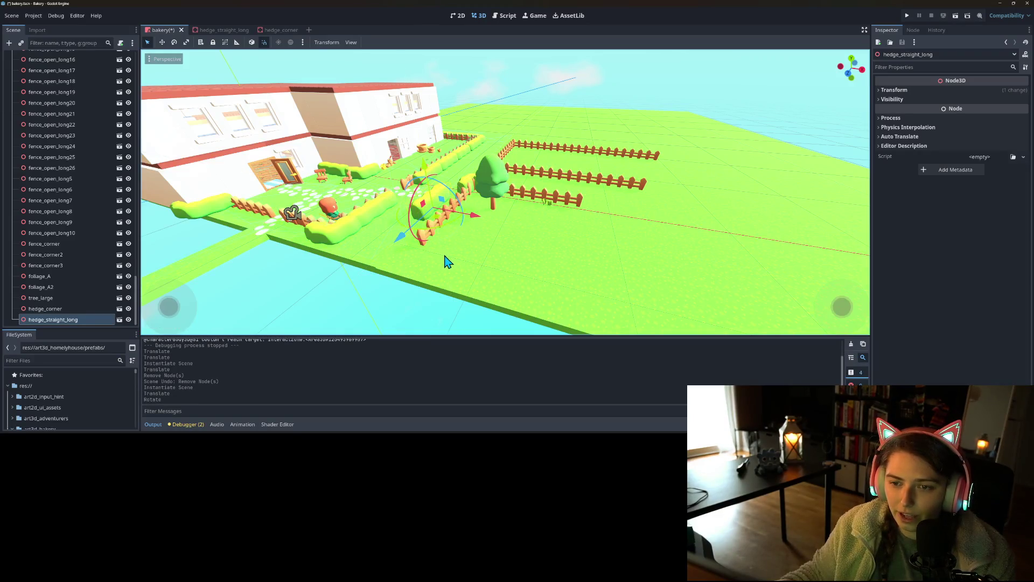
scroll(450, 264, "up", 8)
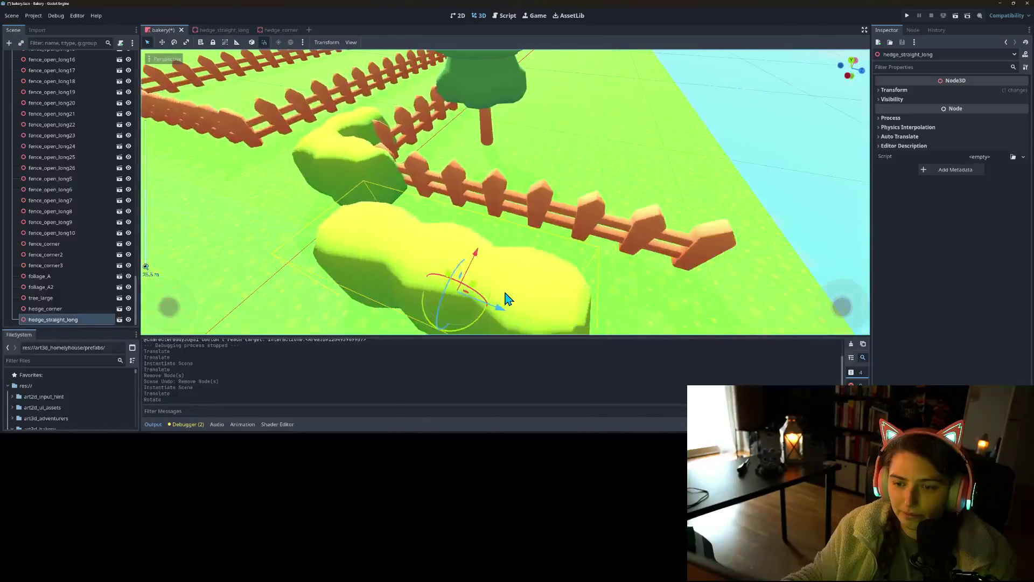
scroll(501, 296, "down", 5)
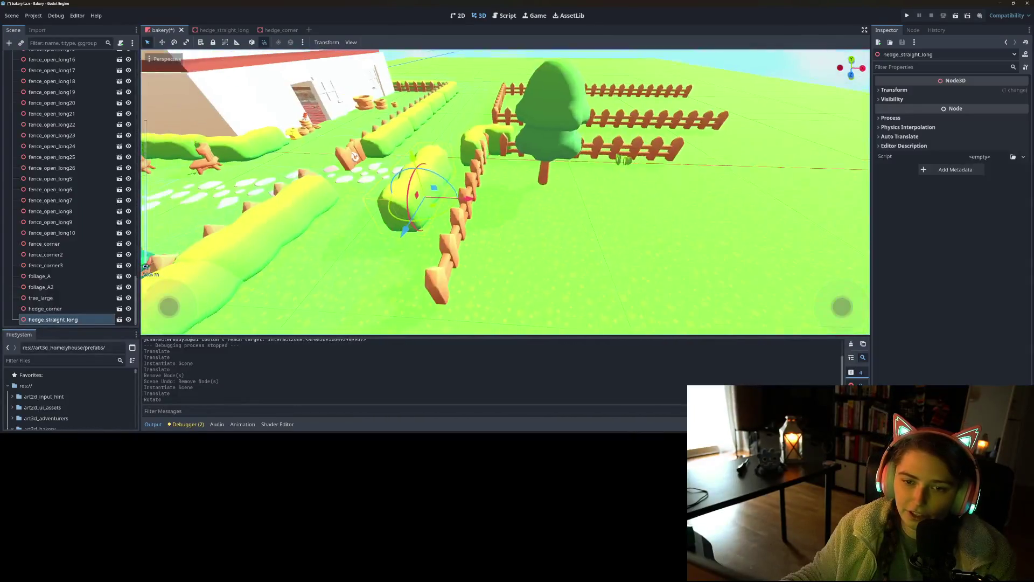
mouse_move(474, 207)
left_mouse_down()
mouse_move(502, 210)
mouse_move(502, 224)
left_mouse_up()
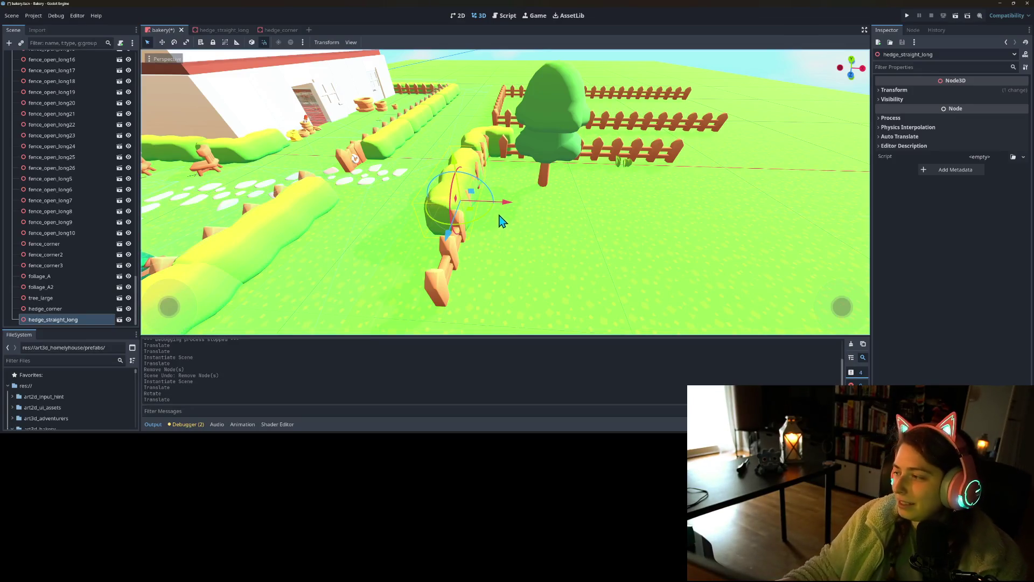
mouse_move(482, 227)
left_mouse_down()
mouse_move(547, 240)
mouse_move(541, 231)
left_mouse_up()
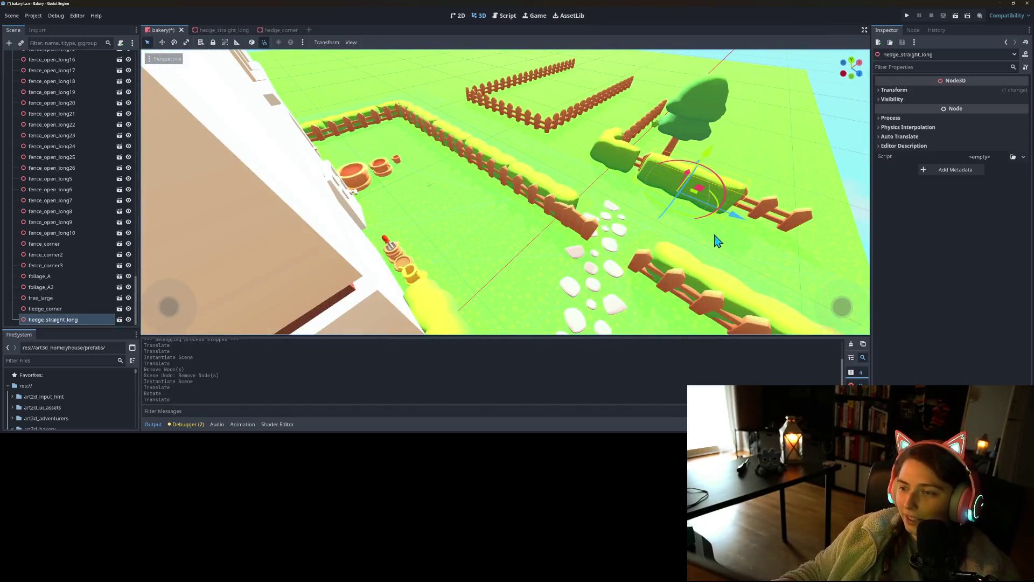
mouse_move(742, 230)
left_mouse_down()
mouse_move(642, 228)
mouse_move(616, 217)
left_mouse_up()
- Move hedge_straight_long2 further along the fence
scroll(616, 217, "up", 3)
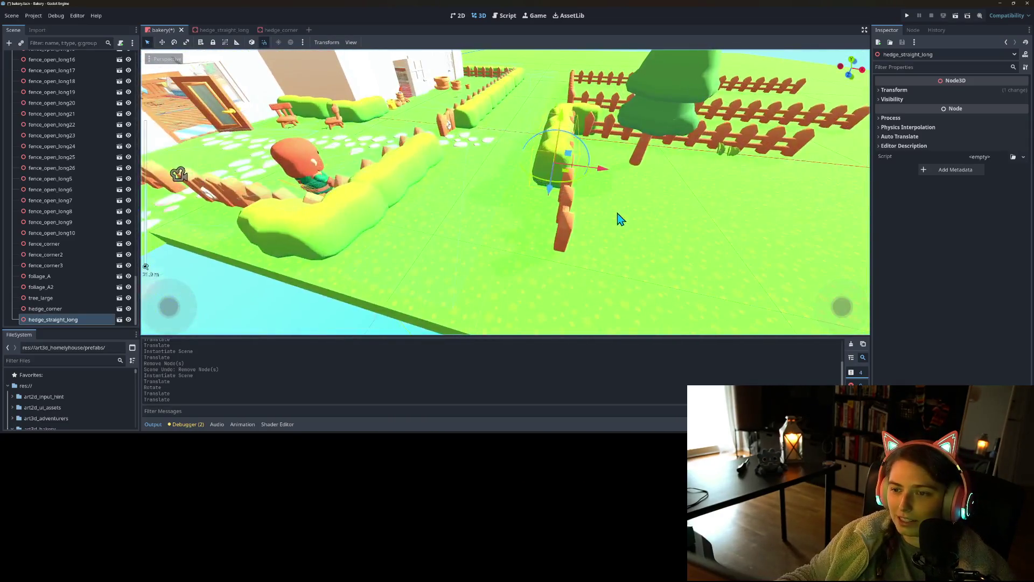
scroll(619, 219, "up", 3)
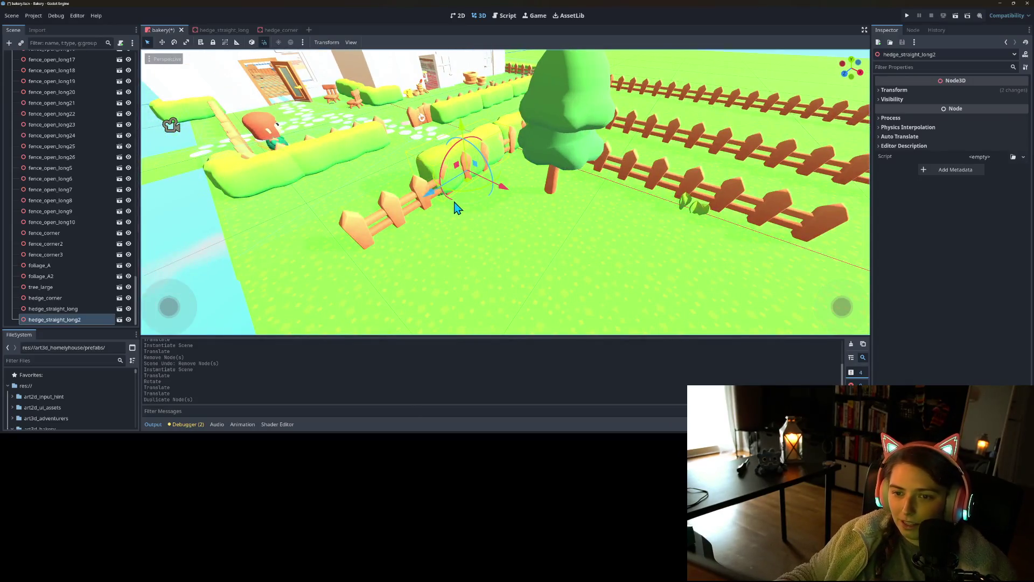
mouse_move(434, 198)
left_mouse_down()
mouse_move(326, 242)
mouse_move(310, 275)
left_mouse_up()
scroll(382, 242, "down", 5)
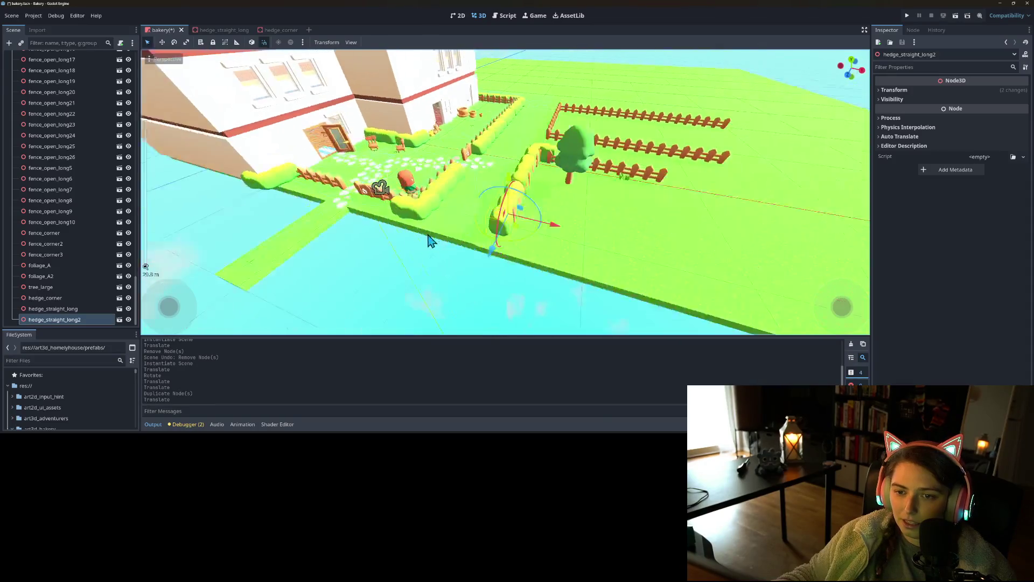
scroll(530, 257, "up", 4)
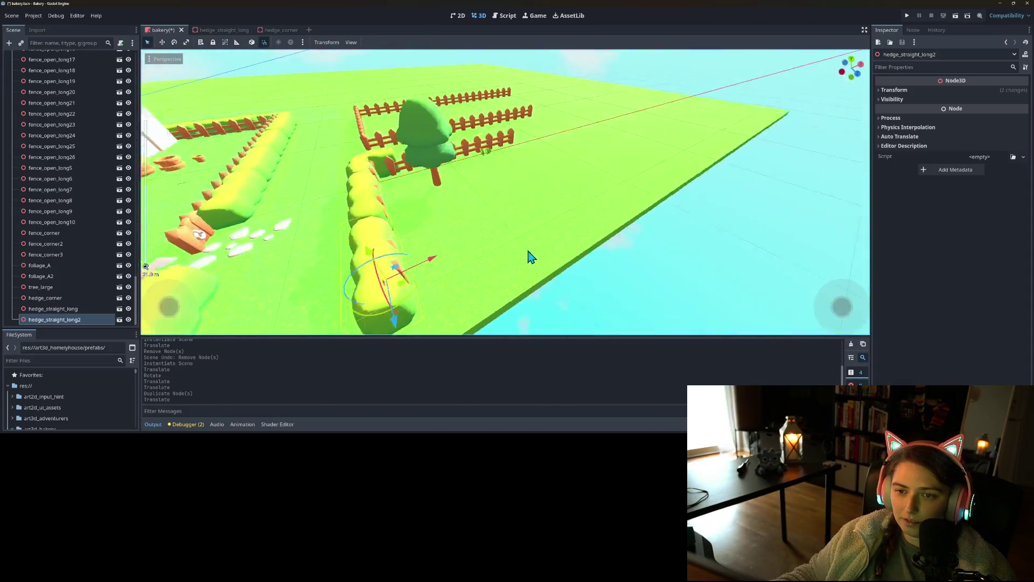
scroll(531, 257, "up", 3)
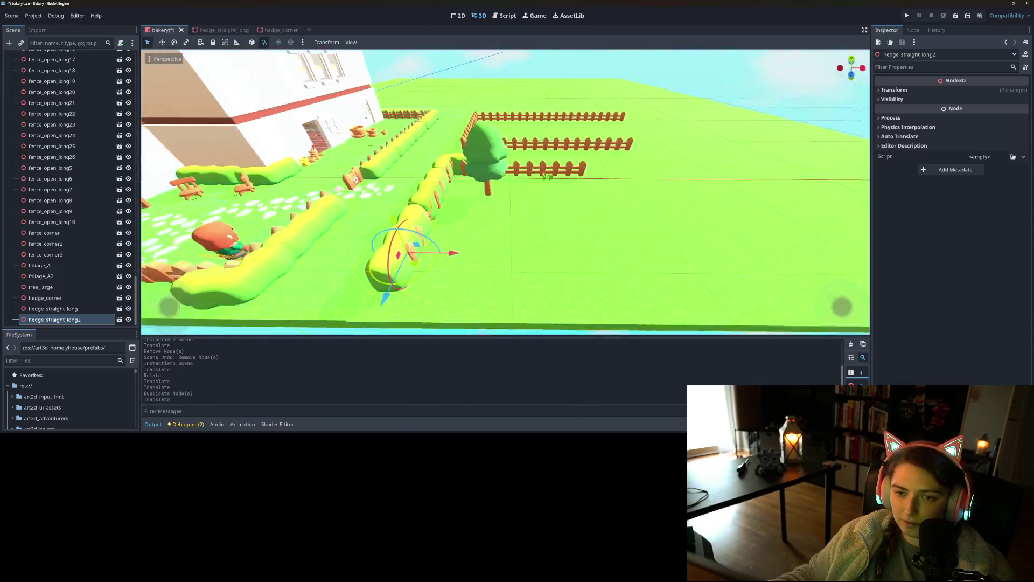
- Duplicate the straight hedge twice and slide both copies into place along the fence row
key("ctrl+d")
mouse_move(410, 266)
left_mouse_down()
mouse_move(581, 238)
mouse_move(580, 203)
left_mouse_up()
left_click_drag(544, 247, 418, 227)
mouse_move(482, 241)
left_mouse_down()
mouse_move(547, 252)
mouse_move(493, 243)
left_mouse_up()
left_click_drag(441, 221, 522, 216)
mouse_move(522, 216)
left_mouse_down()
mouse_move(439, 219)
mouse_move(451, 205)
left_mouse_up()
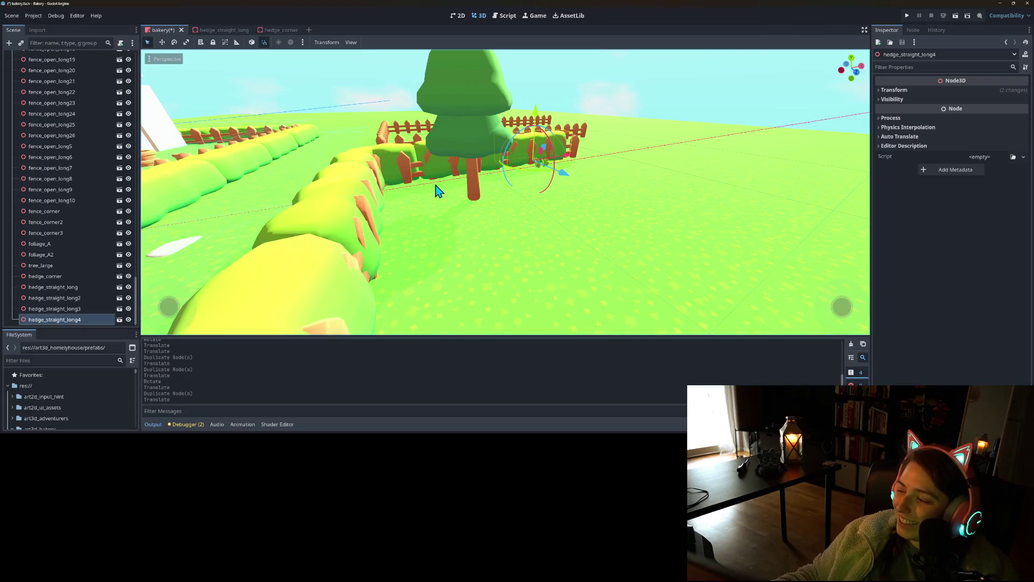
key("ctrl+d")
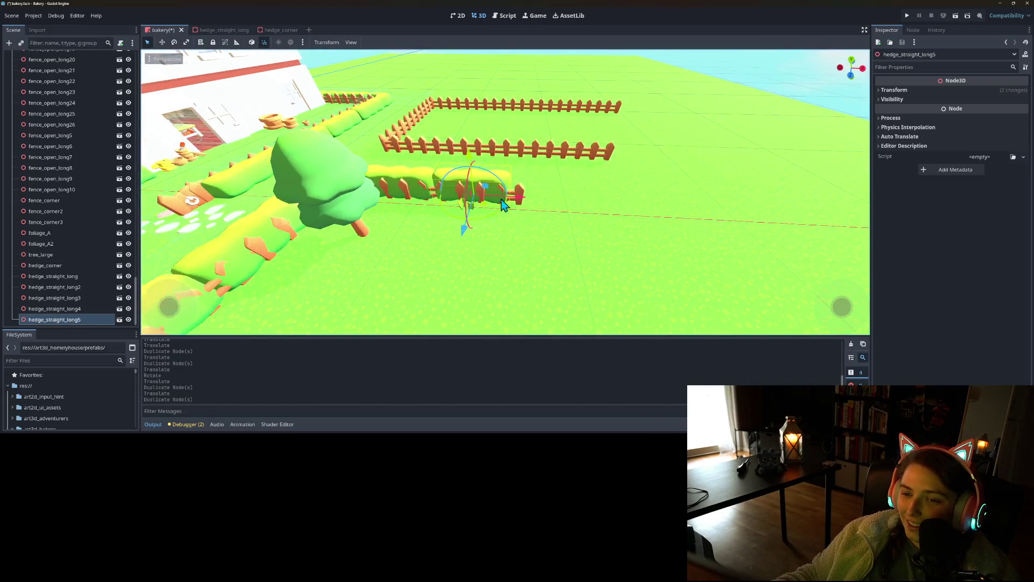
mouse_move(520, 202)
left_mouse_down()
mouse_move(600, 219)
mouse_move(567, 217)
mouse_move(480, 178)
mouse_move(425, 177)
left_mouse_up()
mouse_move(377, 219)
left_mouse_down()
mouse_move(333, 213)
mouse_move(316, 175)
mouse_move(366, 146)
left_mouse_up()
left_click_drag(557, 168, 541, 159)
- Duplicate hedge_corner twice and place the new corners at the fence corners
left_click(657, 149)
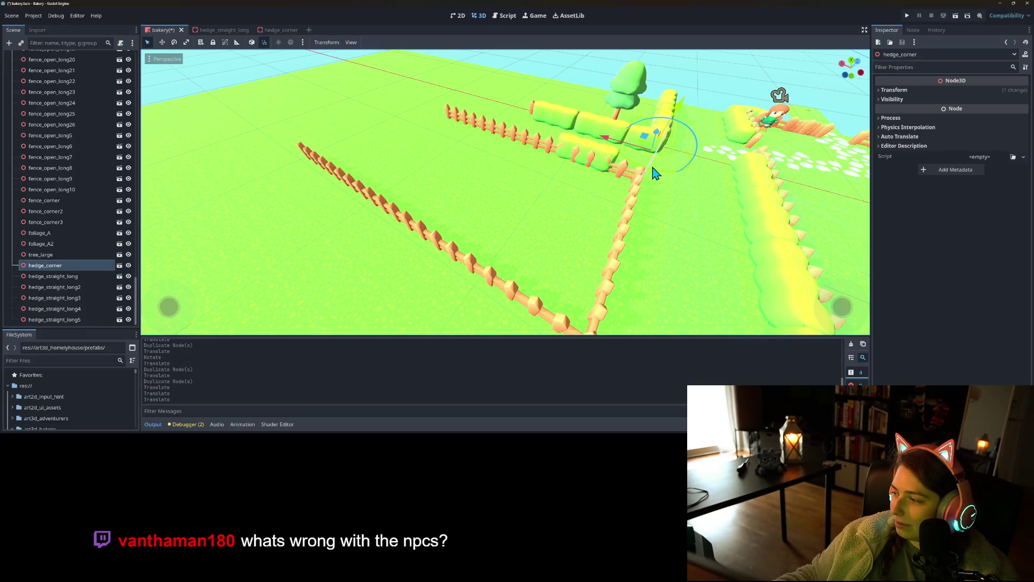
key("ctrl+d")
mouse_move(652, 171)
left_mouse_down()
mouse_move(596, 157)
mouse_move(601, 171)
mouse_move(611, 150)
mouse_move(506, 221)
left_mouse_up()
mouse_move(467, 274)
left_mouse_down()
mouse_move(554, 296)
mouse_move(596, 293)
mouse_move(558, 257)
mouse_move(584, 258)
mouse_move(587, 224)
left_mouse_up()
key("ctrl+d")
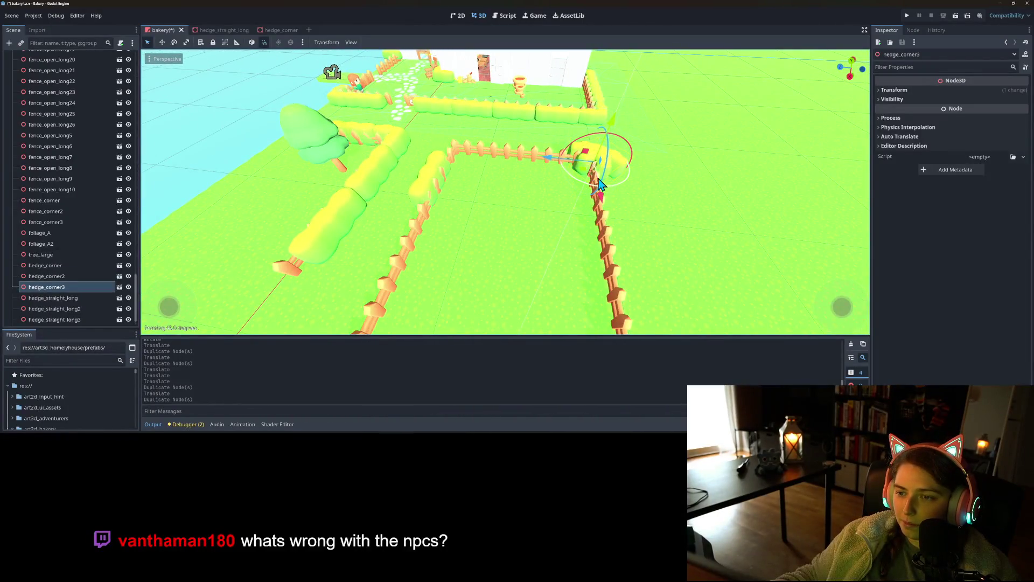
left_click_drag(547, 162, 401, 162)
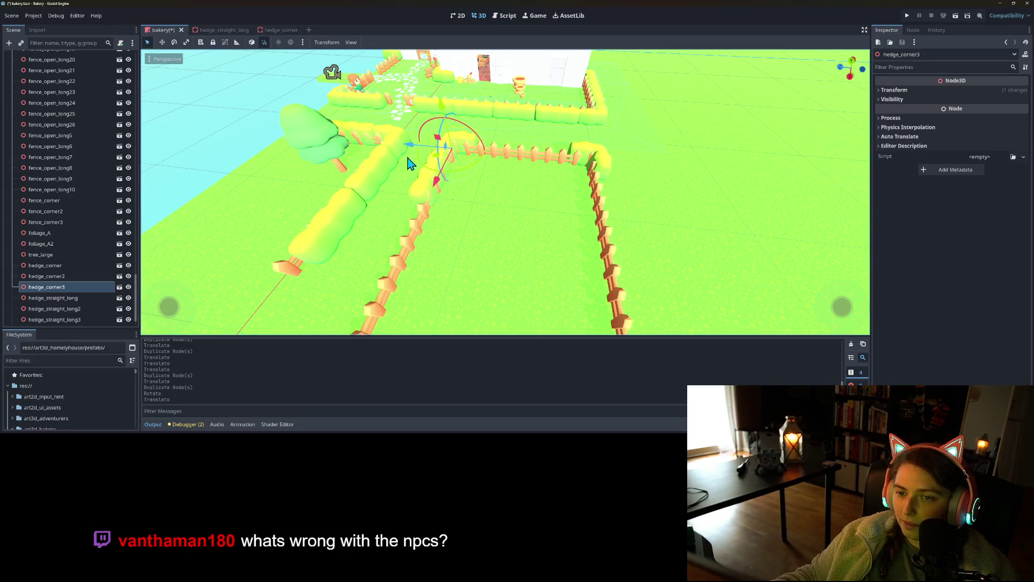
left_click_drag(473, 234, 529, 203)
- Duplicate hedge_straight_long5 twice to extend the straight hedge row further left
left_click(560, 220)
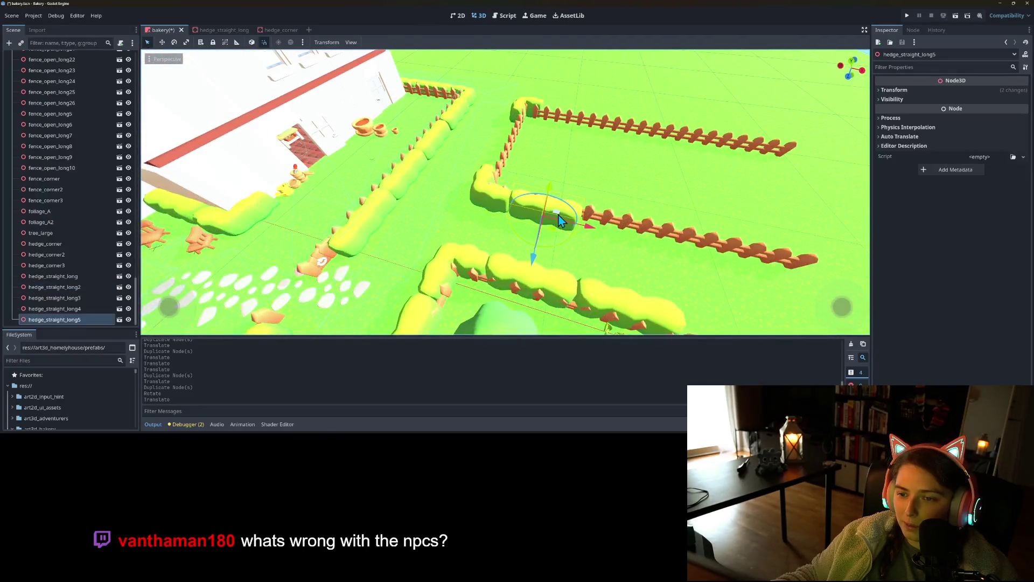
mouse_move(576, 231)
left_mouse_down()
mouse_move(606, 226)
mouse_move(464, 234)
left_mouse_up()
key("ctrl+d")
mouse_move(401, 164)
left_mouse_down()
mouse_move(527, 217)
mouse_move(381, 196)
mouse_move(492, 231)
mouse_move(422, 231)
mouse_move(429, 270)
mouse_move(490, 270)
left_mouse_up()
scroll(512, 264, "up", 3)
key("ctrl+d")
mouse_move(512, 222)
left_mouse_down()
mouse_move(331, 220)
mouse_move(354, 228)
left_mouse_up()
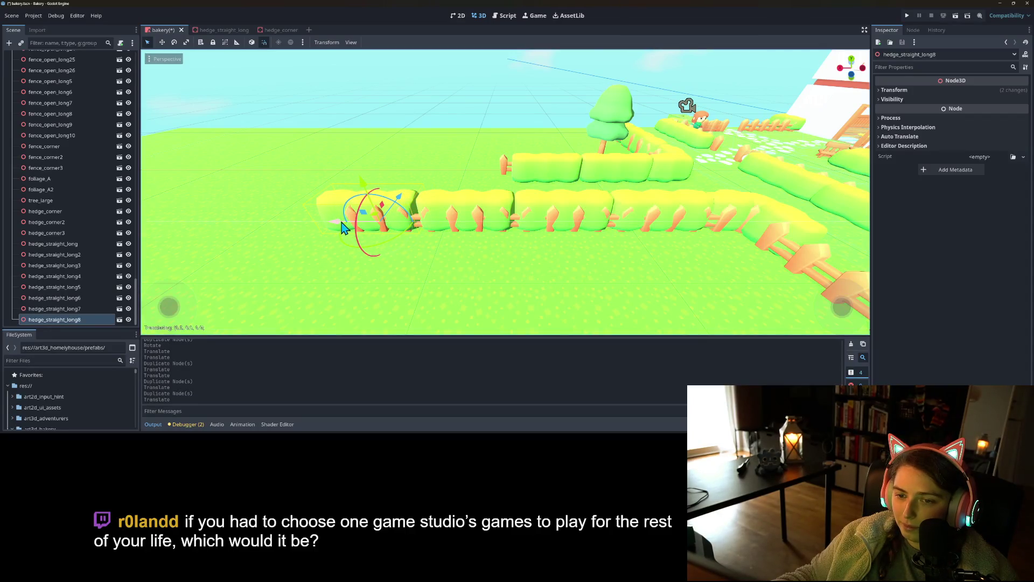
- Move the copied hedge to the row's end, close the gap, and duplicate it again
left_click_drag(423, 241, 436, 248)
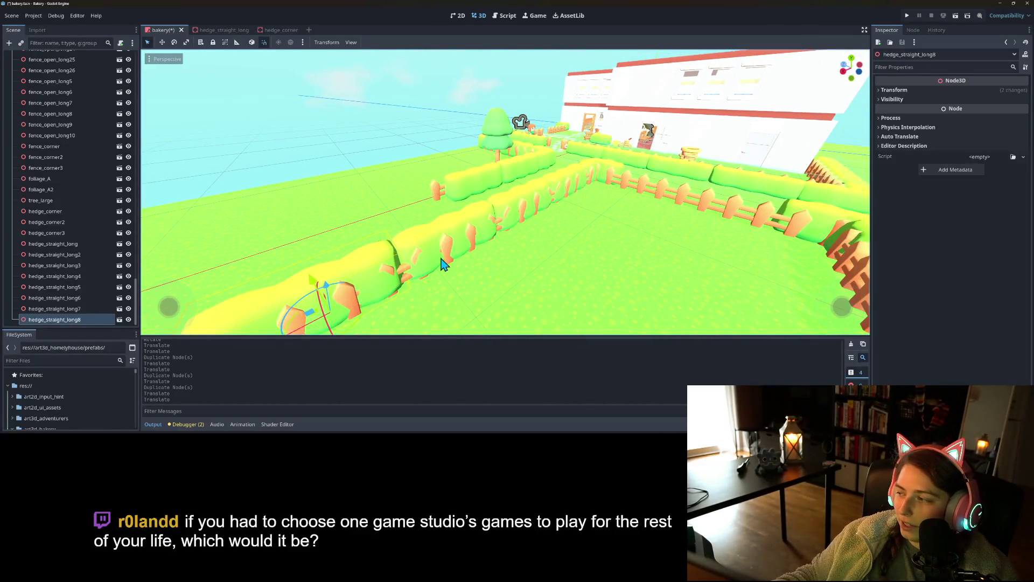
scroll(425, 268, "down", 5)
left_click_drag(415, 279, 375, 280)
mouse_move(258, 237)
left_mouse_down()
mouse_move(526, 226)
mouse_move(533, 209)
left_mouse_up()
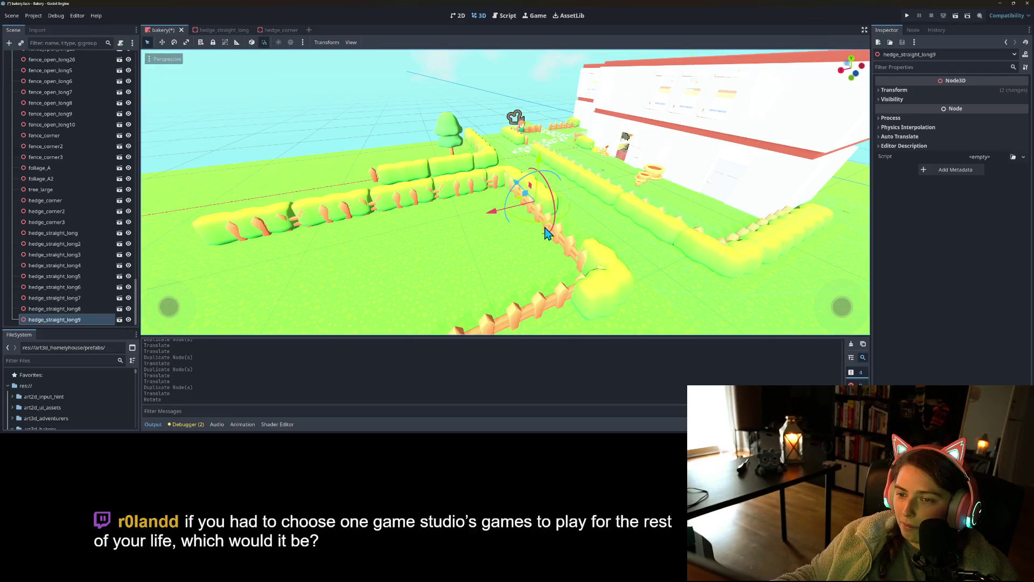
scroll(544, 232, "up", 3)
left_click_drag(539, 235, 539, 235)
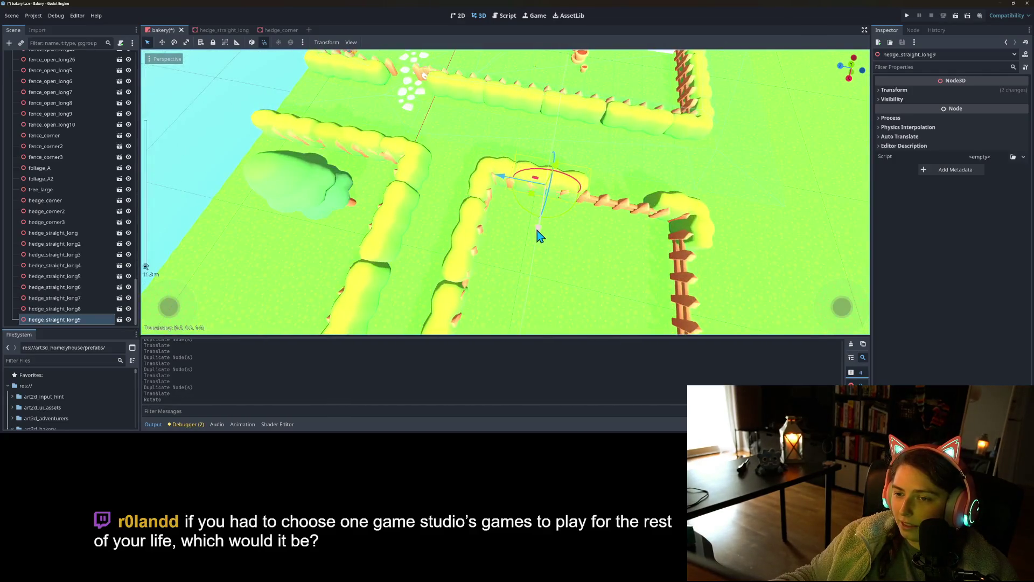
mouse_move(504, 185)
left_mouse_down()
mouse_move(570, 207)
mouse_move(549, 236)
mouse_move(586, 253)
mouse_move(610, 246)
mouse_move(561, 243)
left_mouse_up()
key("ctrl+d")
- Shift the fence corner to meet hedge_corner2 and select fence_open_long6
left_click(483, 230)
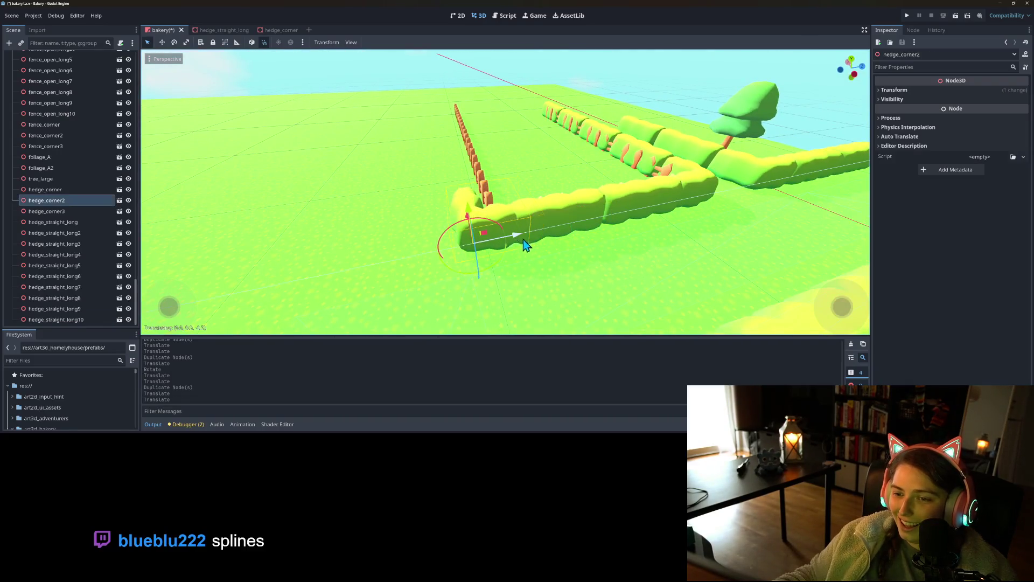
mouse_move(506, 240)
left_mouse_down()
mouse_move(577, 289)
mouse_move(610, 229)
left_mouse_up()
left_click(541, 188)
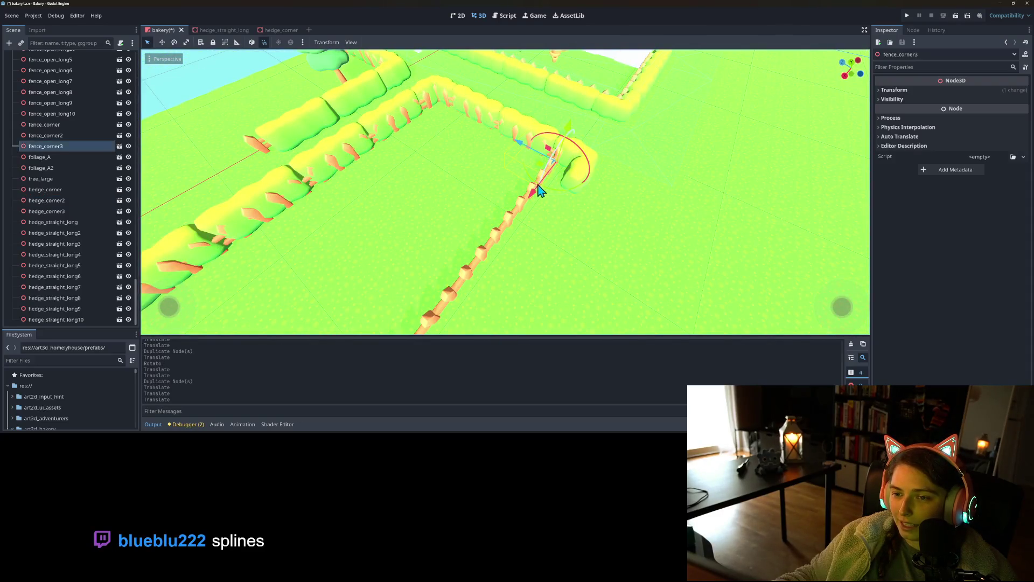
left_click_drag(520, 148, 536, 158)
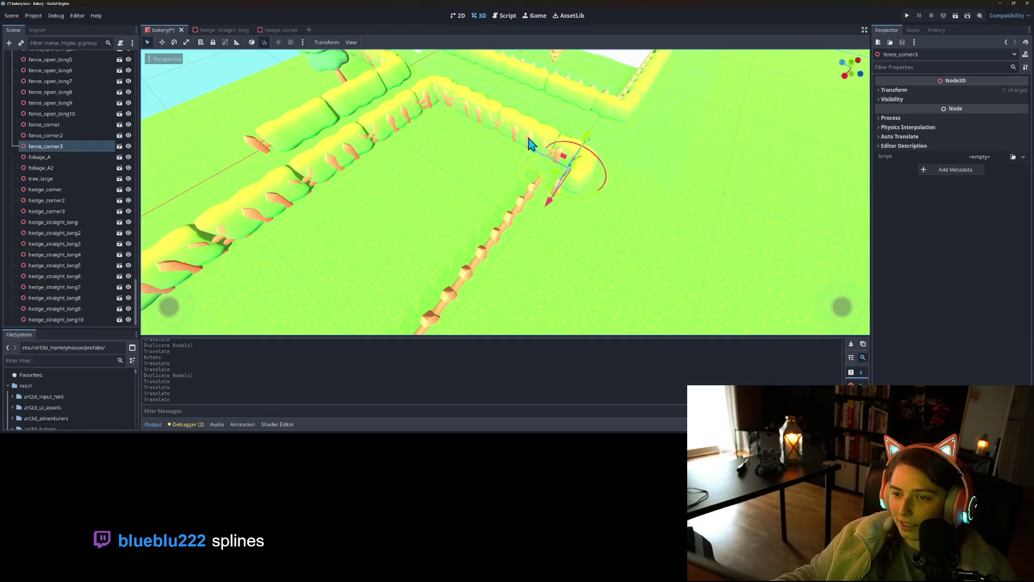
left_click(529, 142)
scroll(492, 162, "up", 5)
mouse_move(492, 162)
left_mouse_down()
mouse_move(705, 128)
mouse_move(608, 115)
mouse_move(545, 156)
mouse_move(362, 157)
mouse_move(317, 150)
mouse_move(293, 115)
mouse_move(326, 143)
left_mouse_up()
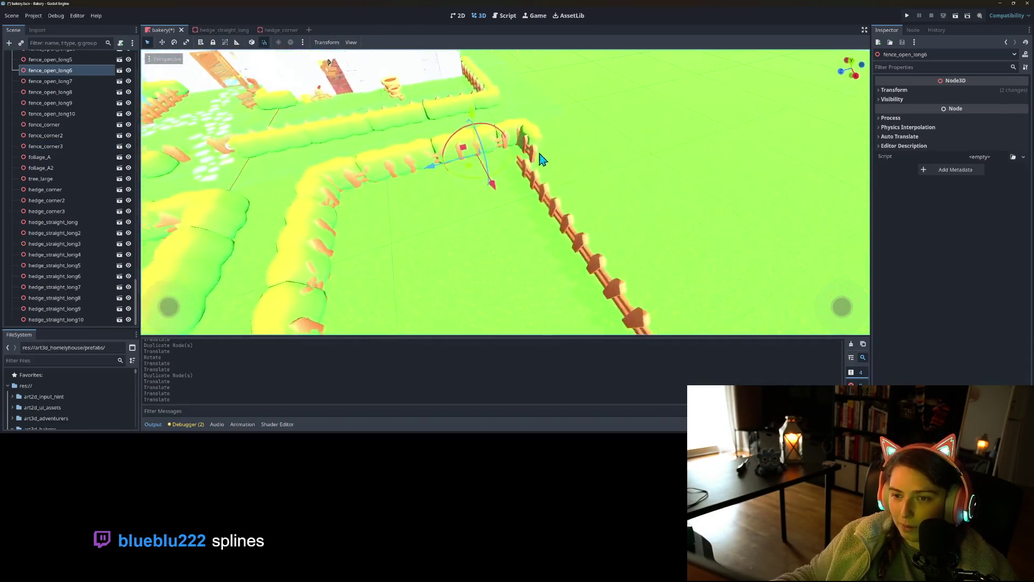
scroll(706, 128, "down", 3)
scroll(548, 158, "up", 3)
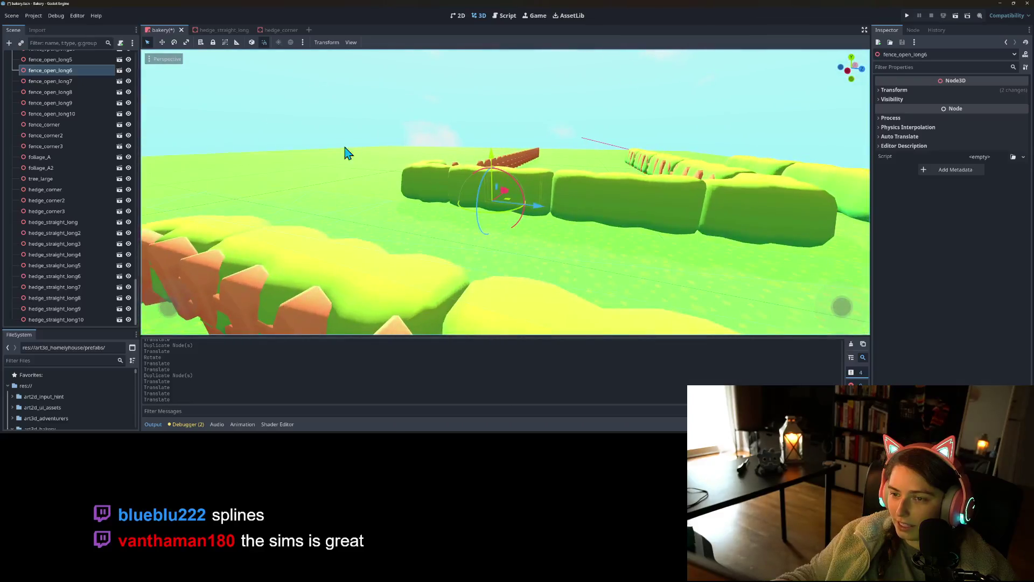
mouse_move(644, 248)
left_mouse_down()
mouse_move(524, 258)
mouse_move(478, 248)
left_mouse_up()
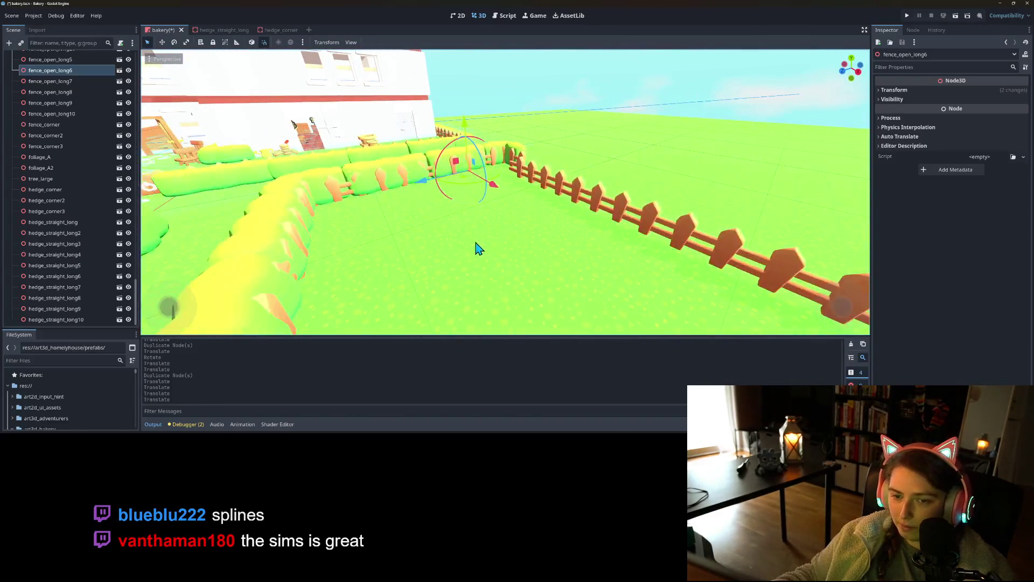
- Delete fence_open_long6, fence_open_long5, fence_open_long4 and fence_corner2 where they overlap the hedge
key("Delete")
key("Return")
left_click(431, 167)
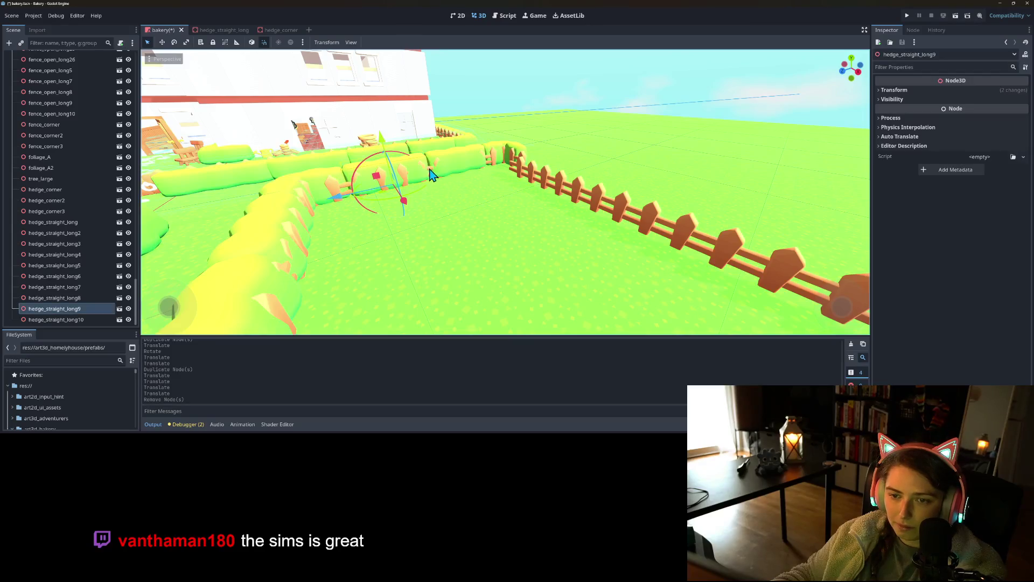
key("Delete")
key("Return")
left_click(403, 181)
key("Delete")
key("Return")
left_click(332, 191)
key("Delete")
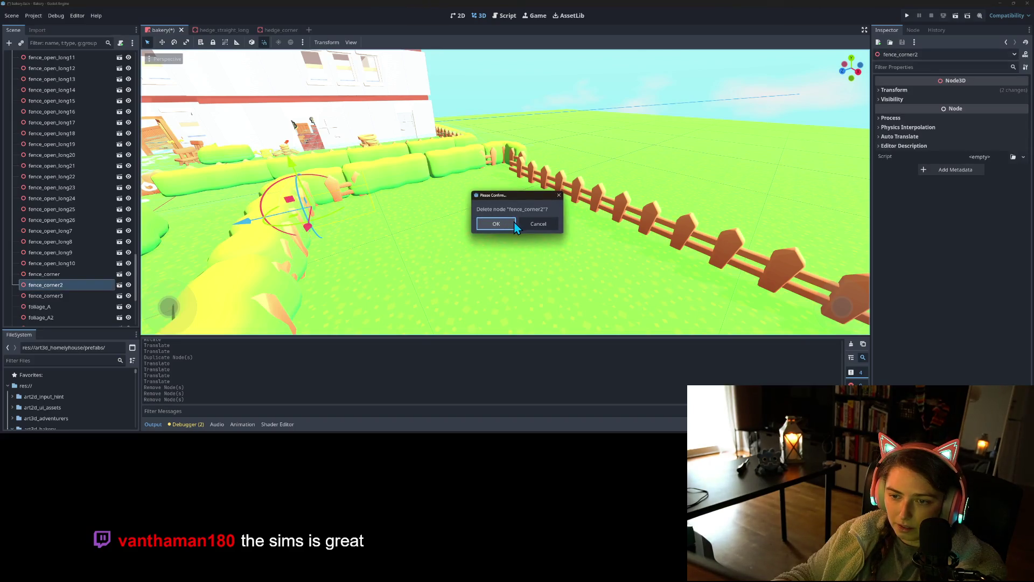
key("Return")
- Delete fence_open_long16, fence_open_long17 and the other fences inside the near hedge row, undoing a mistaken hedge deletion
mouse_move(501, 232)
left_mouse_down()
mouse_move(554, 237)
mouse_move(526, 248)
mouse_move(514, 211)
left_mouse_up()
left_click(509, 207)
key("Delete")
key("Return")
left_click(447, 206)
key("Delete")
key("Return")
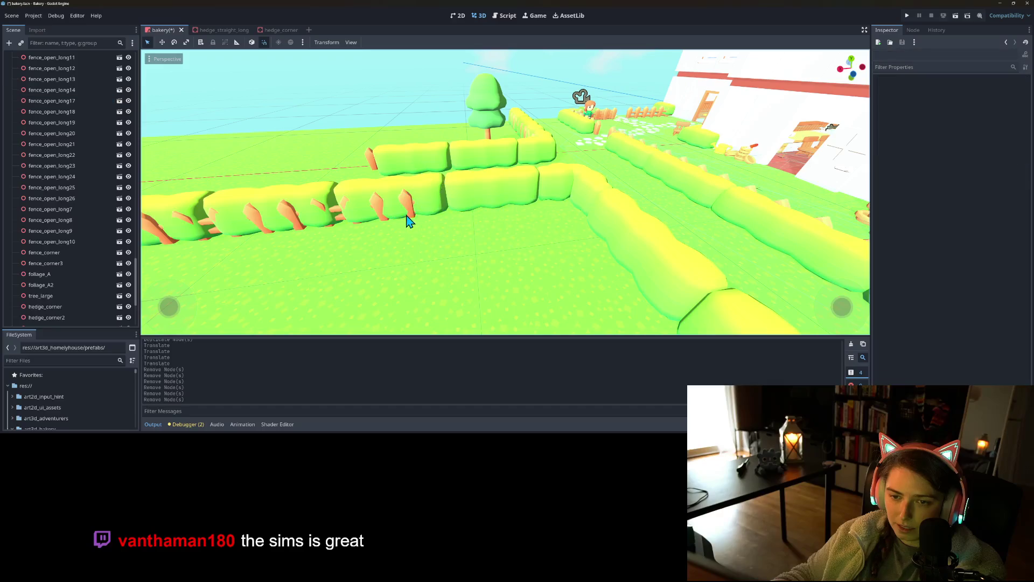
left_click(413, 210)
key("Delete")
key("Return")
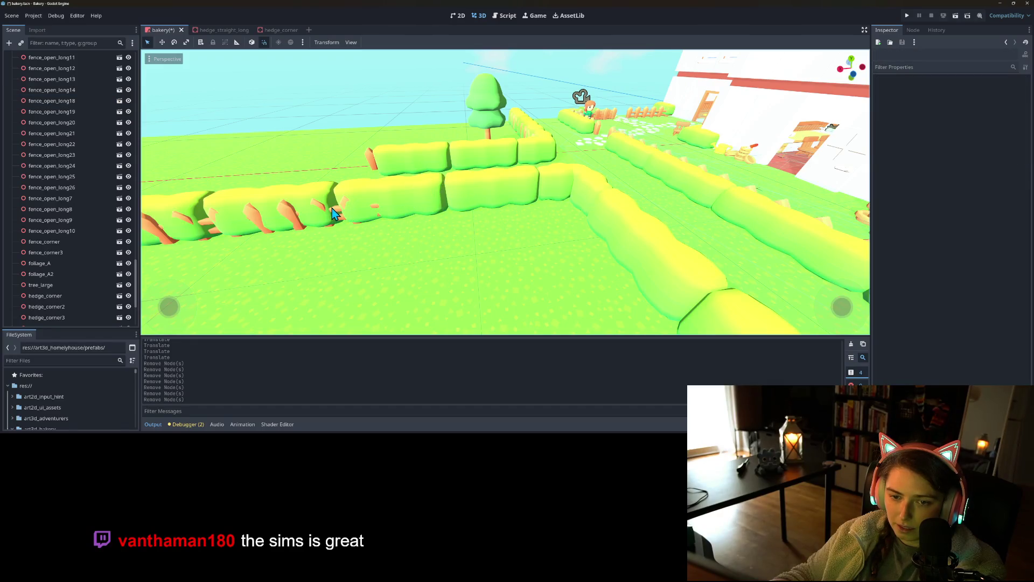
left_click(332, 208)
key("Delete")
key("Return")
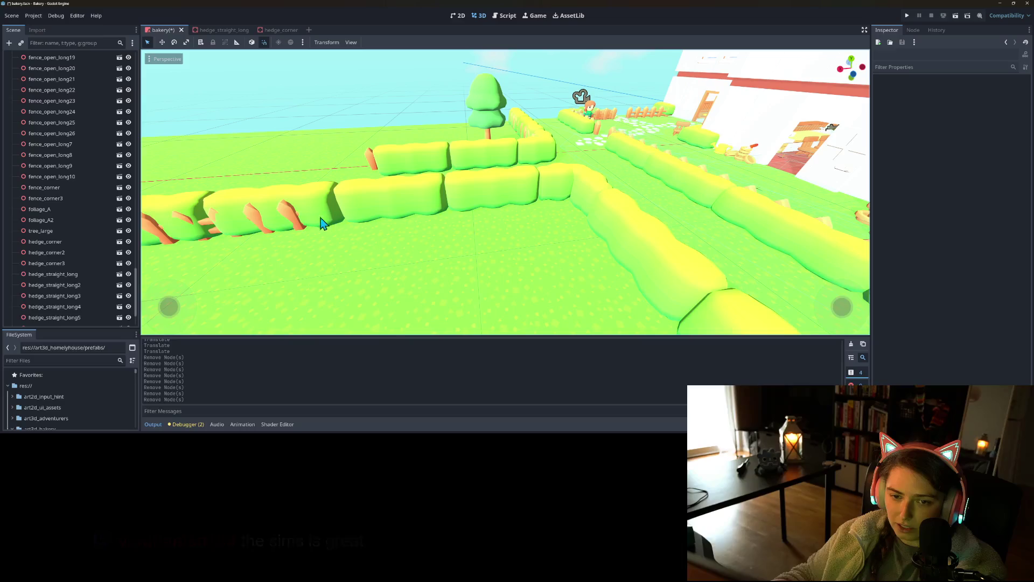
left_click(290, 216)
key("Delete")
key("Return")
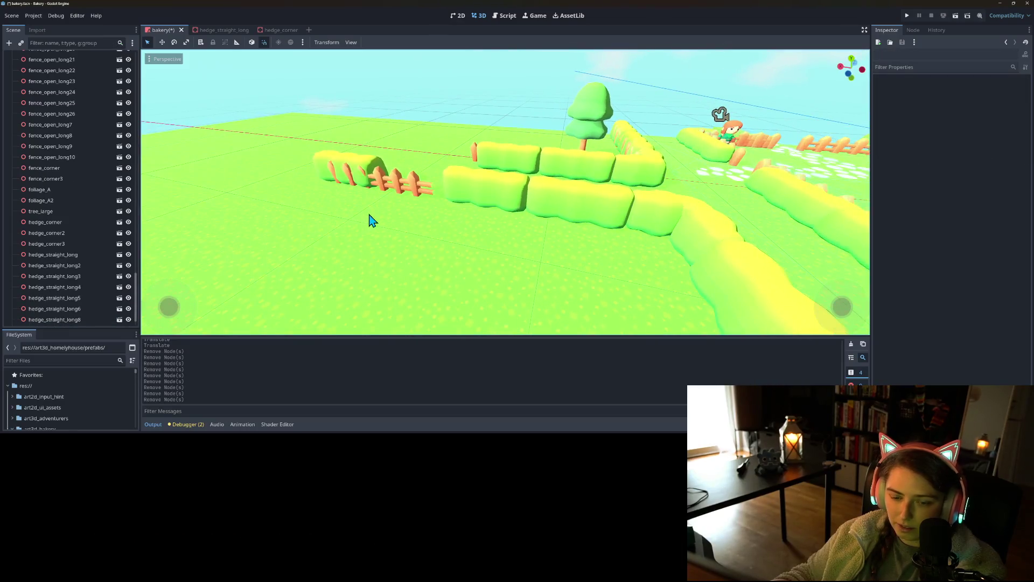
key("ctrl+z")
- Delete fence_open_long20 and fence_open_long21, restoring a hedge removed by mistake
left_click(413, 189)
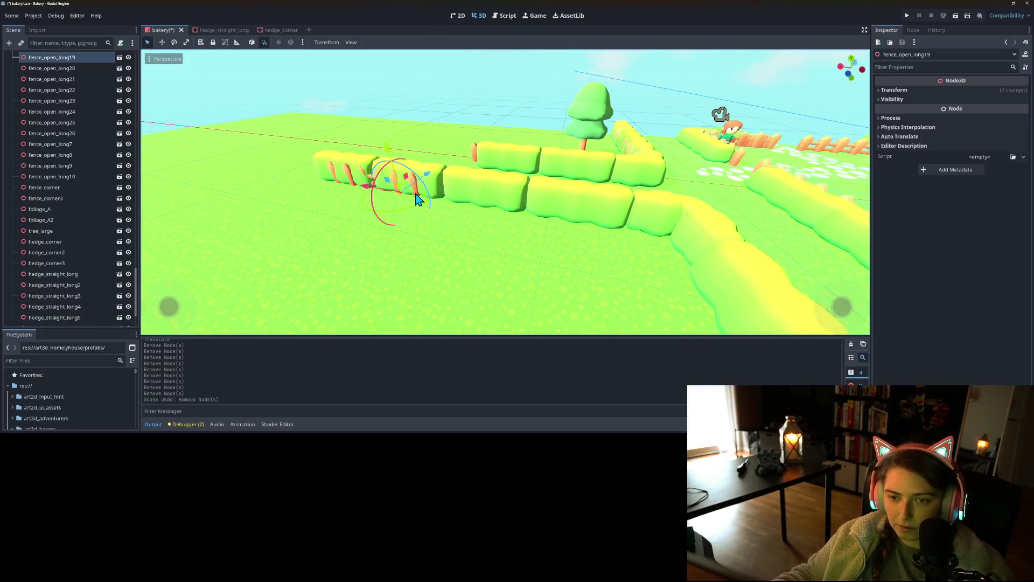
key("Delete")
key("Return")
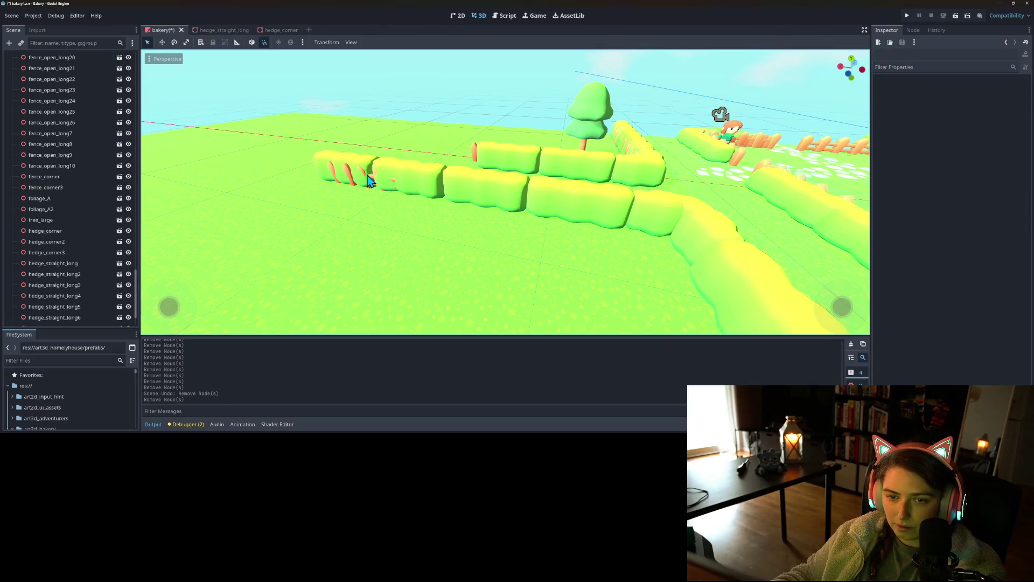
left_click(372, 181)
key("Delete")
key("Return")
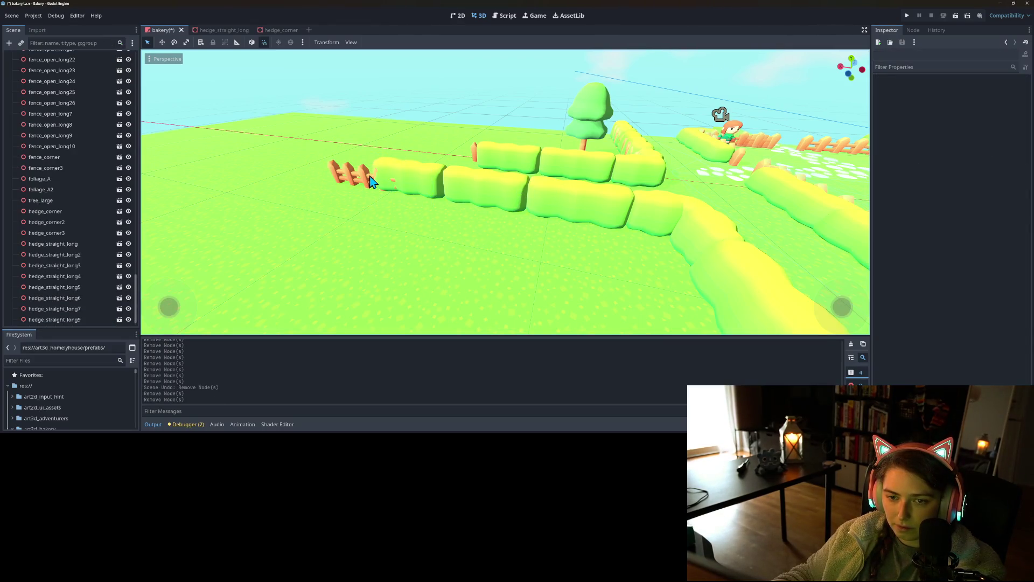
key("ctrl+z")
left_click(375, 182)
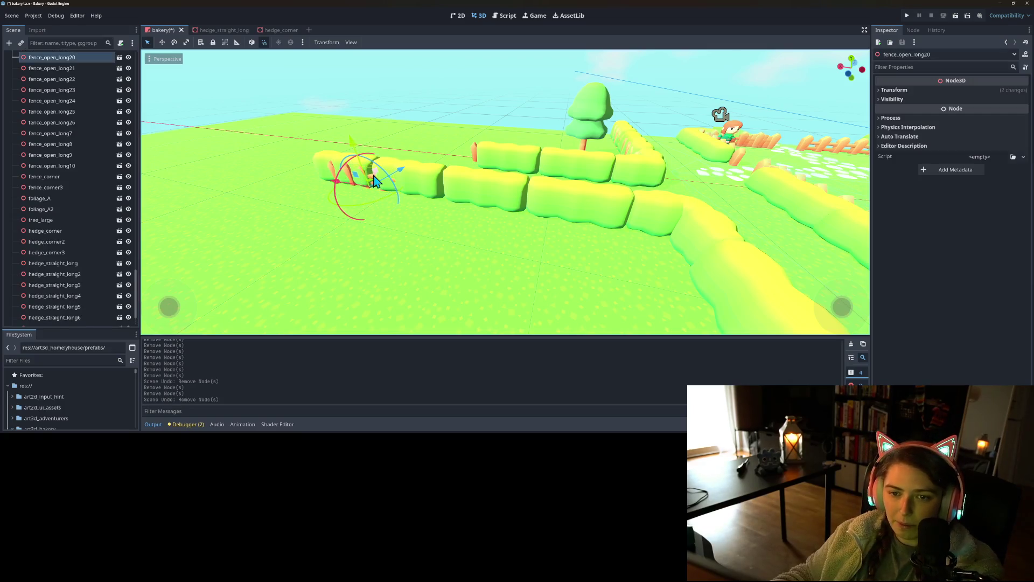
key("Delete")
key("Return")
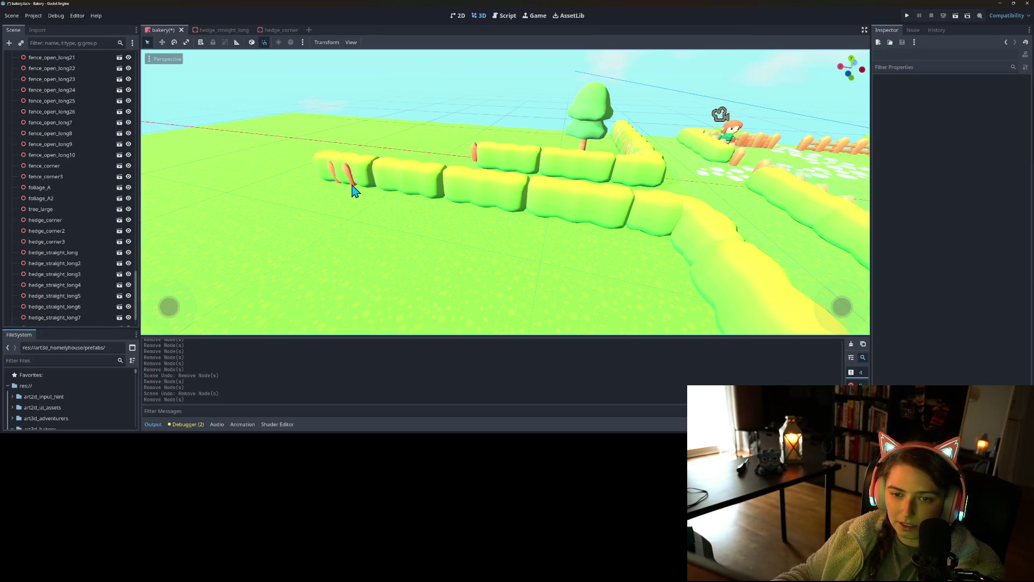
left_click(353, 189)
key("Delete")
key("Return")
mouse_move(522, 249)
left_mouse_down()
mouse_move(735, 260)
mouse_move(667, 265)
mouse_move(623, 236)
mouse_move(680, 240)
mouse_move(526, 218)
left_mouse_up()
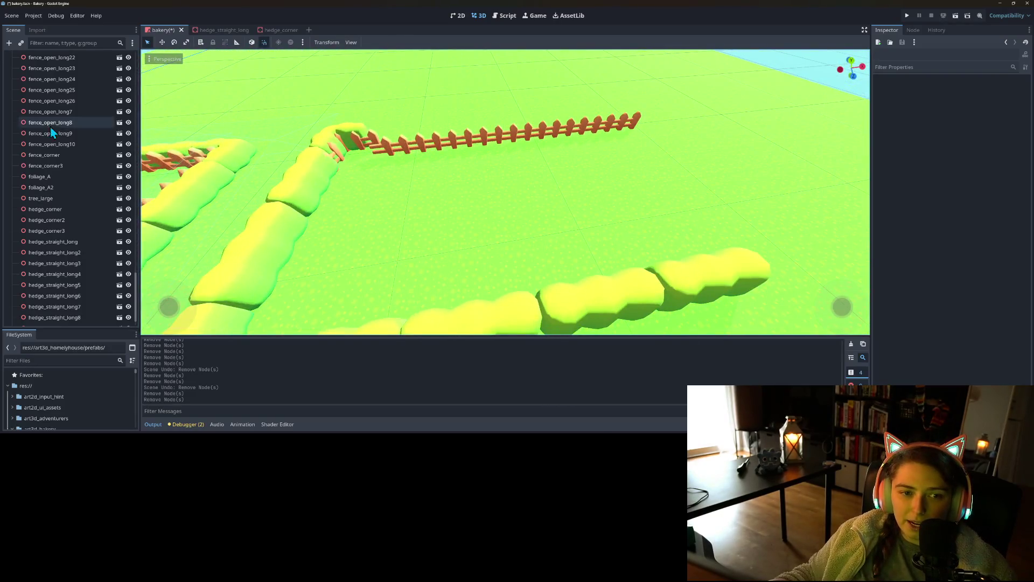
- Select fence_open_long22 through fence_open_long26 and shift them along the fence line
left_click(73, 147)
left_click(73, 133)
scroll(73, 135, "up", 5)
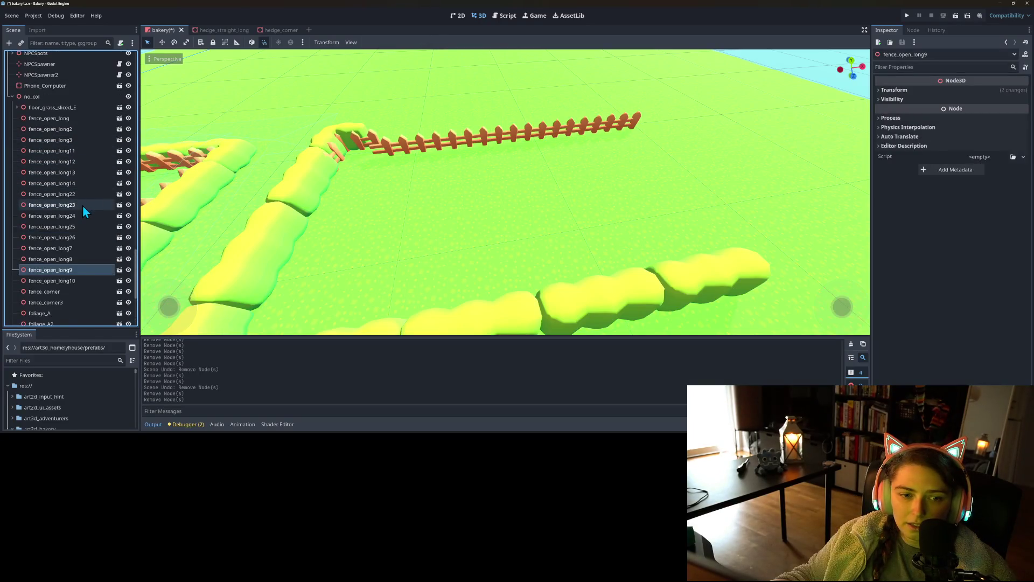
left_click(76, 238)
left_click(74, 194, "shift")
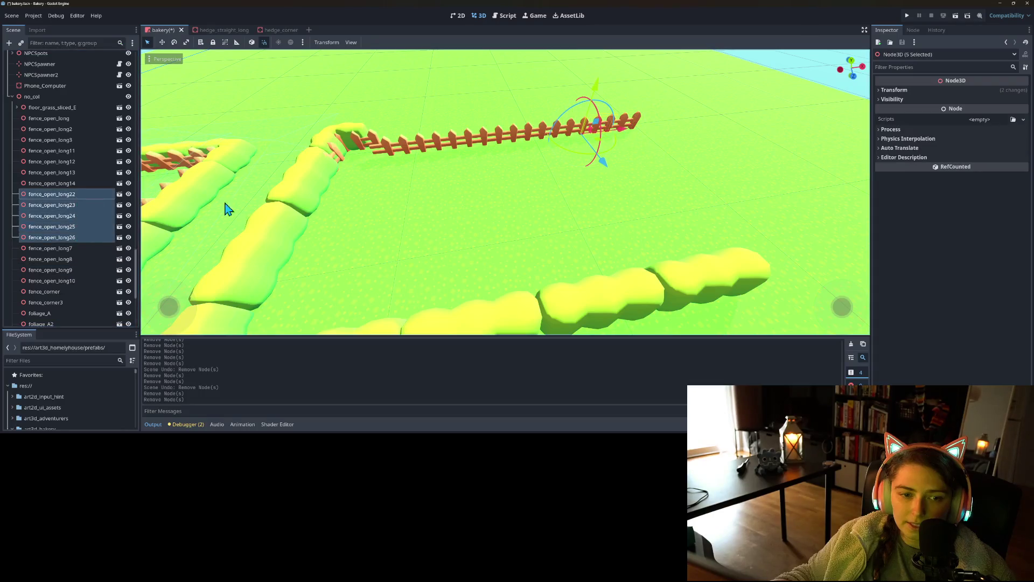
left_click_drag(607, 167, 603, 160)
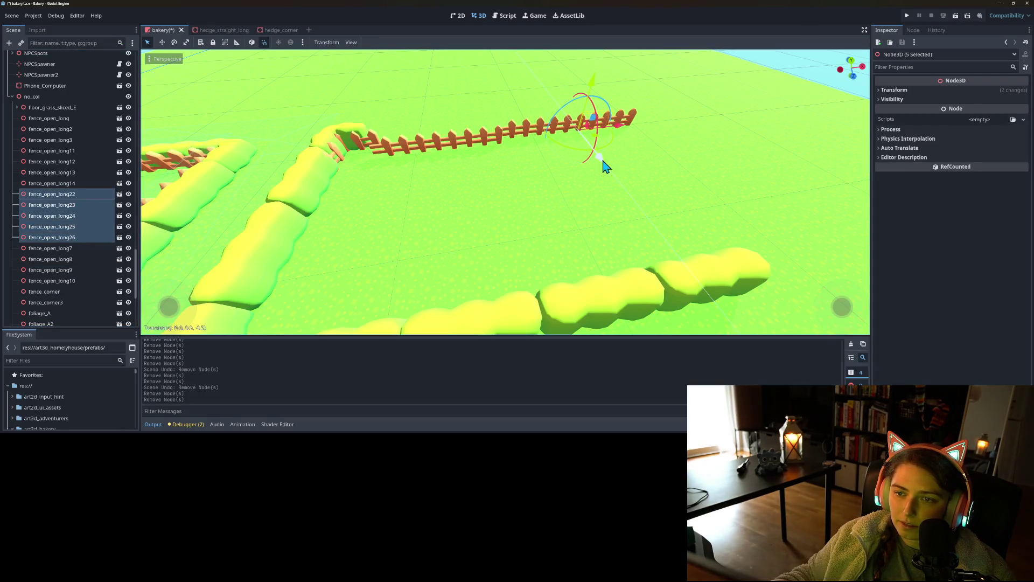
- Push fence_open_long11–14 back 1 unit and fence_open_long22–26 back 0.5 unit
left_click(80, 186)
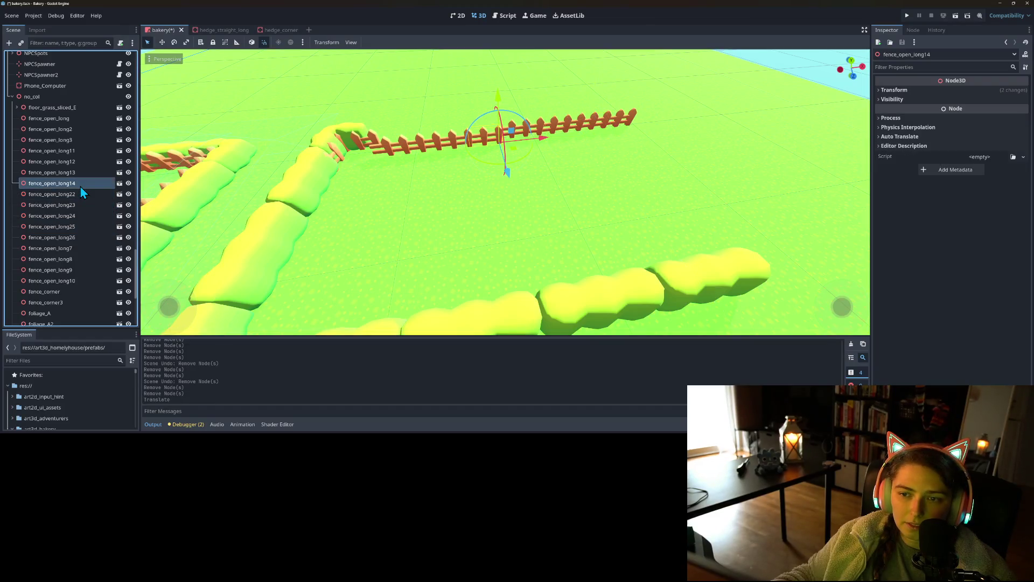
left_click(76, 153, "shift")
left_click_drag(461, 186, 462, 174)
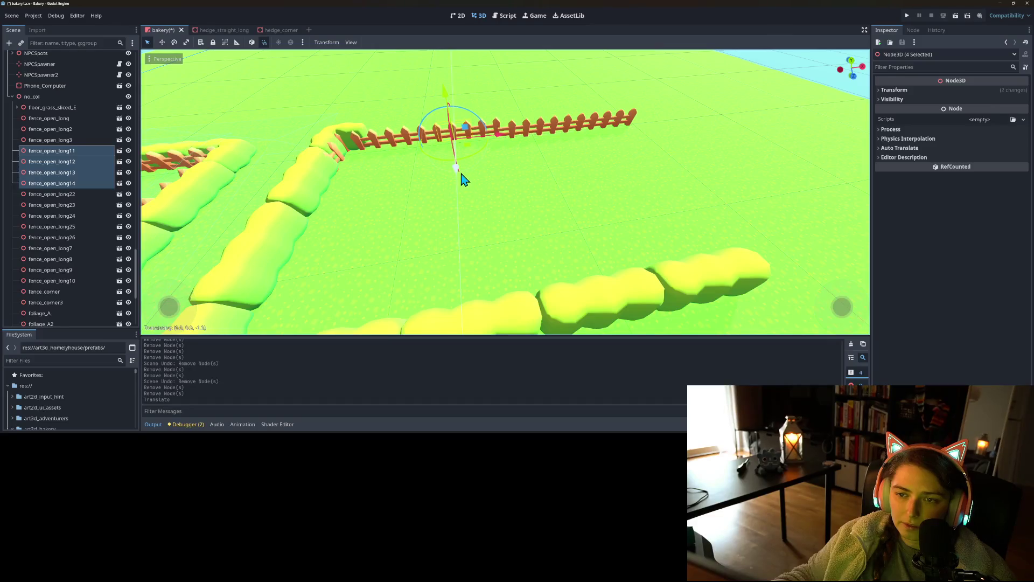
left_click(71, 195)
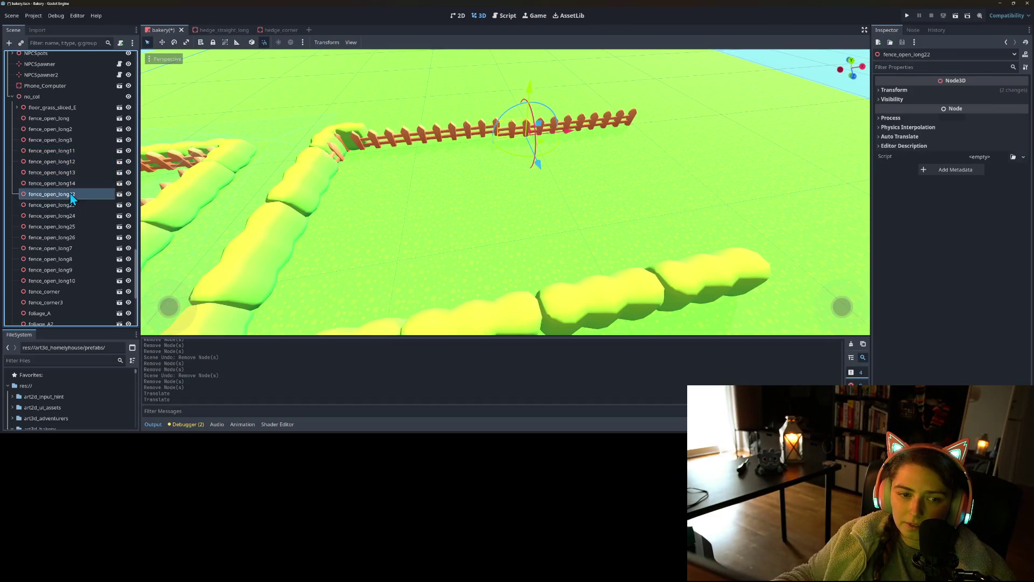
left_click(80, 238, "shift")
mouse_move(599, 171)
left_mouse_down()
mouse_move(605, 164)
mouse_move(540, 208)
mouse_move(591, 185)
mouse_move(545, 193)
mouse_move(533, 175)
mouse_move(502, 188)
left_mouse_up()
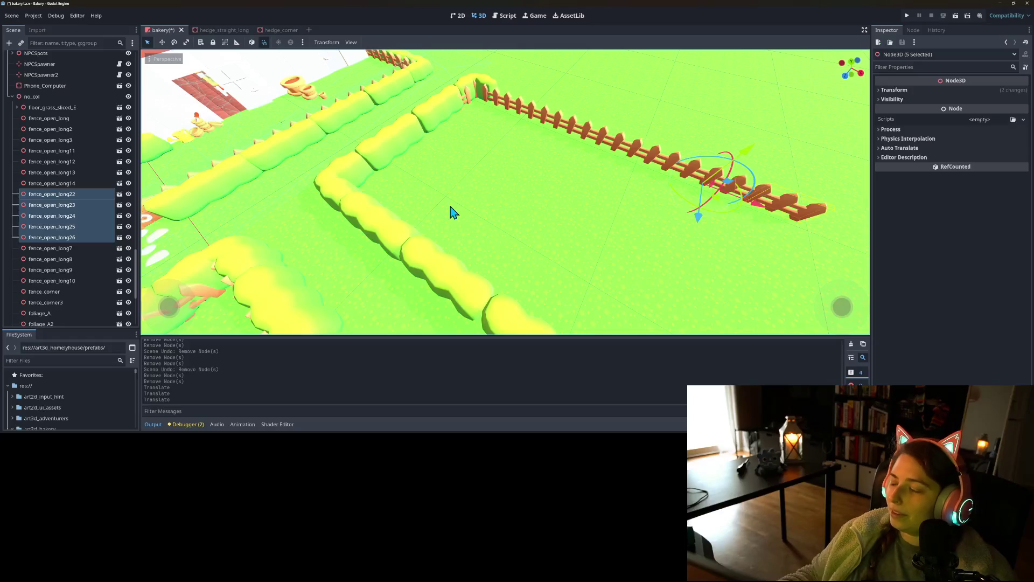
- Save the bakery scene and select hedge_straight_long5, hedge_straight_long10 and hedge_straight_long8
mouse_move(496, 262)
left_mouse_down()
mouse_move(469, 258)
mouse_move(483, 256)
mouse_move(473, 225)
mouse_move(535, 213)
mouse_move(512, 231)
mouse_move(529, 215)
mouse_move(483, 238)
mouse_move(429, 242)
mouse_move(450, 241)
left_mouse_up()
key("ctrl+s")
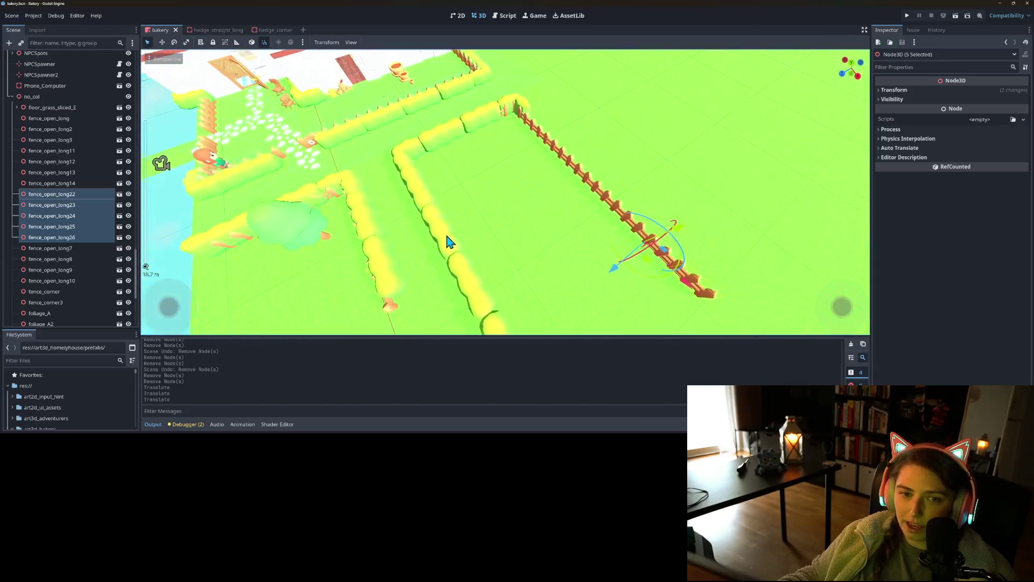
left_click(420, 192)
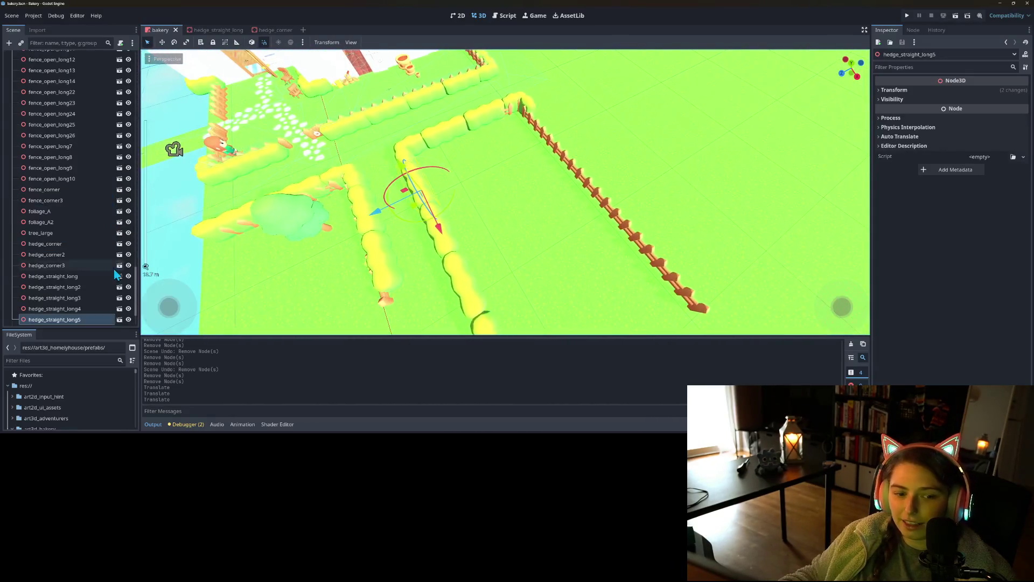
scroll(99, 270, "down", 3)
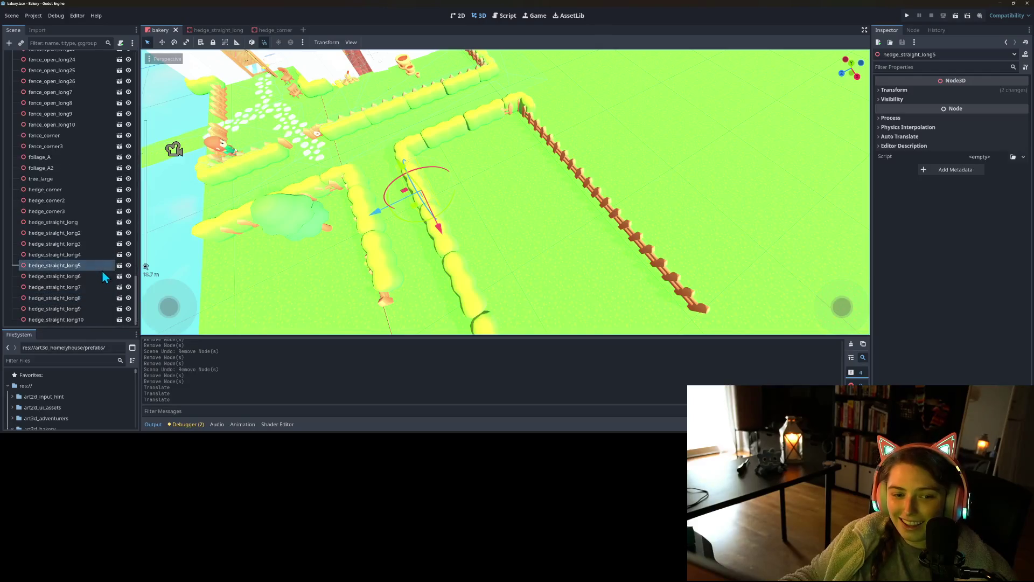
left_click(88, 319)
left_click(80, 298)
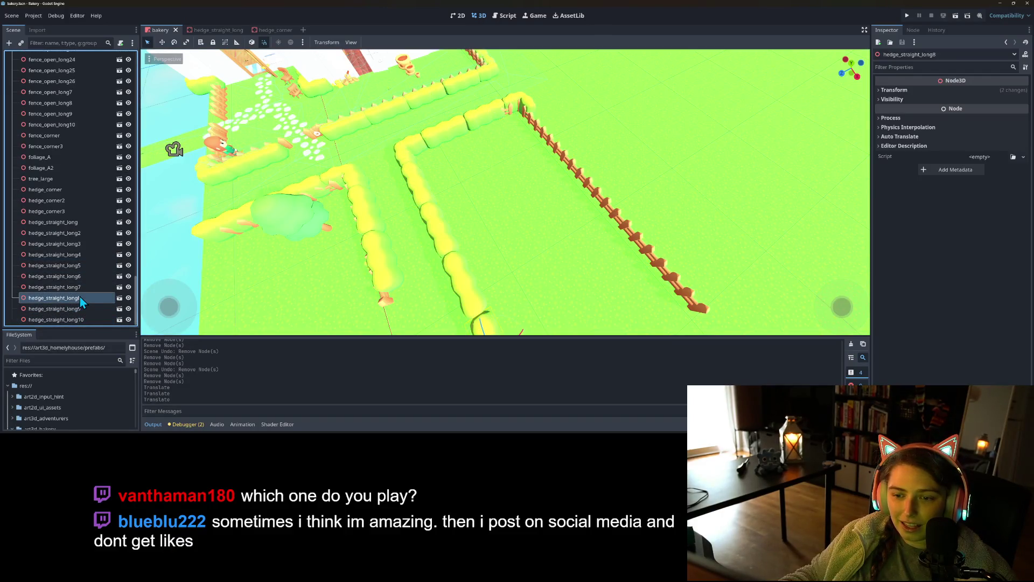
- Duplicate hedge_straight_long5 through long8 and move the copies -13.5 along Z toward the fence
left_click(80, 266, "shift")
scroll(314, 270, "down", 2)
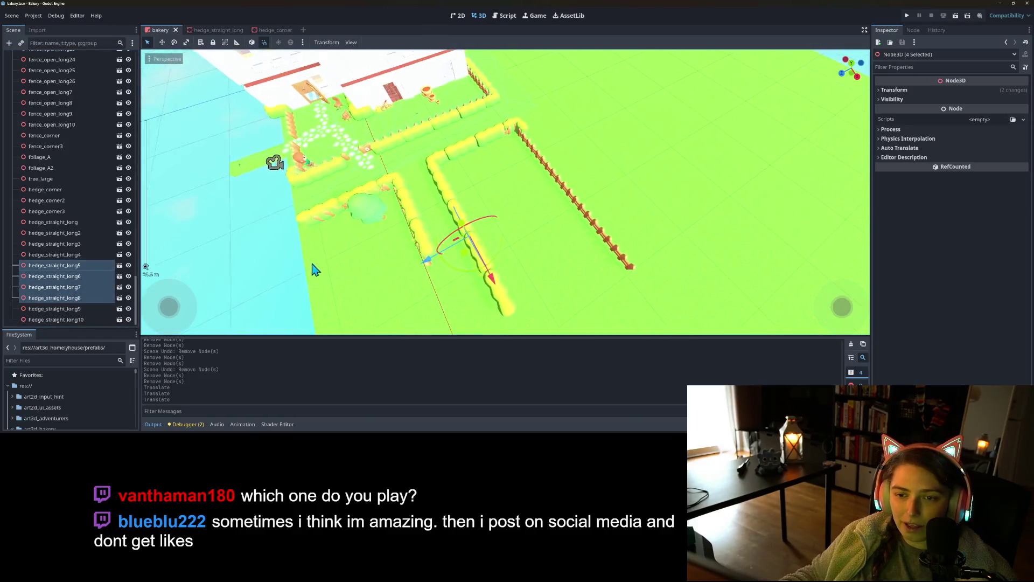
scroll(451, 278, "up", 2)
key("ctrl+d")
mouse_move(461, 284)
left_mouse_down()
mouse_move(553, 205)
mouse_move(548, 217)
left_mouse_up()
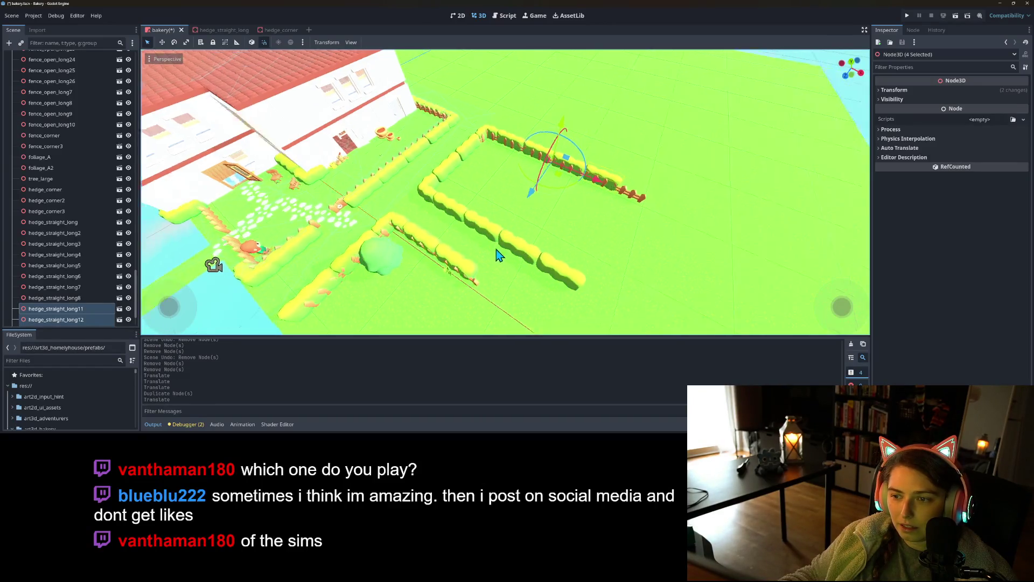
- Duplicate hedge_straight_long14 into one more hedge, save the scene, and launch the game
scroll(95, 243, "down", 2)
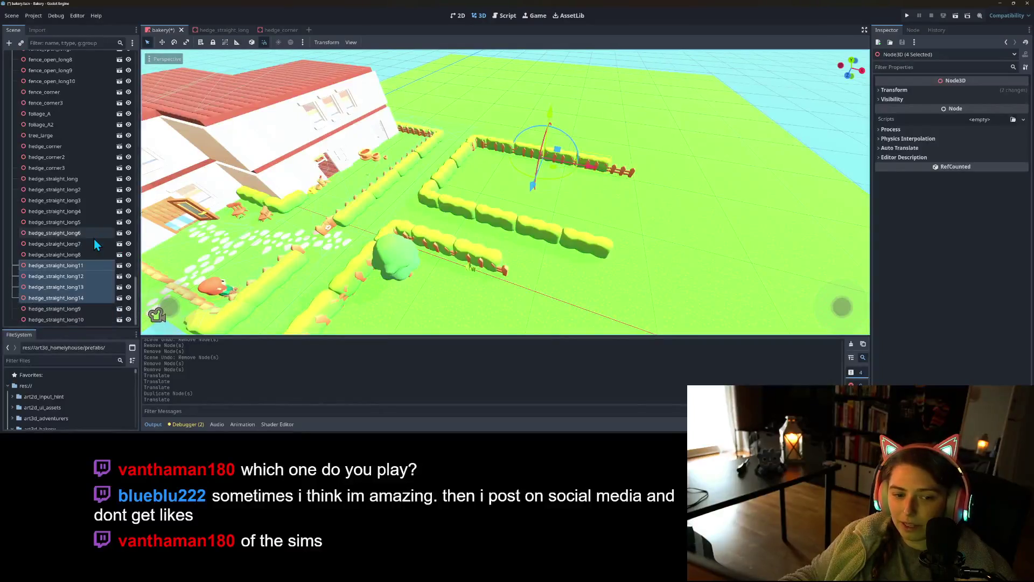
left_click(92, 299)
key("ctrl+d")
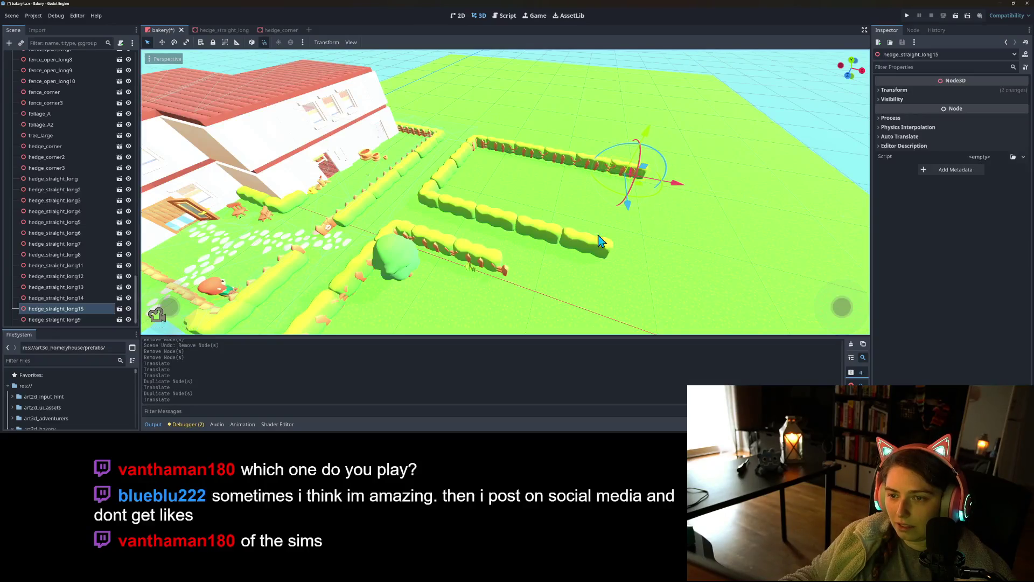
key("ctrl+s")
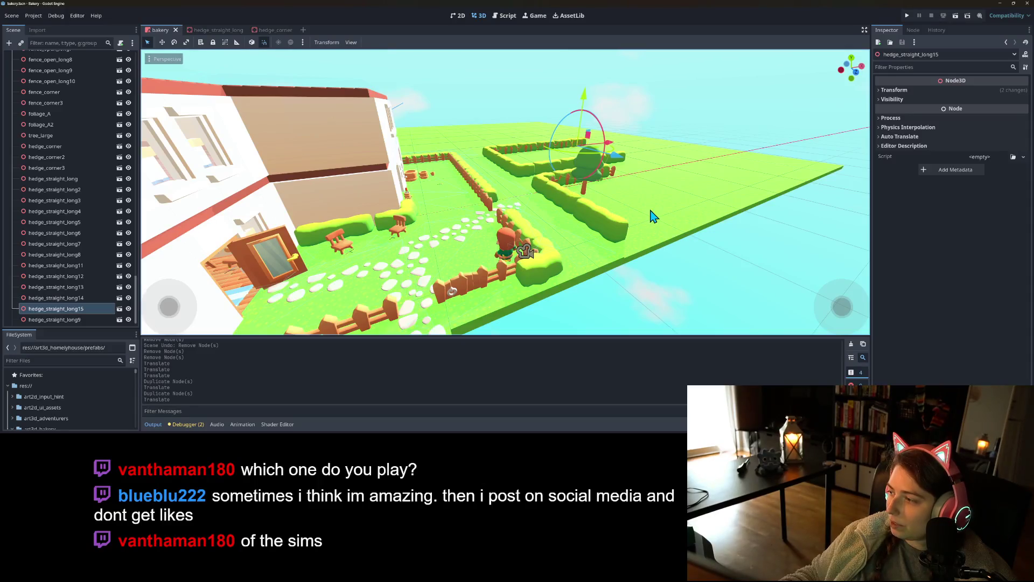
left_click(907, 15)
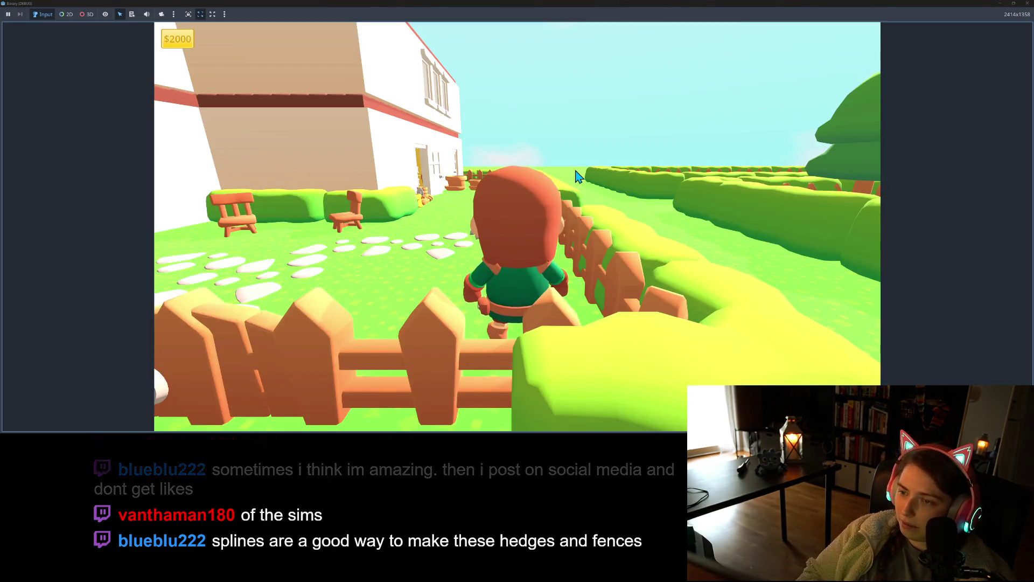
- Walk the character with WASD along the fence and around the hedges, then close the game
key("d")
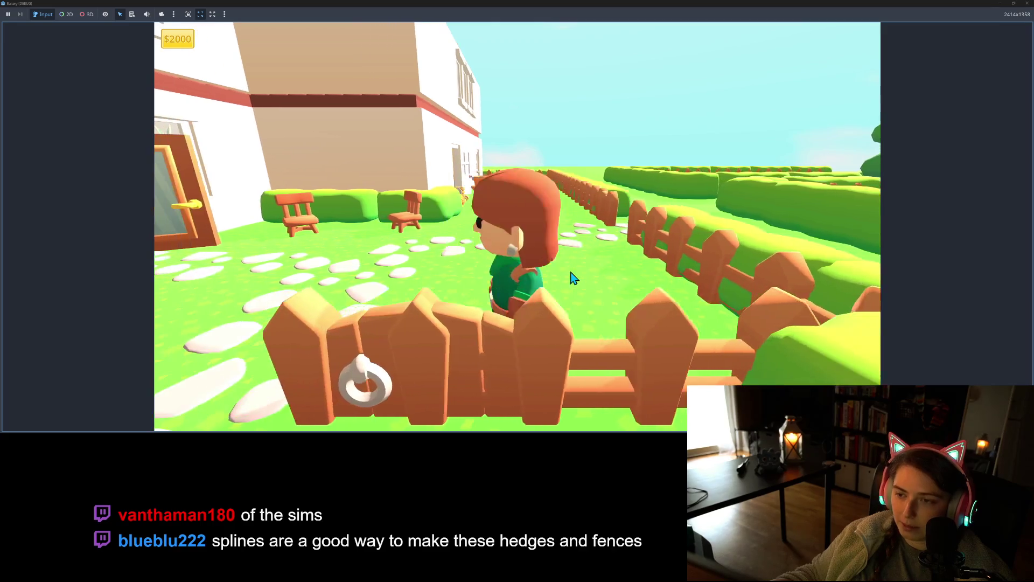
key("a")
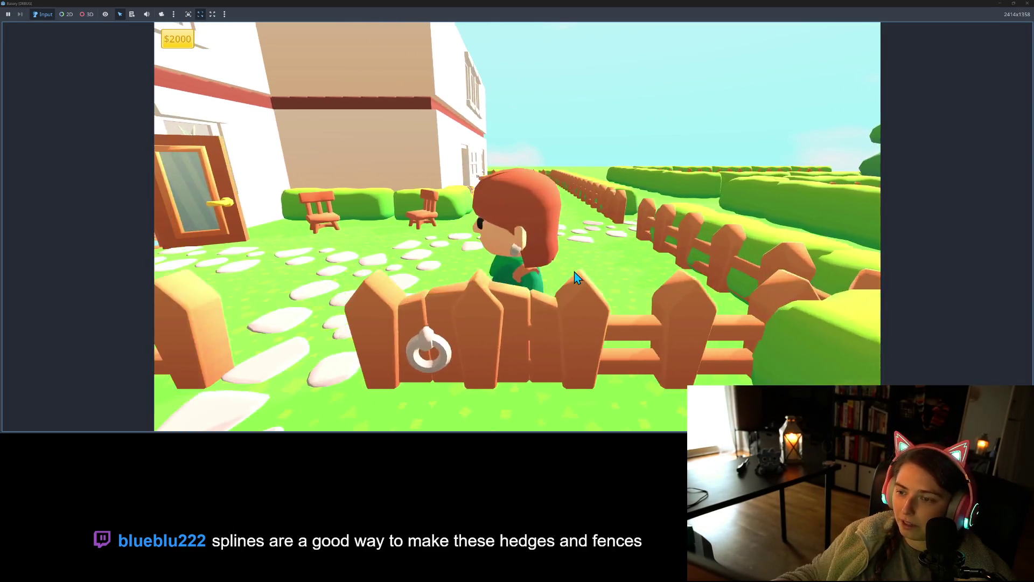
key("s")
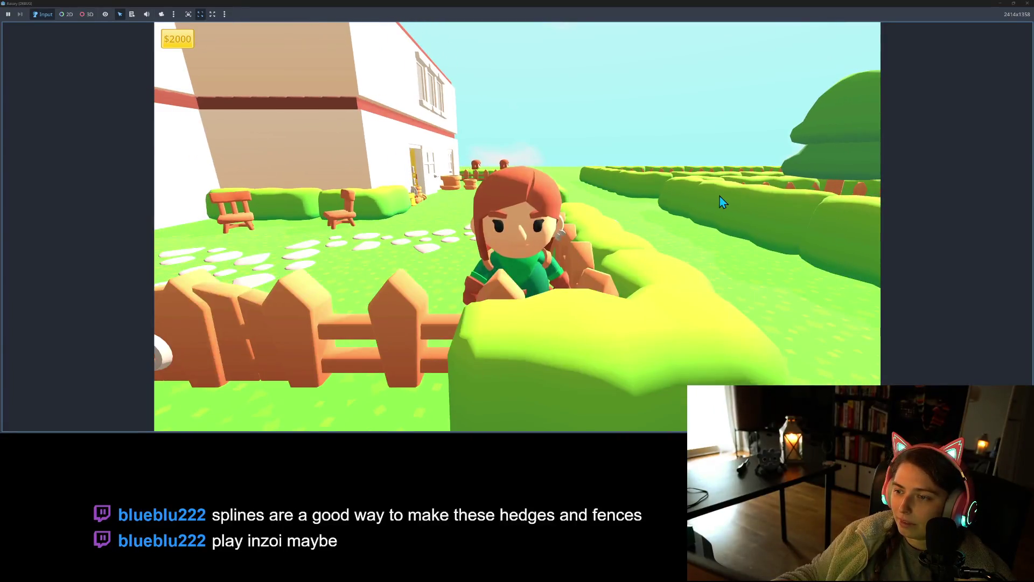
key("w")
key("s")
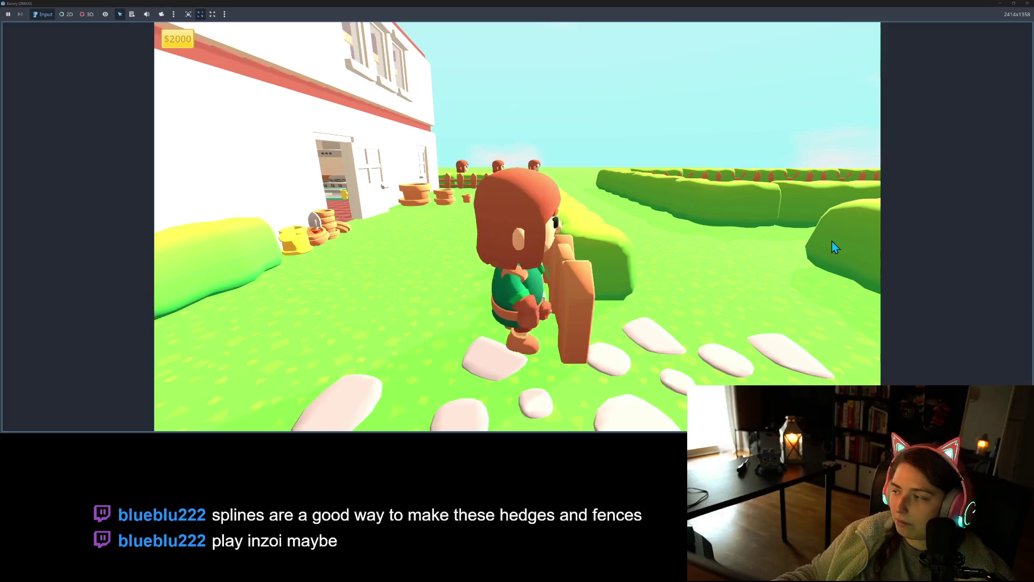
key("w")
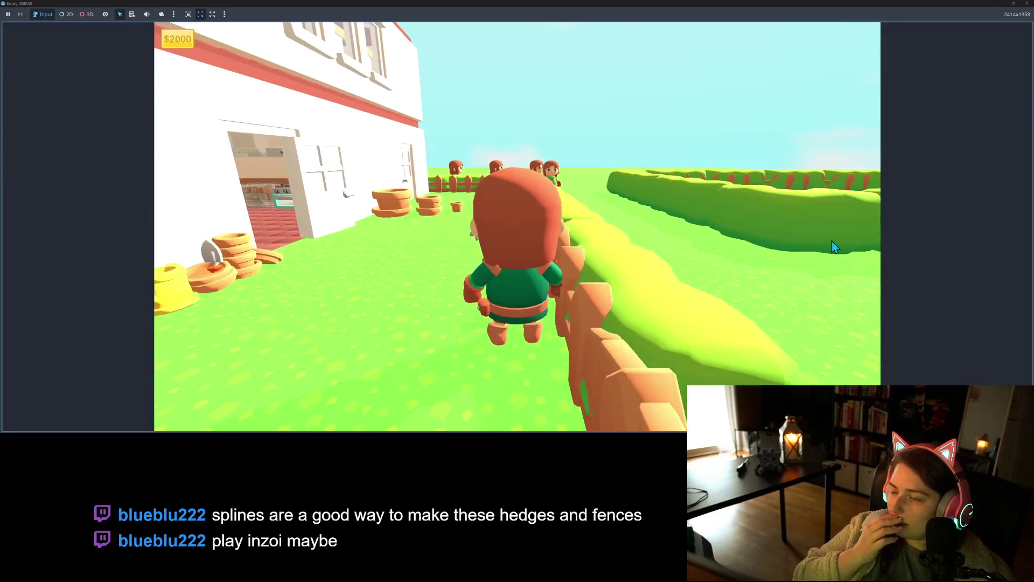
key("s")
key("s")
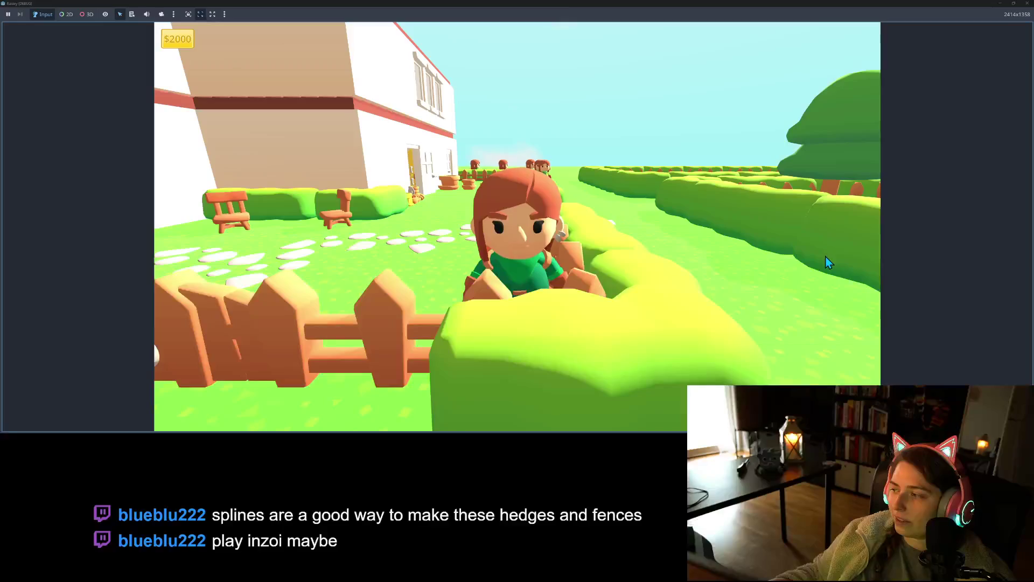
key("w")
key("s")
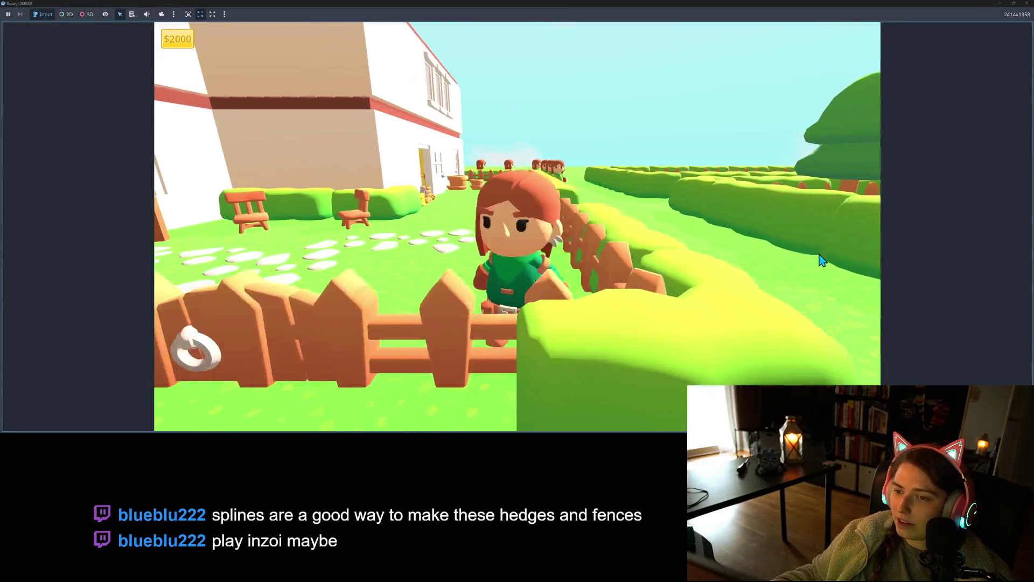
key("w")
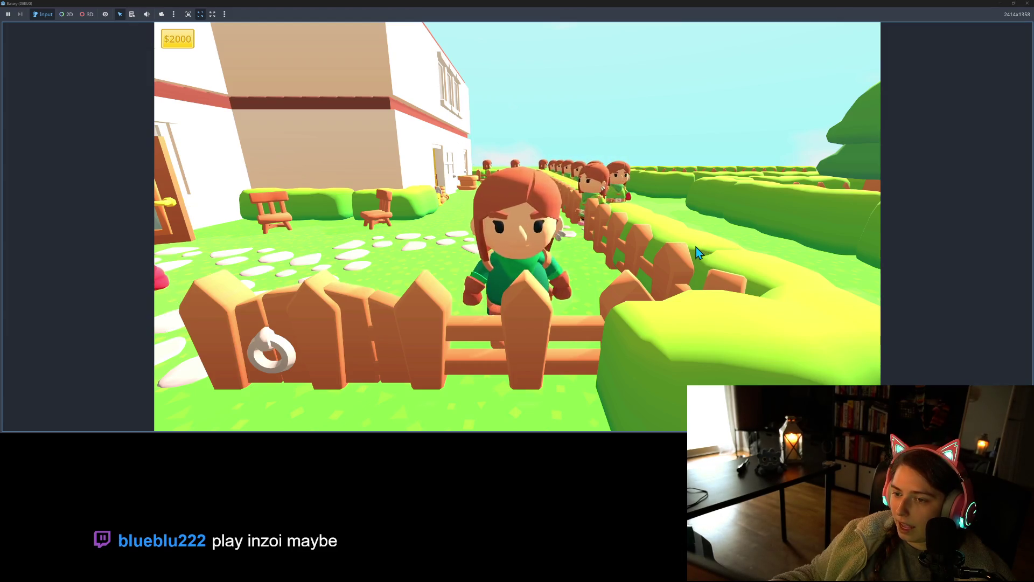
key("d")
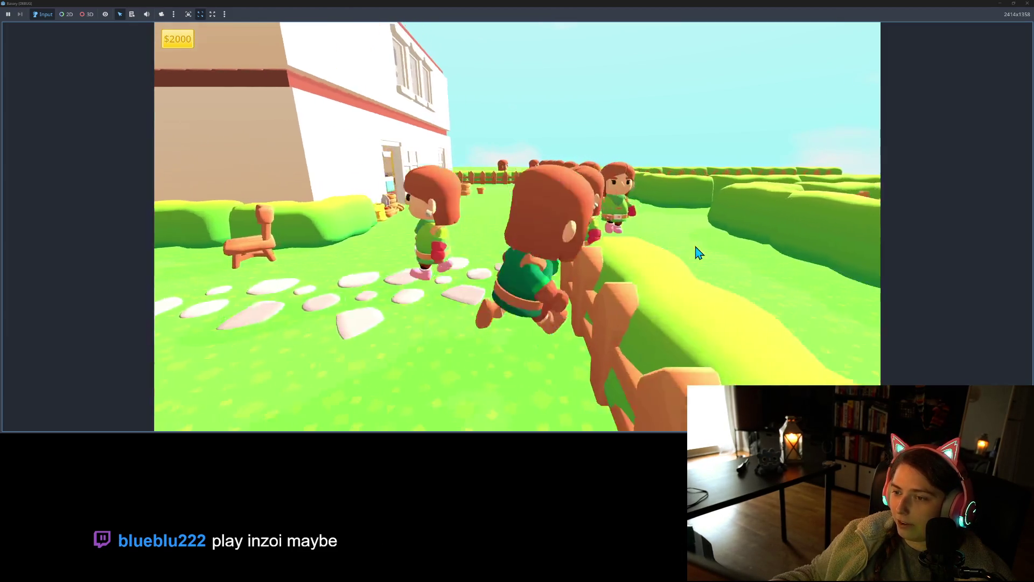
key("s")
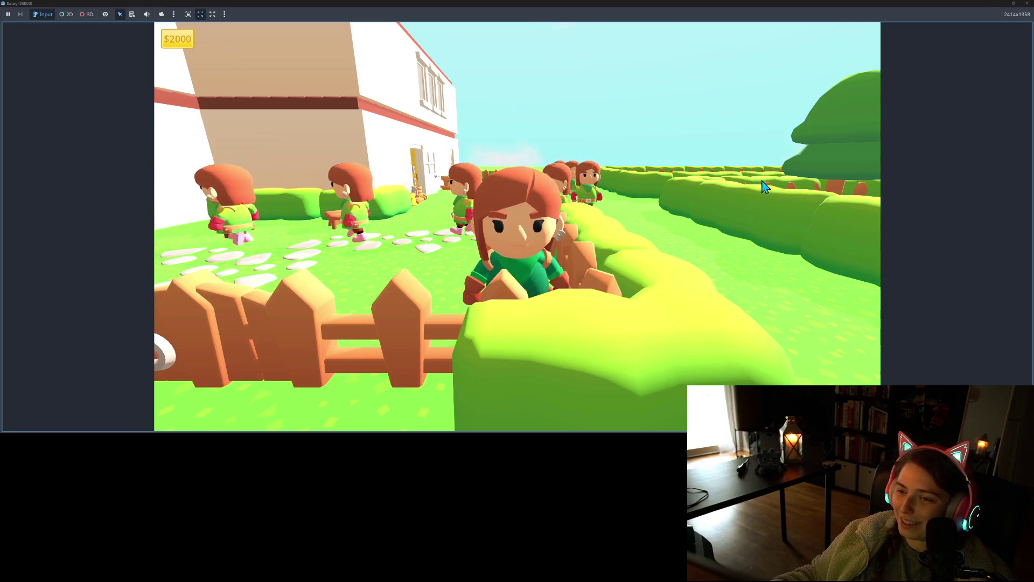
key("w")
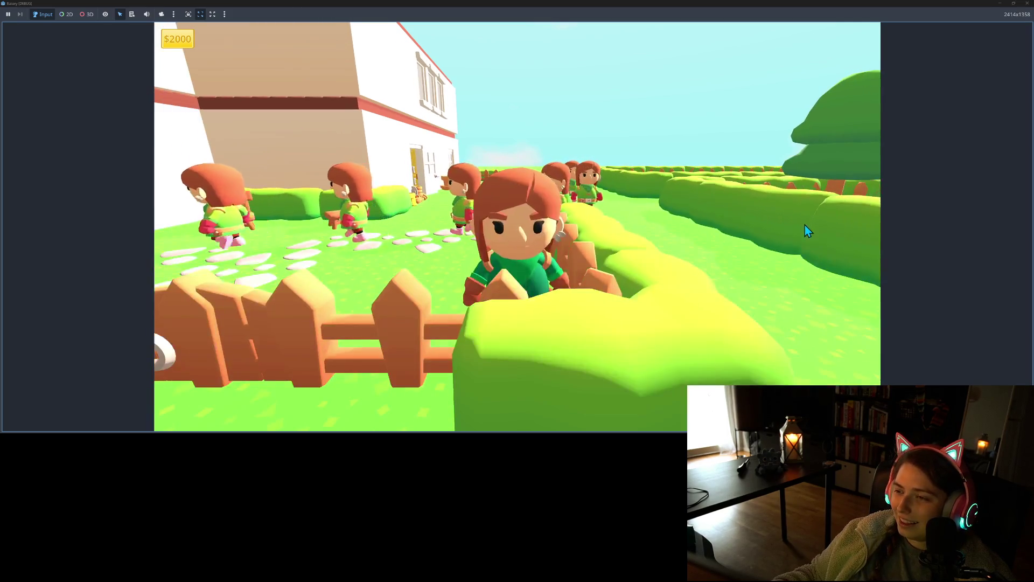
key("s")
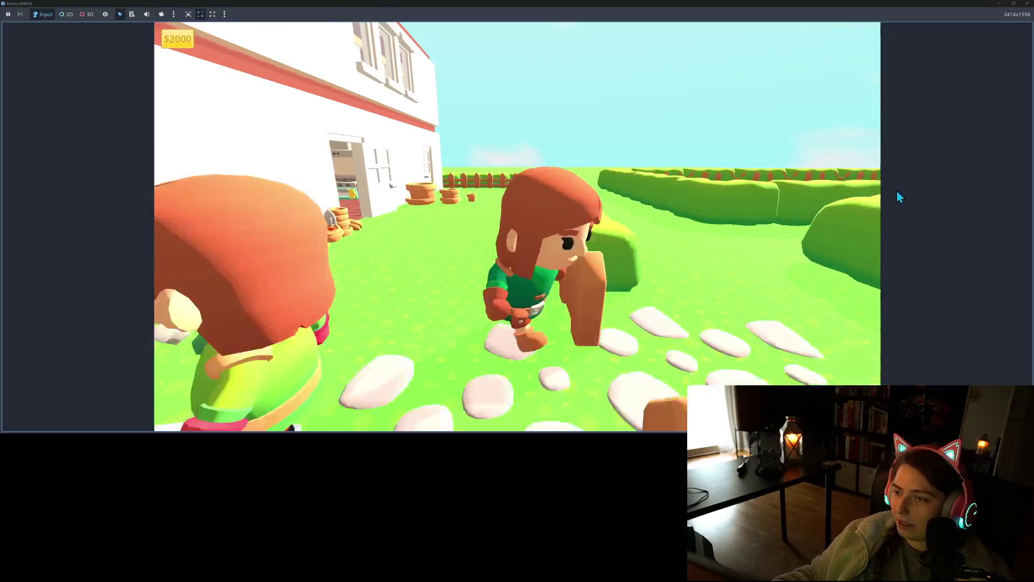
left_click(1028, 3)
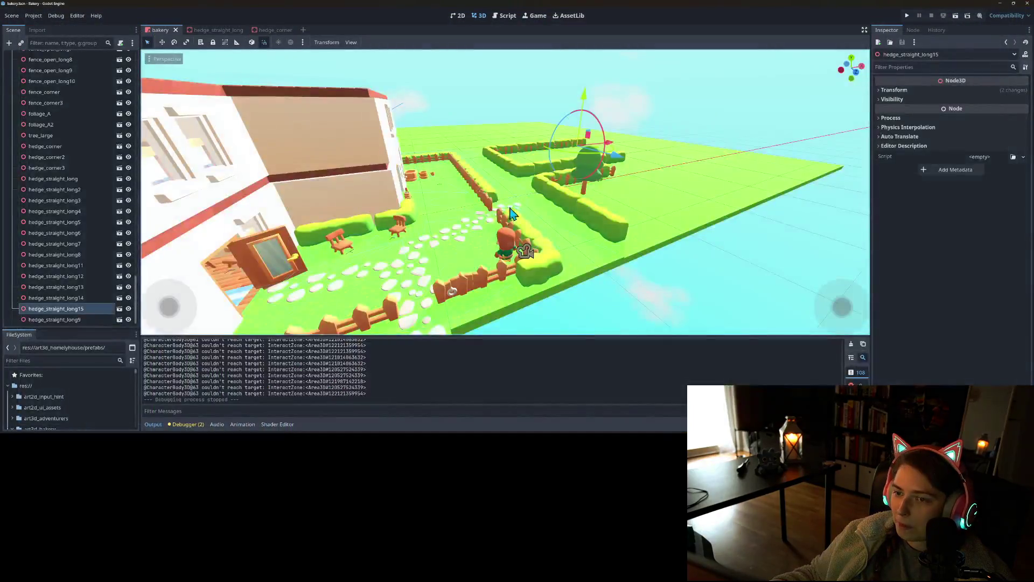
- Duplicate hedge_straight_long15 and shift the new hedge one unit along X
key("f")
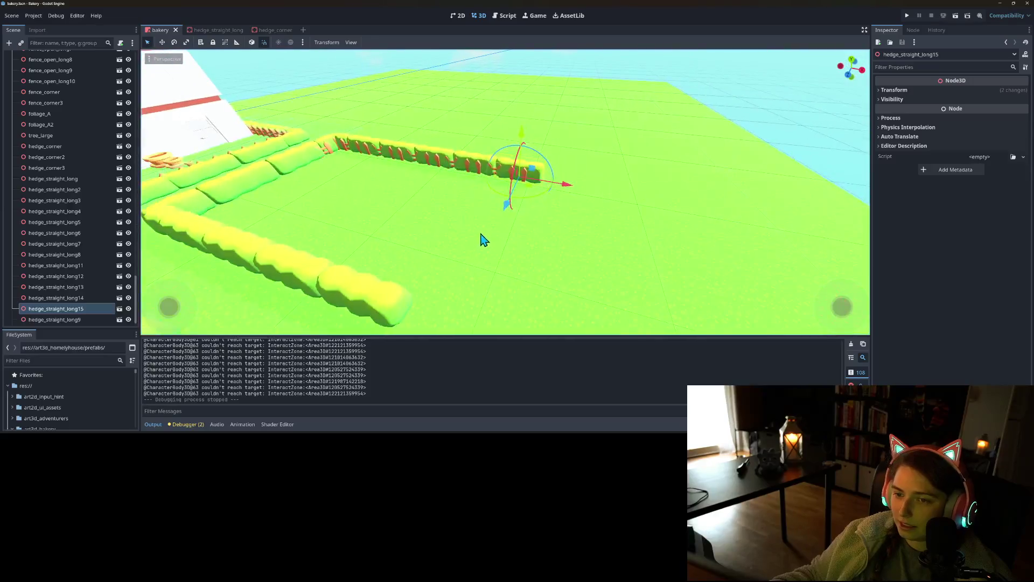
scroll(484, 237, "up", 3)
left_click_drag(516, 217, 603, 135)
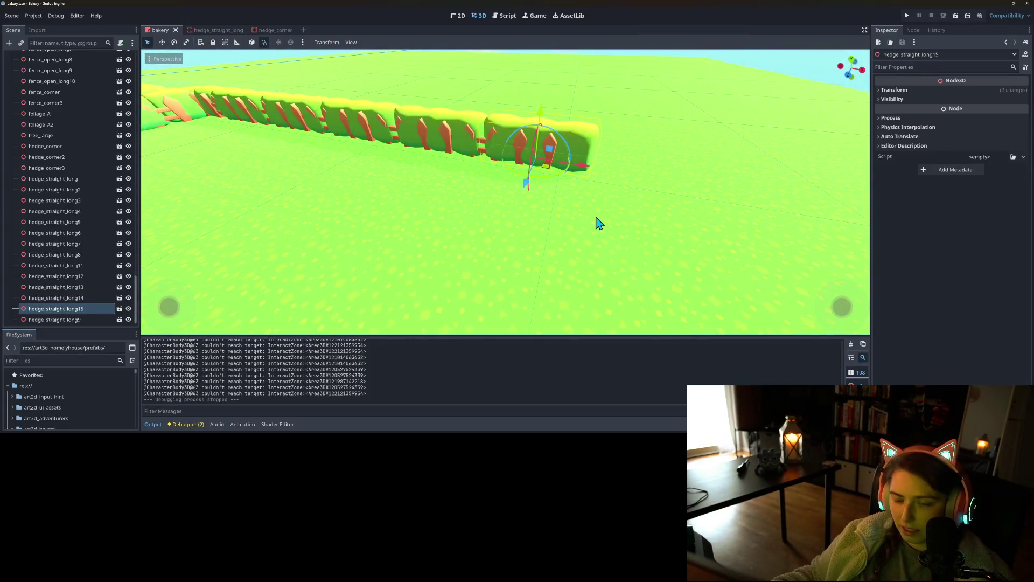
key("ctrl+d")
left_click_drag(588, 180, 707, 192)
- Duplicate the last fence twice, offsetting the copy 2 units along X, then save and run the game
left_click(557, 156)
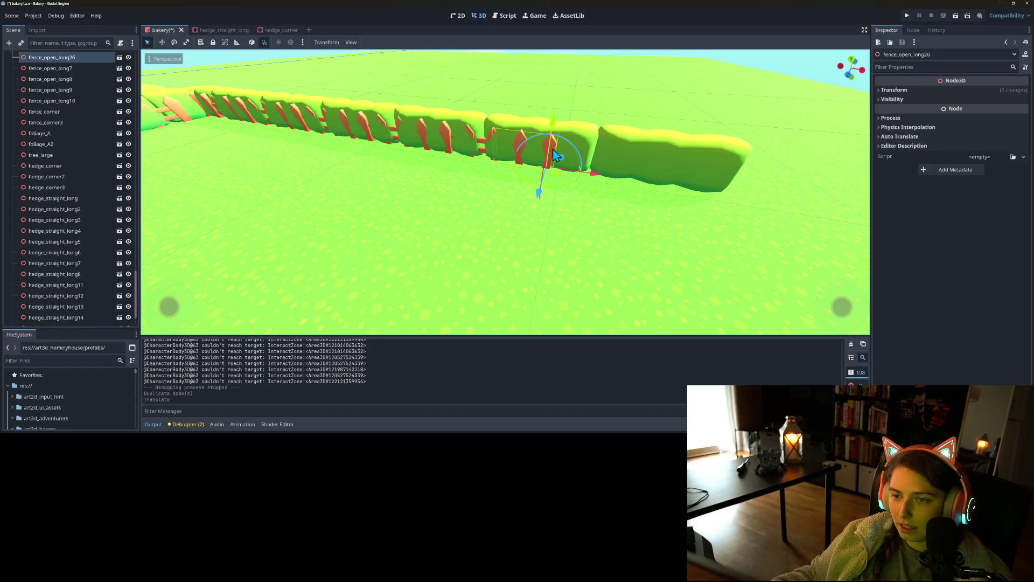
key("ctrl+d")
left_click_drag(584, 177, 811, 218)
key("ctrl+d")
key("ctrl+d")
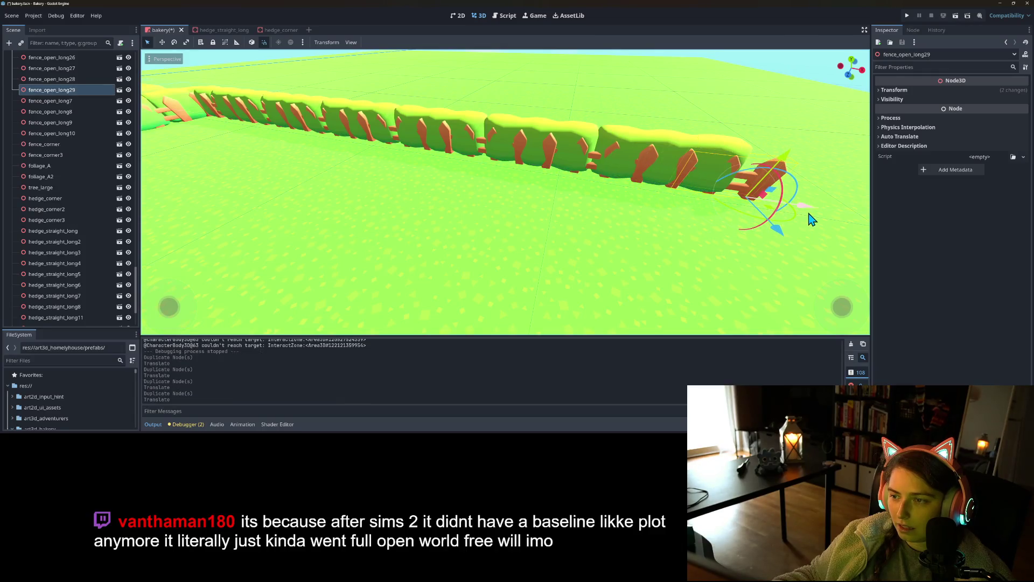
key("ctrl+s")
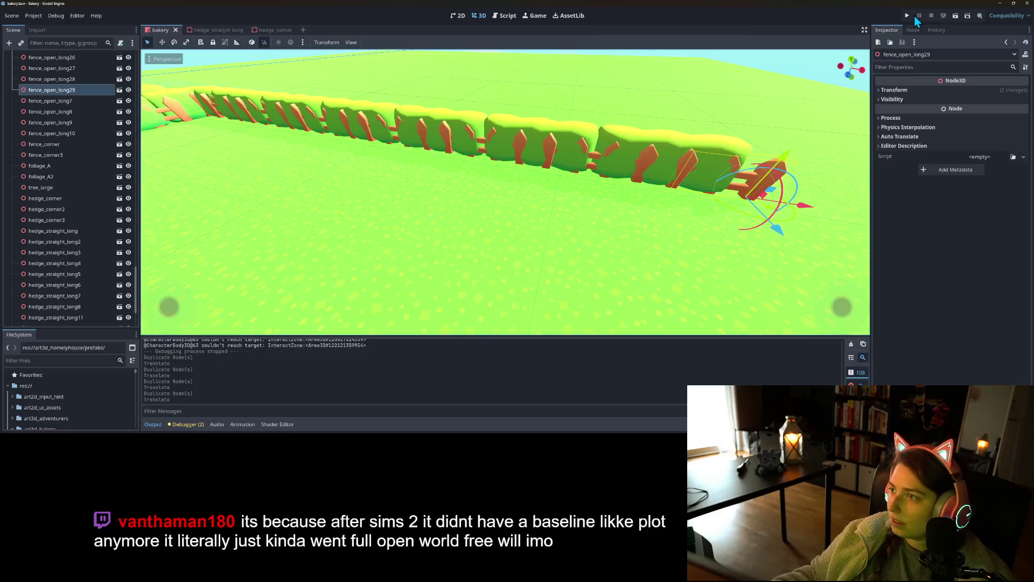
left_click(909, 17)
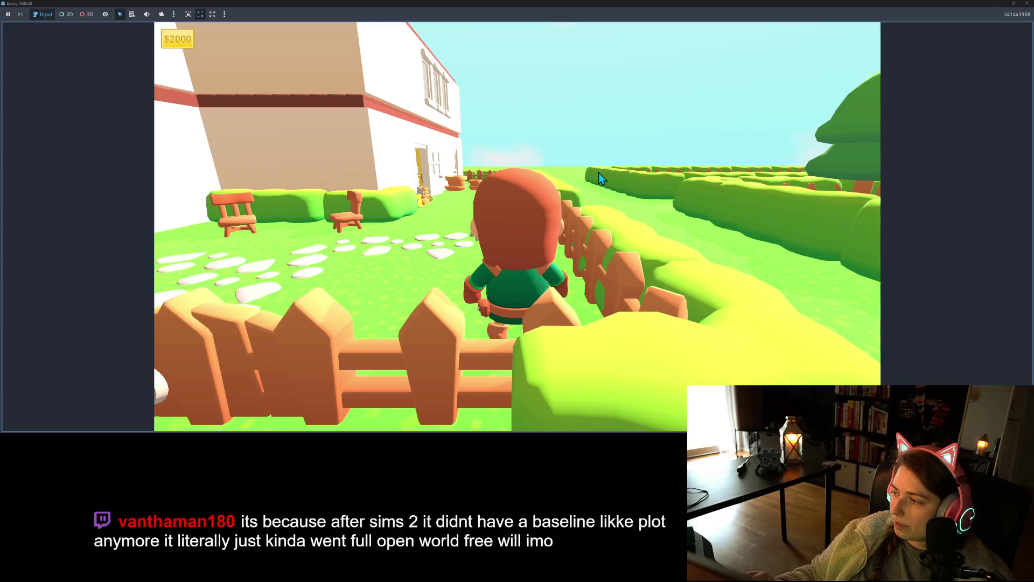
- Walk the character with WASD along the extended fence past the hedges, then stop the game with F8
key("a")
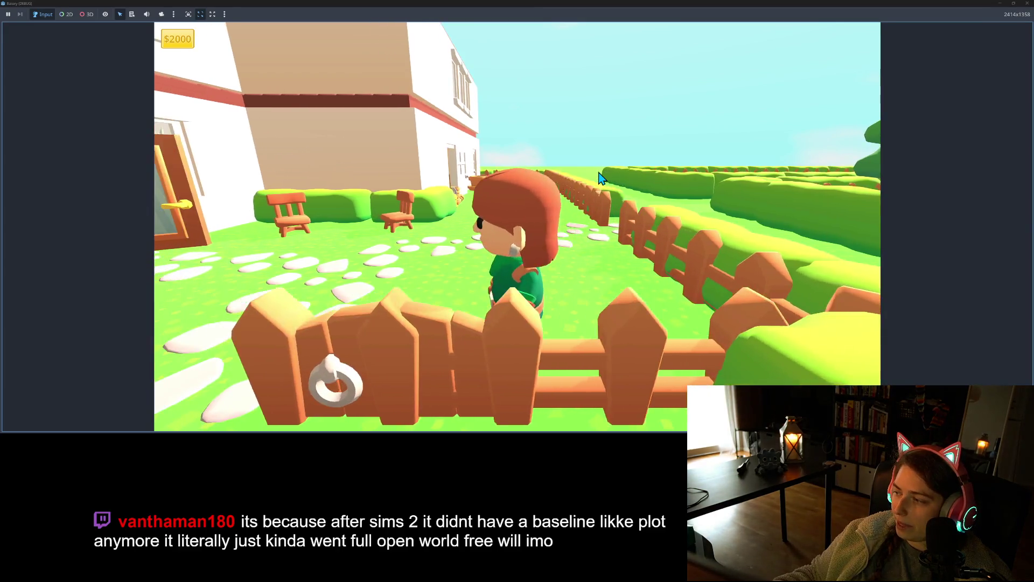
key("w")
key("a")
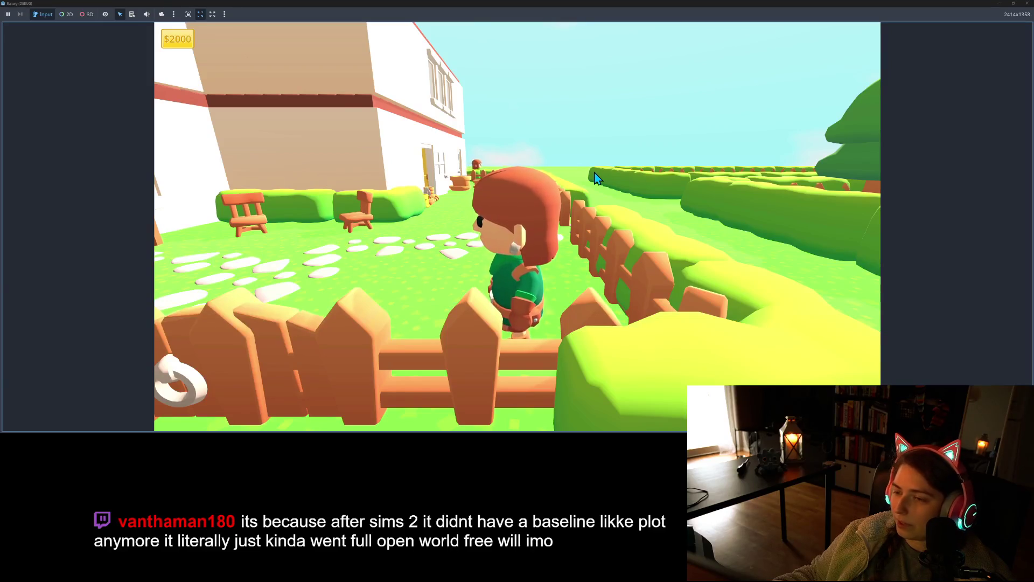
key("w")
key("s")
key("w")
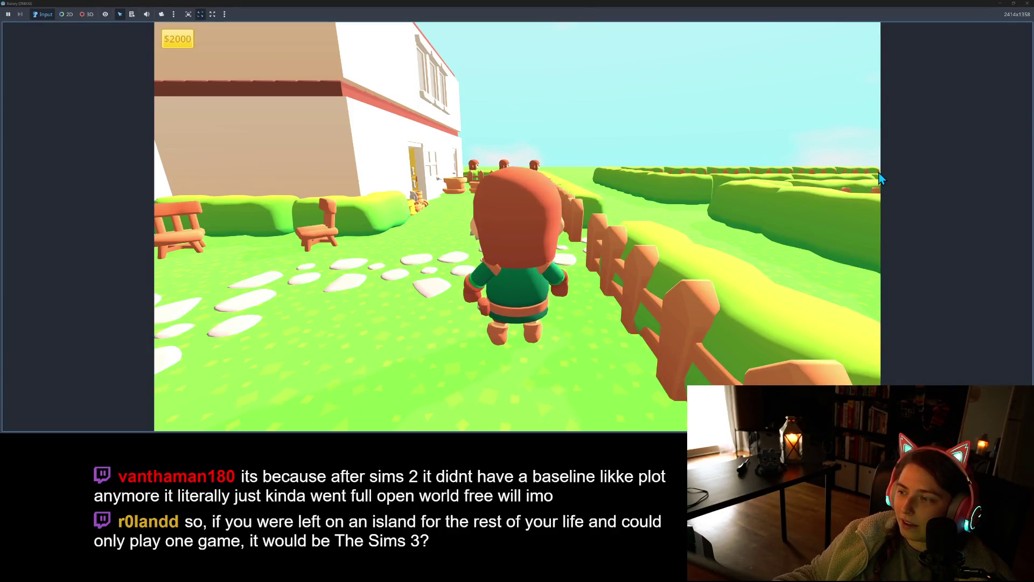
key("s")
key("w")
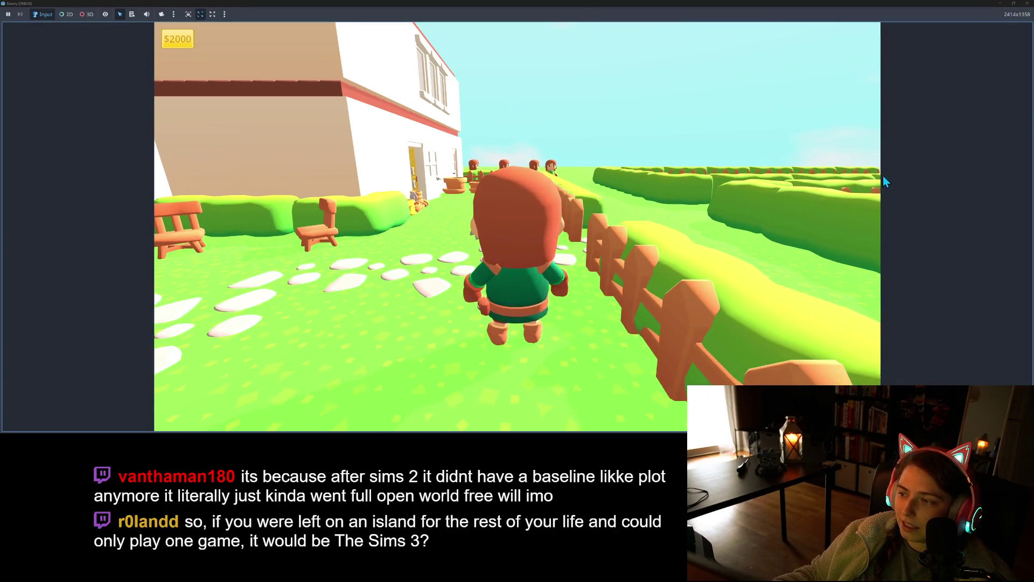
key("s")
key("w")
key("d")
key("s")
key("w")
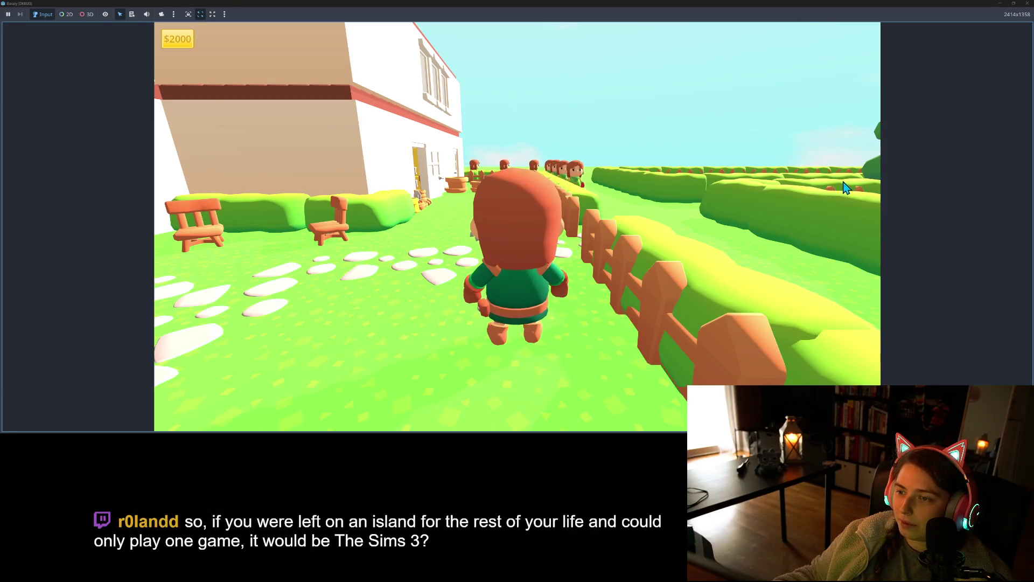
key("s")
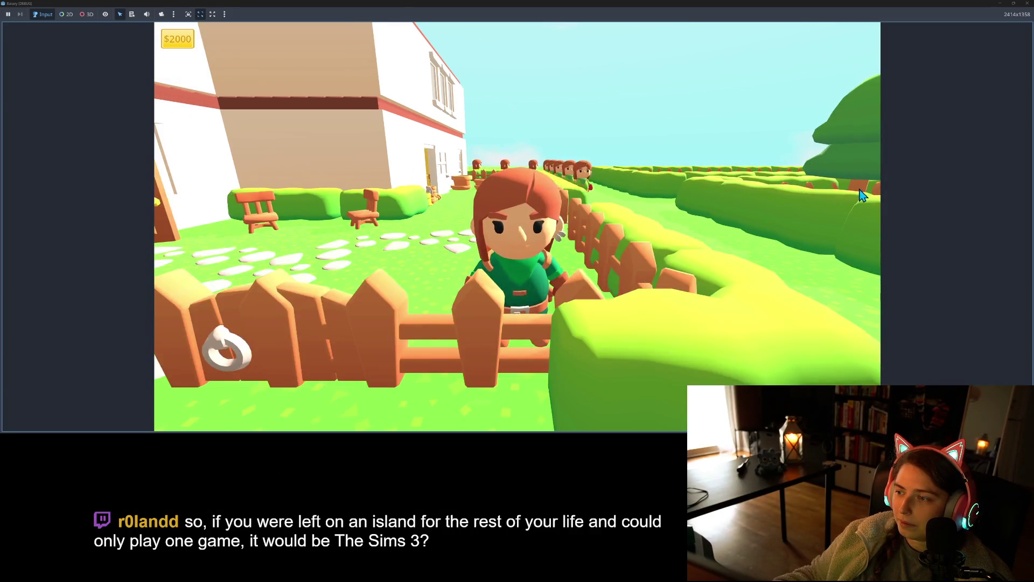
key("d")
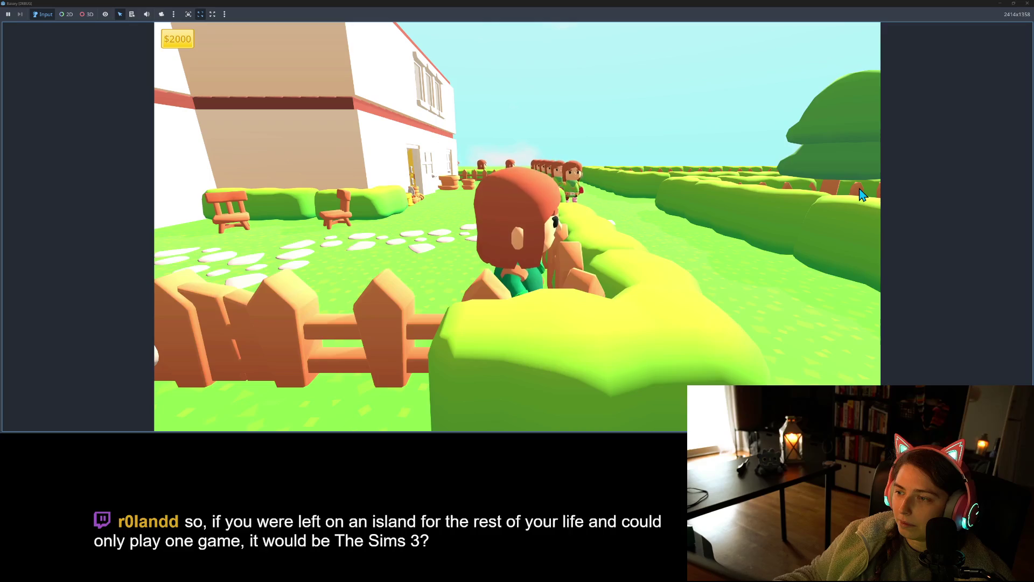
key("a")
key("s")
key("w")
key("s")
key("w")
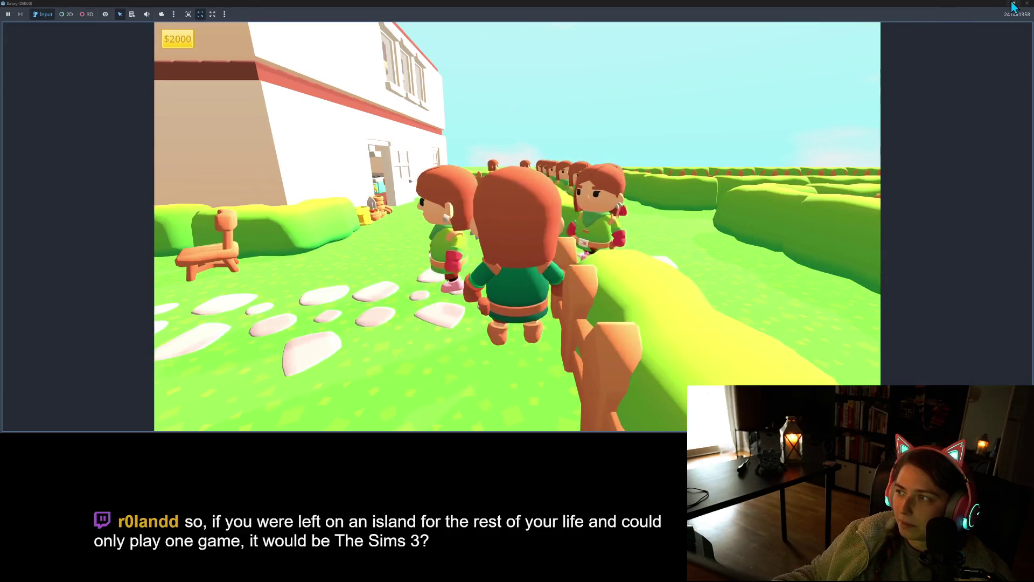
key("F8")
scroll(650, 245, "down", 5)
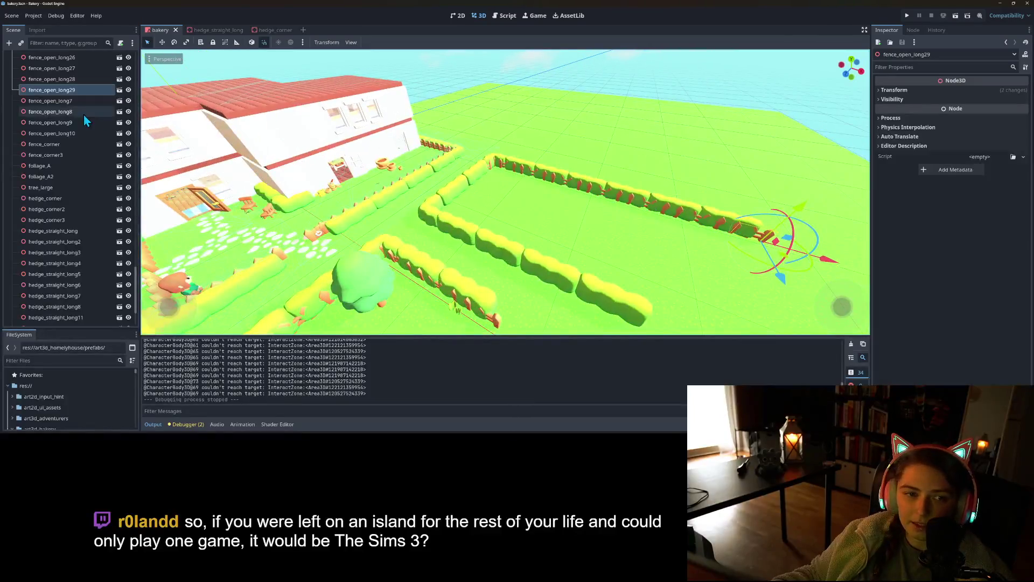
- Instantiate wall_panelled_bakery_corner_inner as a child scene under no_col
scroll(86, 152, "up", 5)
right_click(50, 123)
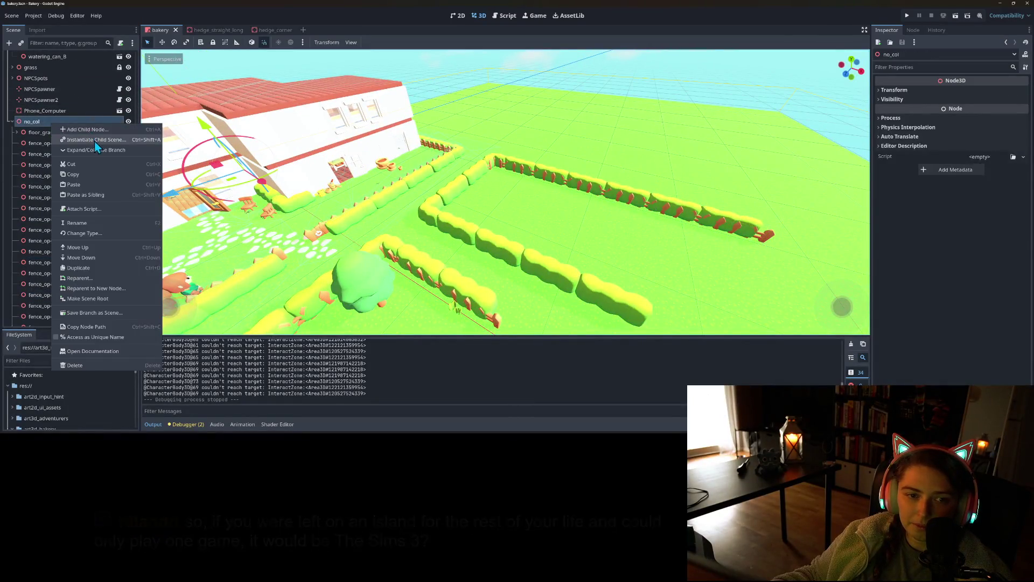
left_click(95, 141)
type("wall")
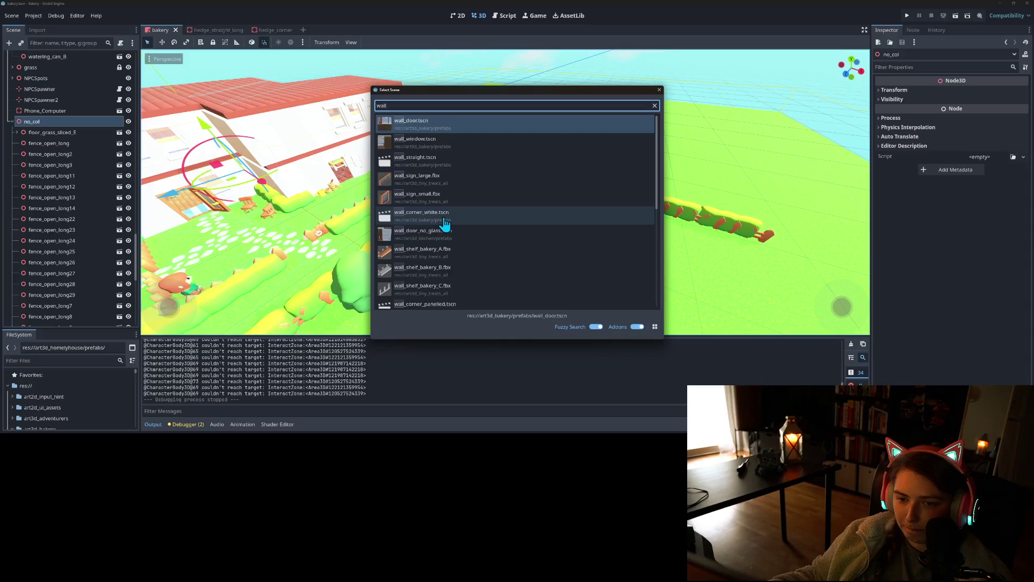
scroll(473, 254, "down", 1)
scroll(472, 257, "down", 5)
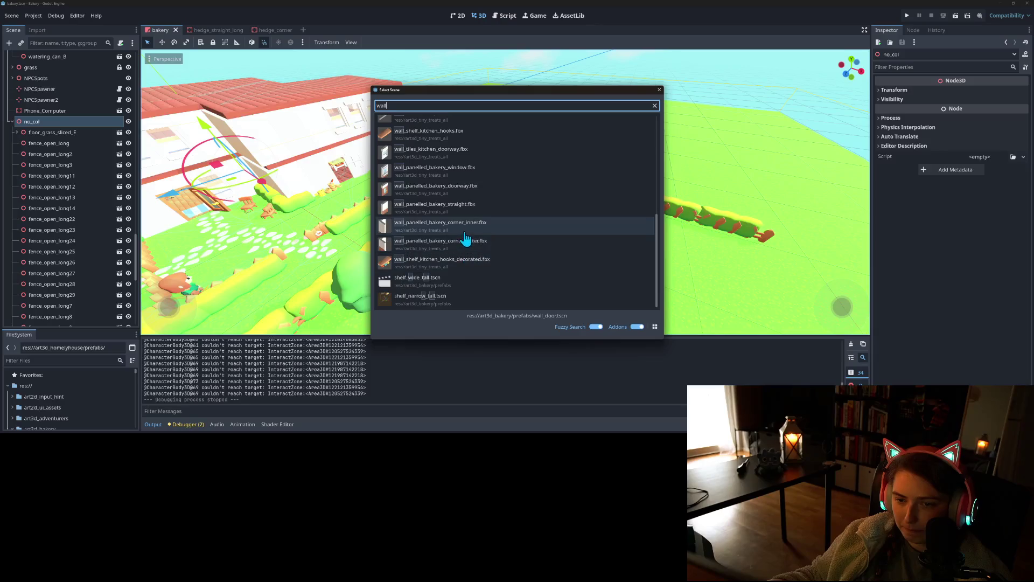
double_click(469, 236)
- Move the corner wall piece into the fenced garden and slide it left along the hedge
scroll(377, 215, "down", 3)
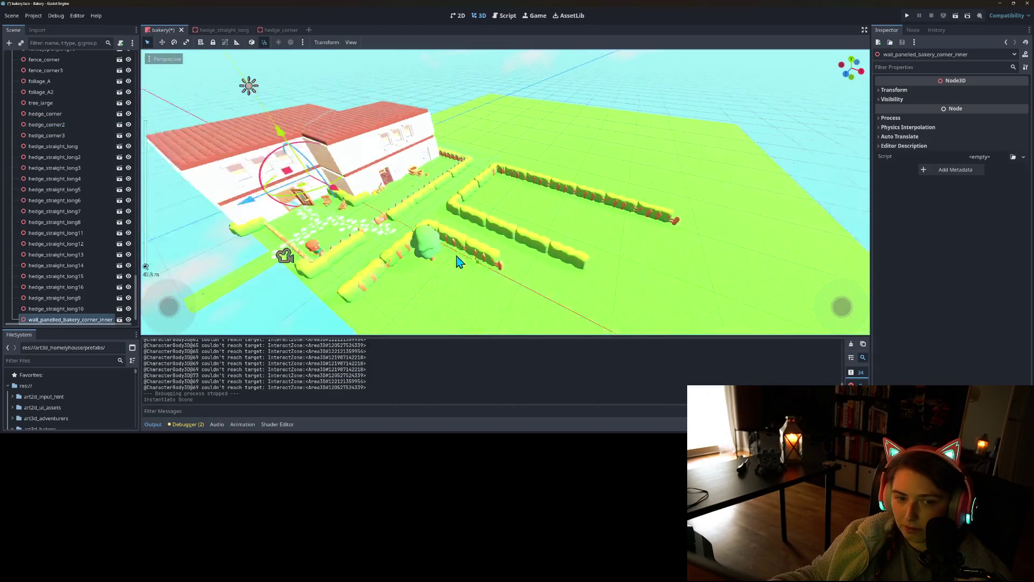
scroll(279, 202, "up", 3)
mouse_move(277, 202)
left_mouse_down()
mouse_move(539, 237)
mouse_move(619, 223)
mouse_move(602, 219)
left_mouse_up()
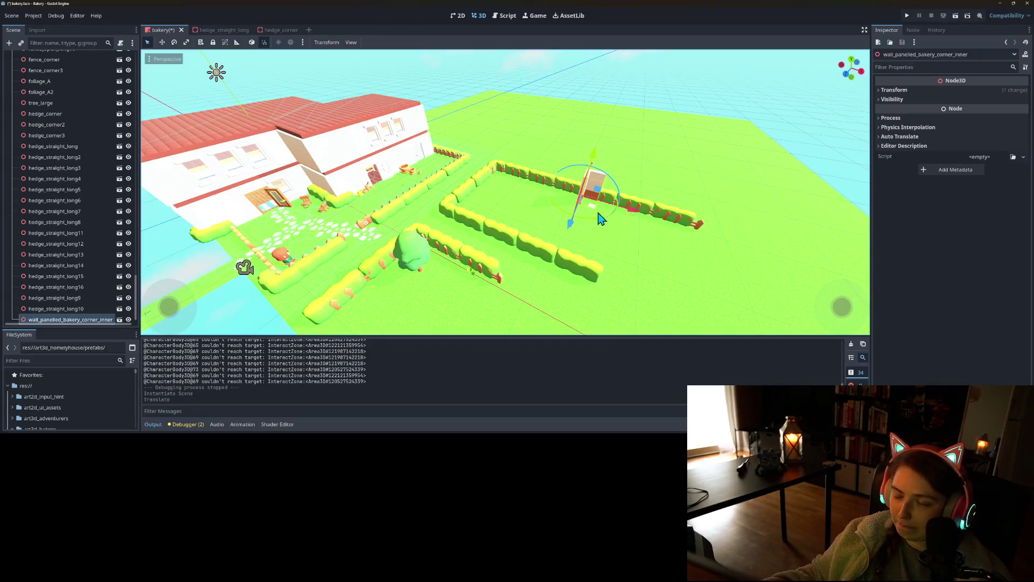
scroll(604, 216, "up", 5)
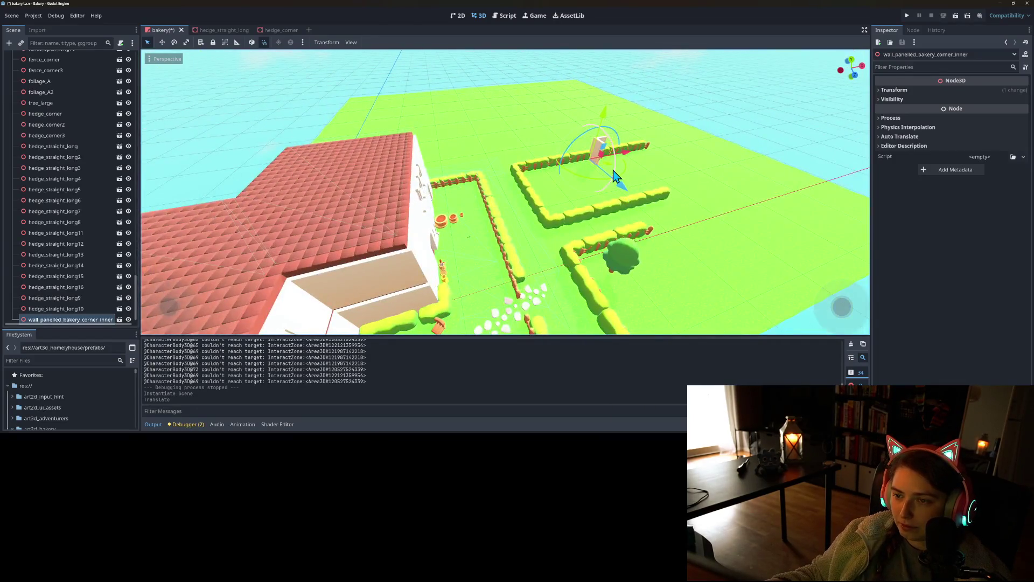
left_click_drag(613, 172, 594, 178)
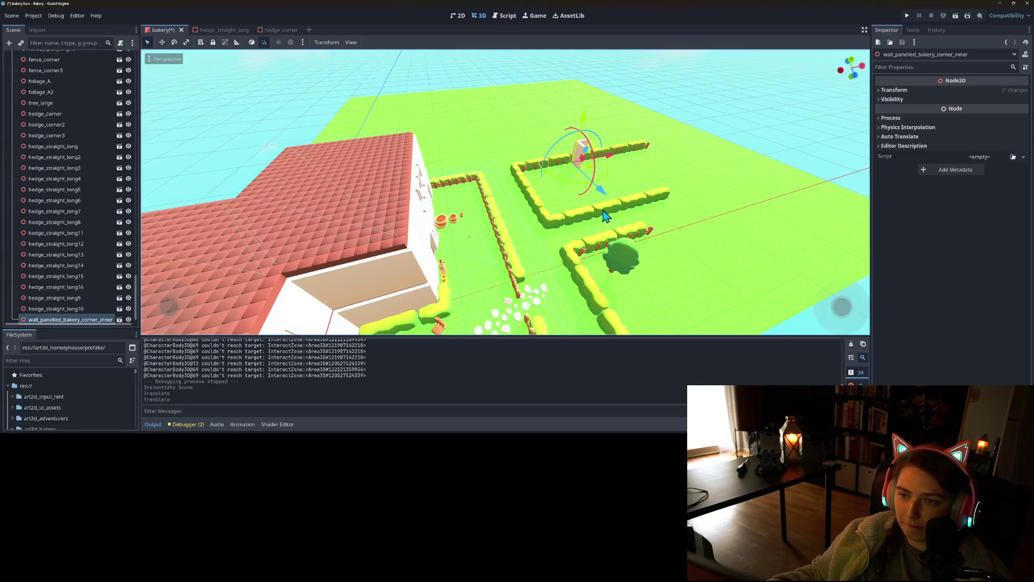
- Duplicate the corner wall, move the copy right along the hedge, and delete hedge_straight_long8
scroll(603, 216, "up", 8)
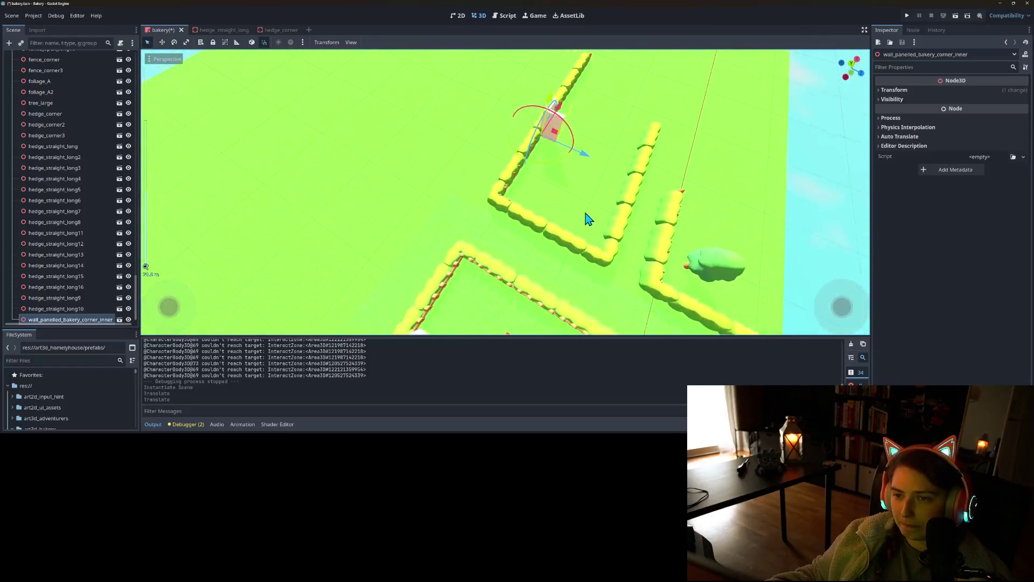
scroll(587, 189, "down", 2)
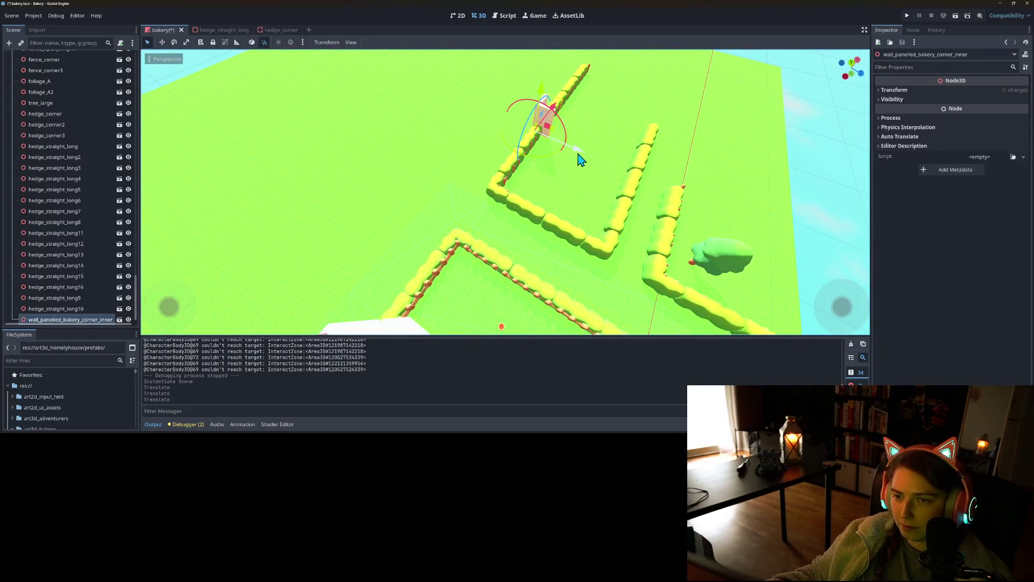
key("ctrl+d")
left_click_drag(571, 180, 687, 199)
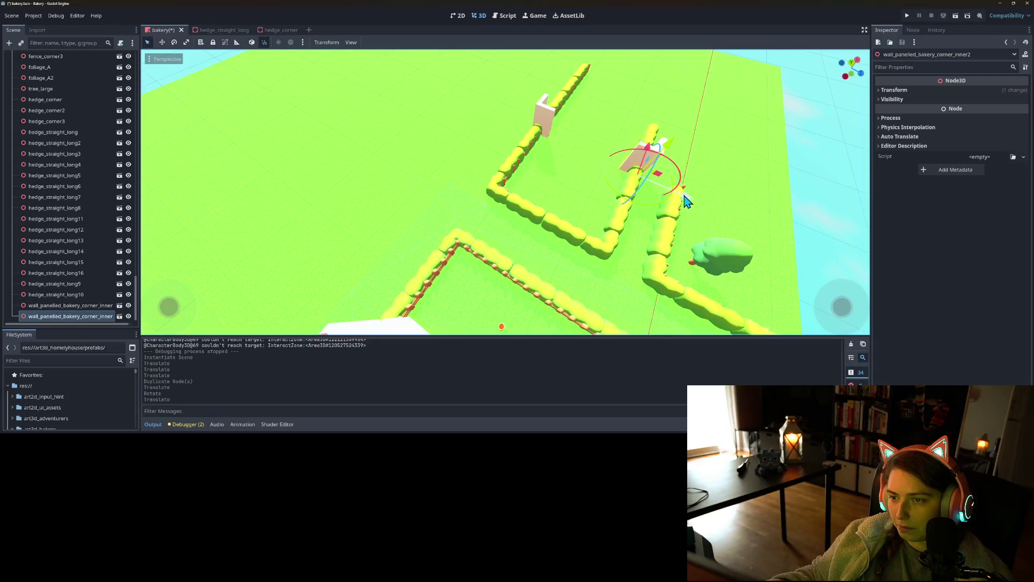
left_click(376, 270)
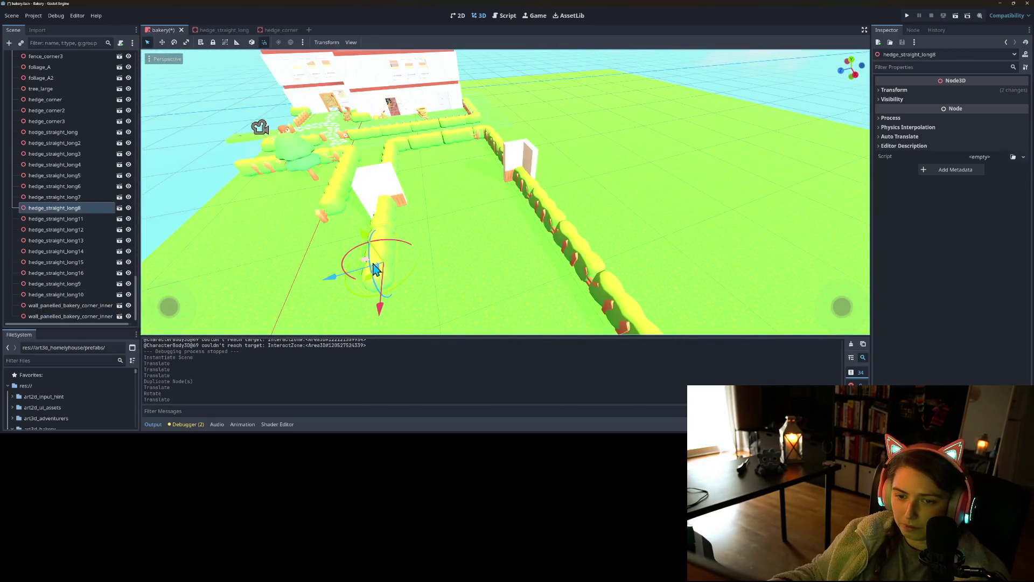
key("Delete")
- Delete several more hedge segments, including hedge_straight_long16, confirming each removal
key("Return")
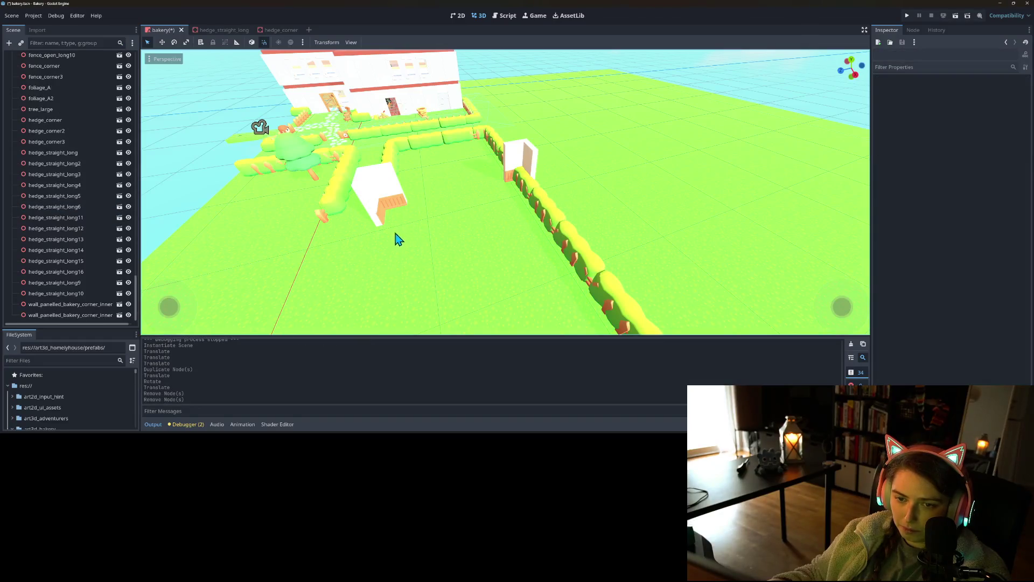
left_click(541, 203)
key("Delete")
key("Return")
left_click(544, 206)
key("Delete")
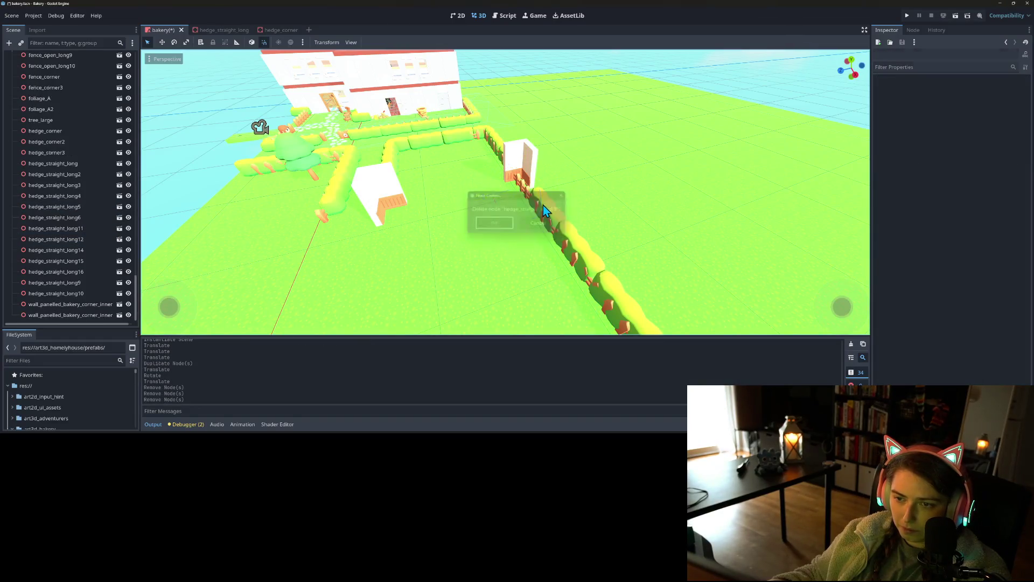
key("Return")
left_click(573, 261)
key("Delete")
key("Return")
scroll(560, 243, "up", 3)
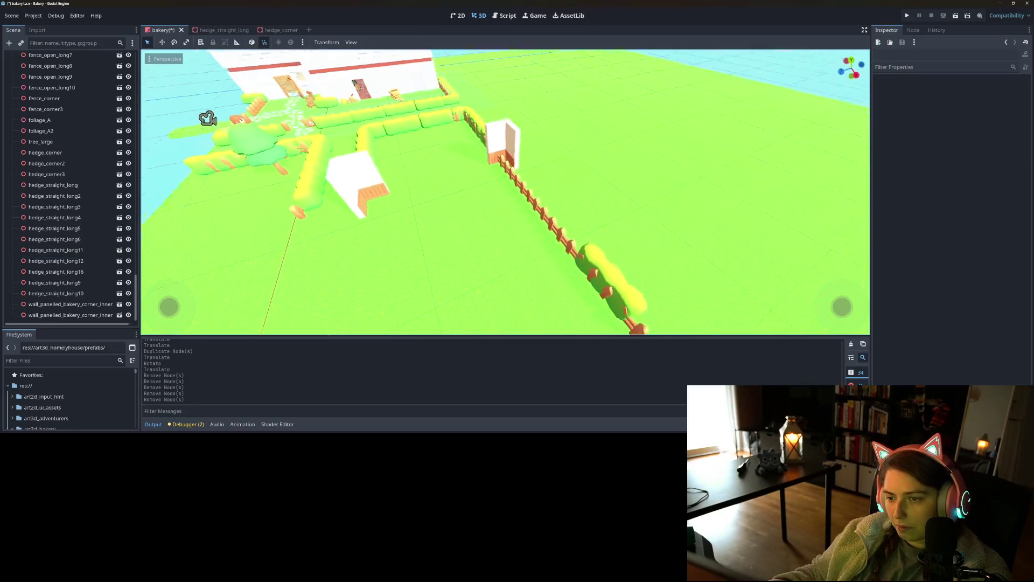
left_click(553, 227)
key("Delete")
key("Return")
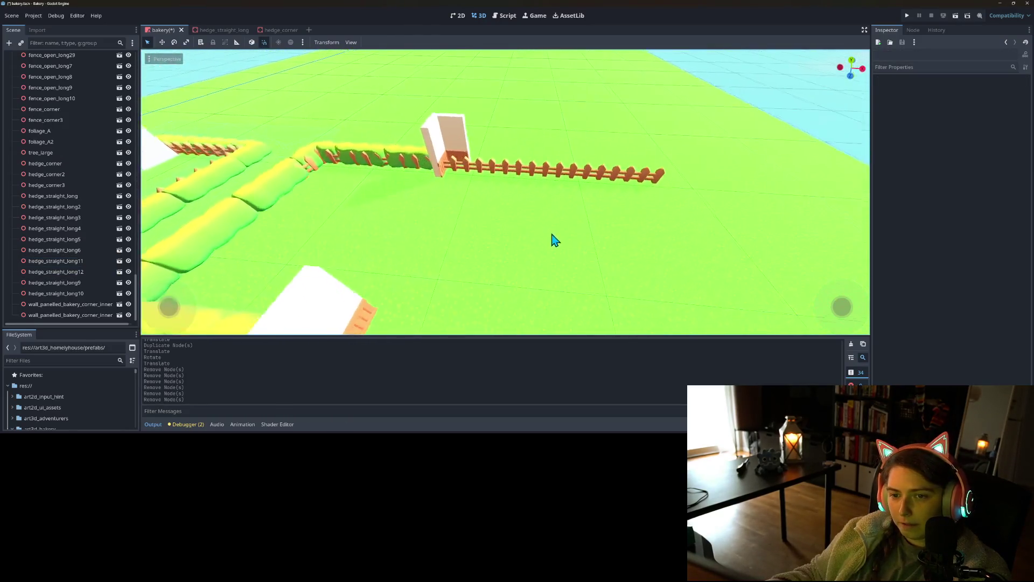
- Delete the long fence run and the small leftover fence piece
left_click_drag(466, 120, 466, 119)
key("Delete")
key("Return")
left_click_drag(607, 152, 607, 152)
key("Delete")
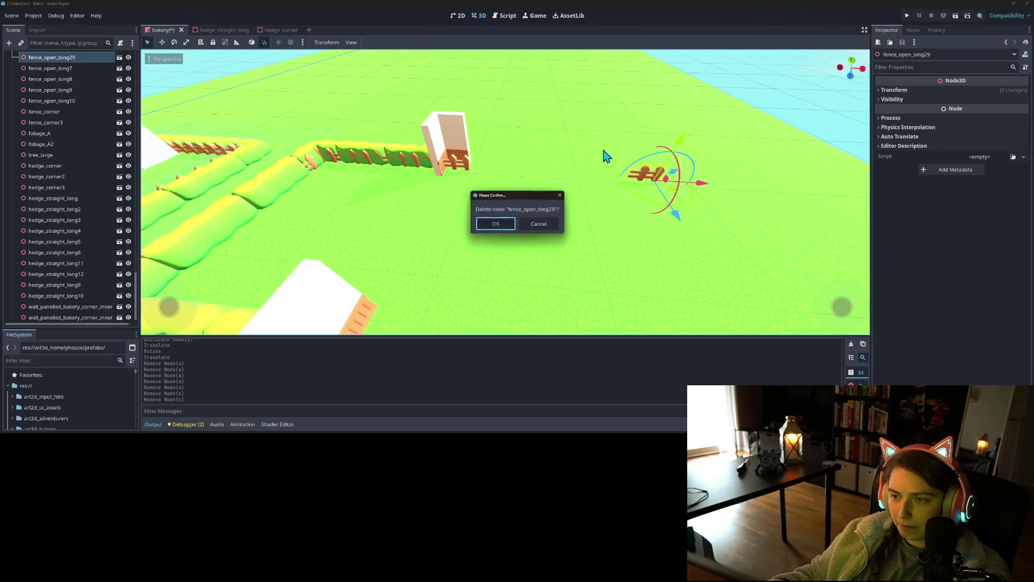
key("Return")
- Restore the accidentally deleted white wall piece and delete fence_open_long22 beside it
left_click(467, 163)
key("Delete")
key("Return")
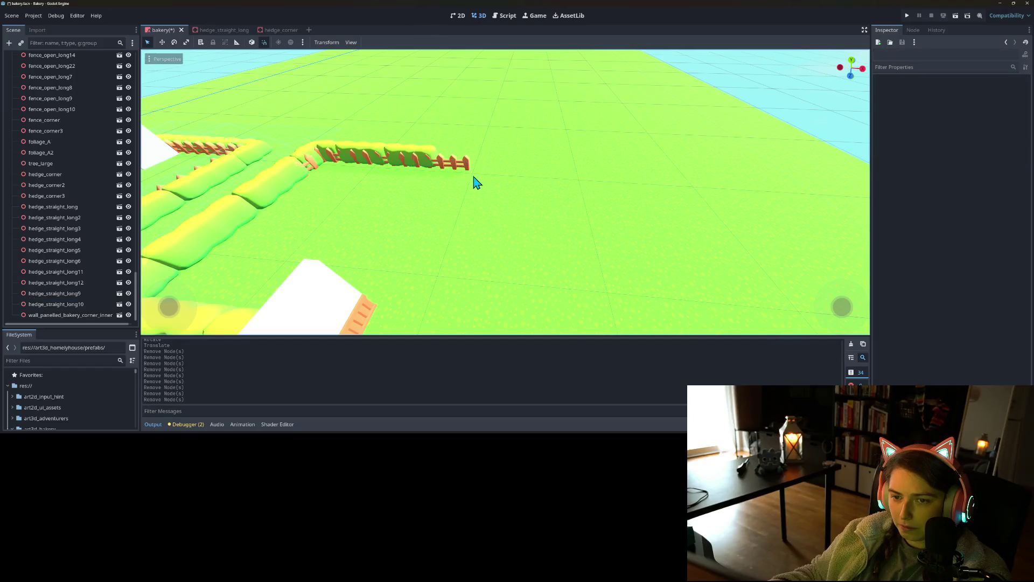
key("ctrl+z")
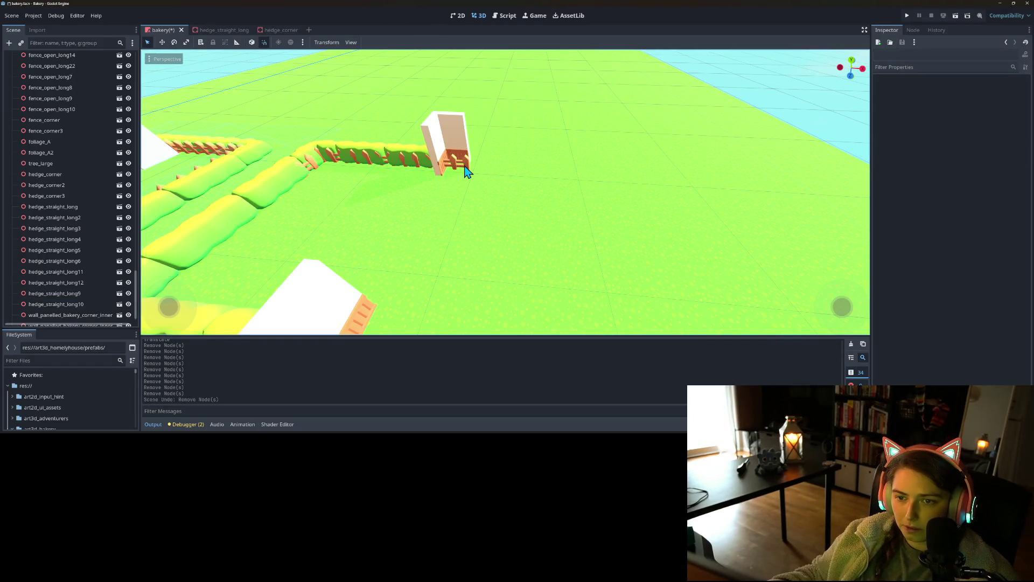
left_click(467, 171)
key("Delete")
key("Return")
scroll(432, 190, "up", 5)
scroll(460, 225, "down", 6)
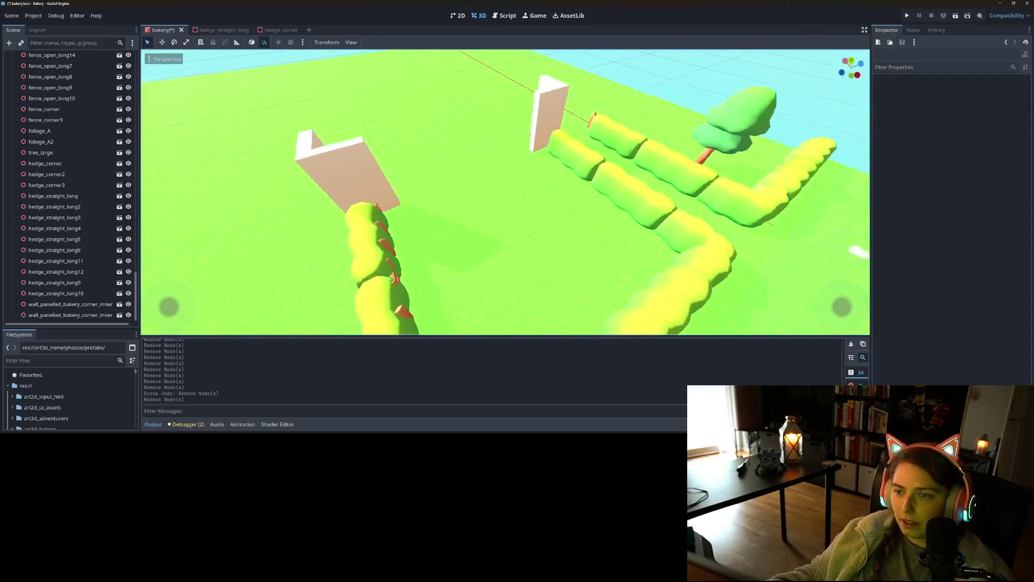
left_click_drag(461, 226, 449, 239)
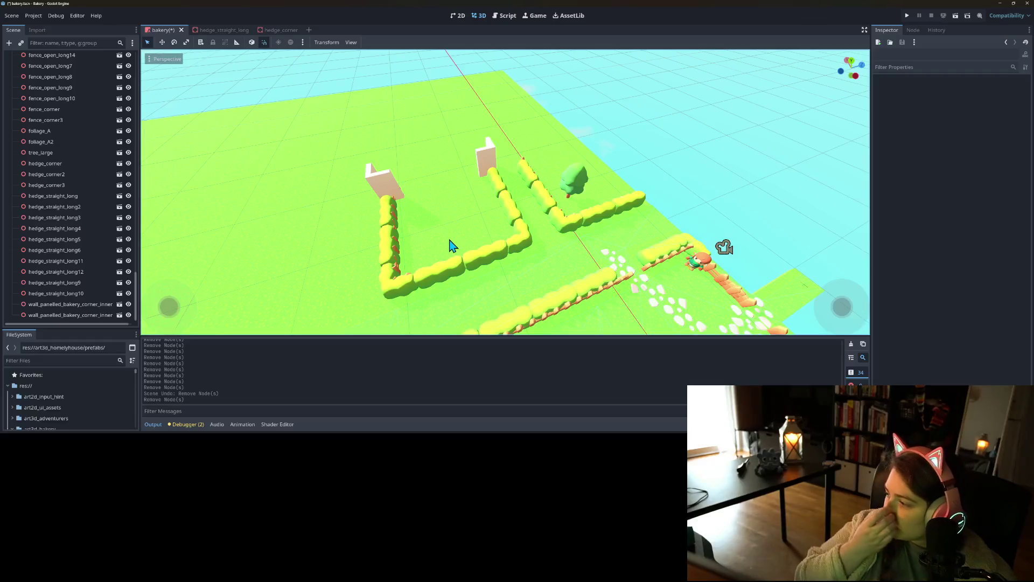
mouse_move(436, 192)
left_mouse_down()
mouse_move(435, 231)
mouse_move(450, 237)
left_mouse_up()
scroll(460, 242, "up", 6)
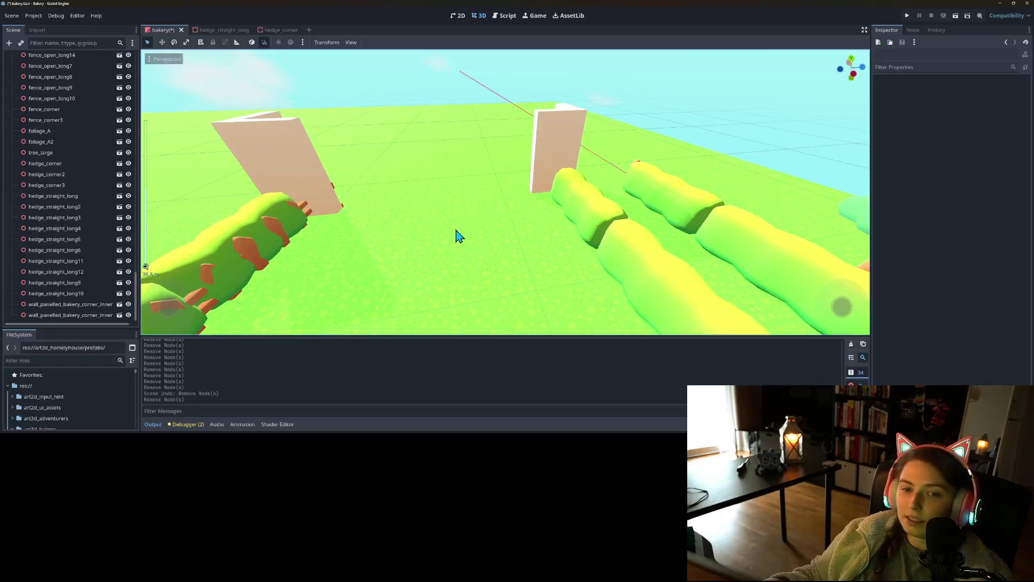
scroll(461, 236, "down", 3)
scroll(96, 250, "up", 5)
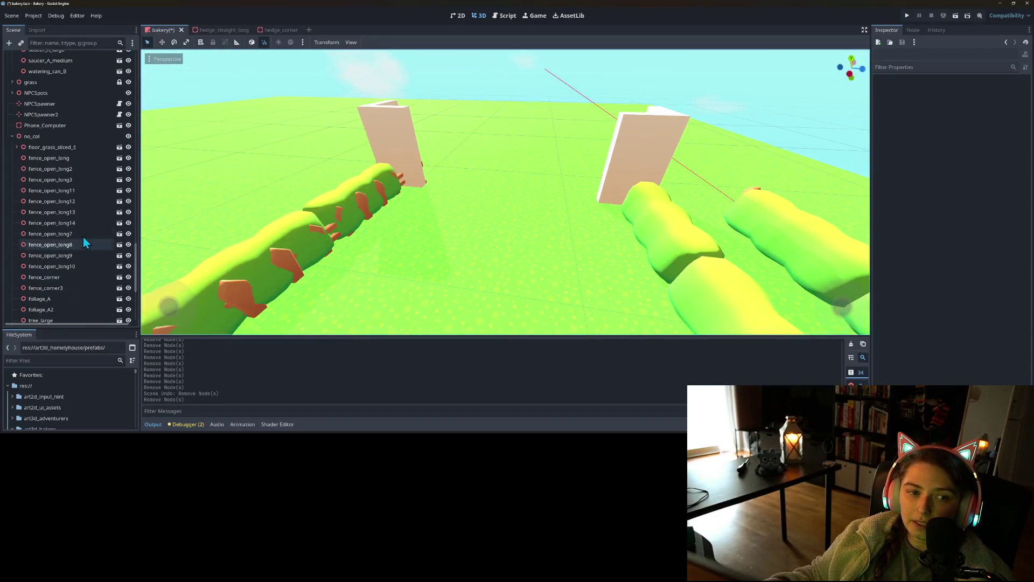
- Instantiate wall_panelled_bakery_window as a child scene under no_col
right_click(50, 136)
left_click(92, 153)
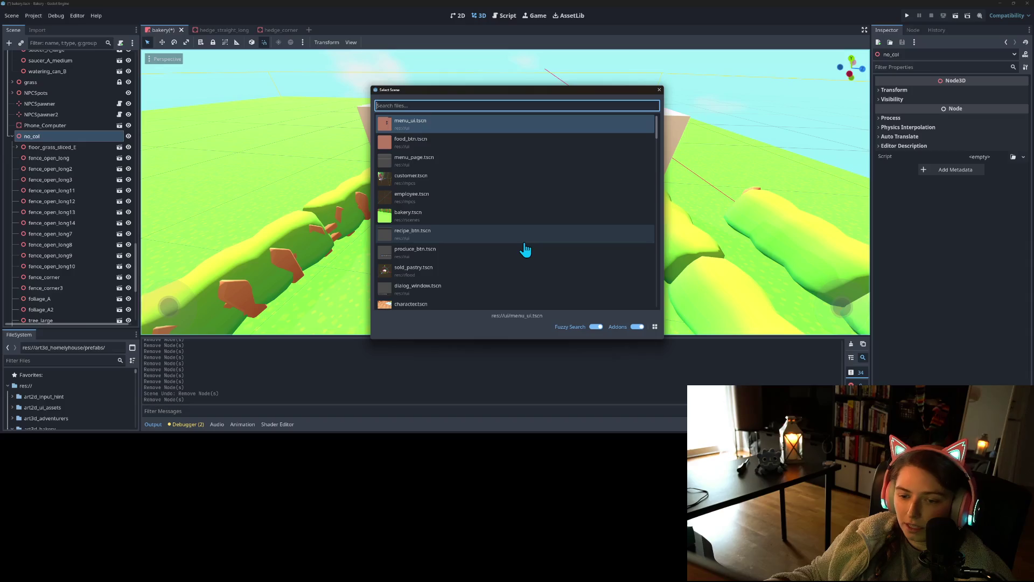
type("win")
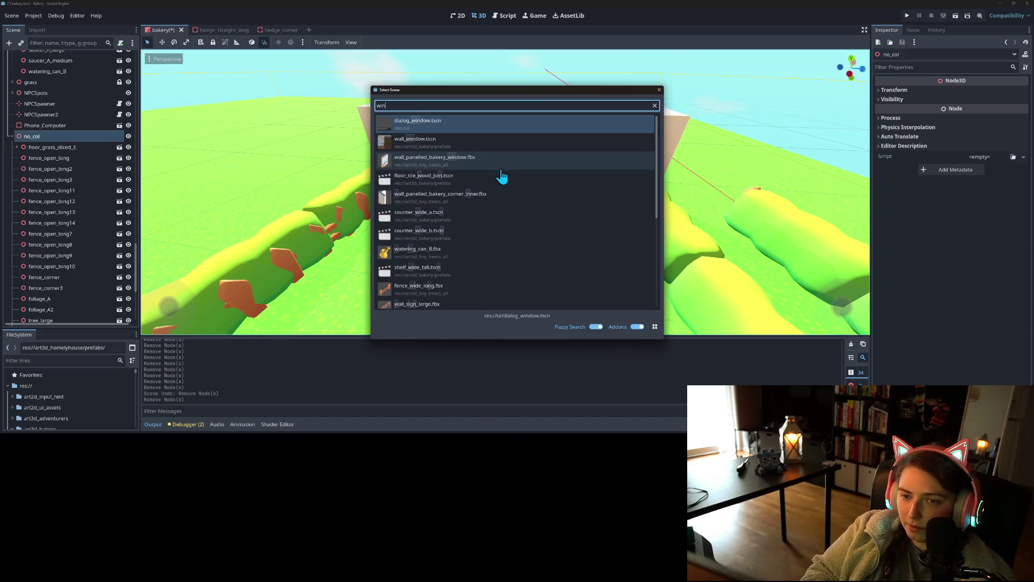
key("Down")
key("Down")
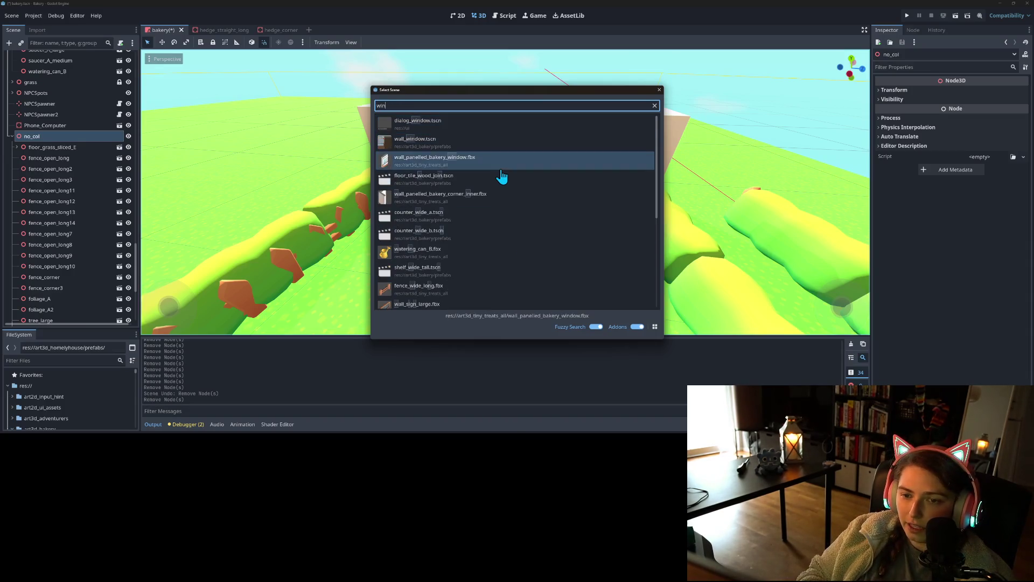
key("Return")
- Rotate the window wall and position it between the corner walls beside the other window wall
scroll(318, 256, "down", 10)
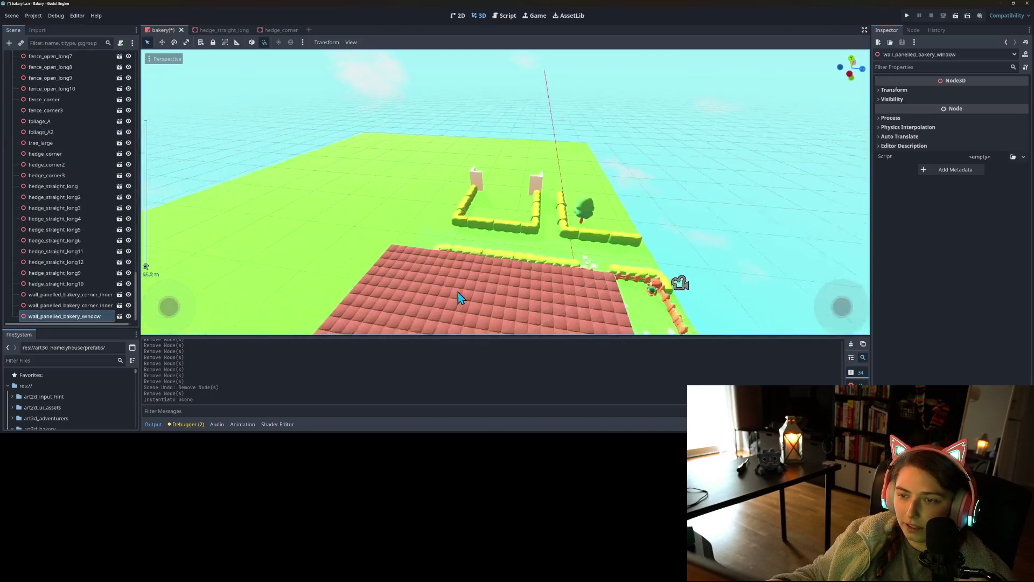
mouse_move(436, 275)
left_mouse_down()
mouse_move(408, 338)
mouse_move(428, 305)
left_mouse_up()
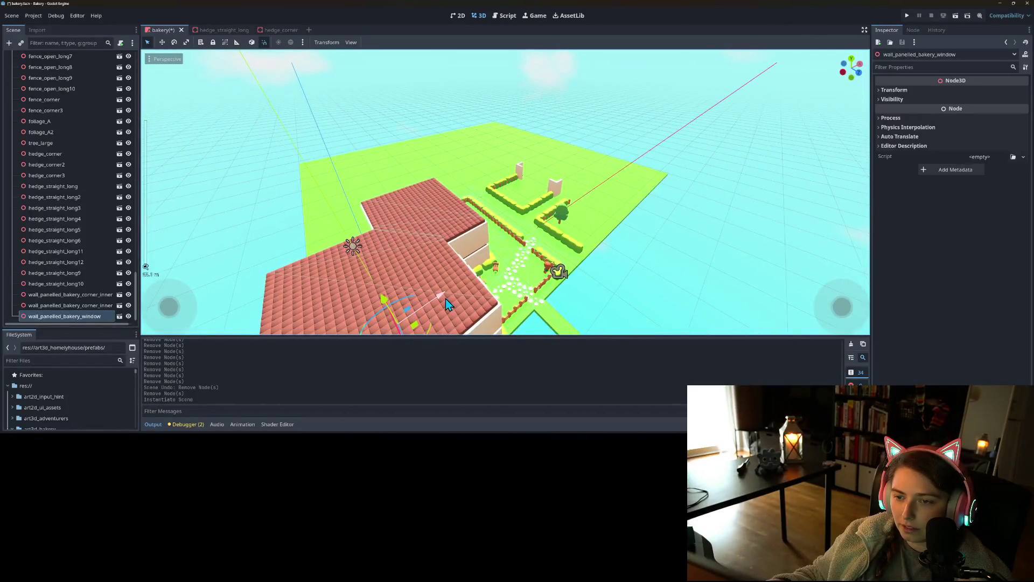
left_click_drag(608, 230, 557, 191)
scroll(592, 226, "up", 5)
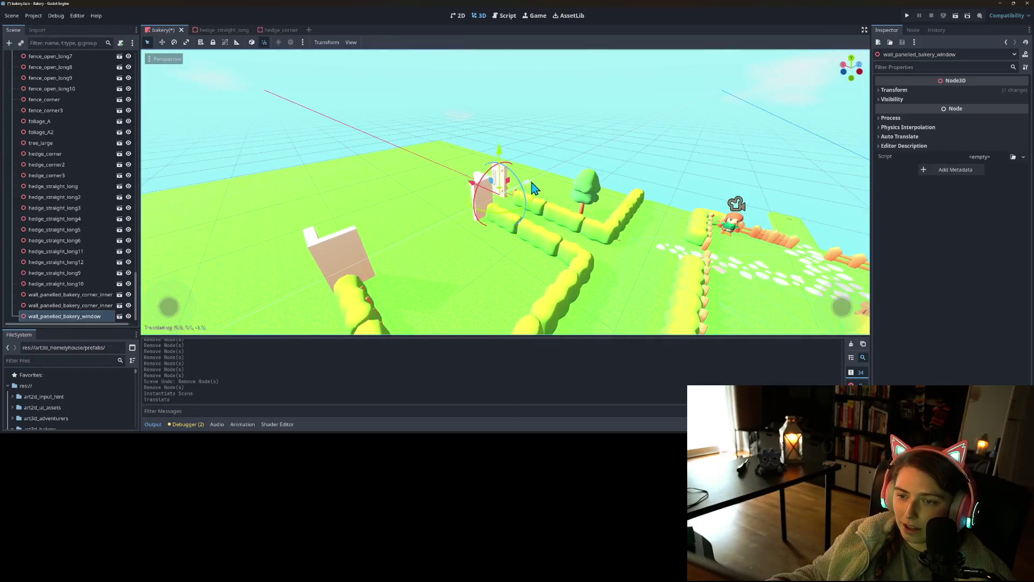
mouse_move(484, 219)
left_mouse_down()
mouse_move(434, 247)
mouse_move(485, 291)
mouse_move(441, 240)
left_mouse_up()
scroll(491, 225, "up", 3)
left_click_drag(503, 224, 544, 220)
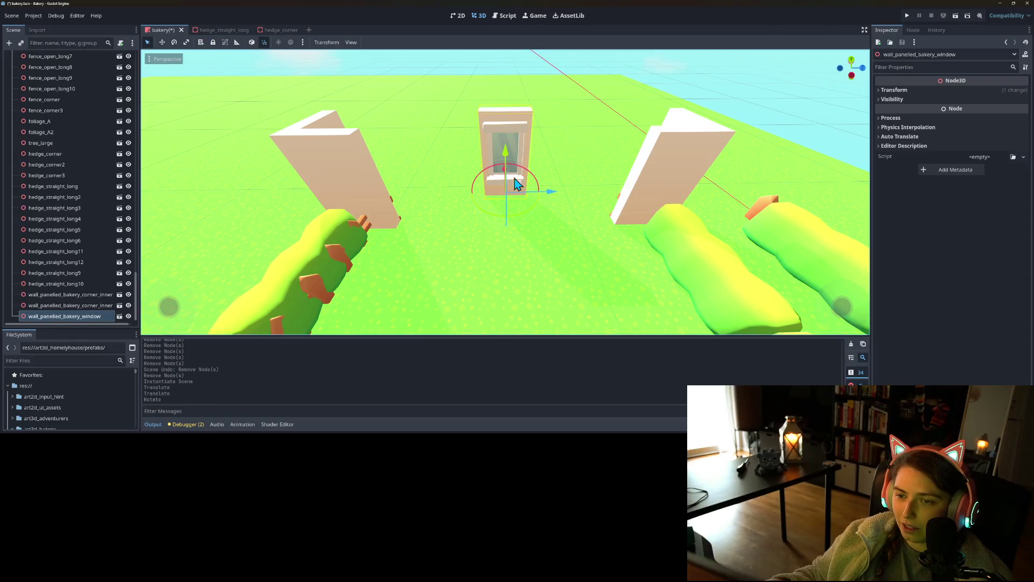
mouse_move(506, 173)
left_mouse_down()
mouse_move(504, 196)
mouse_move(566, 226)
mouse_move(631, 233)
mouse_move(543, 253)
mouse_move(535, 235)
mouse_move(546, 246)
left_mouse_up()
left_click_drag(637, 224, 534, 218)
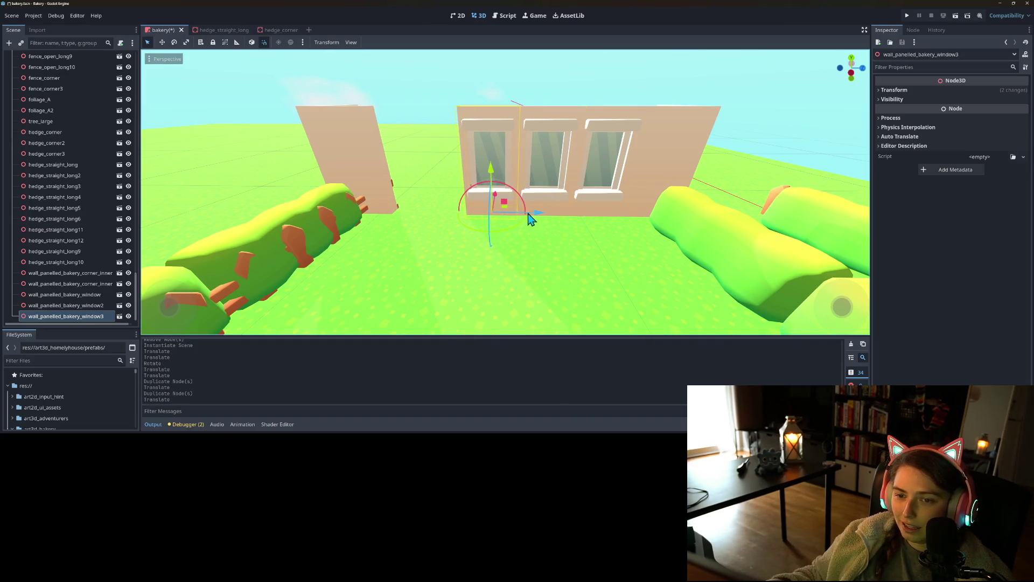
scroll(39, 119, "up", 10)
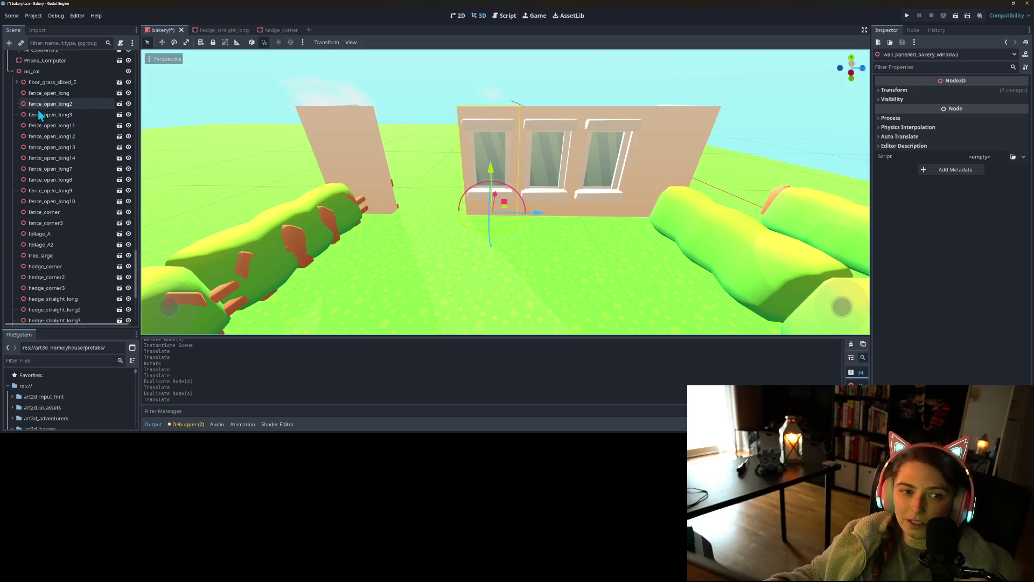
- Back out of Create New Node and choose Instantiate Child Scene on no_col instead
right_click(39, 72)
left_click(76, 79)
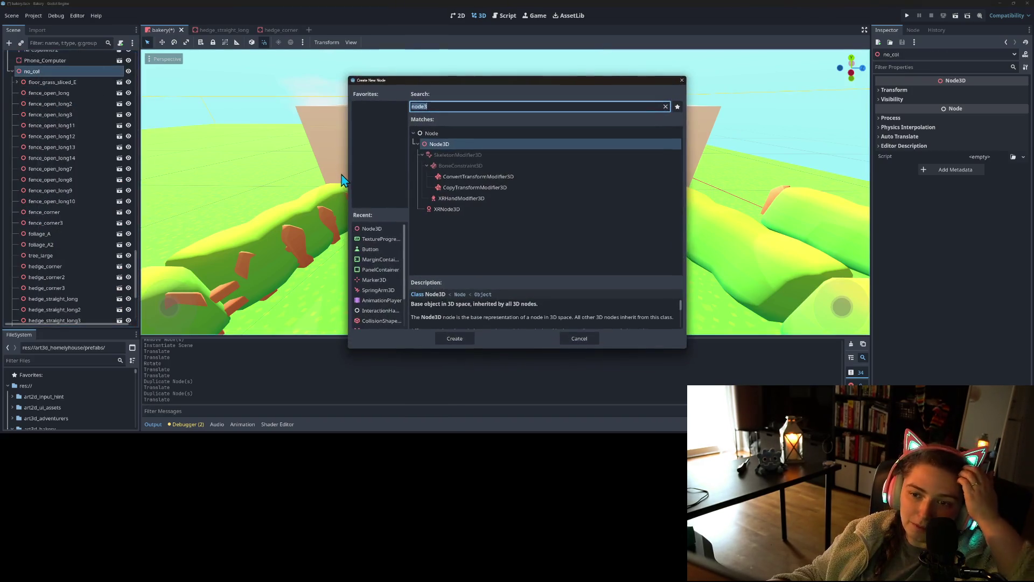
left_click(572, 334)
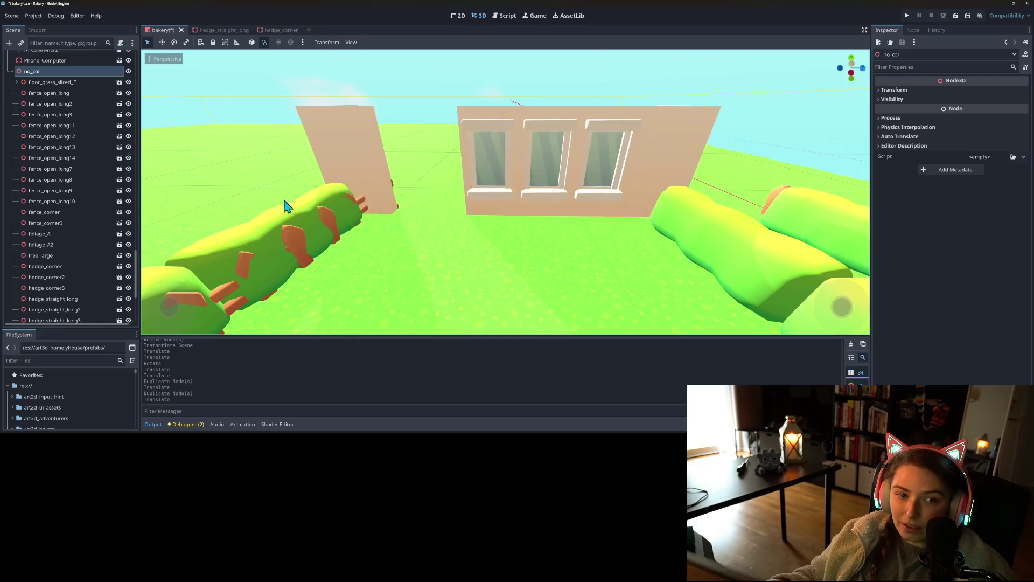
right_click(94, 72)
left_click(119, 88)
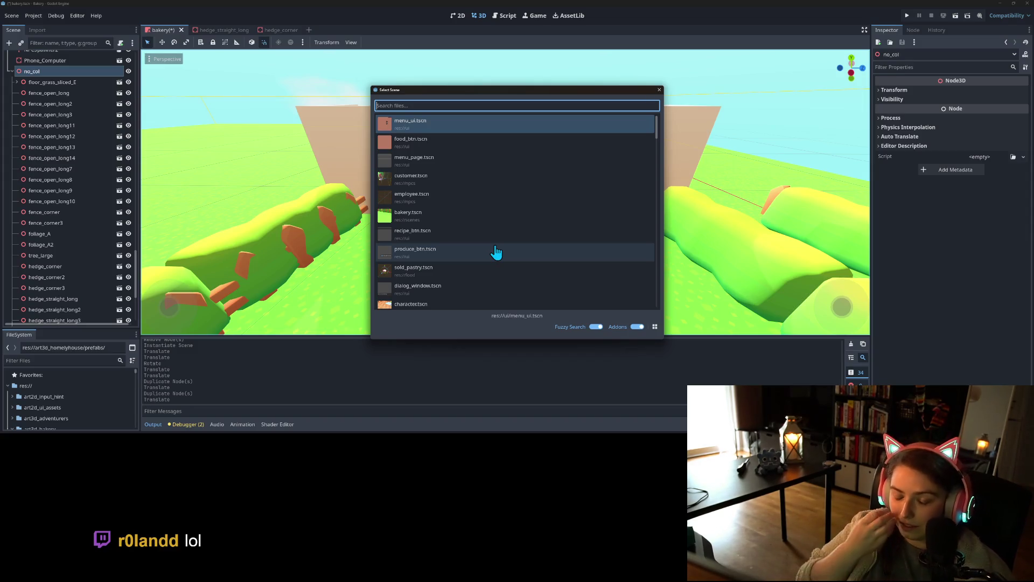
- Add wall_panelled_bakery_straight.fbx and slide it beside the row of window walls
type("wall")
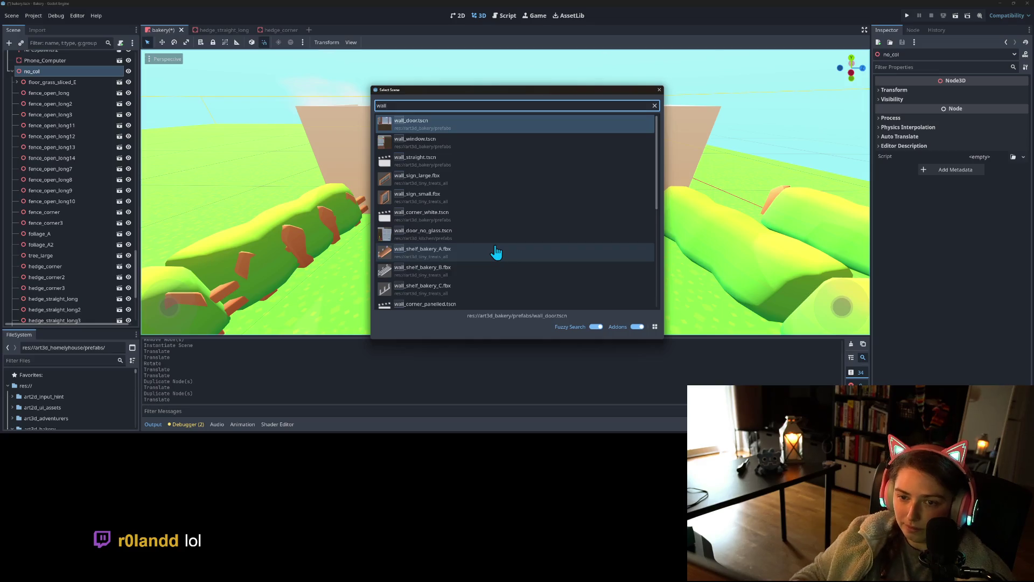
scroll(468, 273, "down", 5)
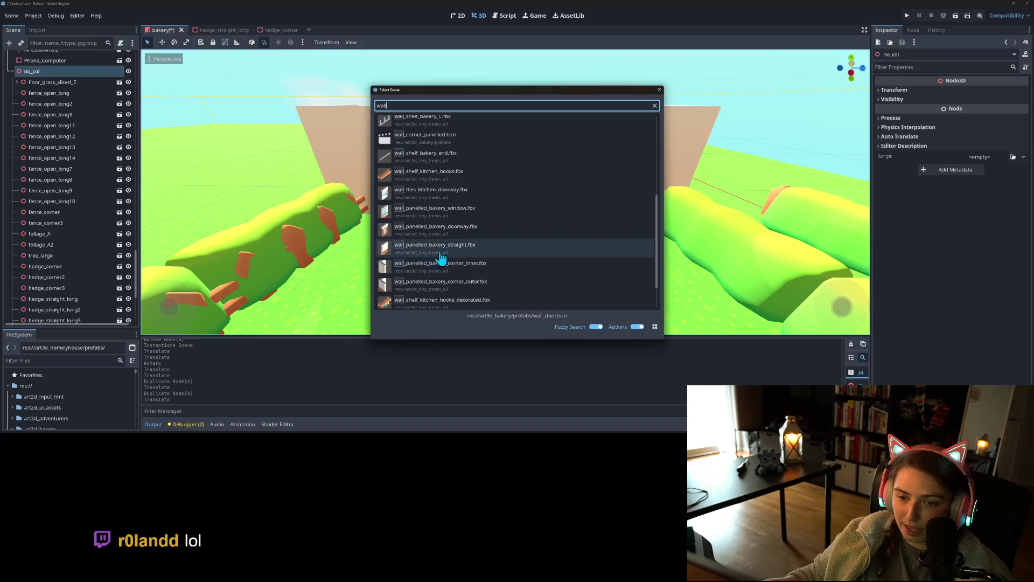
double_click(439, 268)
key("f")
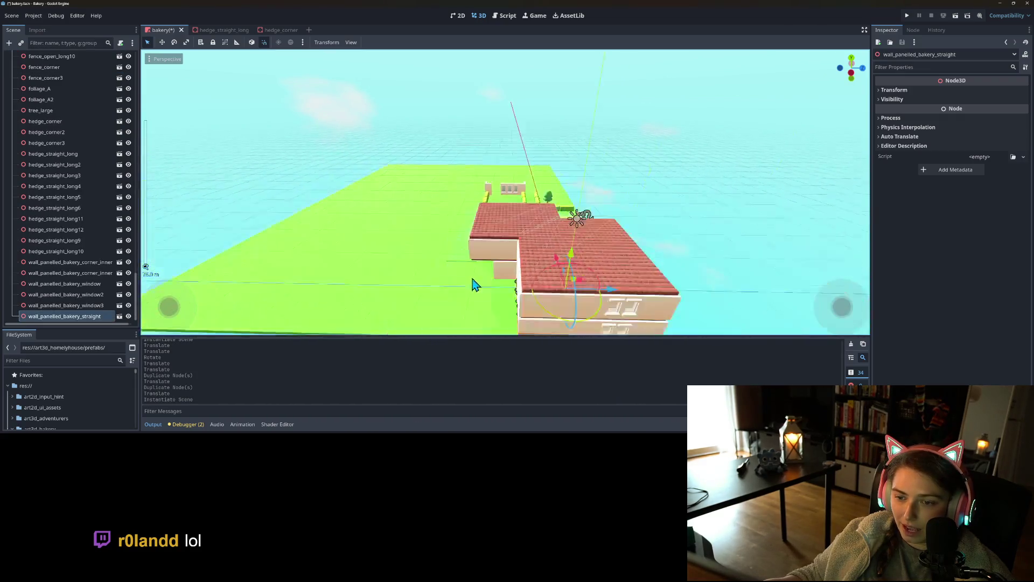
mouse_move(525, 194)
left_mouse_down()
mouse_move(539, 189)
mouse_move(392, 214)
mouse_move(323, 254)
left_mouse_up()
scroll(459, 231, "up", 6)
scroll(514, 294, "up", 5)
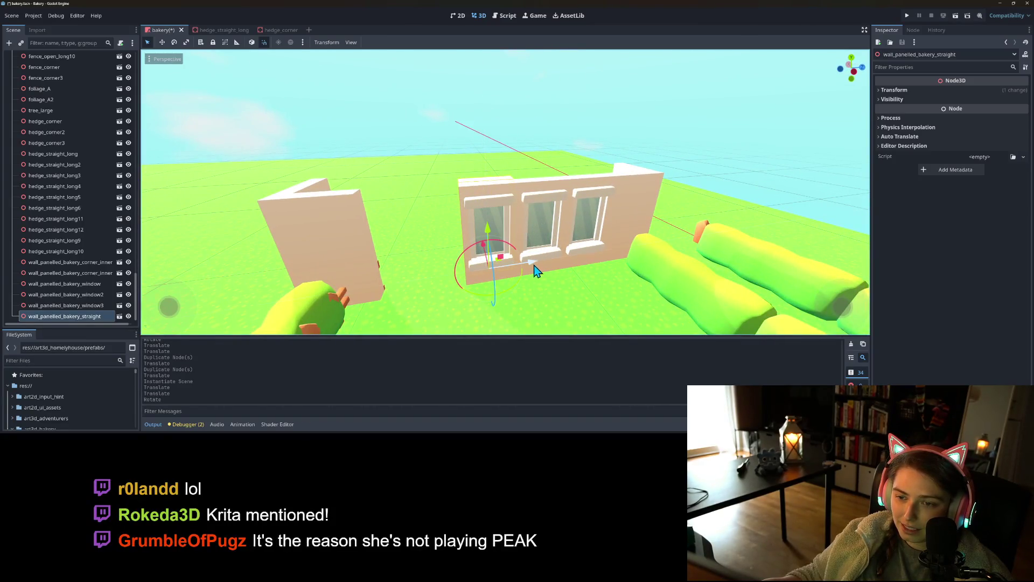
left_click_drag(536, 271, 470, 275)
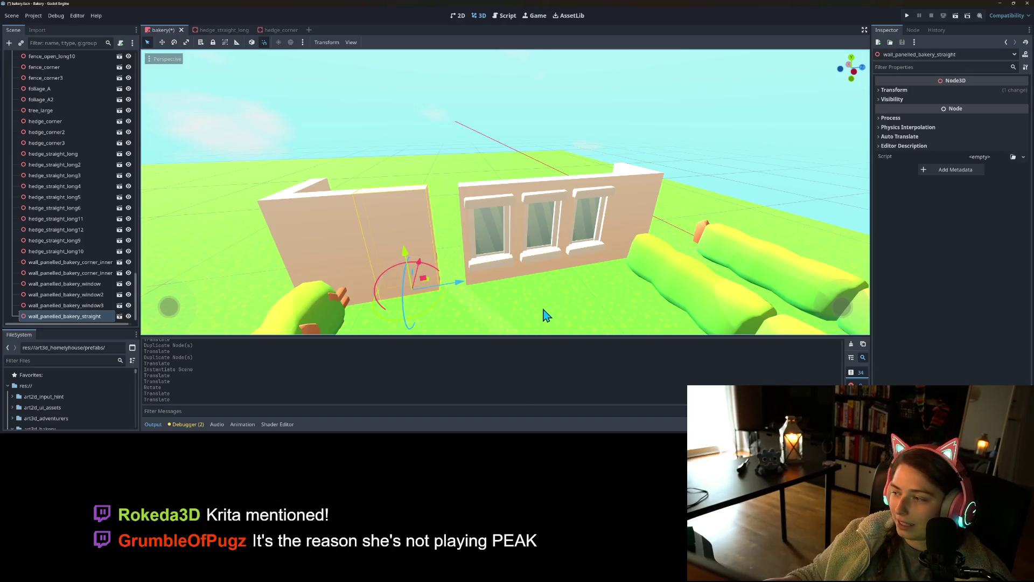
- Shift the inner corner wall so it joins the end of the straight wall
scroll(544, 316, "down", 5)
mouse_move(532, 295)
left_mouse_down()
mouse_move(479, 270)
mouse_move(572, 272)
mouse_move(565, 277)
mouse_move(506, 247)
mouse_move(559, 234)
mouse_move(545, 253)
mouse_move(515, 252)
left_mouse_up()
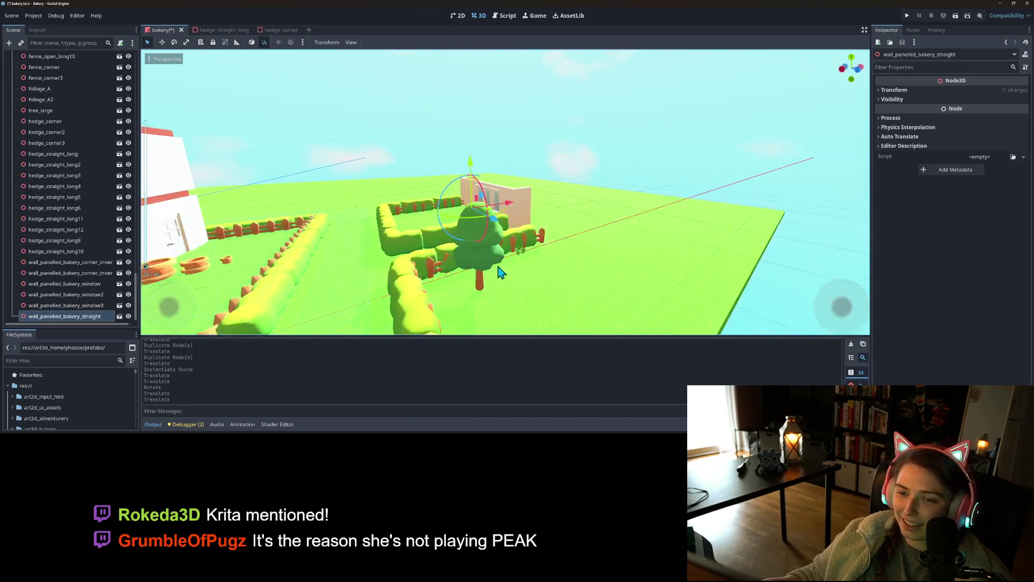
left_click(493, 173)
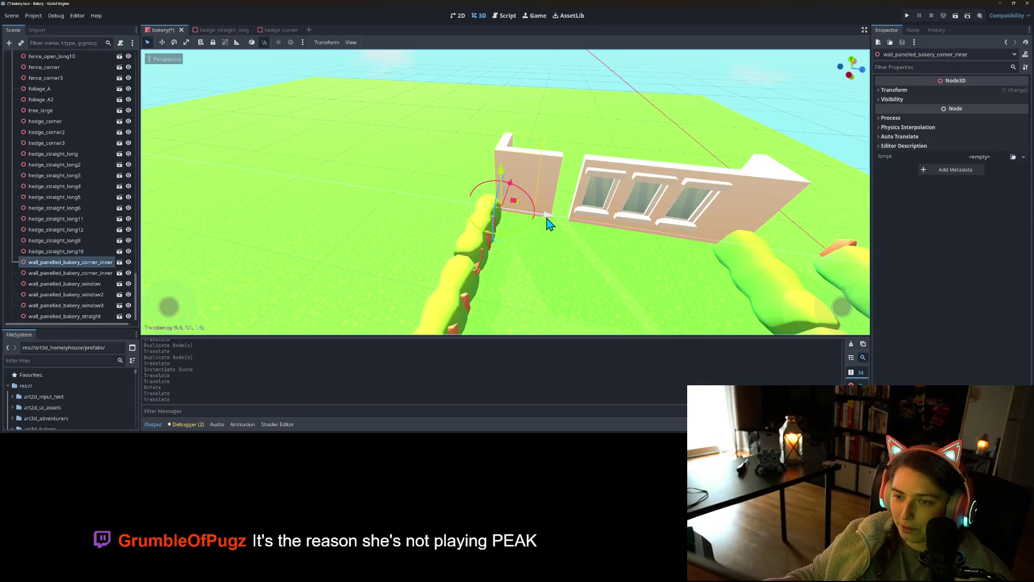
left_click_drag(549, 224, 519, 225)
left_click(544, 191)
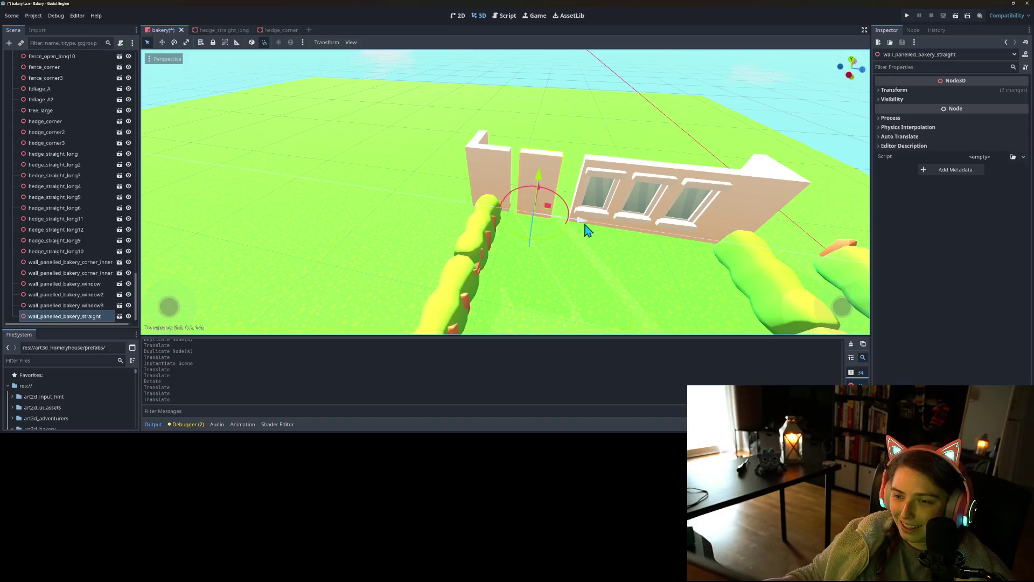
left_click(498, 176)
left_click_drag(544, 215, 550, 224)
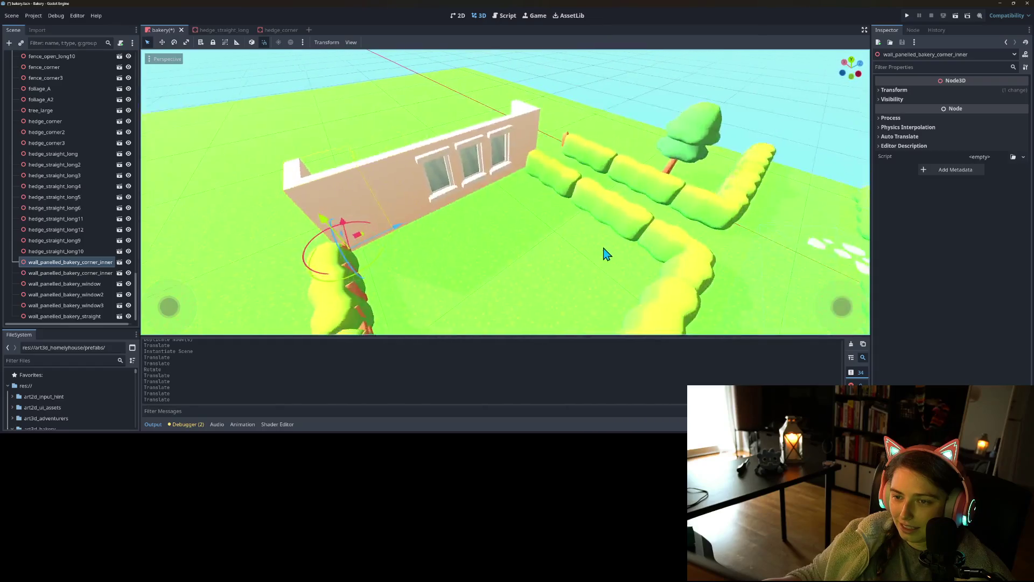
- Check the bakery yard from another side, then save and run the project to playtest
scroll(608, 254, "down", 5)
scroll(582, 242, "up", 6)
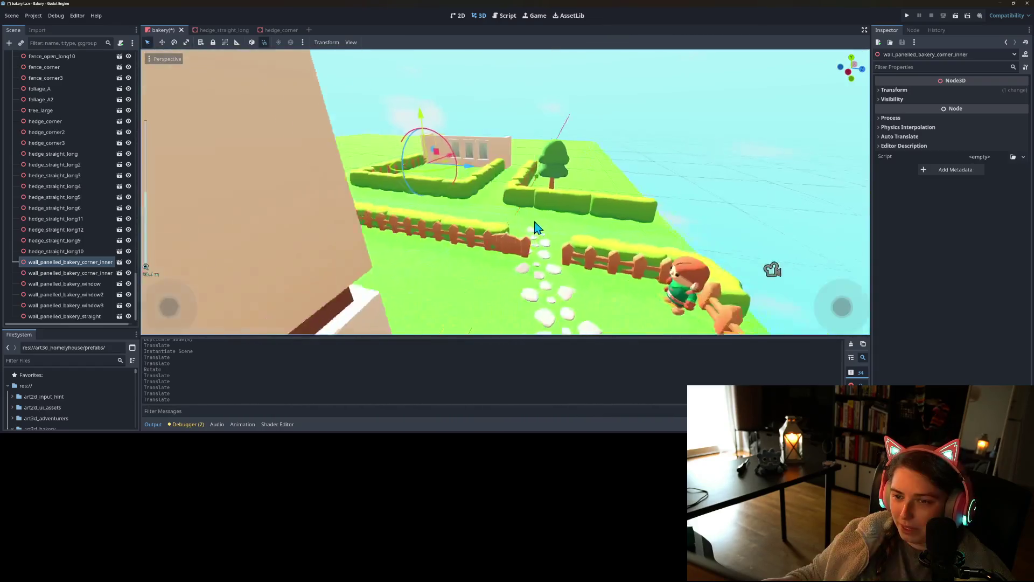
left_click_drag(537, 226, 504, 221)
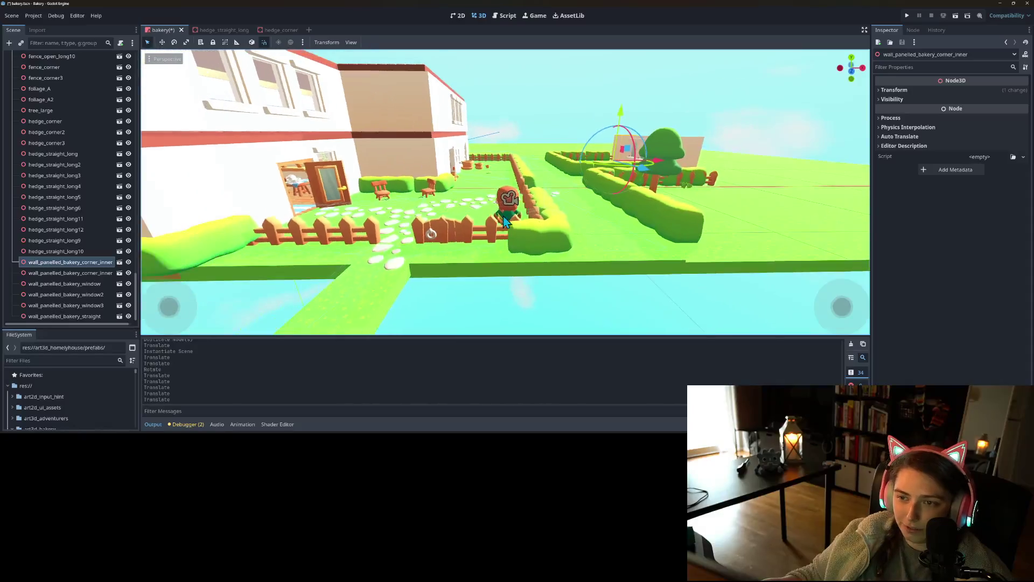
scroll(515, 222, "up", 5)
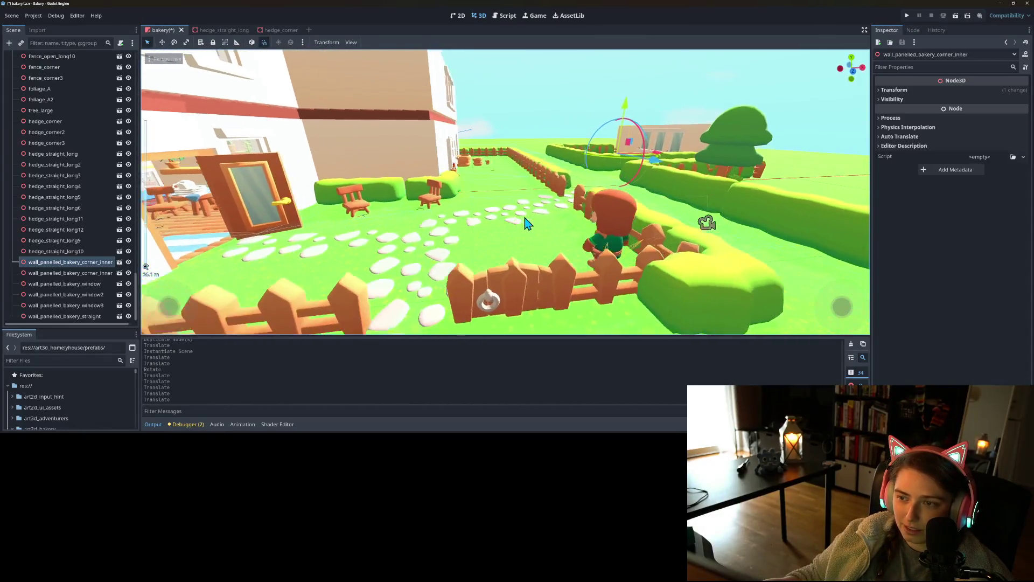
left_click(908, 16)
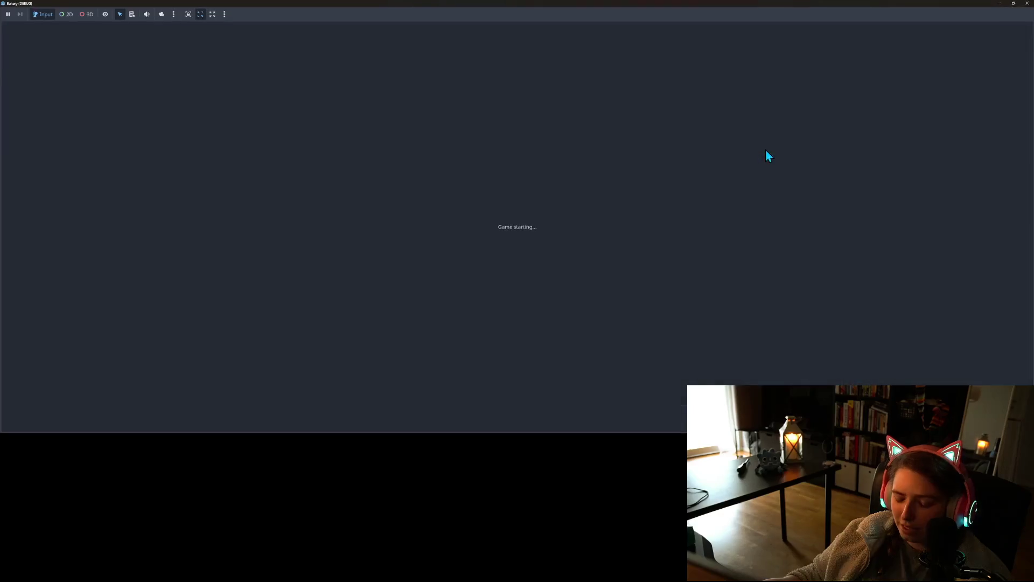
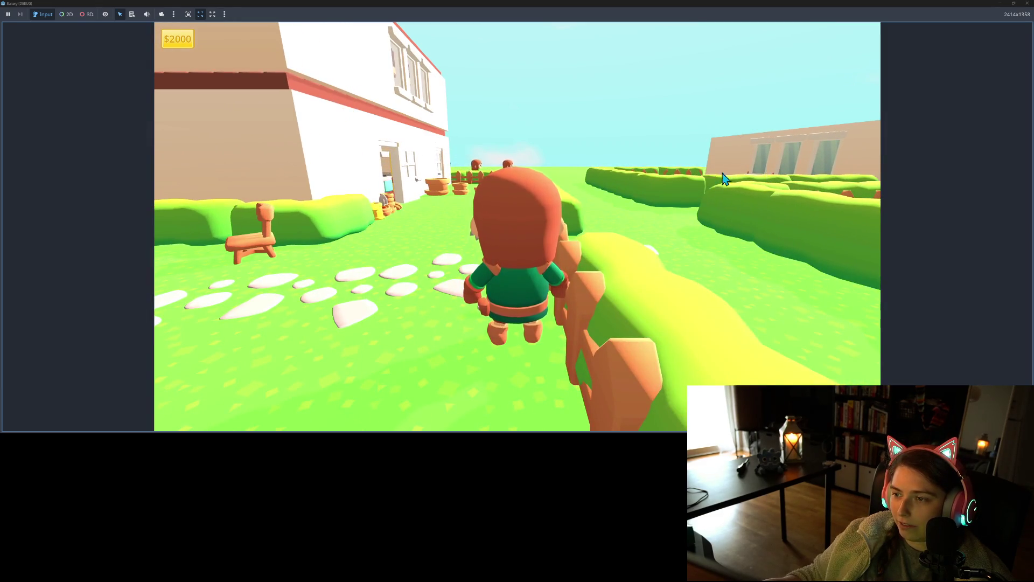
- Stop the playtest and delete the long white side wall
left_click(1028, 3)
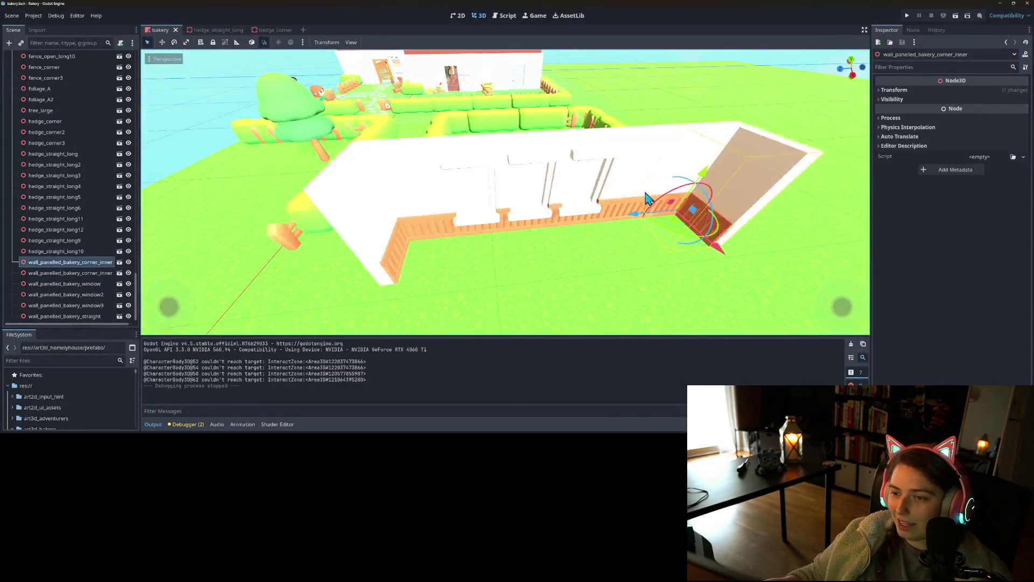
left_click(625, 179)
key("Delete")
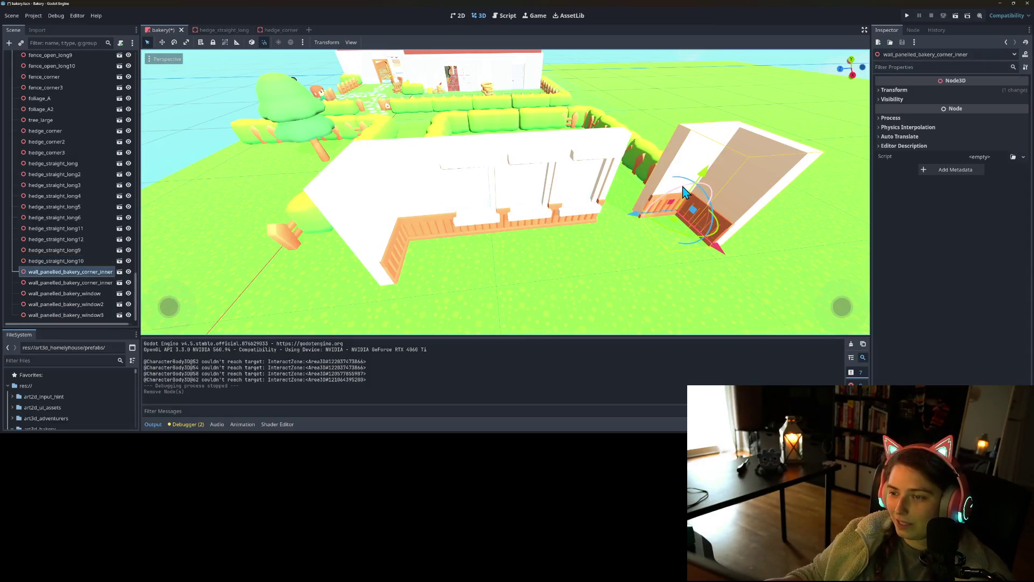
- Slide the wall corner piece left toward the hedges and select the fence piece at the hedge end
left_click_drag(637, 218, 582, 221)
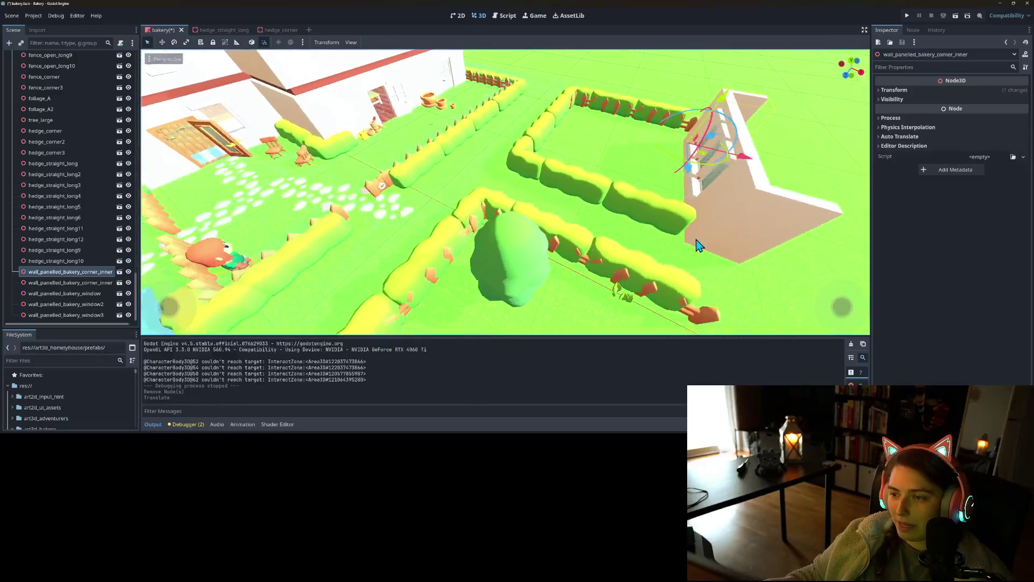
left_click(637, 209)
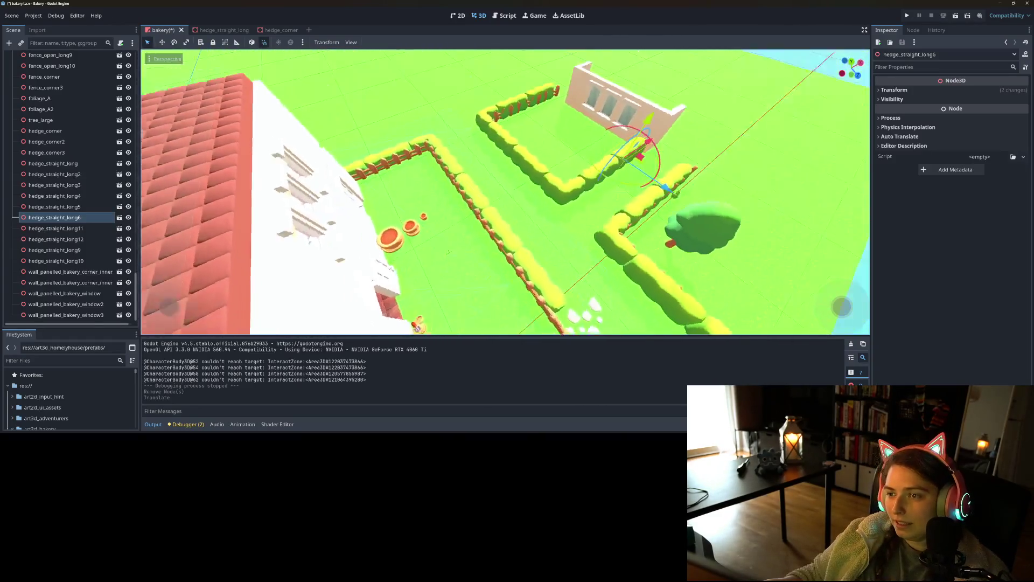
scroll(505, 193, "up", 5)
scroll(548, 231, "down", 2)
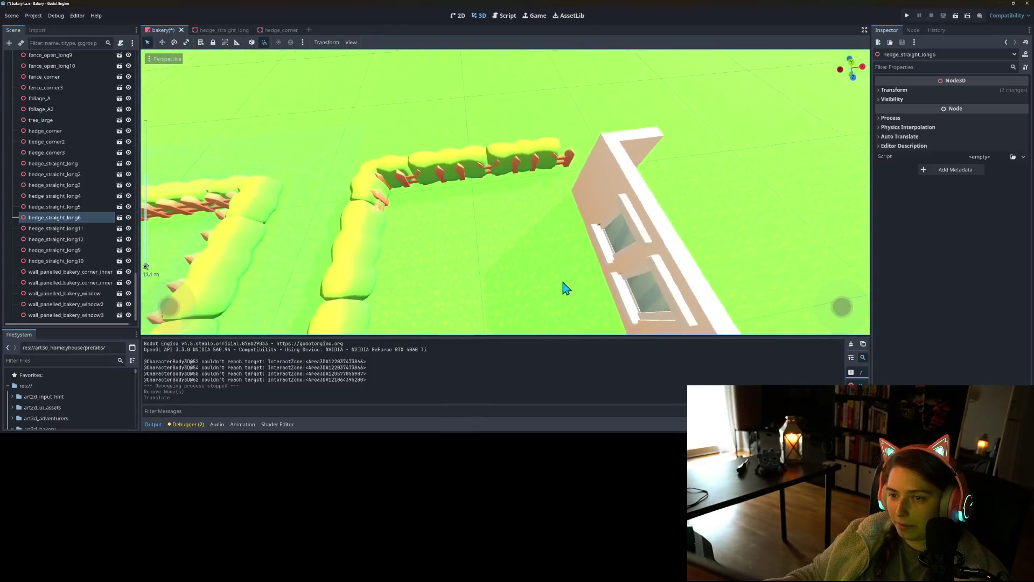
left_click(573, 163)
- Duplicate the fence piece and move the copy toward the wall
key("ctrl+d")
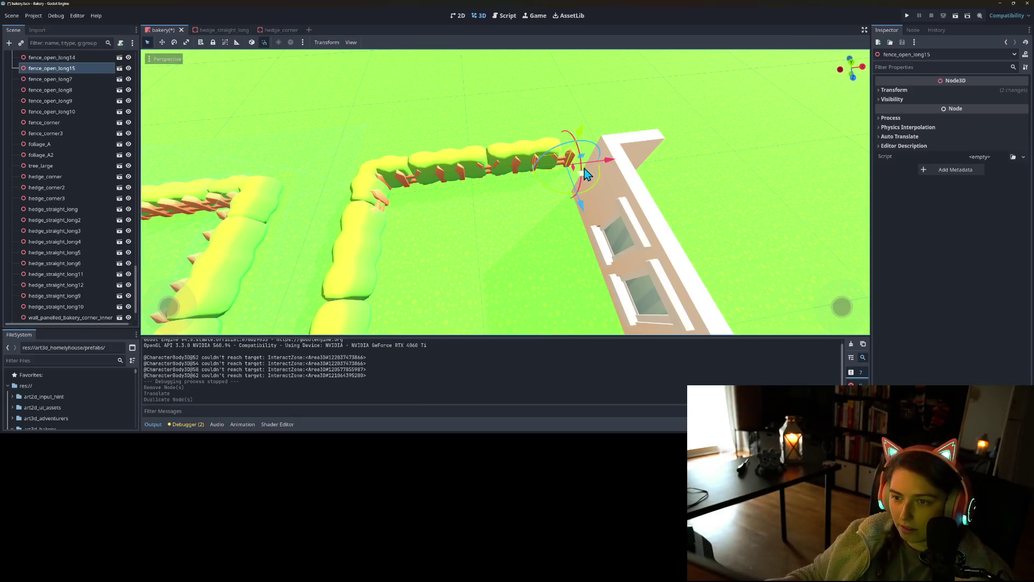
left_click_drag(651, 165, 630, 183)
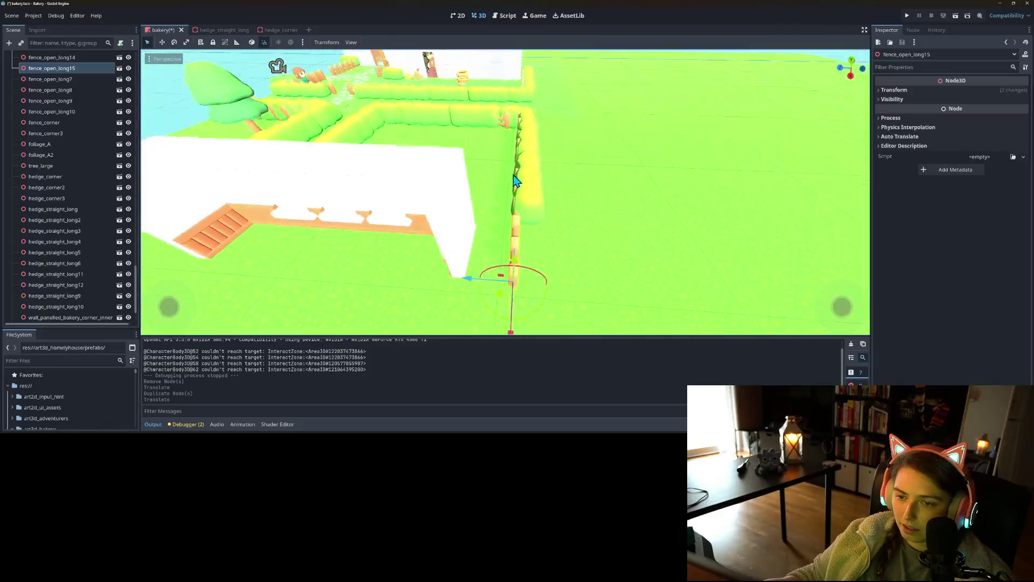
scroll(513, 180, "down", 5)
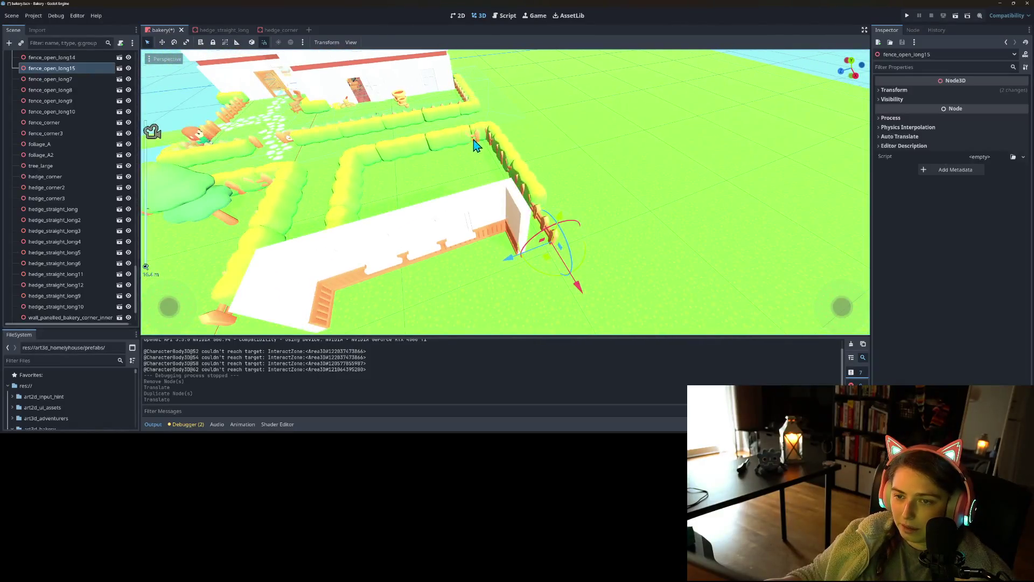
- Duplicate fence_corner3 and position the copy at the wall's end
left_click(481, 141)
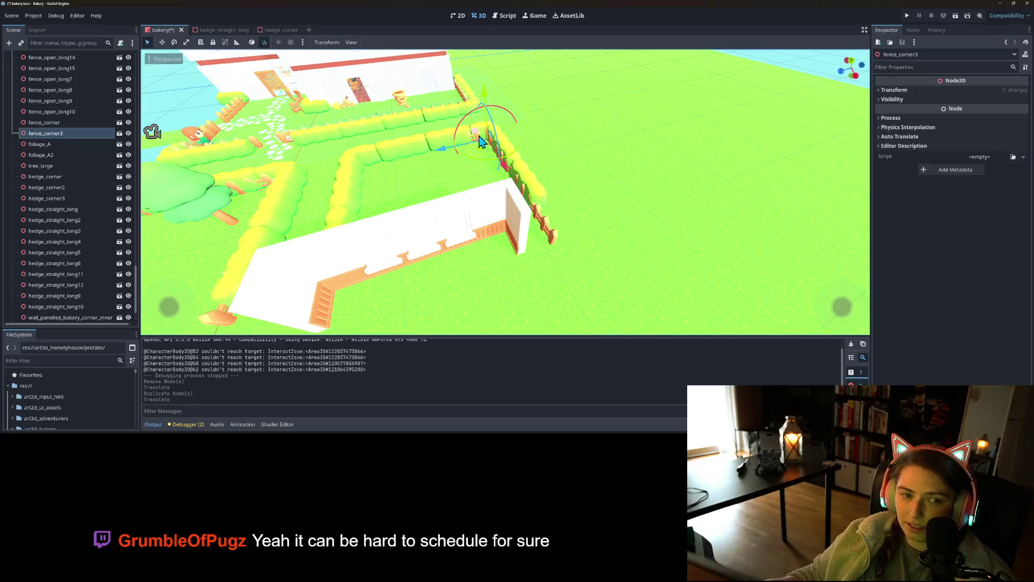
key("ctrl+d")
left_click_drag(608, 330, 560, 302)
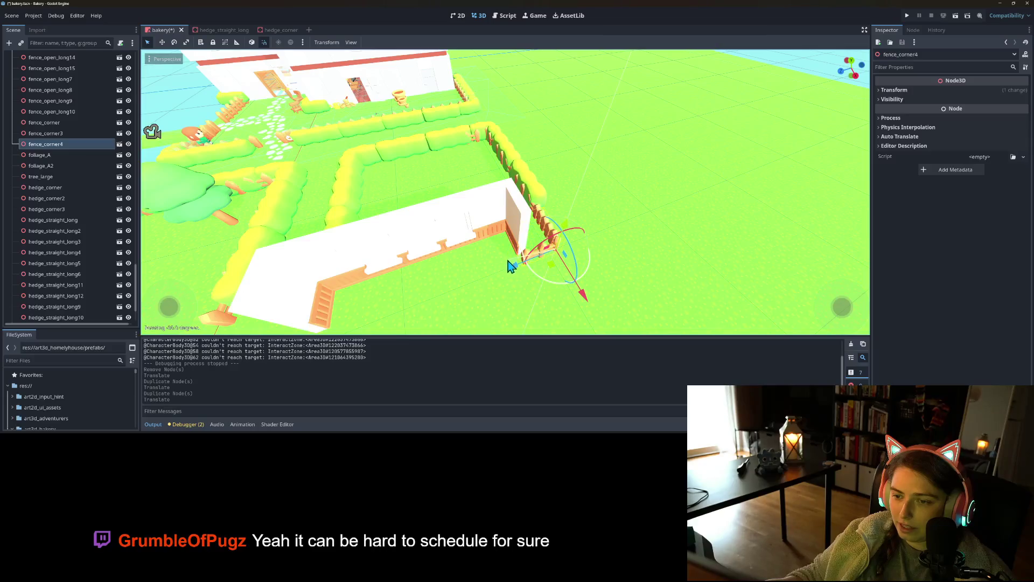
mouse_move(618, 337)
left_mouse_down()
mouse_move(632, 350)
mouse_move(615, 336)
left_mouse_up()
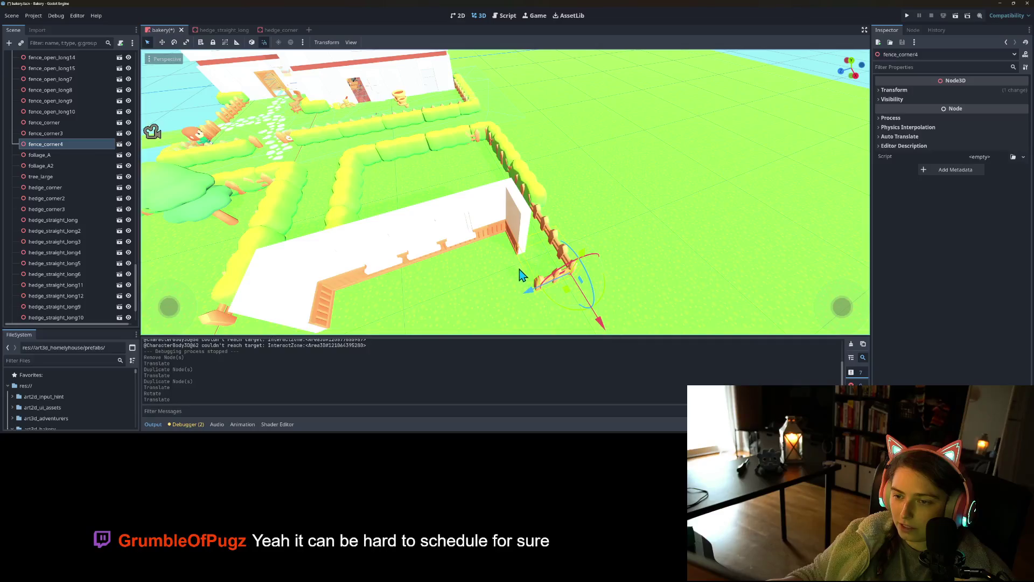
scroll(522, 275, "up", 3)
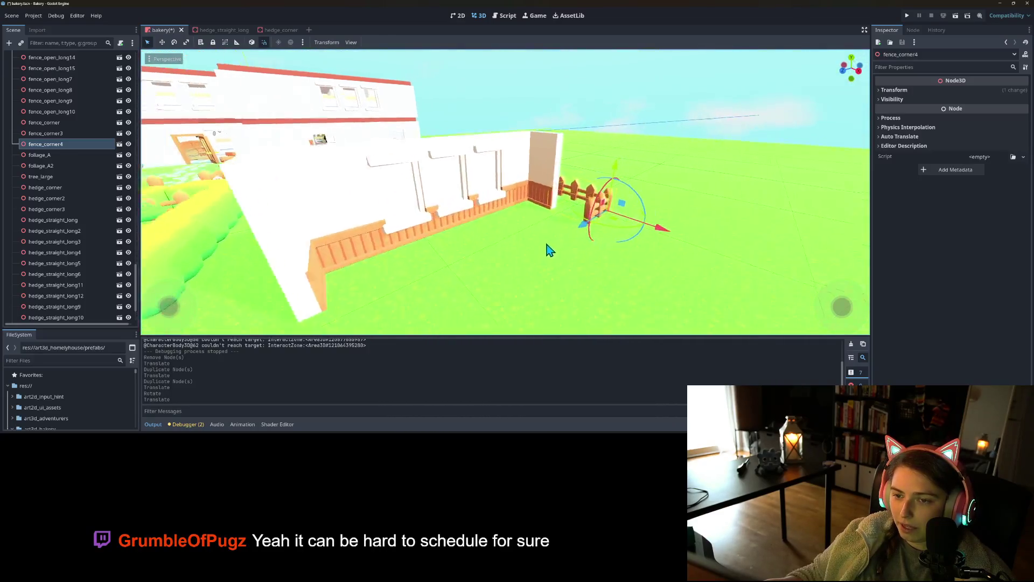
- Delete hedge_straight_long12 beside the wall, confirming the removal
mouse_move(547, 250)
left_mouse_down()
mouse_move(699, 271)
mouse_move(526, 168)
left_mouse_up()
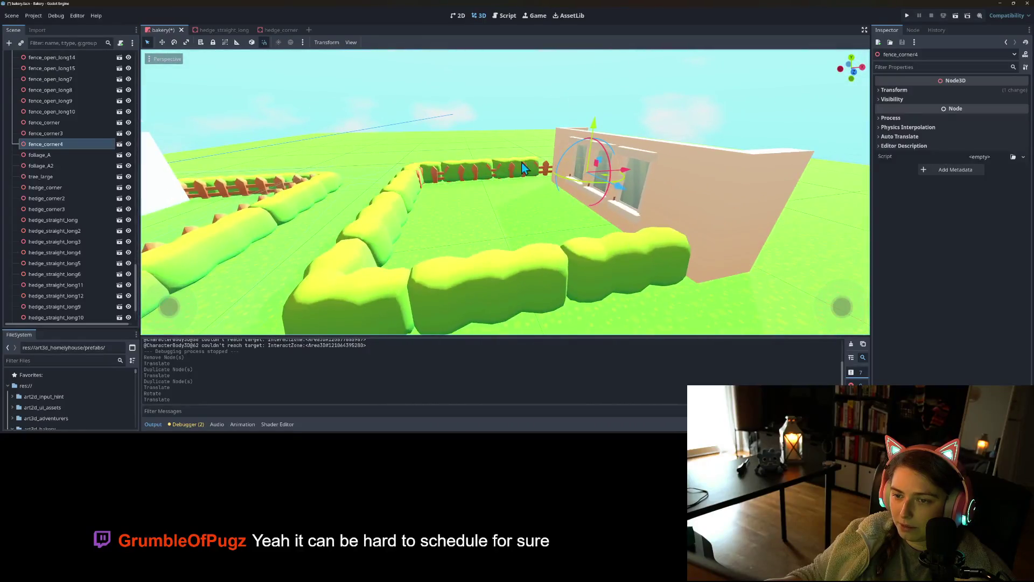
left_click(515, 167)
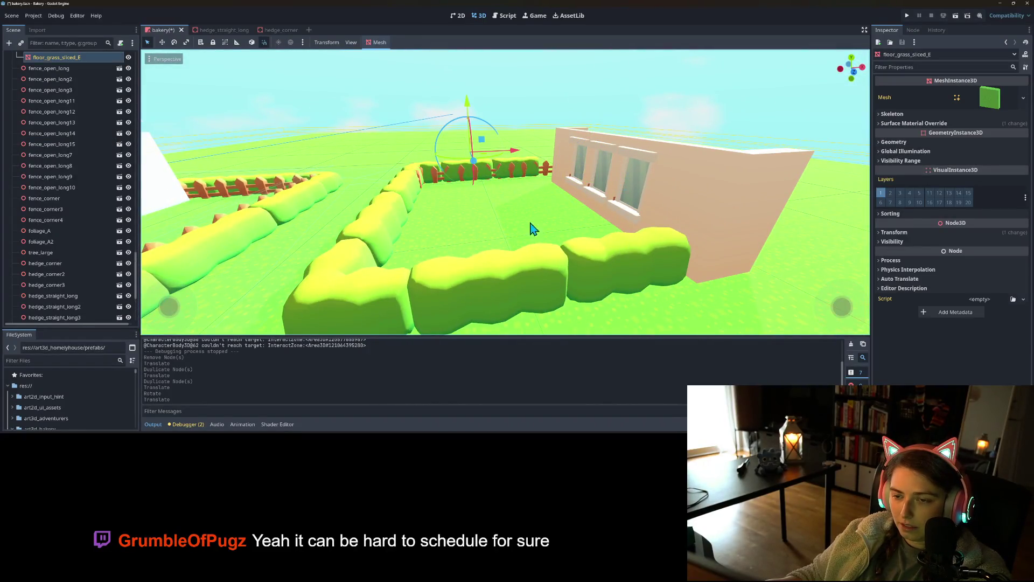
left_click(608, 276)
mouse_move(606, 270)
left_mouse_down()
mouse_move(636, 248)
mouse_move(596, 241)
mouse_move(508, 164)
left_mouse_up()
left_click(504, 161)
left_click(505, 161)
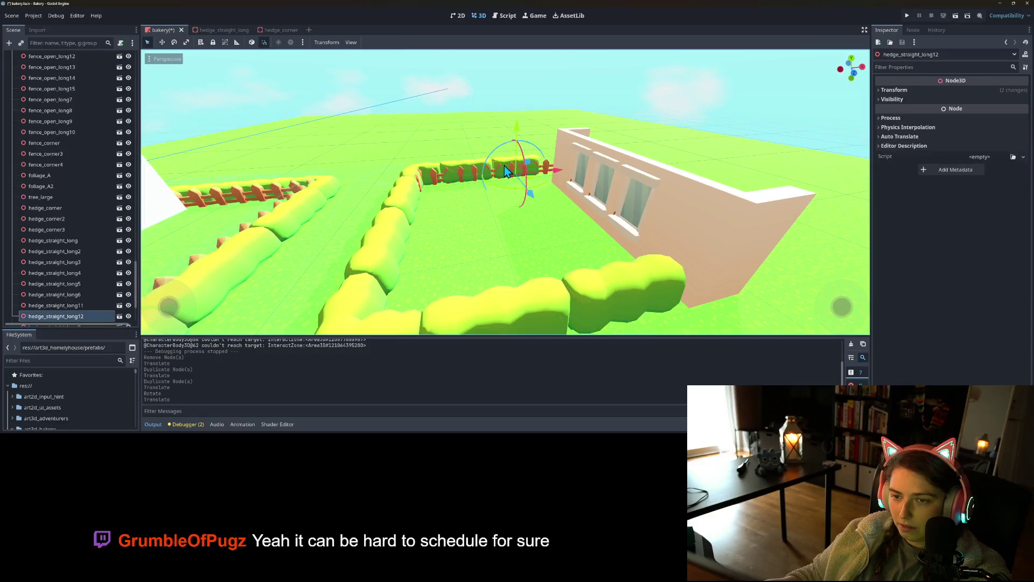
key("f")
key("Delete")
key("Return")
- Delete the next hedge section and the hedge corner piece, confirming each
left_click(477, 167)
key("Delete")
key("Return")
left_click(441, 194)
key("Delete")
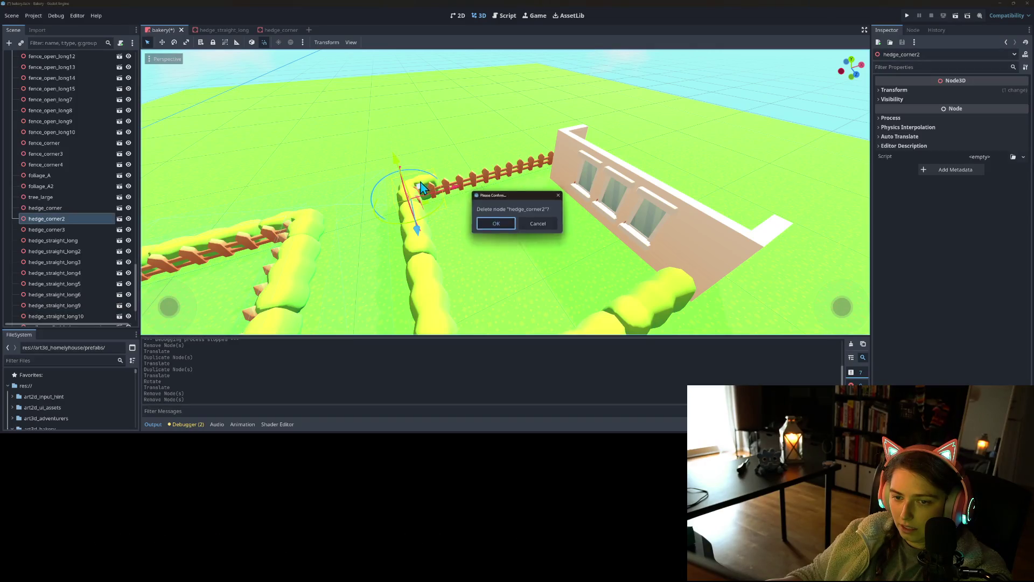
key("Return")
- Slide the right straight hedge left beside the other hedge section
mouse_move(441, 196)
left_mouse_down()
mouse_move(469, 223)
mouse_move(508, 216)
mouse_move(504, 236)
left_mouse_up()
left_click(485, 236)
left_click(483, 247)
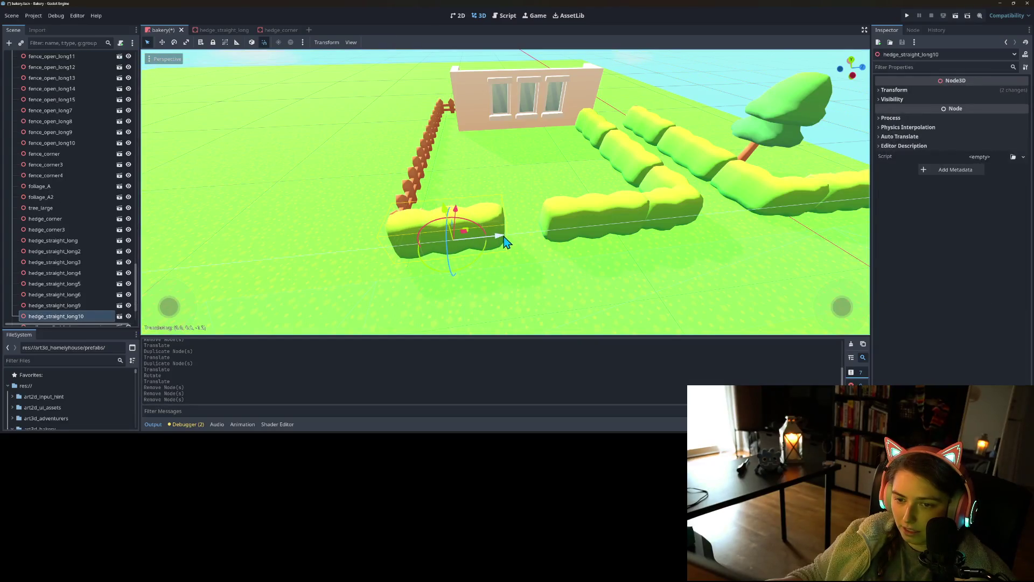
left_click(586, 214)
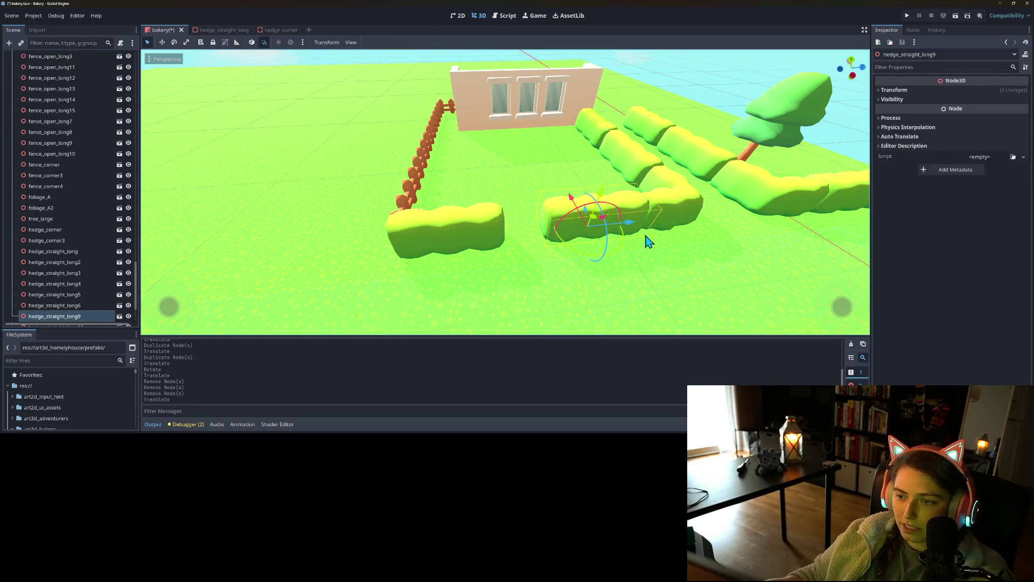
left_click_drag(632, 232, 597, 240)
- Delete the leftover hedge corner, then duplicate hedge_straight_long9 to extend the row
left_click(666, 214)
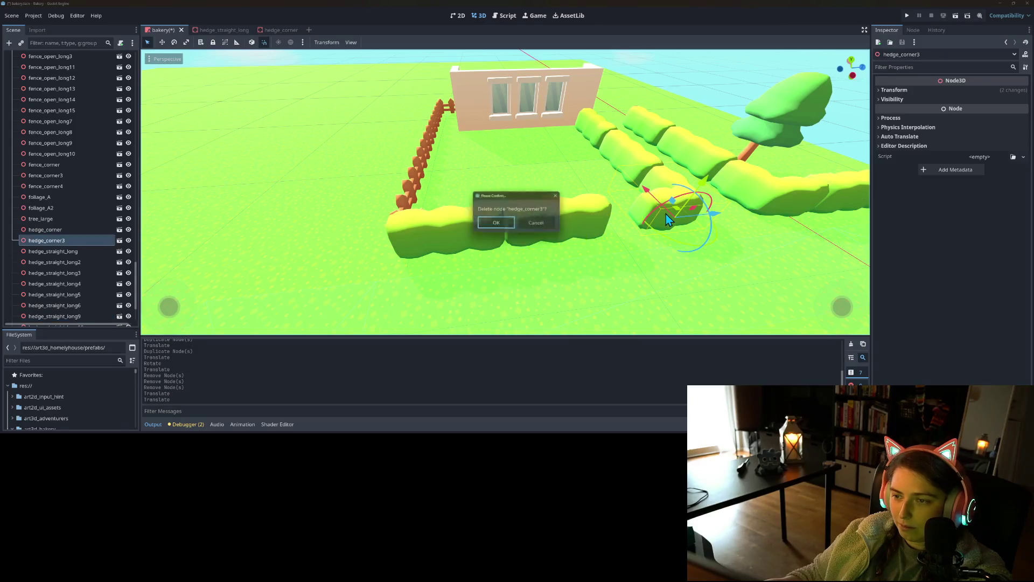
key("Delete")
left_click(603, 215)
key("ctrl+d")
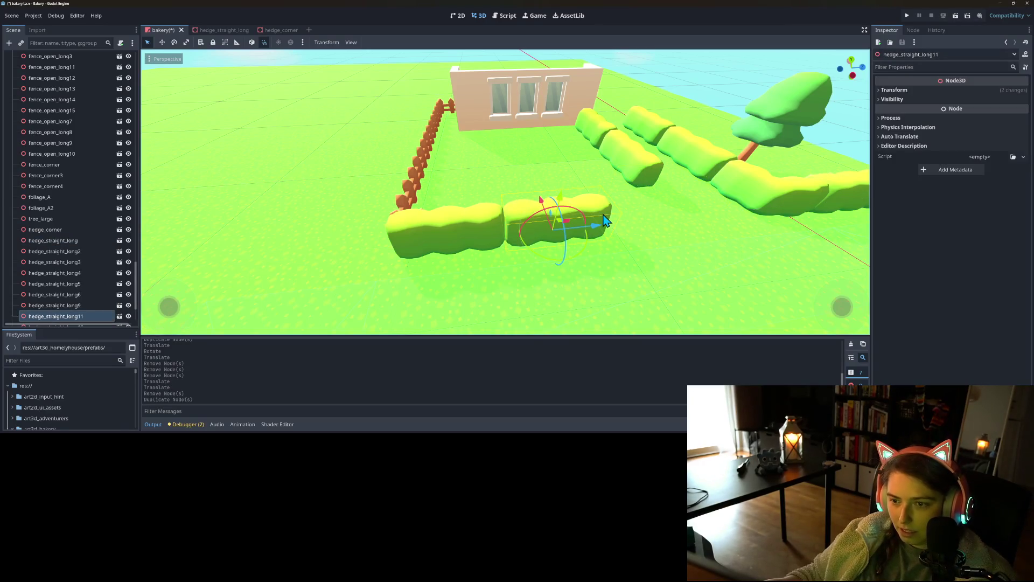
mouse_move(608, 233)
left_mouse_down()
mouse_move(667, 221)
mouse_move(462, 218)
left_mouse_up()
- Delete hedge_straight_long5 and its neighbouring hedge section in front of the wall
left_click(463, 219)
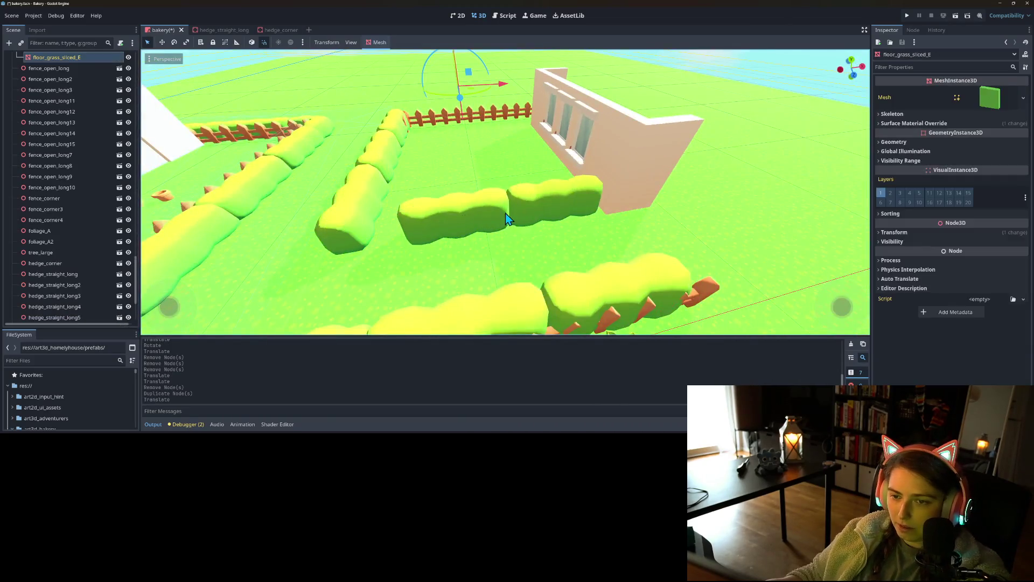
key("Delete")
key("Return")
left_click(555, 210)
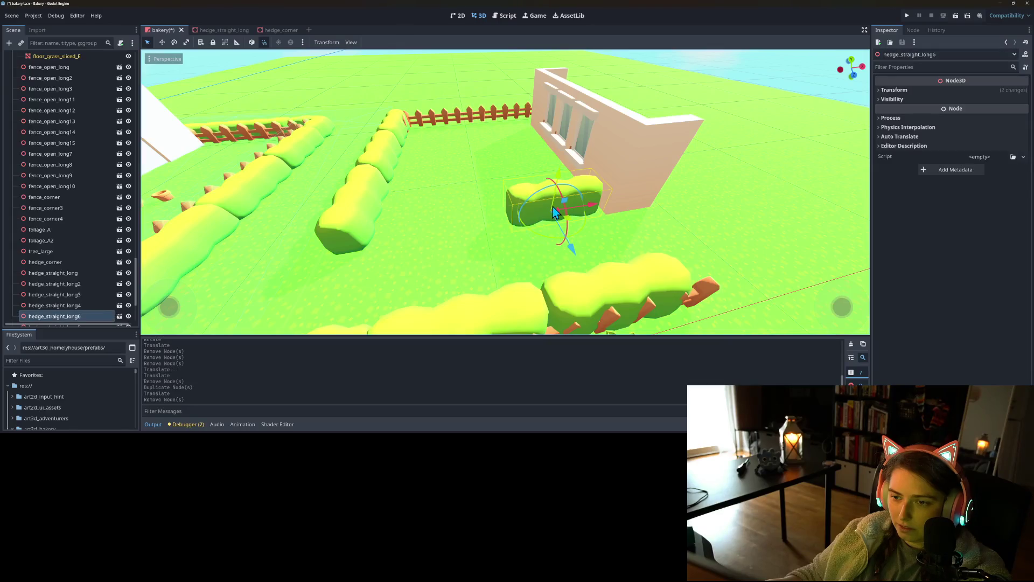
key("Delete")
key("Return")
left_click(407, 120)
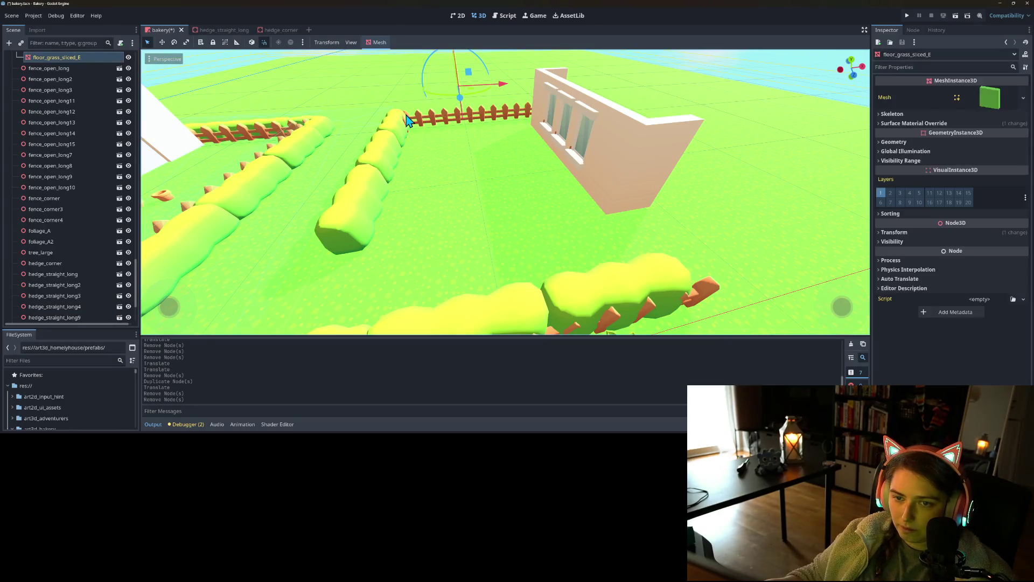
left_click(414, 124)
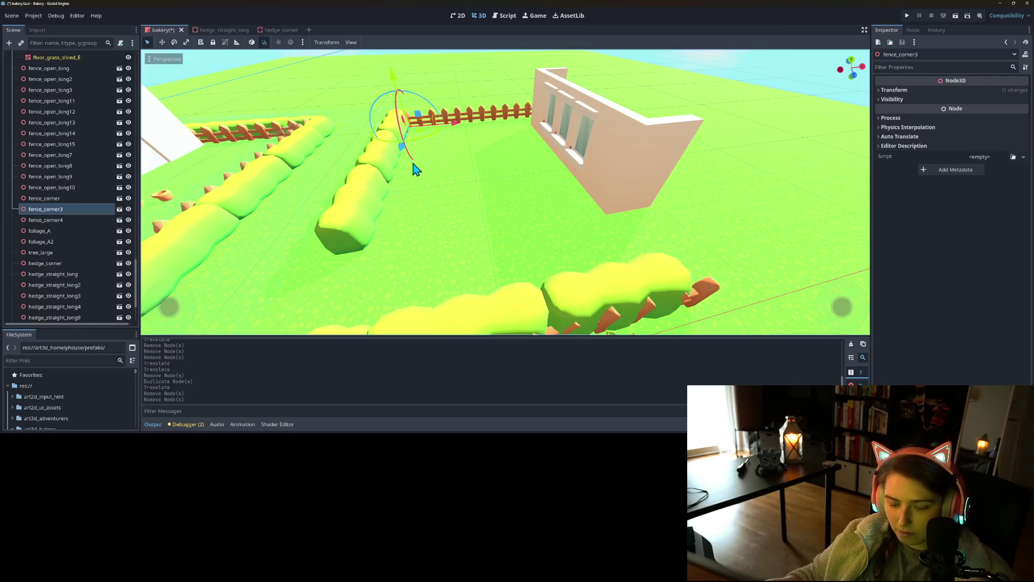
- Duplicate the fence corner, move it along the hedge, and rotate it 30 degrees
key("ctrl+d")
mouse_move(403, 146)
left_mouse_down()
mouse_move(351, 266)
mouse_move(336, 345)
left_mouse_up()
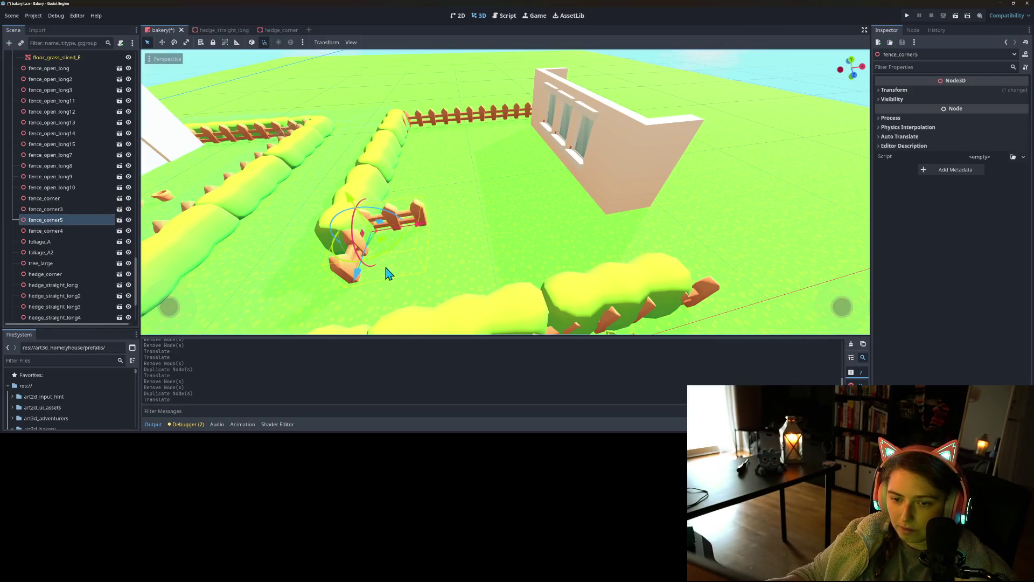
left_click_drag(386, 254, 431, 191)
left_click_drag(357, 272, 311, 363)
mouse_move(377, 302)
left_mouse_down()
mouse_move(416, 307)
mouse_move(366, 303)
mouse_move(370, 291)
mouse_move(428, 300)
mouse_move(522, 275)
left_mouse_up()
left_click_drag(625, 253, 614, 265)
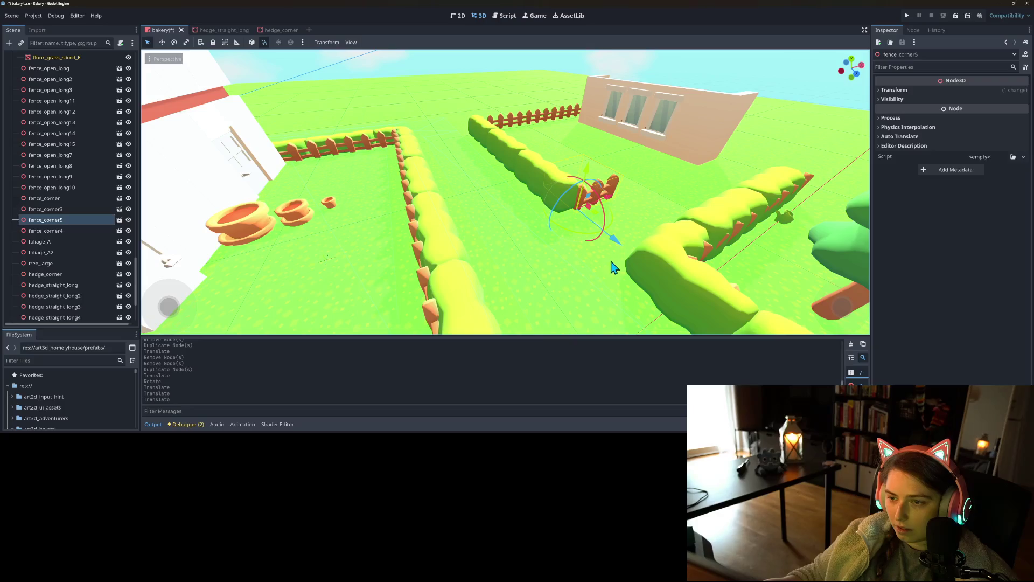
- Duplicate straight fence pieces repeatedly to continue the picket fence toward the wall
left_click(512, 125)
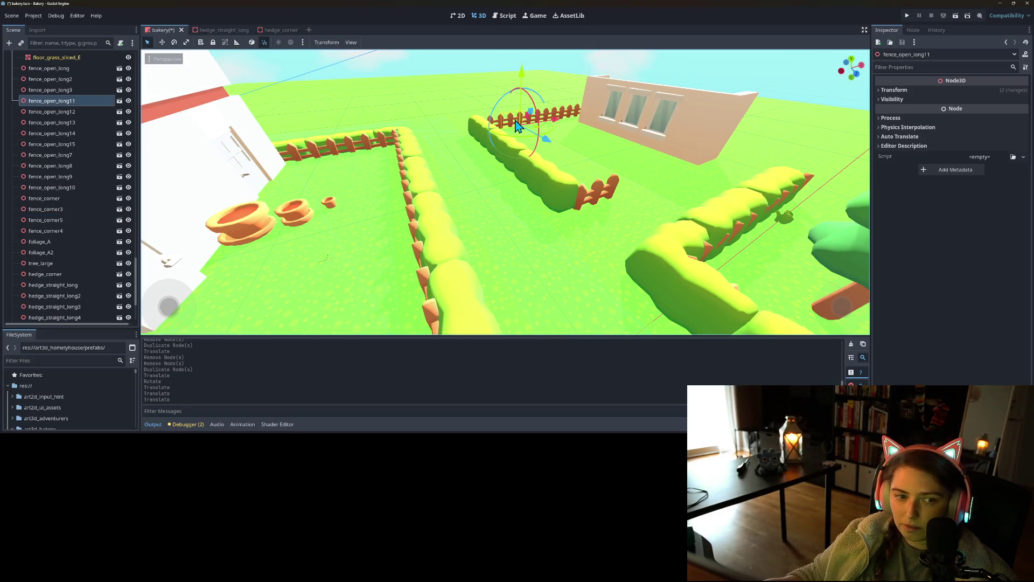
key("ctrl+d")
mouse_move(555, 148)
left_mouse_down()
mouse_move(709, 295)
mouse_move(581, 259)
left_mouse_up()
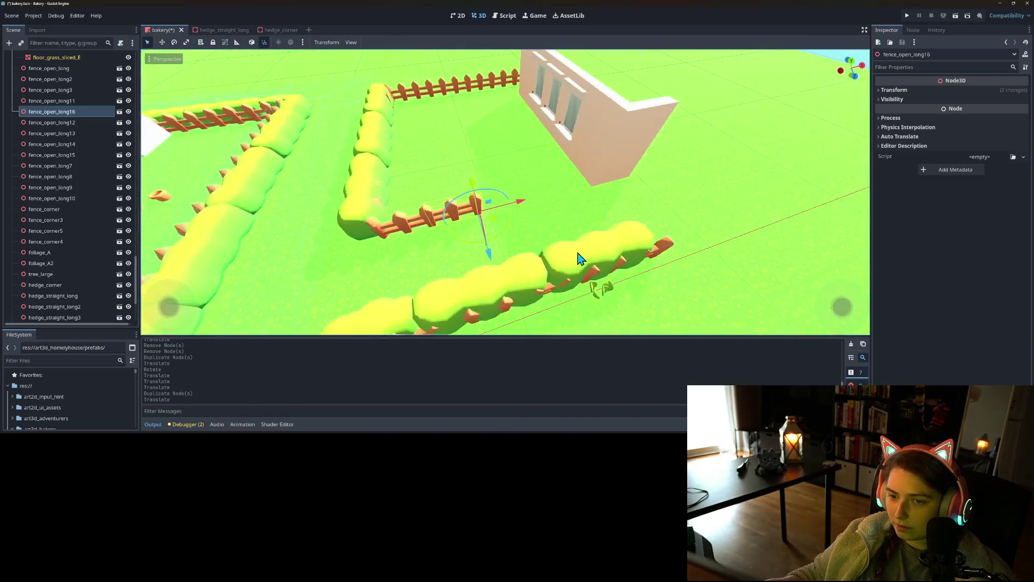
left_click(526, 203)
key("ctrl+d")
left_click_drag(526, 214, 563, 202)
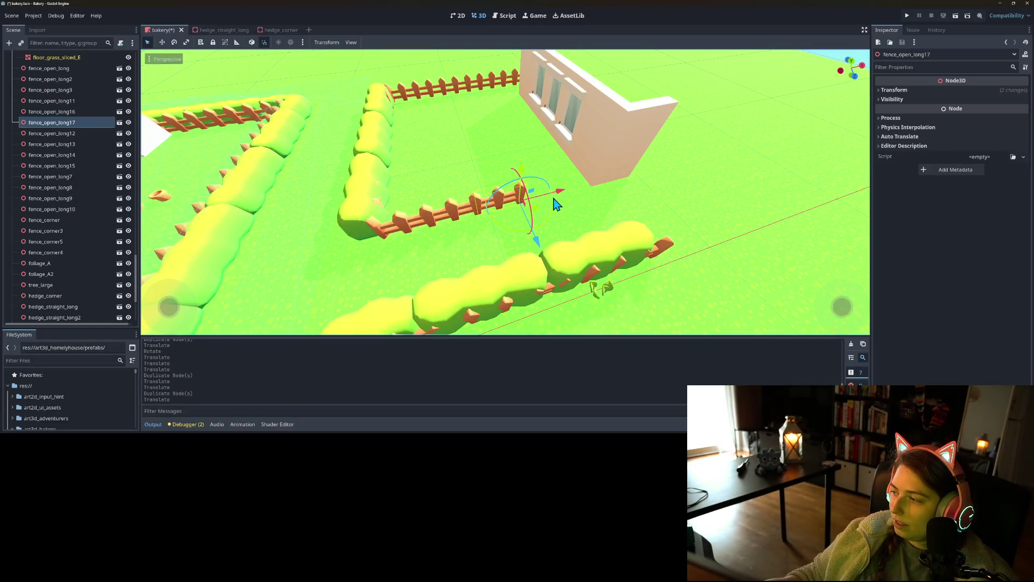
key("ctrl+d")
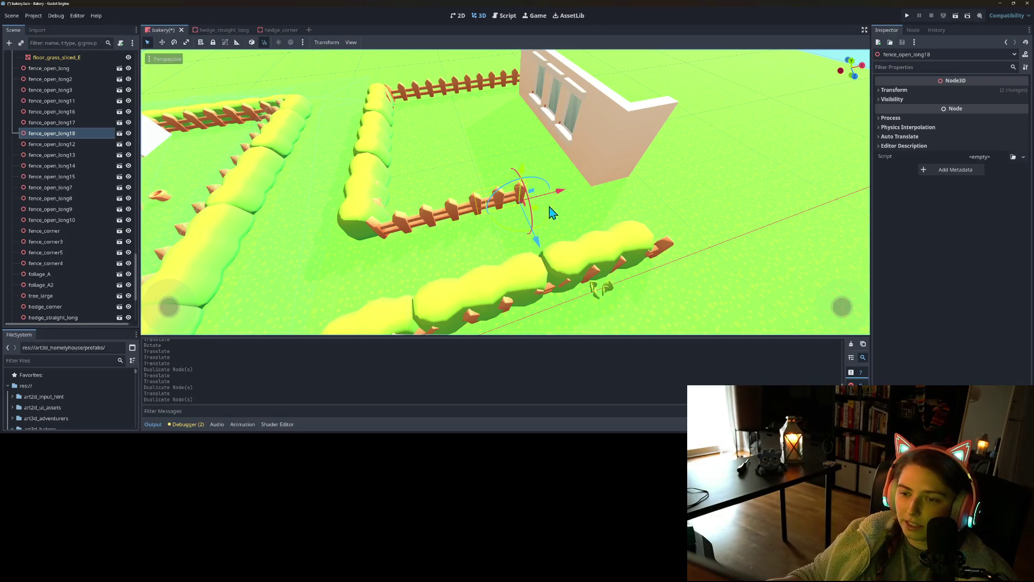
left_click_drag(562, 200, 632, 179)
key("ctrl+d")
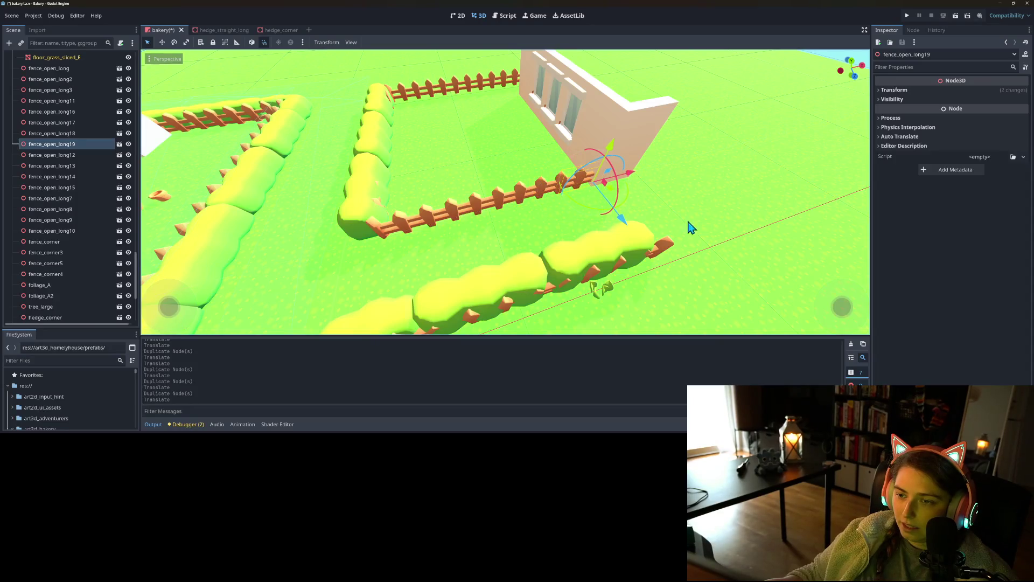
left_click(636, 237)
- Zoom out over the yard and save the bakery scene
scroll(677, 217, "down", 5)
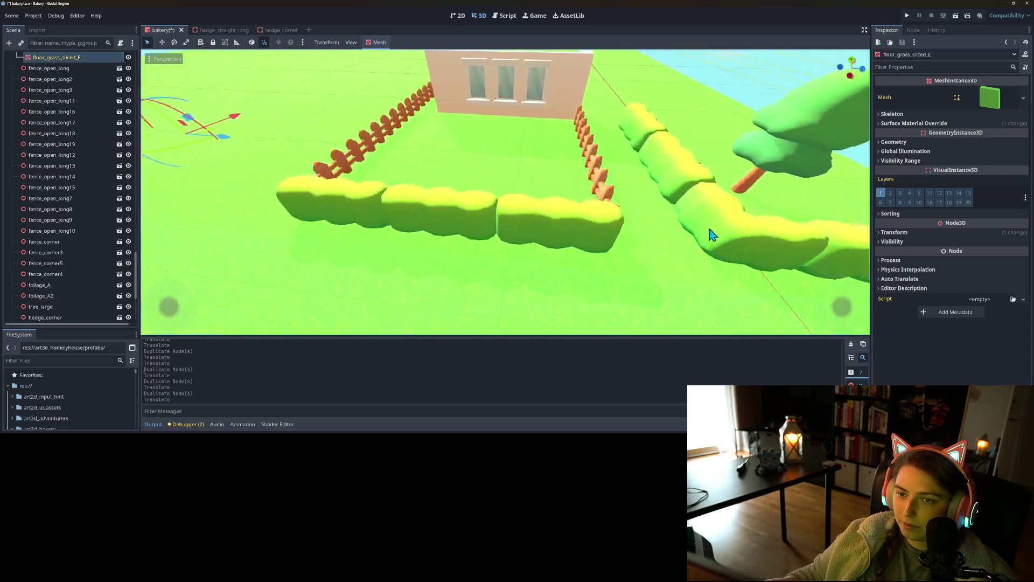
scroll(700, 221, "down", 5)
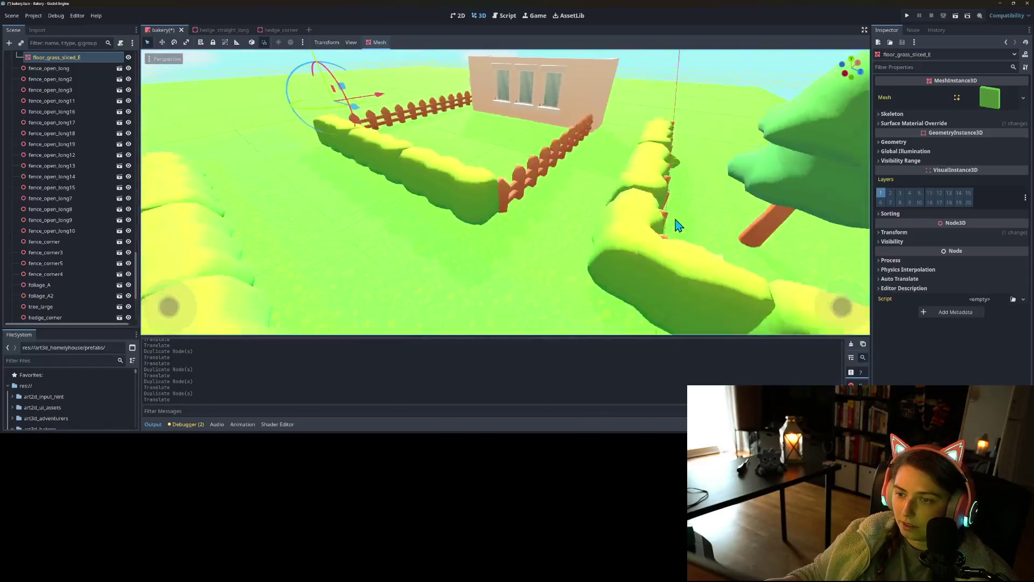
key("ctrl+s")
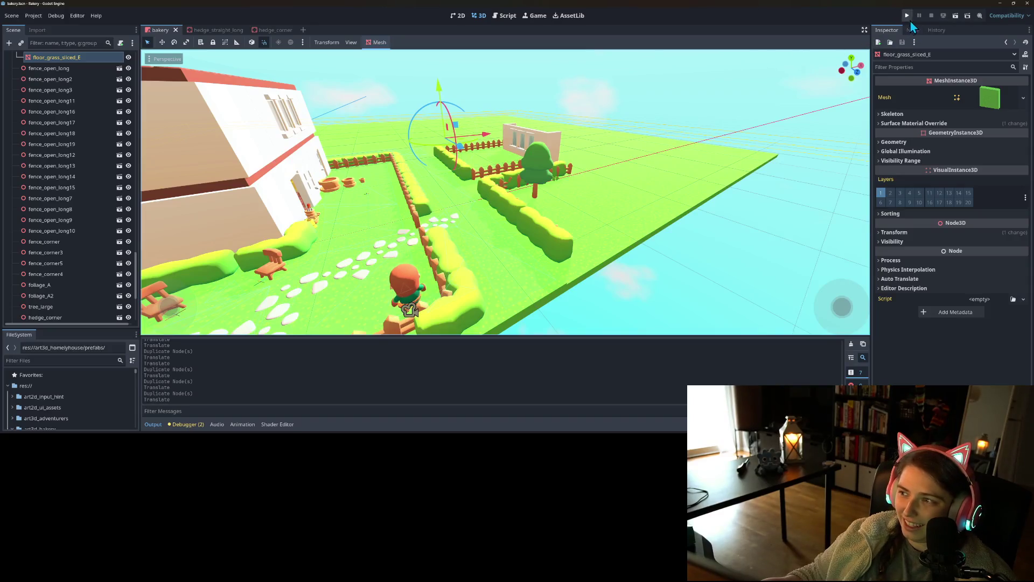
- Run the project and walk the character back and forth along the stone path and fence
left_click(907, 16)
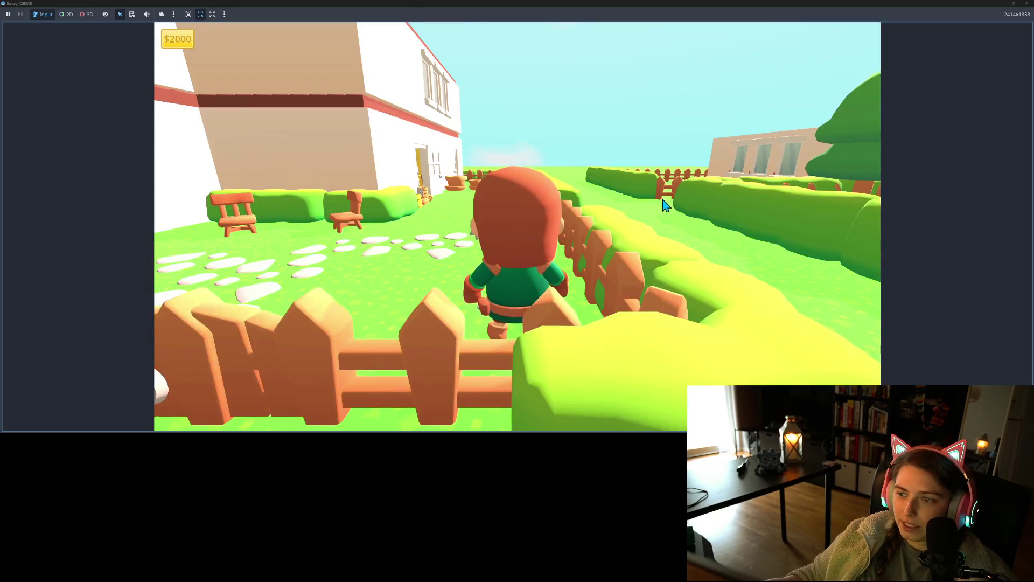
key("w")
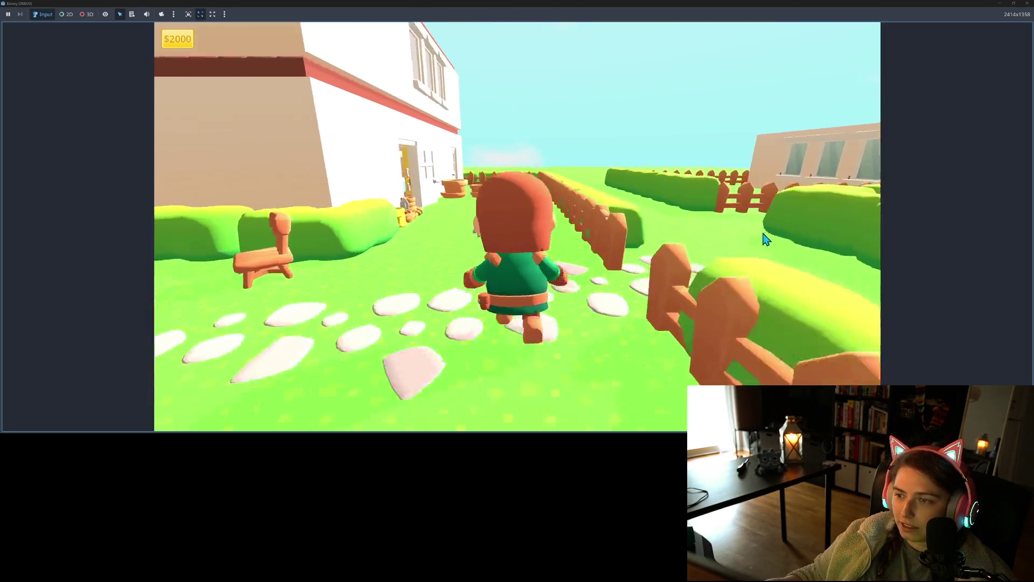
key("s")
key("w")
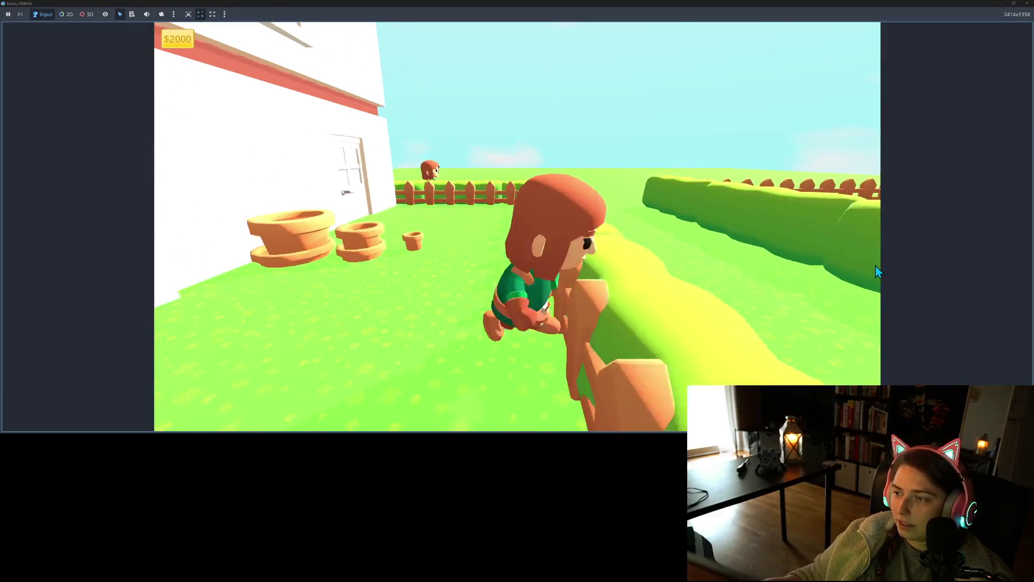
key("s")
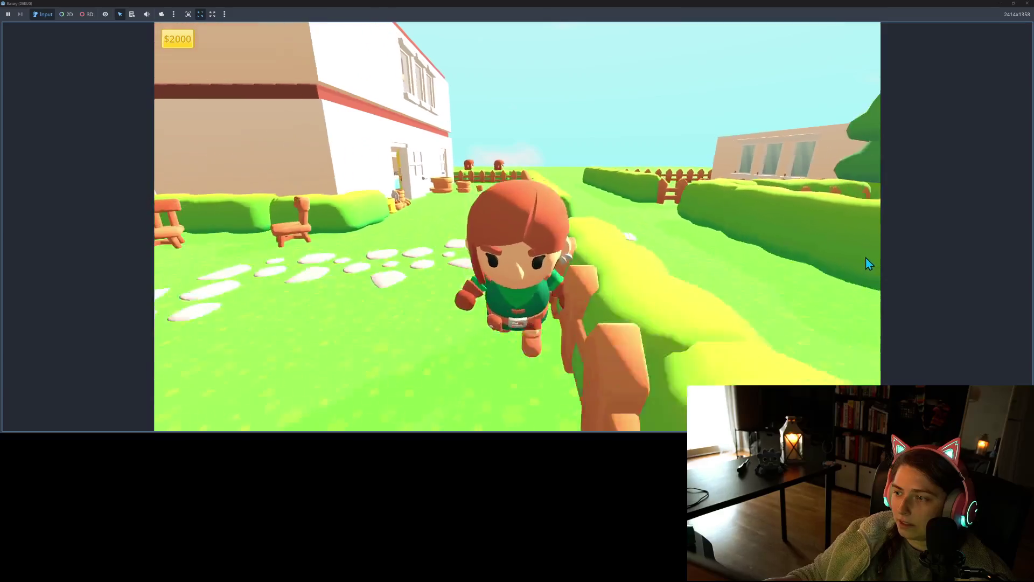
key("w")
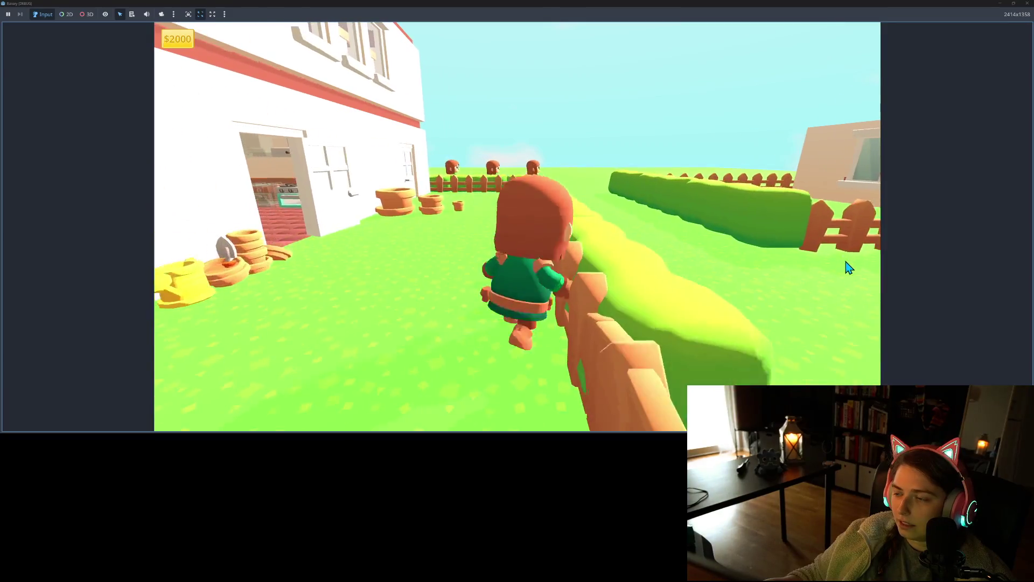
key("s")
key("w")
key("w")
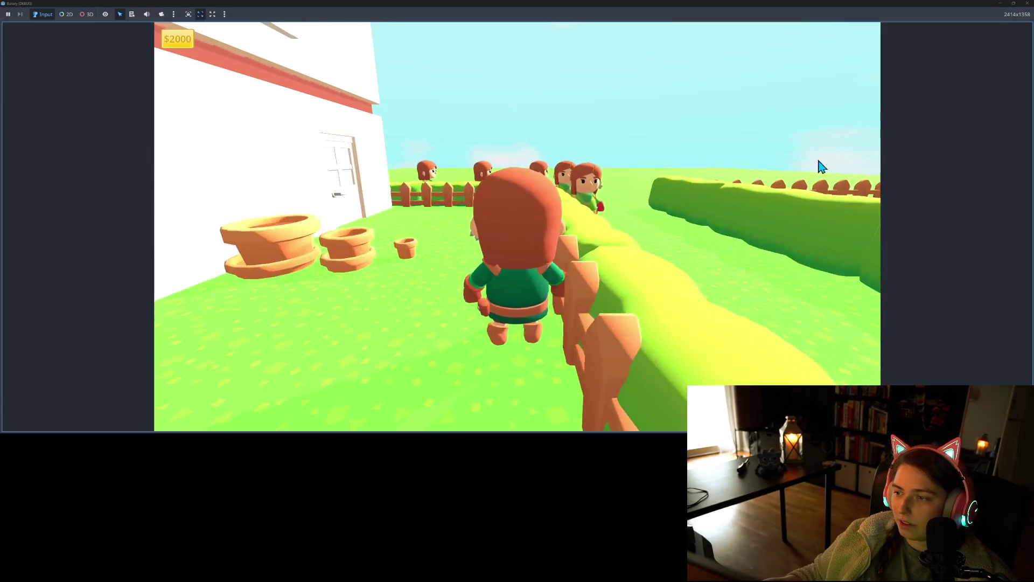
key("s")
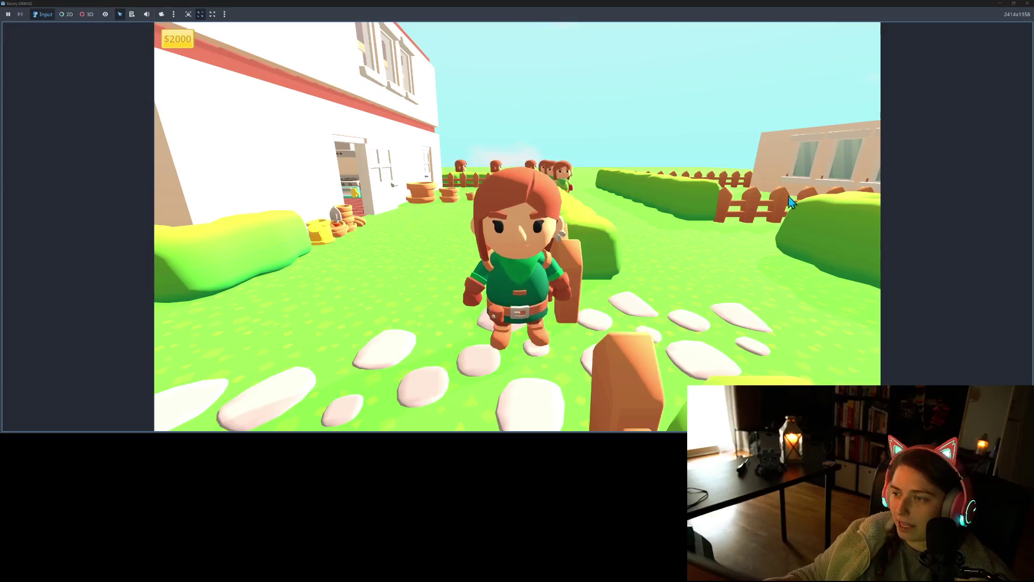
key("s")
key("w")
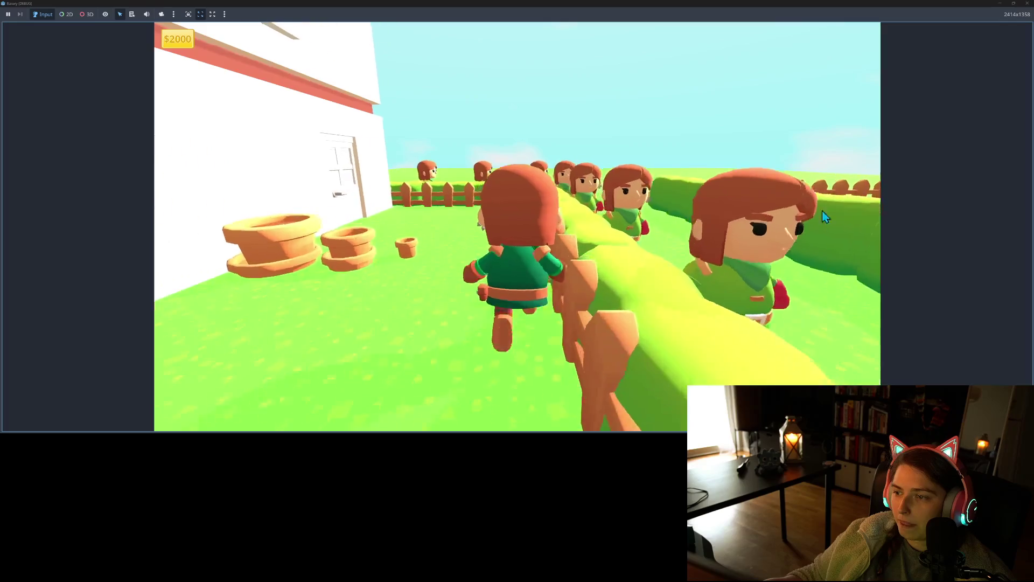
key("s")
key("s")
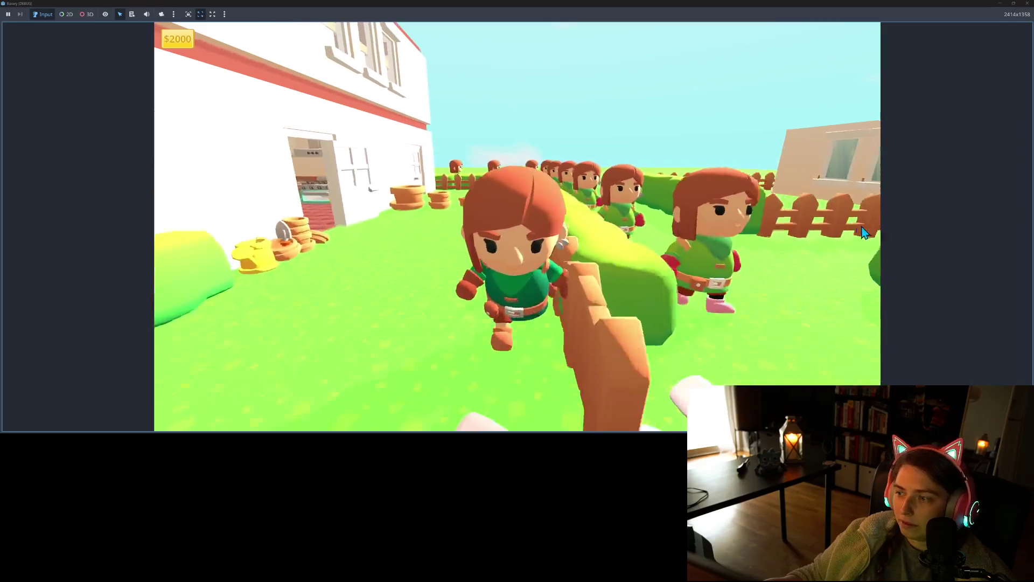
key("s")
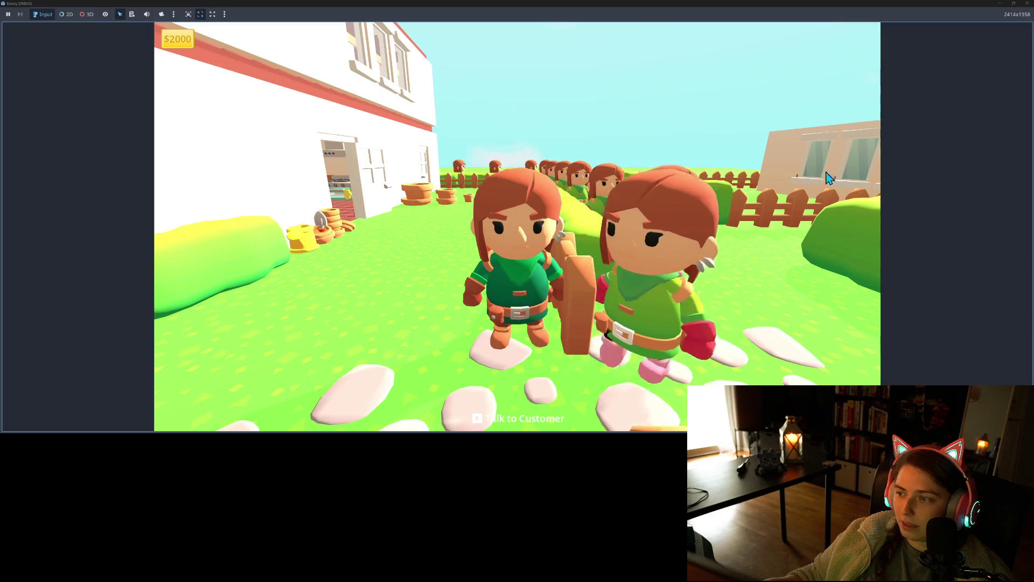
- Walk the character past the customers and along the hedge, then stop the game with F8
key("a")
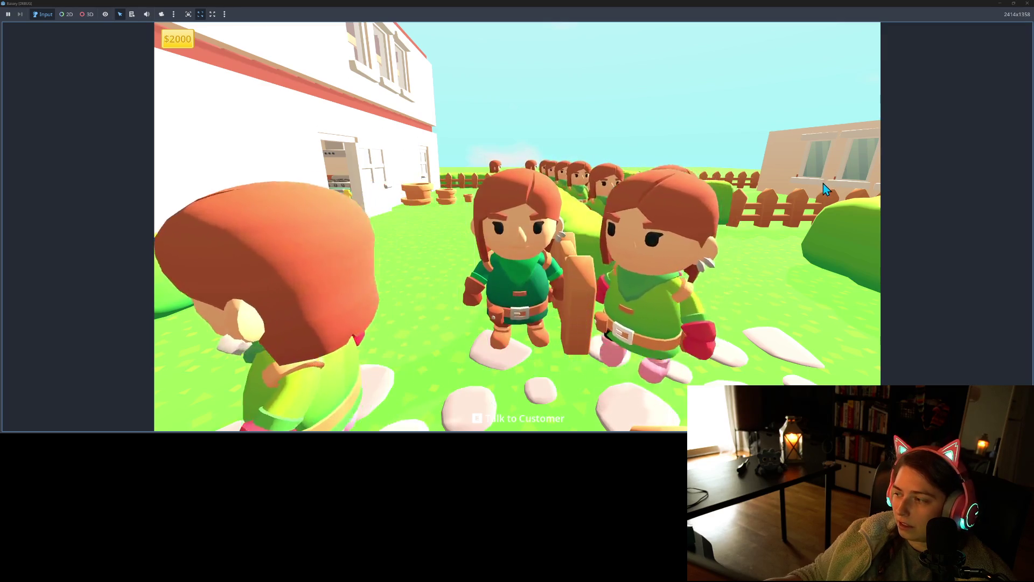
key("w")
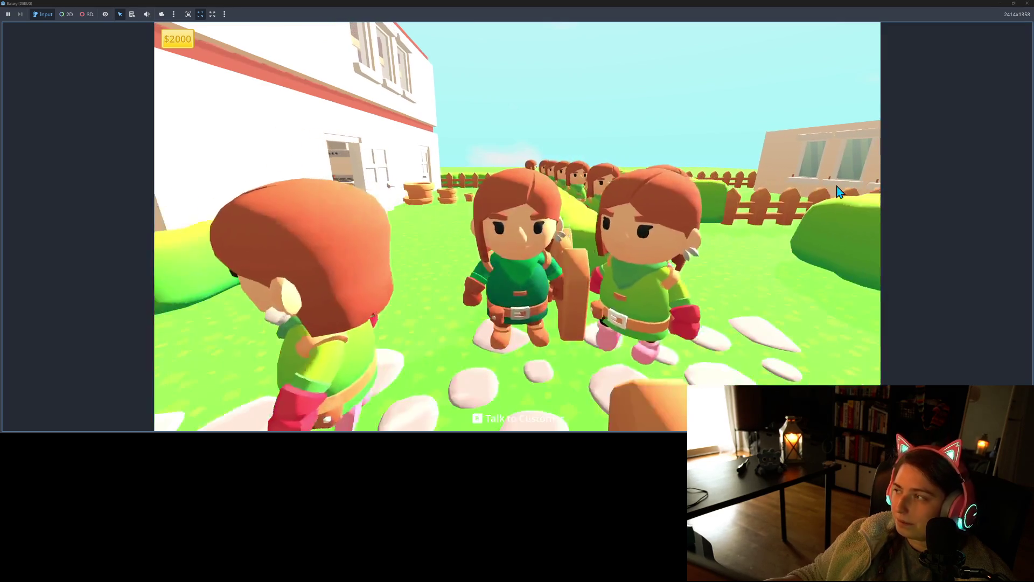
key("a")
key("d")
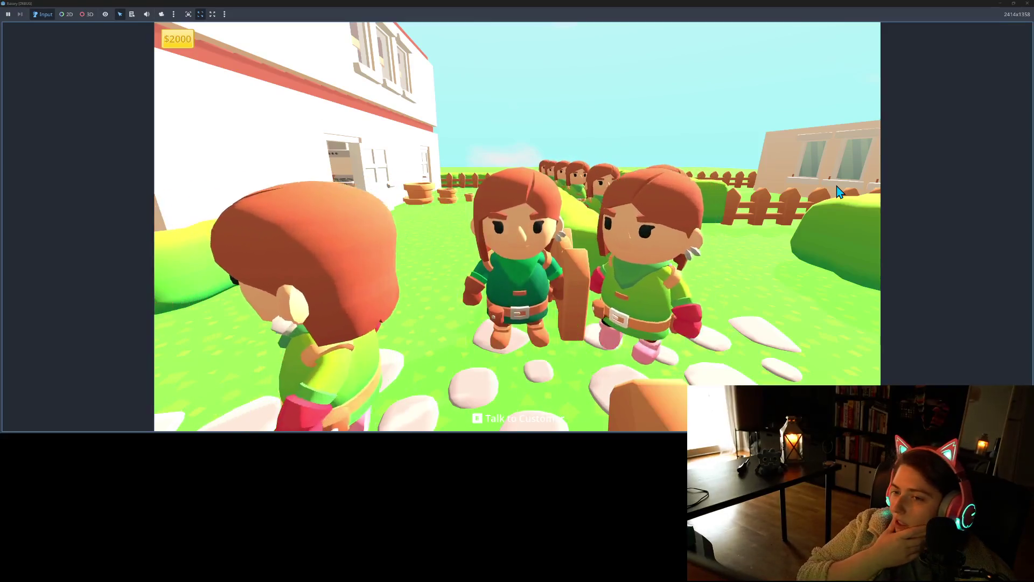
key("d")
key("w")
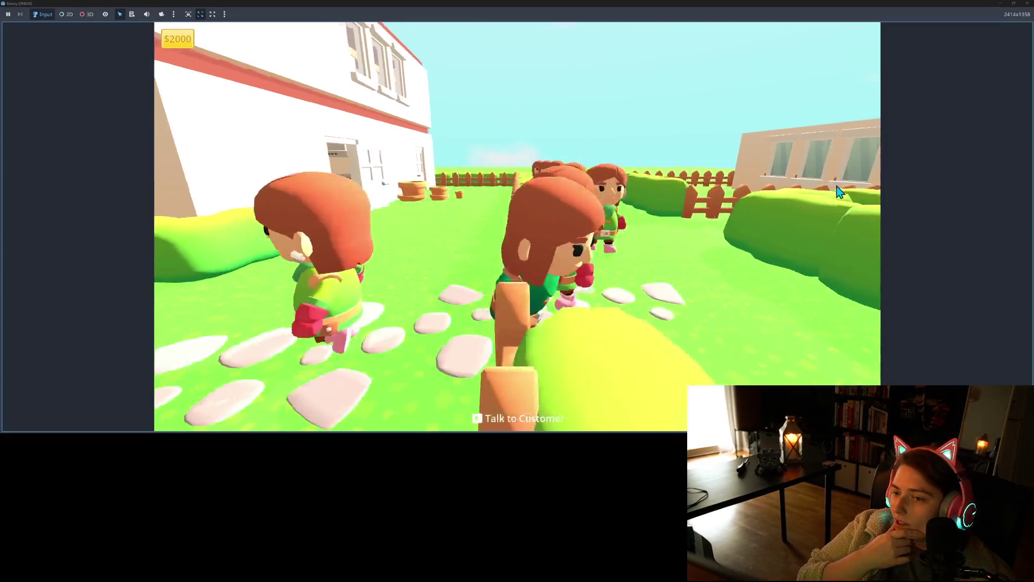
key("s")
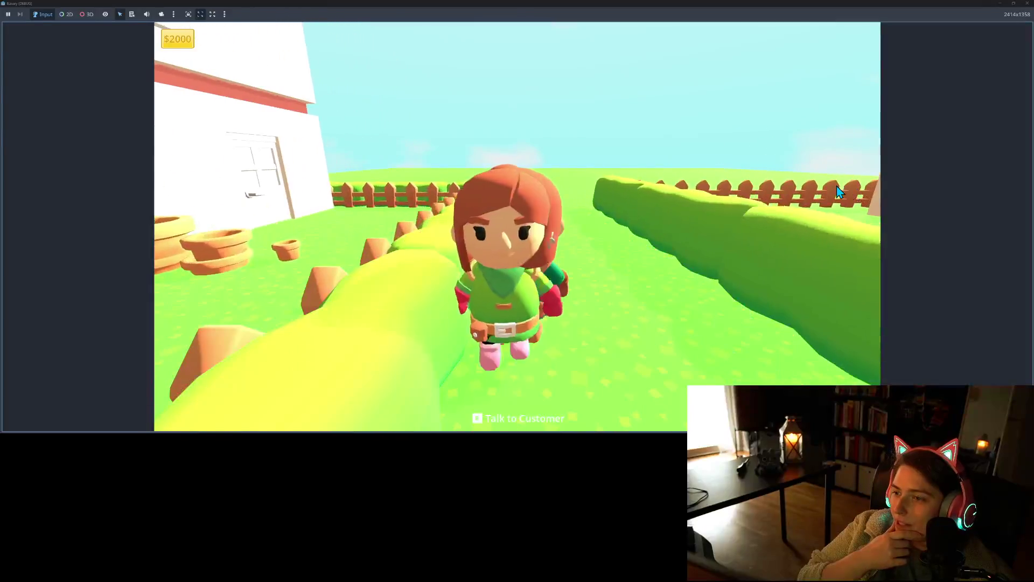
key("w")
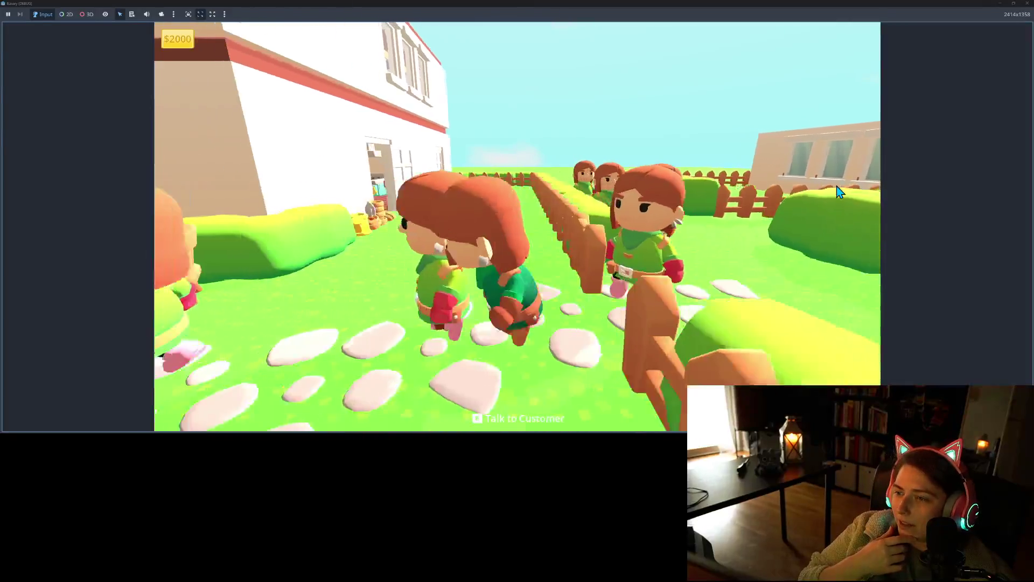
key("s")
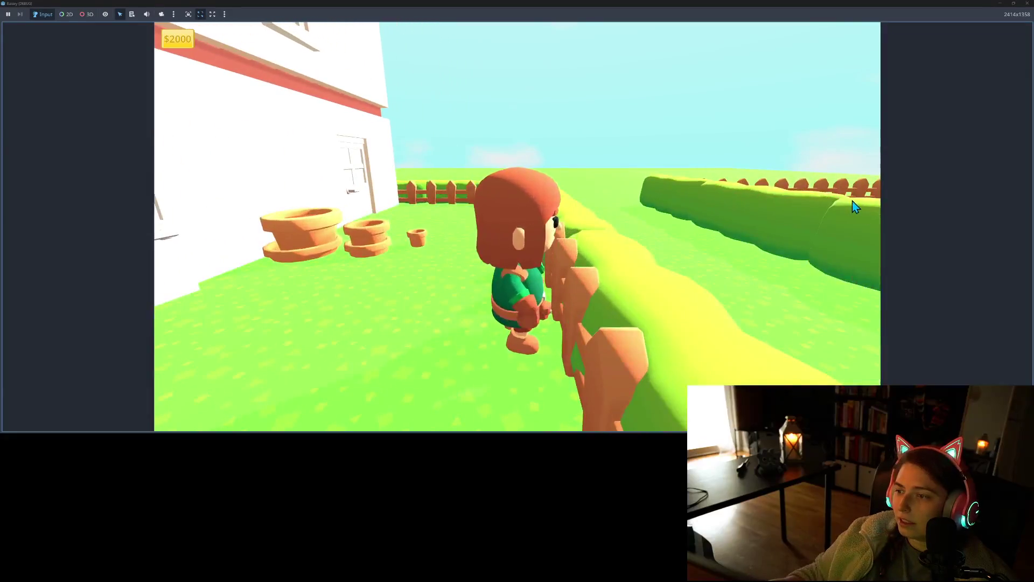
key("w")
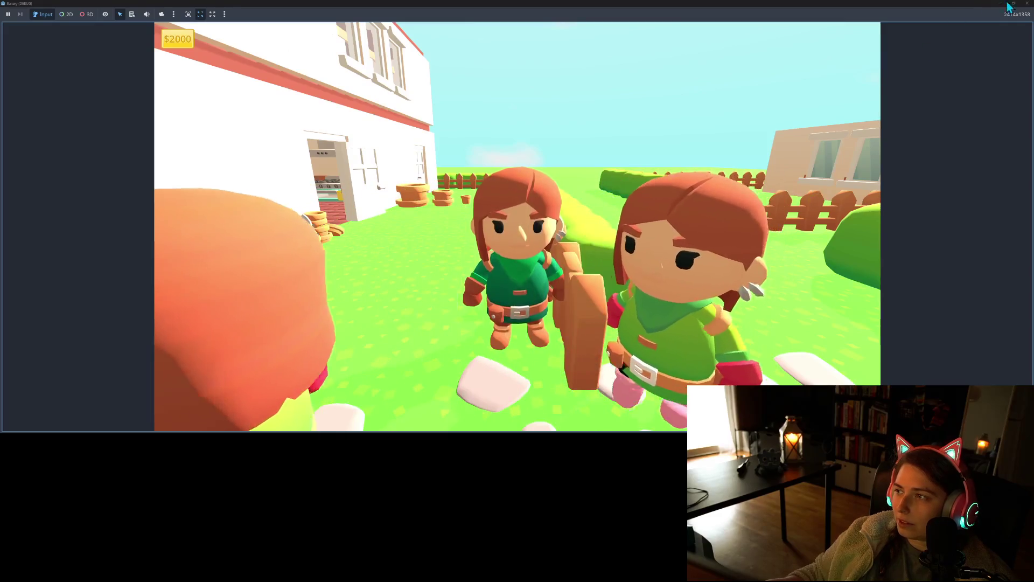
key("F8")
scroll(553, 225, "up", 3)
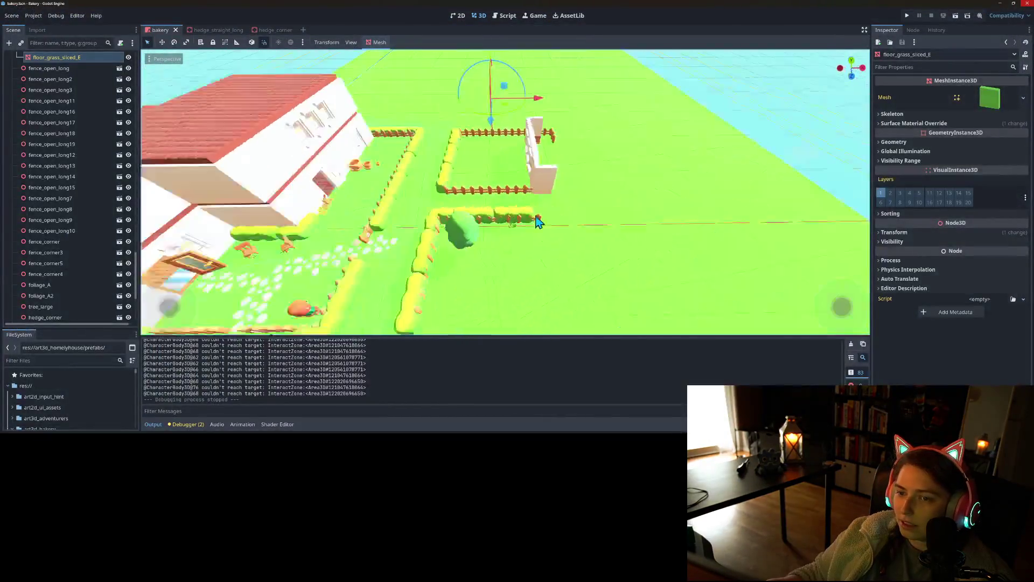
- Move fence_open_long14 along the blue axis
mouse_move(554, 225)
left_mouse_down()
mouse_move(577, 213)
mouse_move(545, 219)
mouse_move(635, 228)
mouse_move(769, 205)
mouse_move(528, 166)
mouse_move(607, 183)
mouse_move(531, 200)
left_mouse_up()
scroll(607, 184, "up", 2)
left_click(481, 224)
left_click_drag(478, 221, 569, 264)
left_click_drag(560, 210, 628, 139)
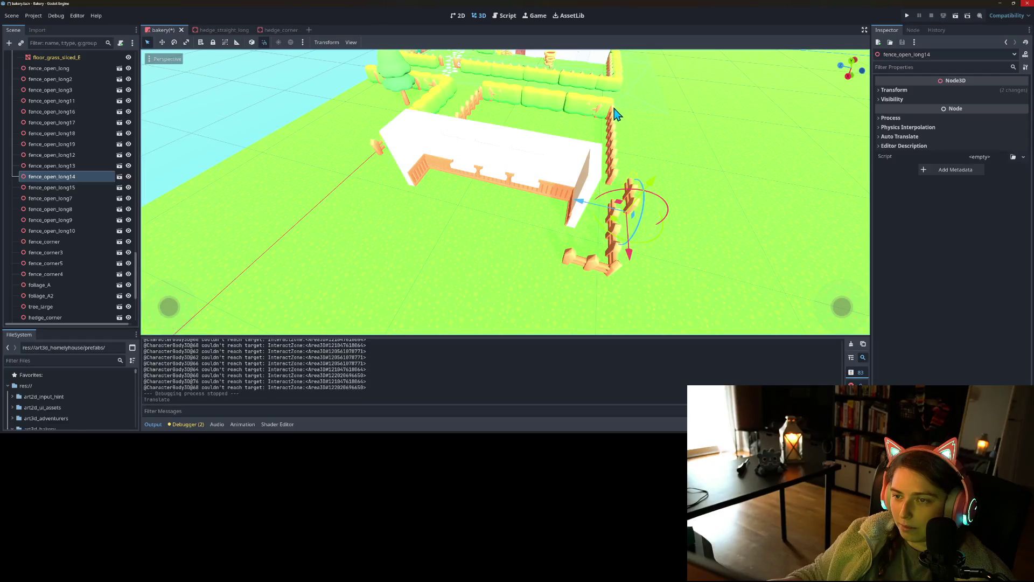
- Delete the spare fence_corner3 piece
left_click(614, 117)
left_click_drag(563, 119, 590, 122)
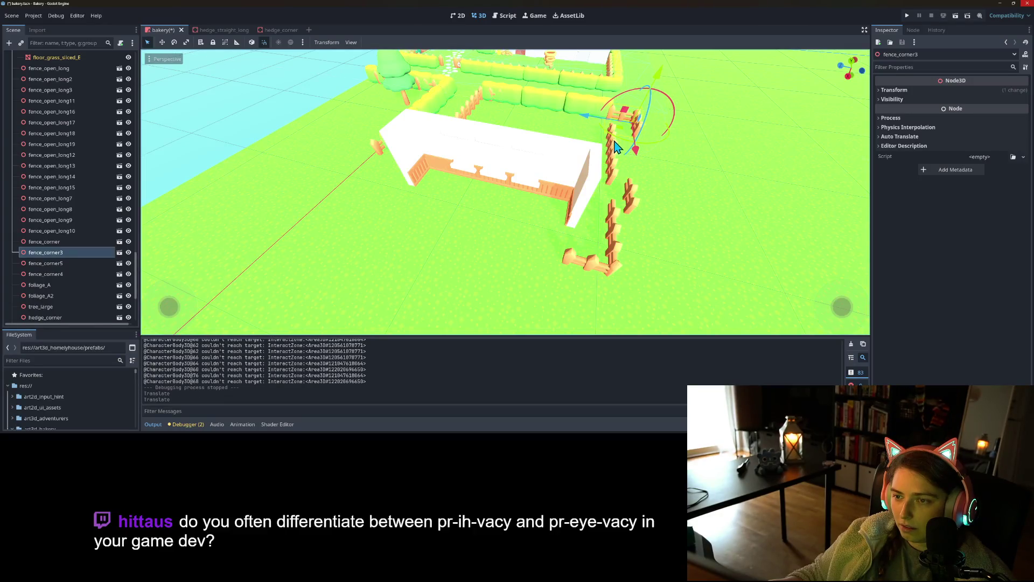
mouse_move(640, 220)
left_mouse_down()
mouse_move(550, 191)
mouse_move(510, 205)
left_mouse_up()
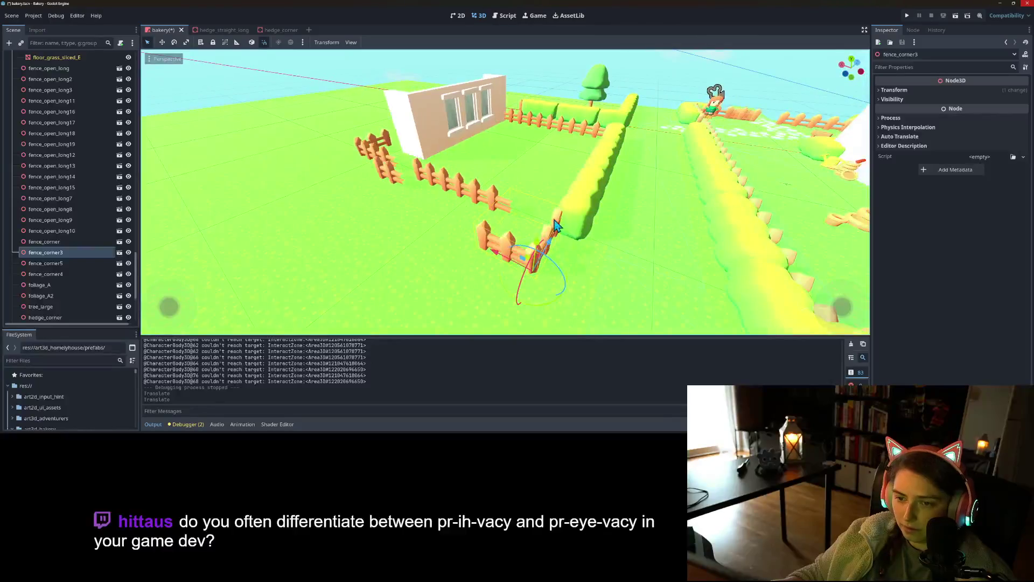
key("Delete")
key("Return")
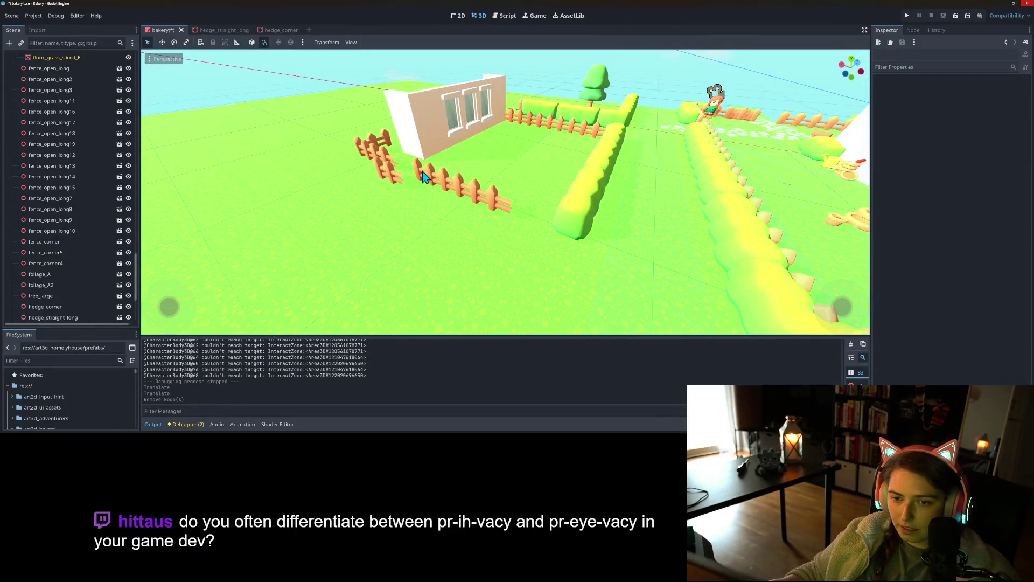
- Box-select fence_open_long11, 12 and 13 and shift them toward the camera
left_click(423, 172)
mouse_move(412, 237)
left_mouse_down()
mouse_move(460, 293)
mouse_move(473, 257)
left_mouse_up()
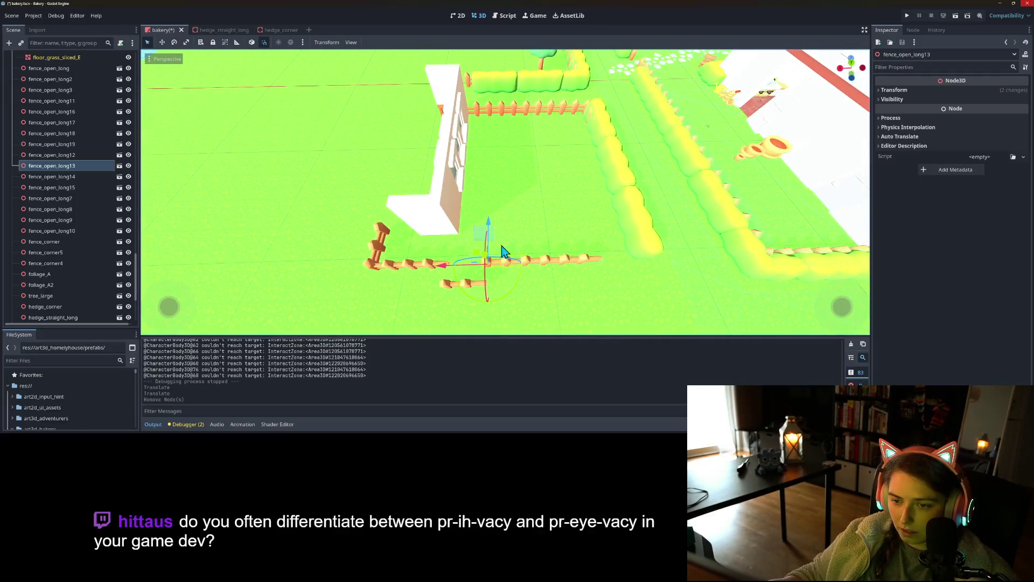
left_click_drag(613, 286, 613, 286)
left_click_drag(521, 229, 521, 245)
- Move fence_corner4 down and line fence_open_long15 up with the long fence
left_click(381, 257)
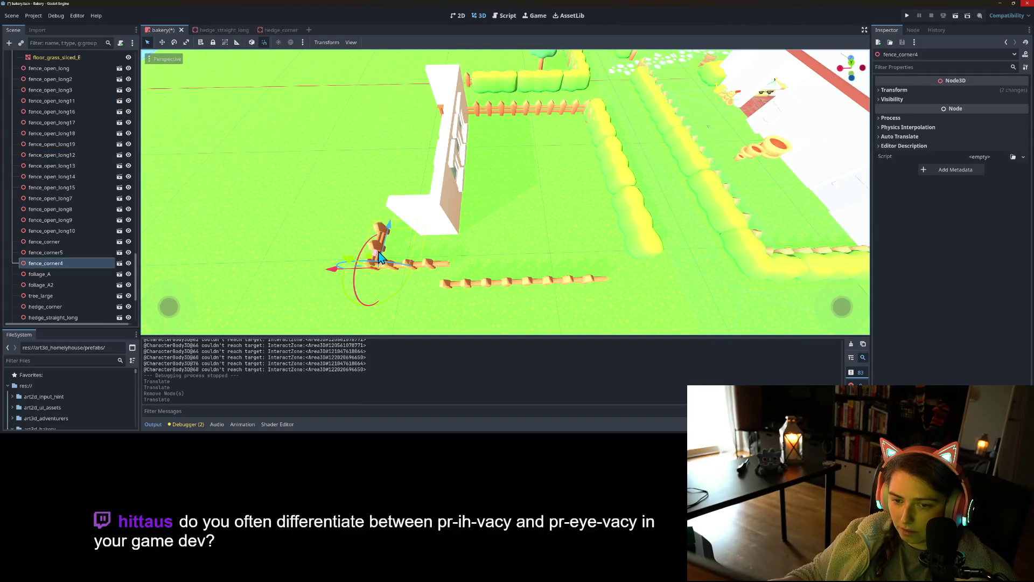
left_click_drag(392, 237, 390, 270)
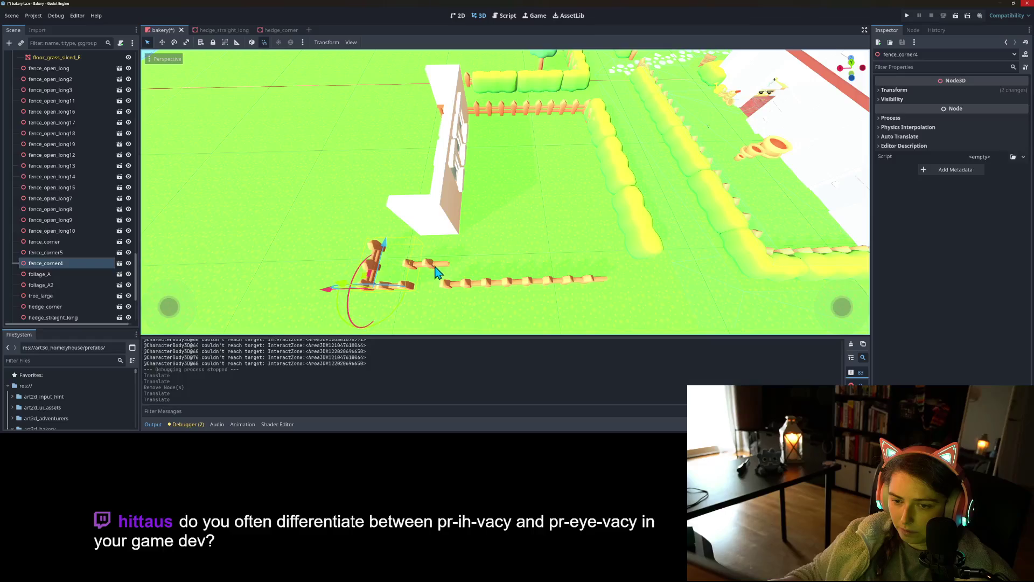
left_click(437, 267)
left_click(436, 268)
left_click_drag(426, 233, 426, 255)
- Try moving fence_corner4 left, undo that move, and select hedge_straight_long10
left_click(366, 277)
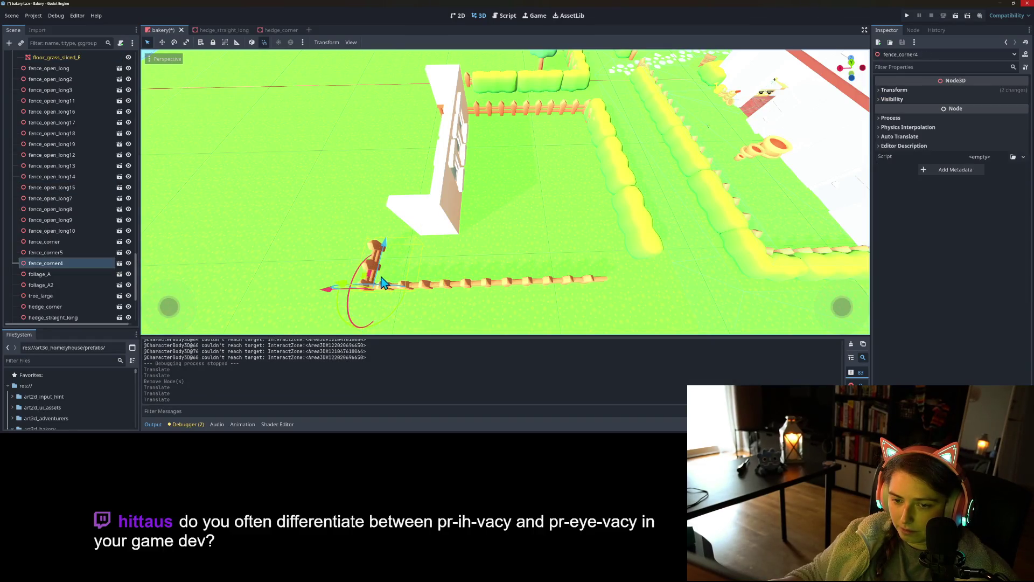
mouse_move(327, 294)
left_mouse_down()
mouse_move(300, 293)
mouse_move(380, 263)
mouse_move(408, 299)
mouse_move(353, 300)
mouse_move(501, 244)
mouse_move(506, 257)
left_mouse_up()
key("ctrl+z")
left_click(575, 277)
- Duplicate the hedge piece into hedge_straight_long12 and slide it along the fence
mouse_move(527, 296)
left_mouse_down()
mouse_move(589, 321)
mouse_move(629, 305)
left_mouse_up()
key("ctrl+d")
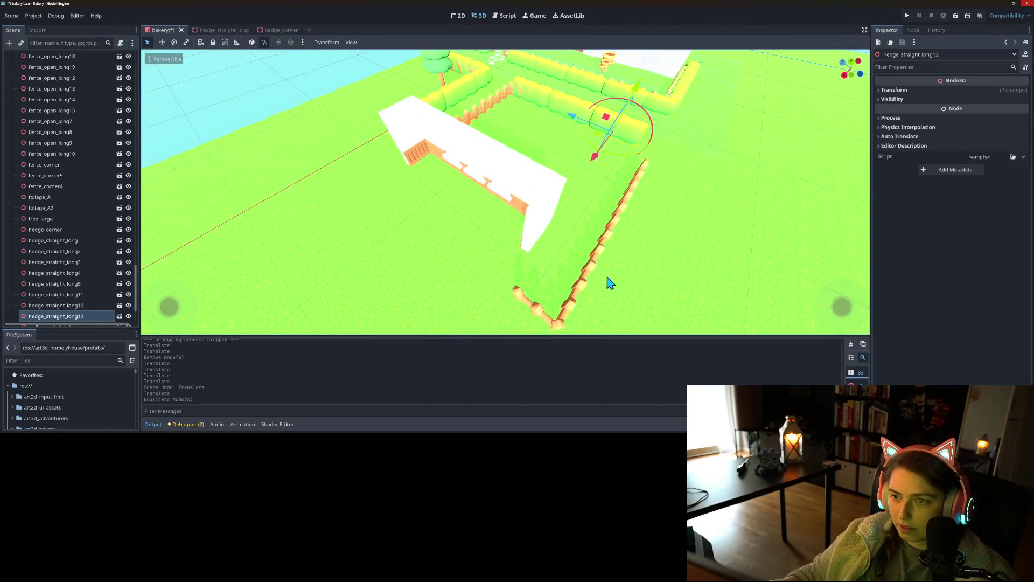
left_click_drag(563, 126, 614, 146)
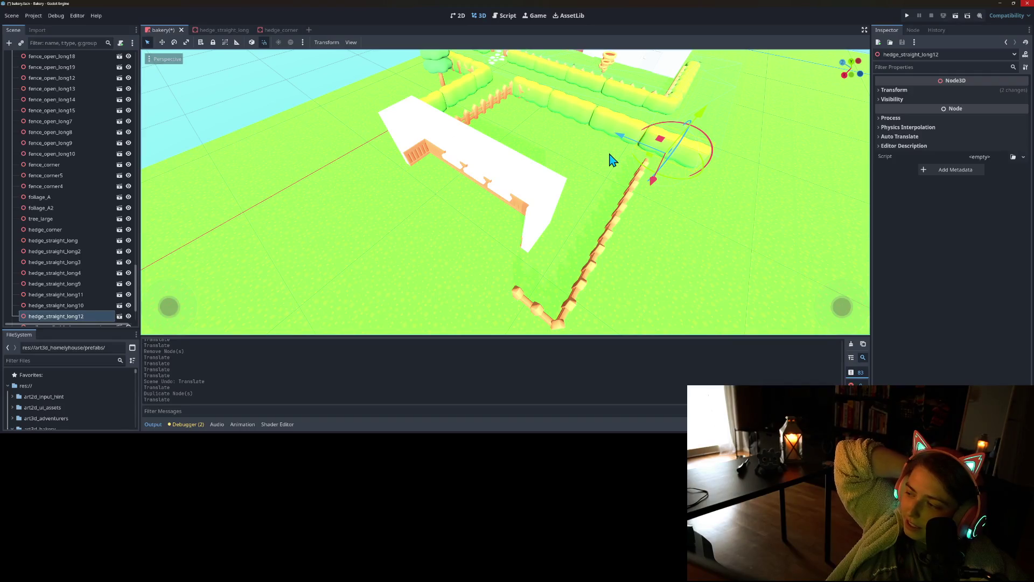
- Box-select the six fence pieces in front of the wall and move them (0, 0, -2.5)
mouse_move(638, 237)
left_mouse_down()
mouse_move(556, 212)
mouse_move(482, 212)
mouse_move(454, 235)
mouse_move(395, 227)
mouse_move(582, 238)
mouse_move(584, 253)
mouse_move(548, 274)
mouse_move(391, 186)
left_mouse_up()
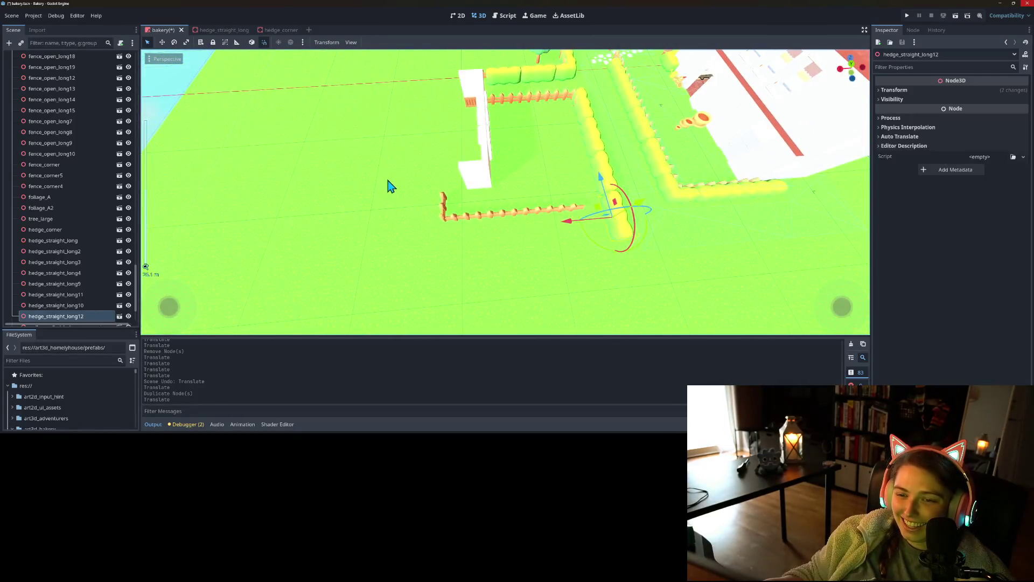
left_click_drag(622, 248, 587, 253)
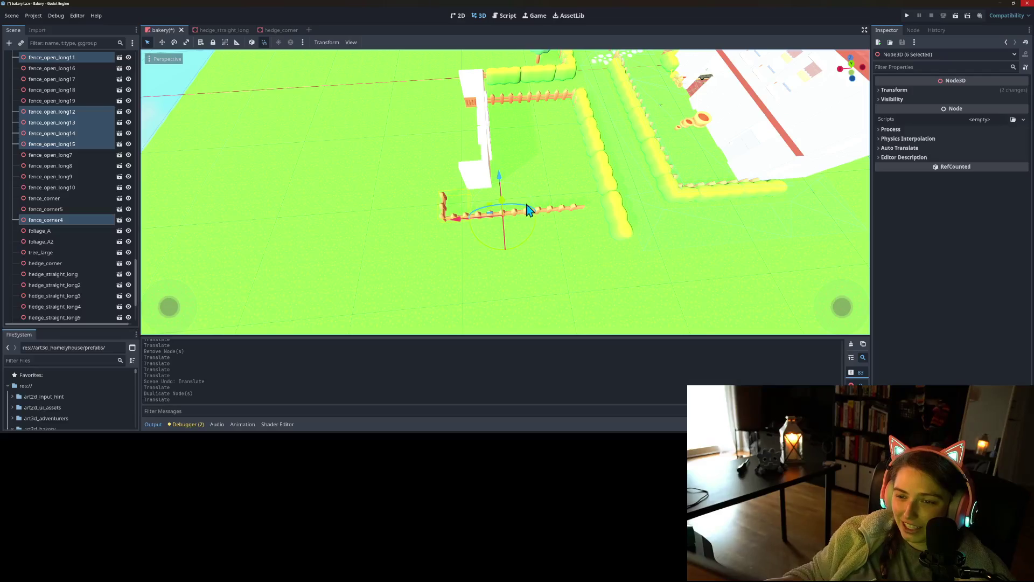
left_click_drag(499, 185, 497, 210)
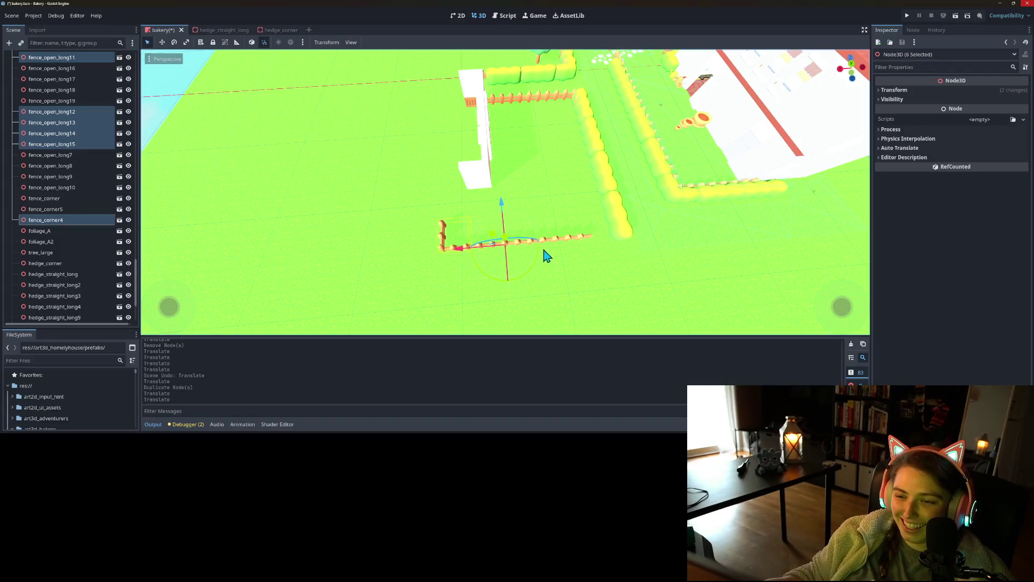
left_click(580, 247)
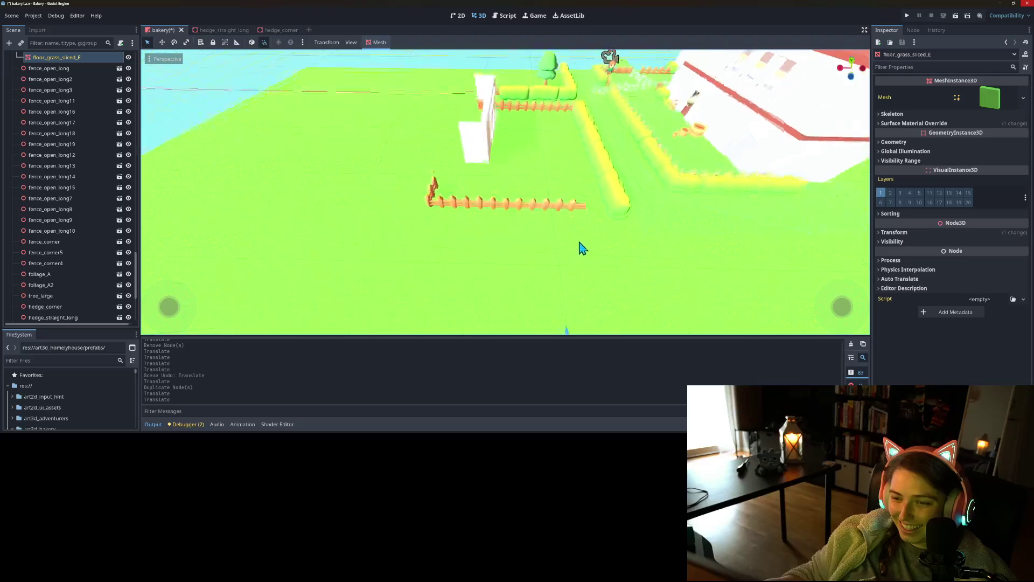
- Duplicate fence_open_long11 and slide the copy along to extend the fence by one section
scroll(574, 246, "up", 4)
left_click(588, 208)
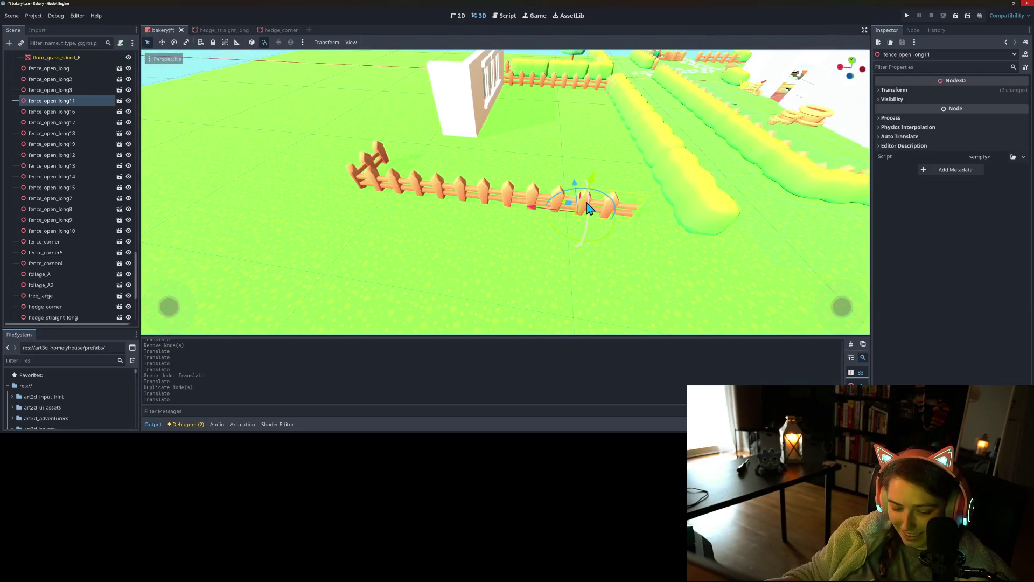
key("ctrl+d")
mouse_move(532, 217)
left_mouse_down()
mouse_move(591, 221)
mouse_move(582, 215)
left_mouse_up()
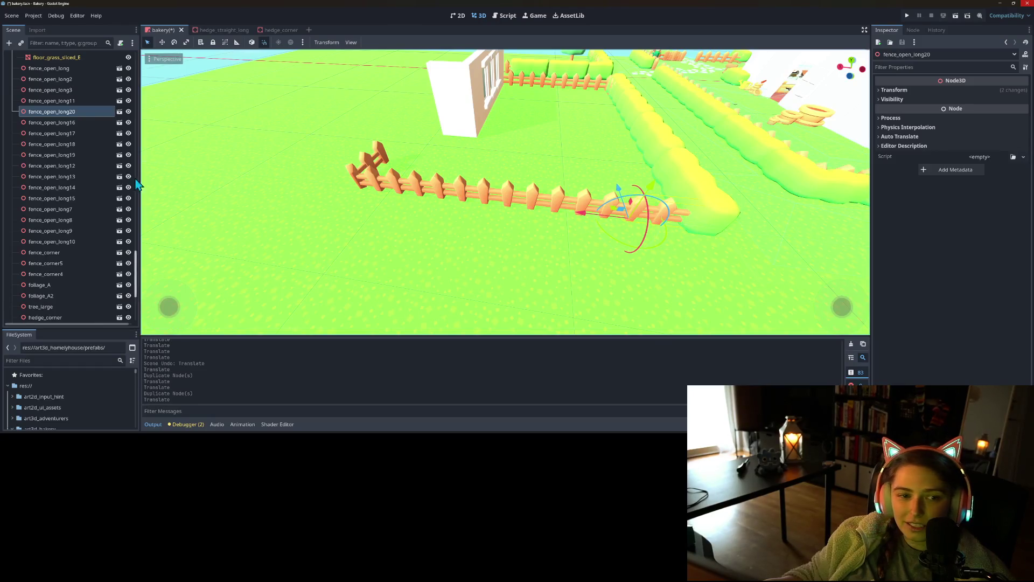
- Rotate four fence pieces and the new fence_open_long20 by 180 degrees
left_click_drag(334, 234, 367, 244)
mouse_move(454, 197)
left_mouse_down()
mouse_move(676, 232)
mouse_move(695, 286)
left_mouse_up()
mouse_move(547, 264)
left_mouse_down()
mouse_move(575, 233)
mouse_move(521, 194)
mouse_move(503, 209)
mouse_move(560, 194)
mouse_move(569, 181)
left_mouse_up()
left_click(677, 171)
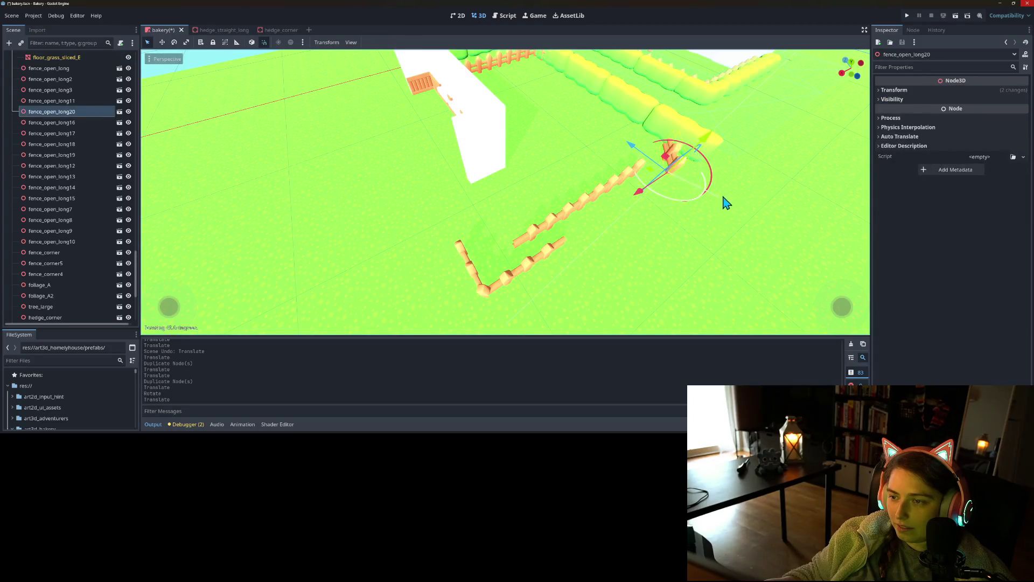
left_click_drag(688, 130, 688, 129)
- Angle fence_open_long15 about 33 degrees and slide fence_corner4 to the left
mouse_move(644, 231)
left_mouse_down()
mouse_move(607, 210)
mouse_move(622, 182)
left_mouse_up()
left_click(437, 183)
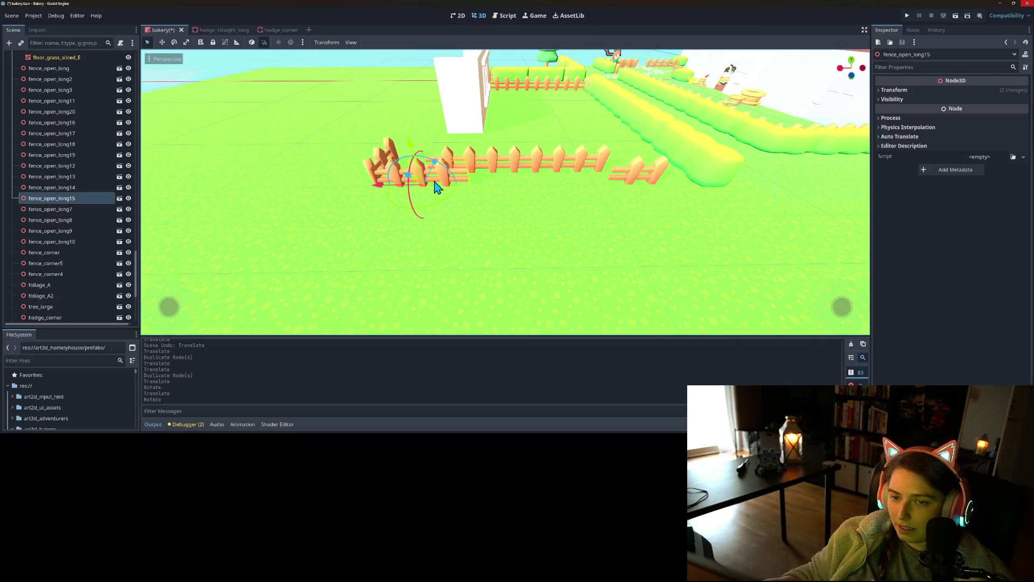
left_click_drag(426, 213, 468, 182)
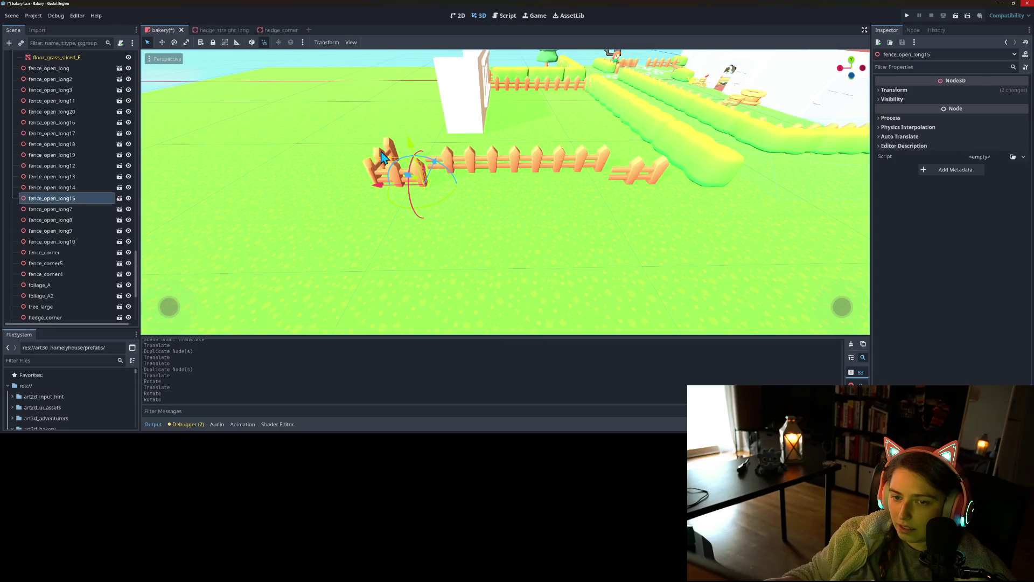
left_click(381, 157)
left_click(391, 153)
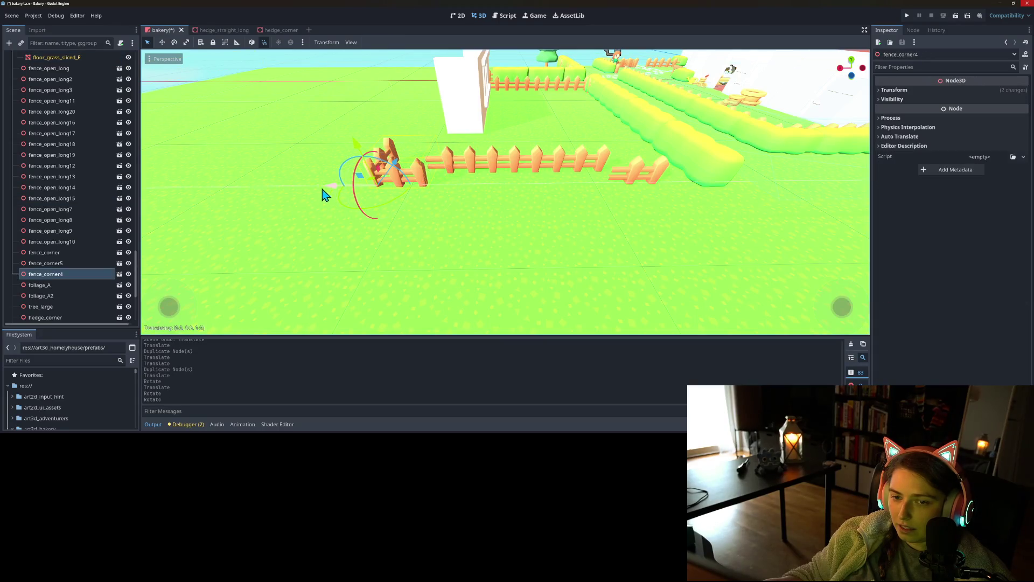
left_click_drag(325, 194, 287, 189)
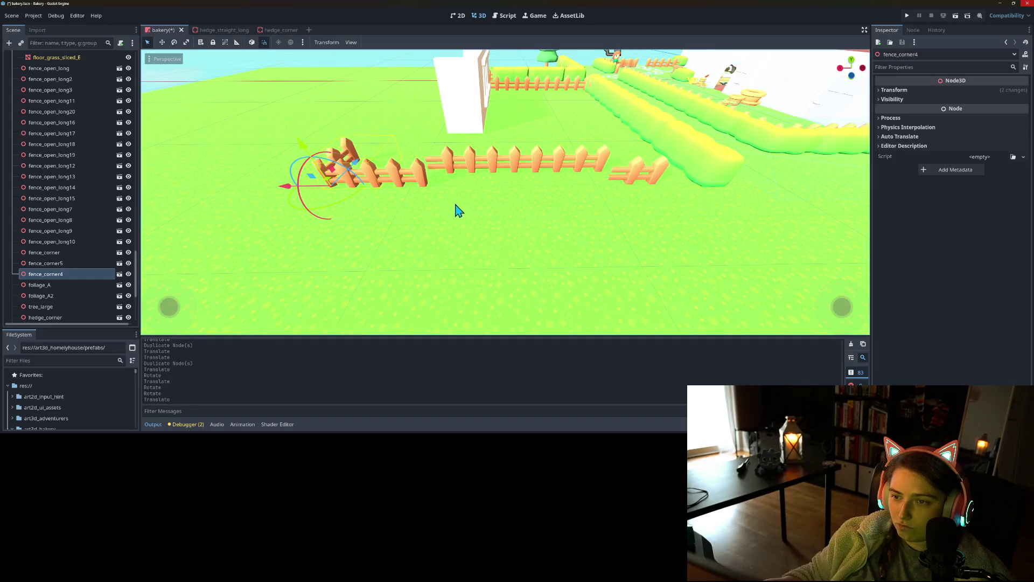
- Select all seven fence pieces and shift them 3 units along X
left_click_drag(459, 209, 434, 200)
left_click_drag(604, 224, 604, 224)
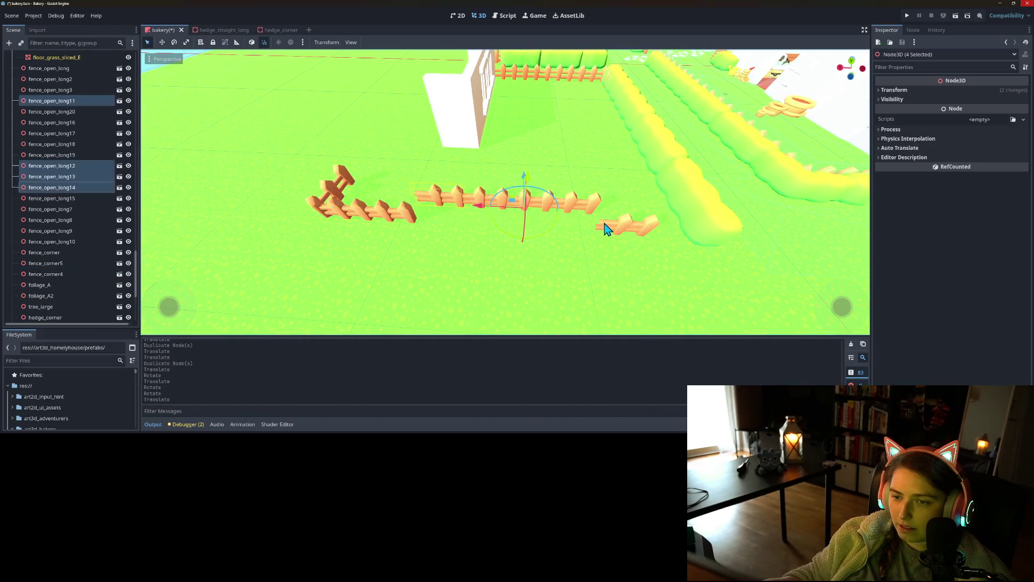
mouse_move(515, 182)
left_mouse_down()
mouse_move(548, 195)
mouse_move(566, 184)
left_mouse_up()
mouse_move(570, 244)
left_mouse_down()
mouse_move(545, 224)
mouse_move(293, 162)
mouse_move(531, 258)
left_mouse_up()
left_click_drag(685, 275, 681, 275)
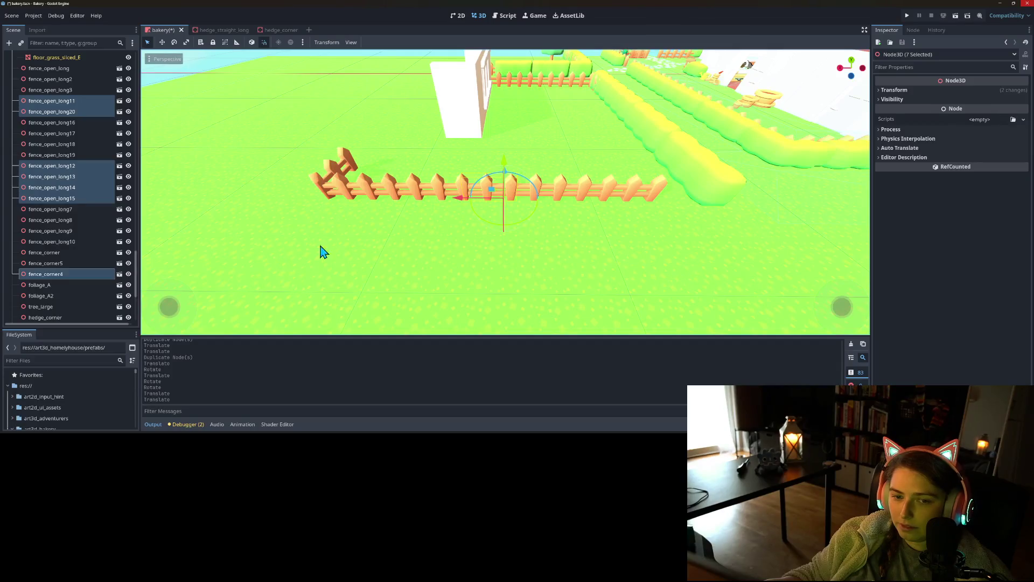
mouse_move(474, 203)
left_mouse_down()
mouse_move(503, 203)
mouse_move(358, 224)
mouse_move(408, 237)
left_mouse_up()
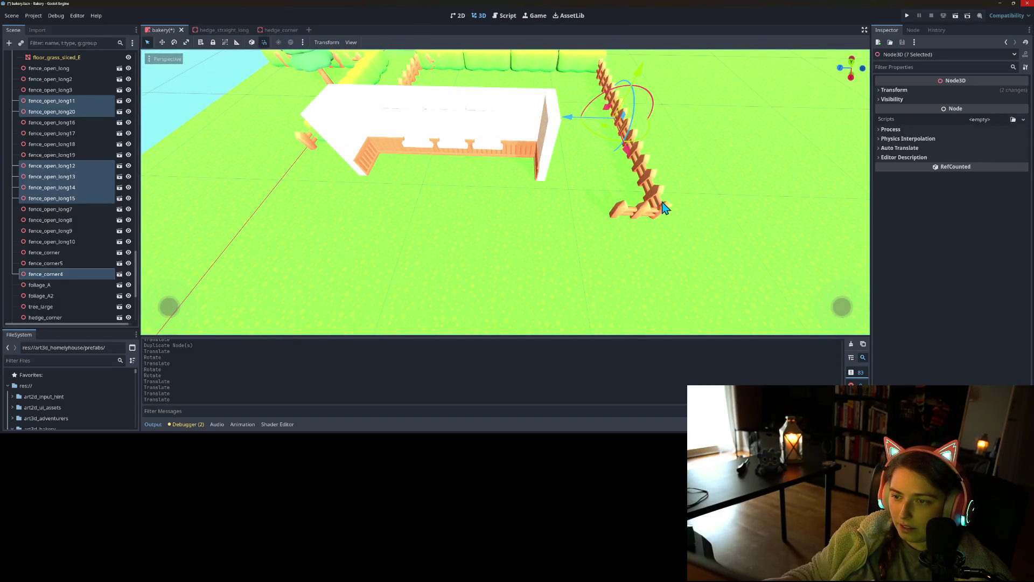
- Duplicate a side fence piece and move the copy to the fence's corner end
left_click(679, 224)
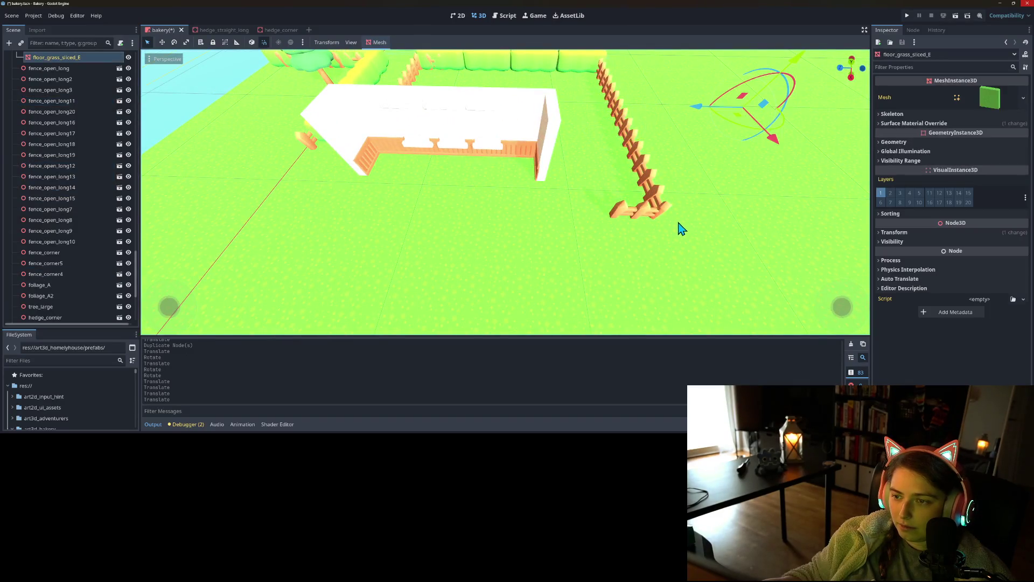
left_click(633, 152)
key("ctrl+d")
left_click_drag(621, 155, 555, 199)
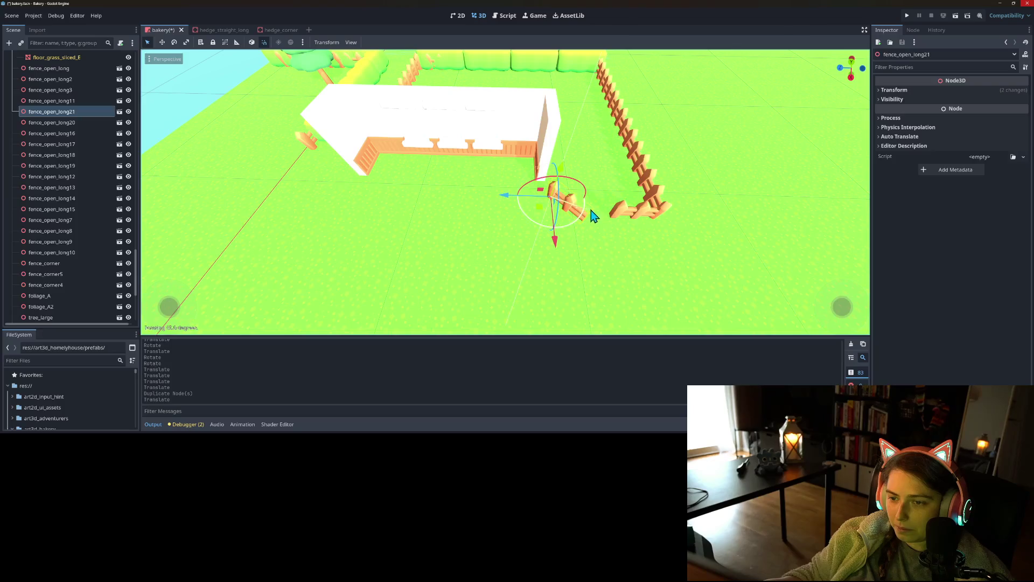
left_click_drag(543, 216, 565, 237)
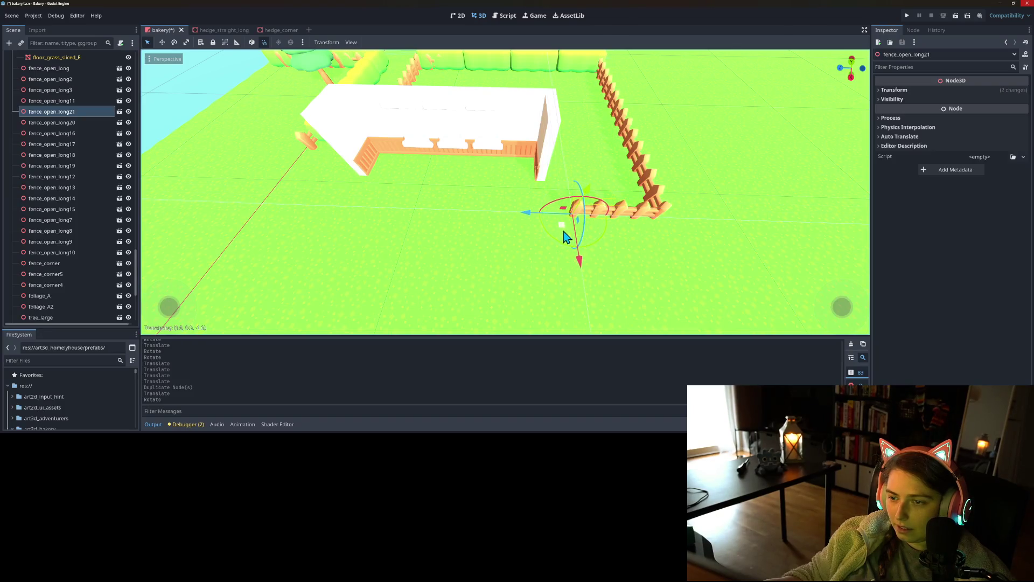
key("ctrl+d")
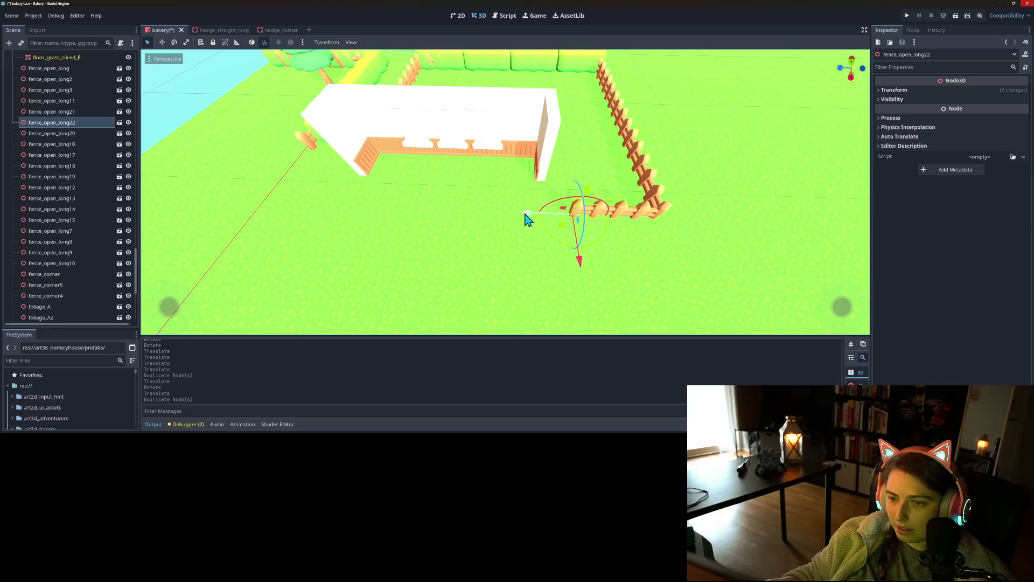
- Save the bakery scene, delete the spare copy fence_open_long22, and launch a playtest
mouse_move(491, 246)
left_mouse_down()
mouse_move(429, 231)
mouse_move(453, 148)
mouse_move(503, 161)
mouse_move(536, 156)
left_mouse_up()
key("ctrl+s")
mouse_move(556, 247)
left_mouse_down()
mouse_move(324, 228)
mouse_move(445, 212)
mouse_move(550, 233)
mouse_move(618, 234)
mouse_move(438, 224)
mouse_move(343, 194)
mouse_move(376, 216)
mouse_move(392, 203)
mouse_move(431, 208)
mouse_move(390, 199)
left_mouse_up()
key("Delete")
key("Return")
left_click(907, 18)
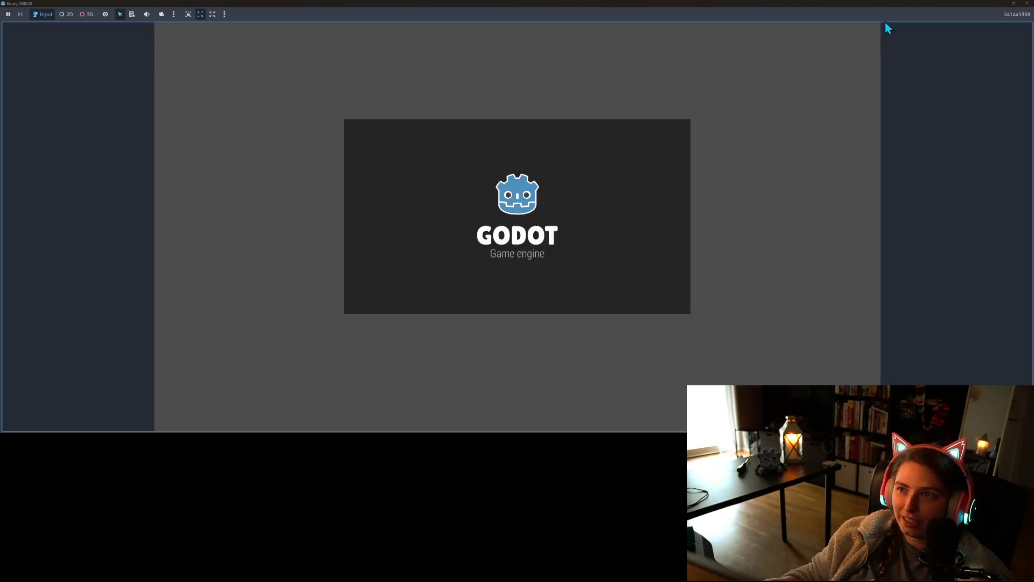
- Walk the character forward and back through the garden along the hedge, then stop the game
key("w")
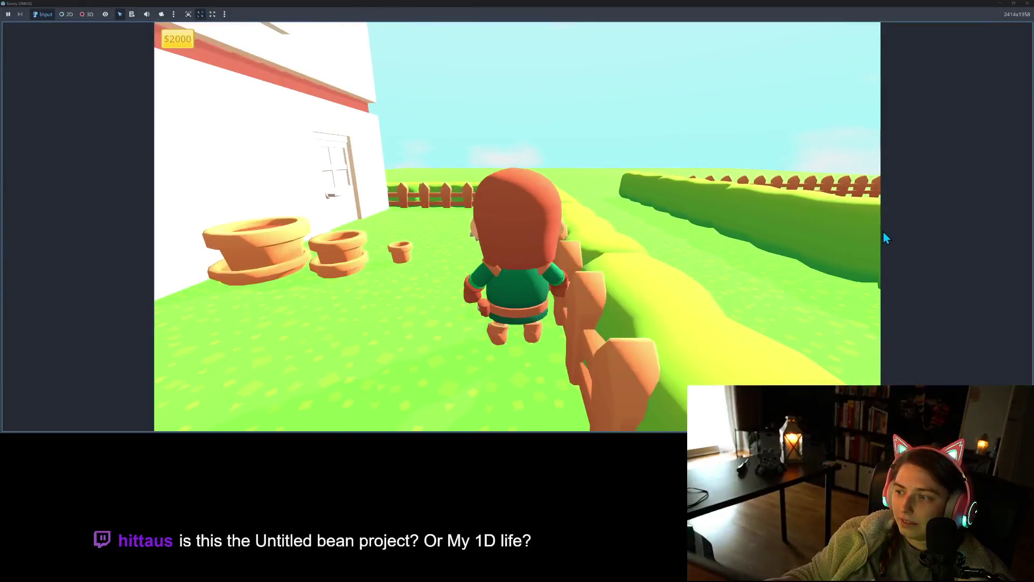
key("s")
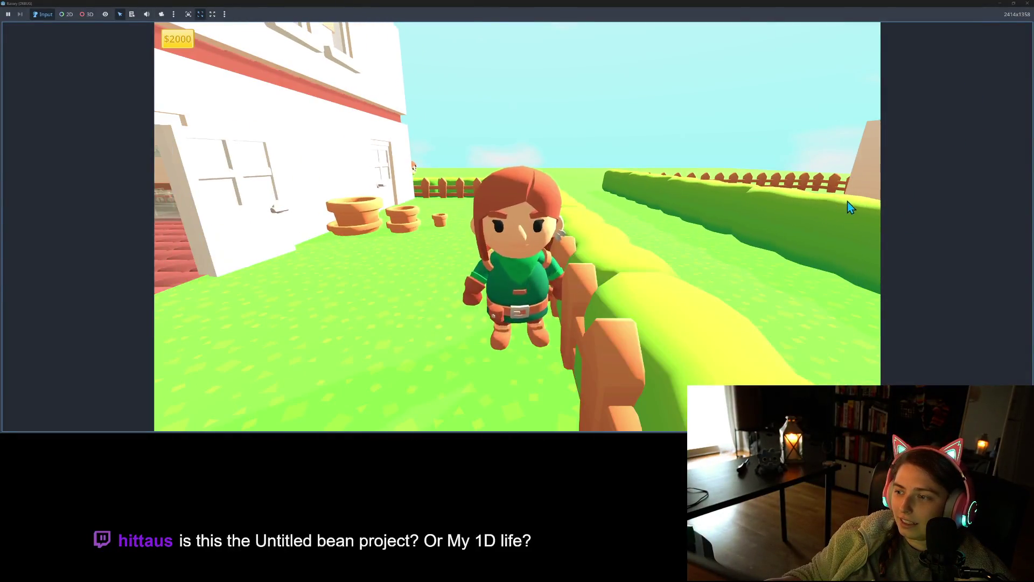
key("s")
key("w")
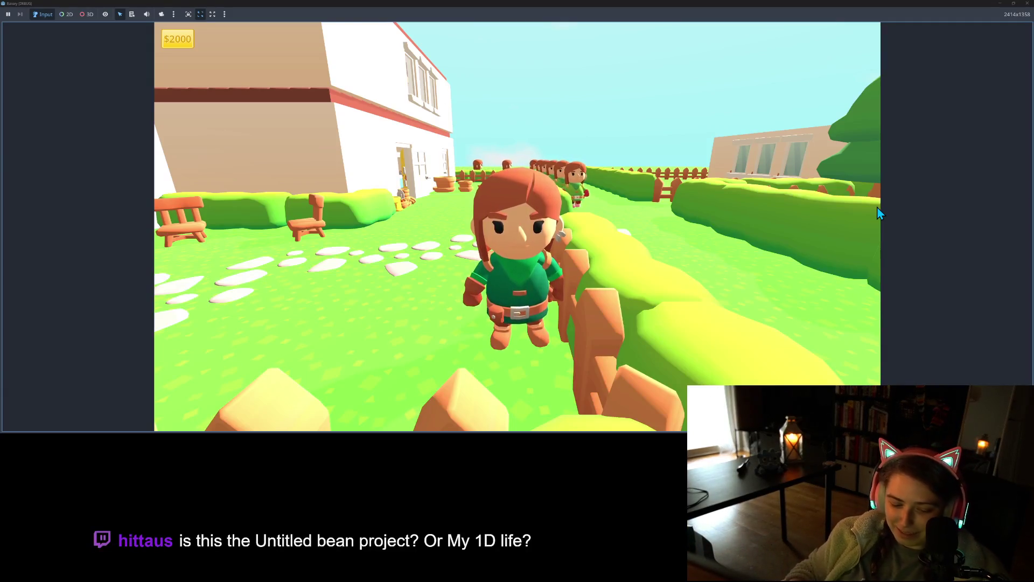
key("w")
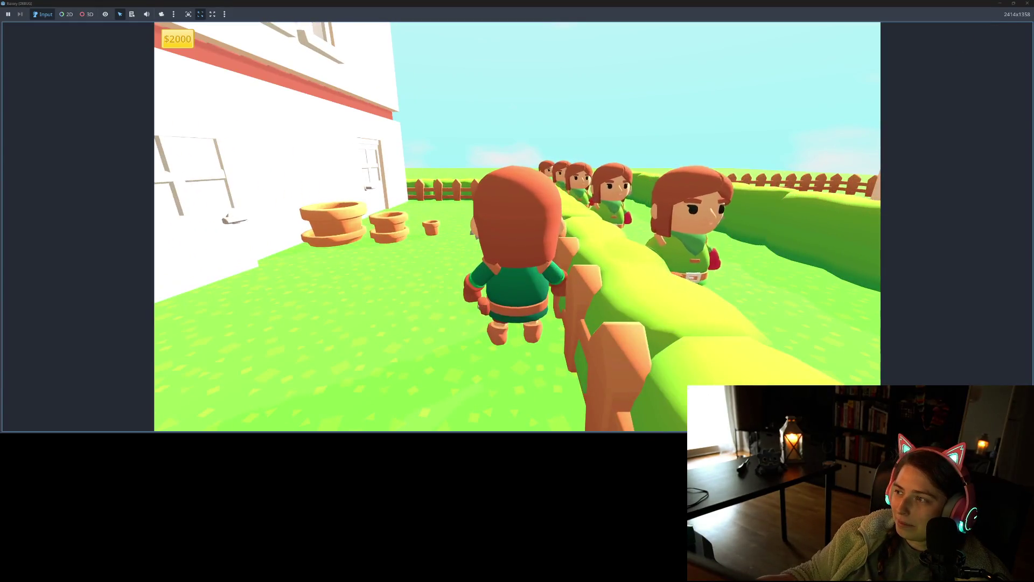
left_click(1027, 3)
- Duplicate wall_panelled_bakery_corner_inner and move the copy next to the fence corner
scroll(540, 268, "down", 3)
left_click_drag(541, 268, 479, 274)
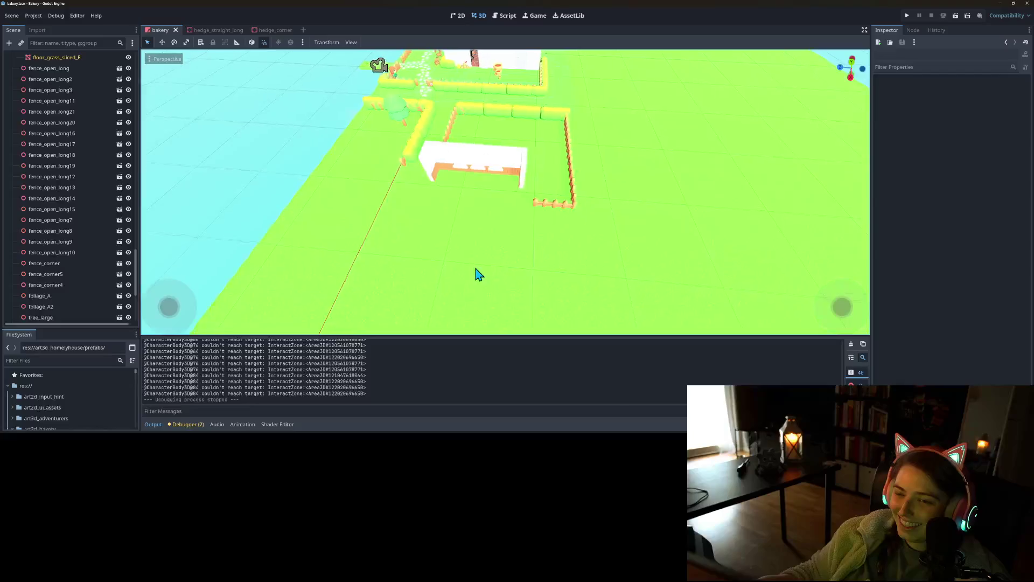
left_click(525, 179)
scroll(531, 222, "up", 3)
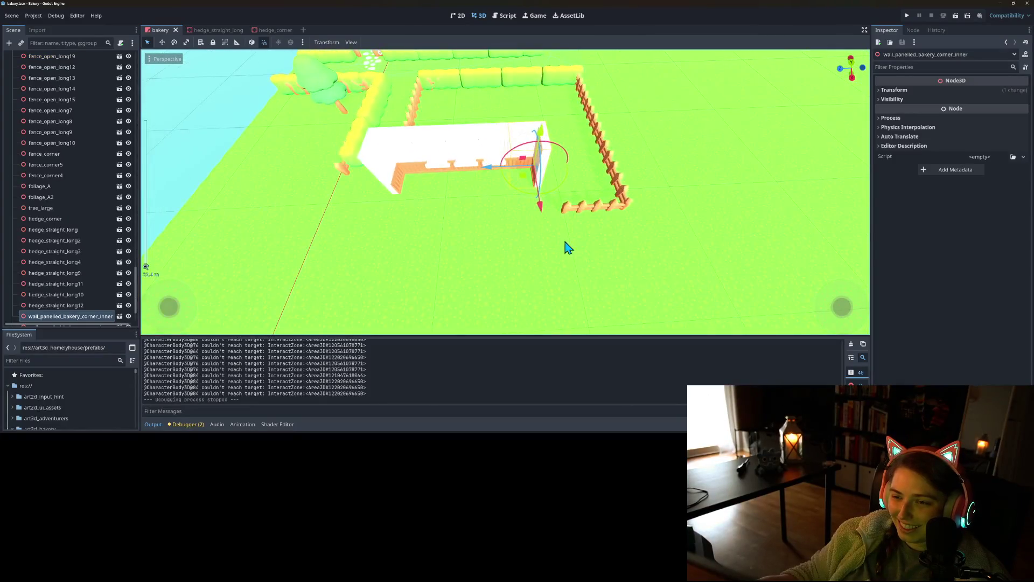
left_click_drag(547, 237, 545, 249)
key("ctrl+d")
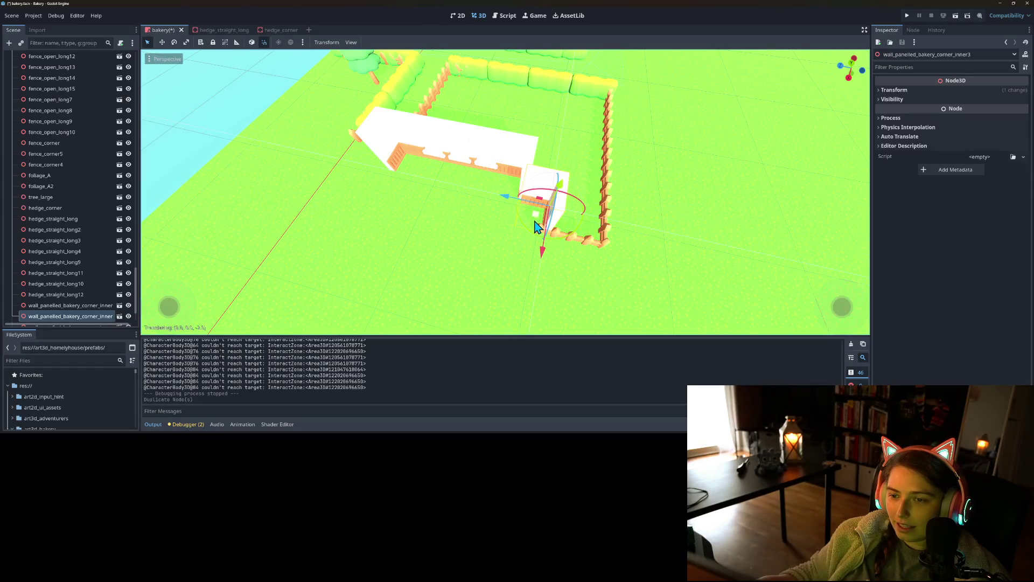
mouse_move(535, 225)
left_mouse_down()
mouse_move(546, 227)
mouse_move(396, 209)
mouse_move(407, 192)
mouse_move(452, 229)
mouse_move(572, 235)
mouse_move(522, 249)
mouse_move(539, 194)
left_mouse_up()
- Bring up the context menu for the no_col node
scroll(93, 207, "up", 5)
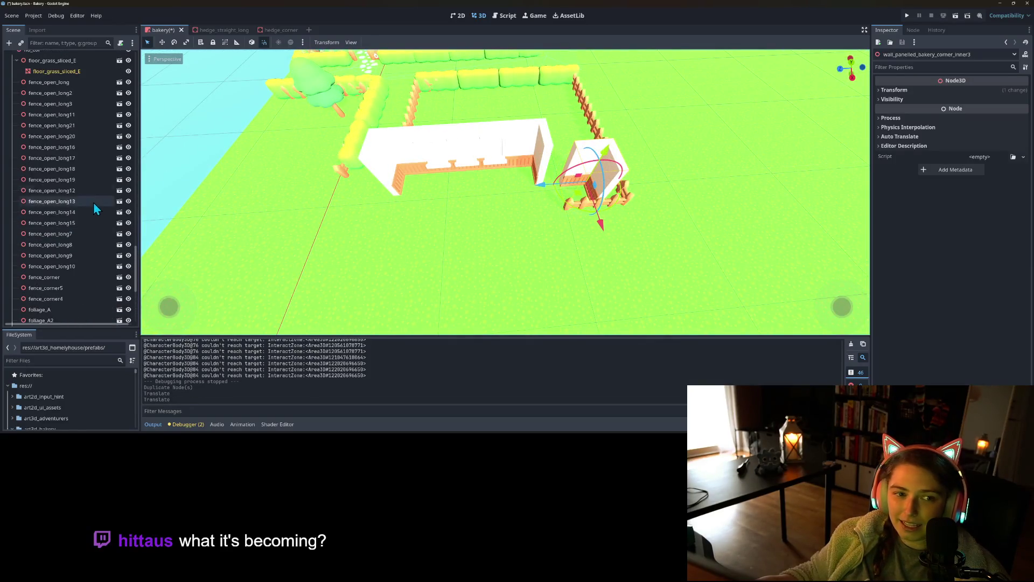
scroll(50, 116, "up", 3)
right_click(35, 117)
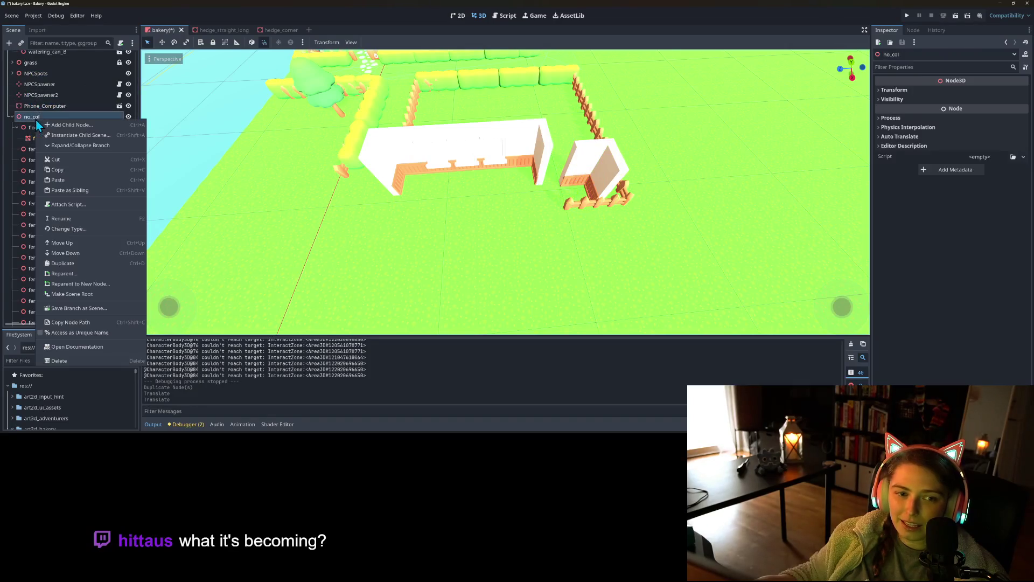
- Add the wall_panelled_bakery_straight scene under no_col and move it beside the fence
left_click(73, 136)
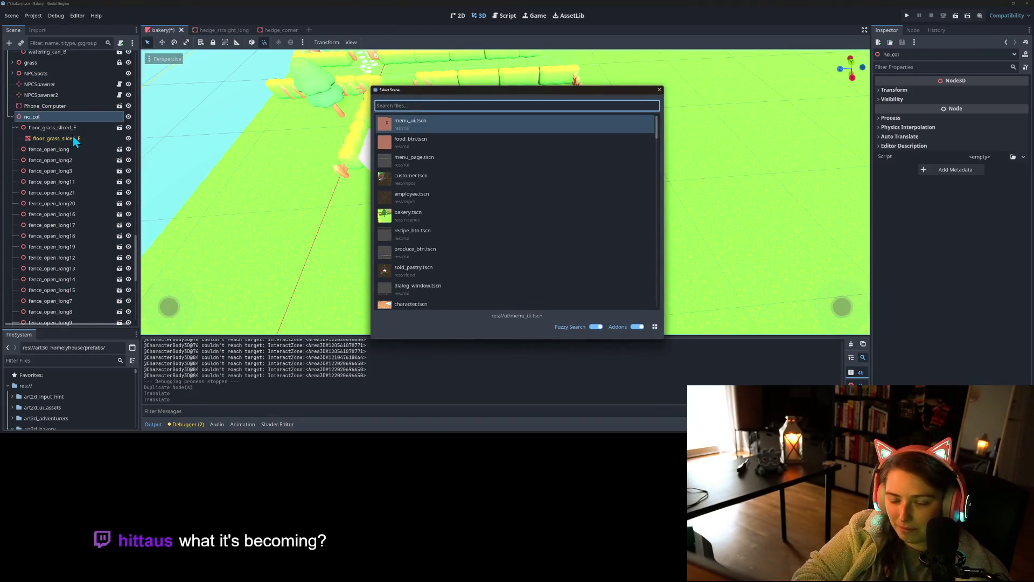
type("wall")
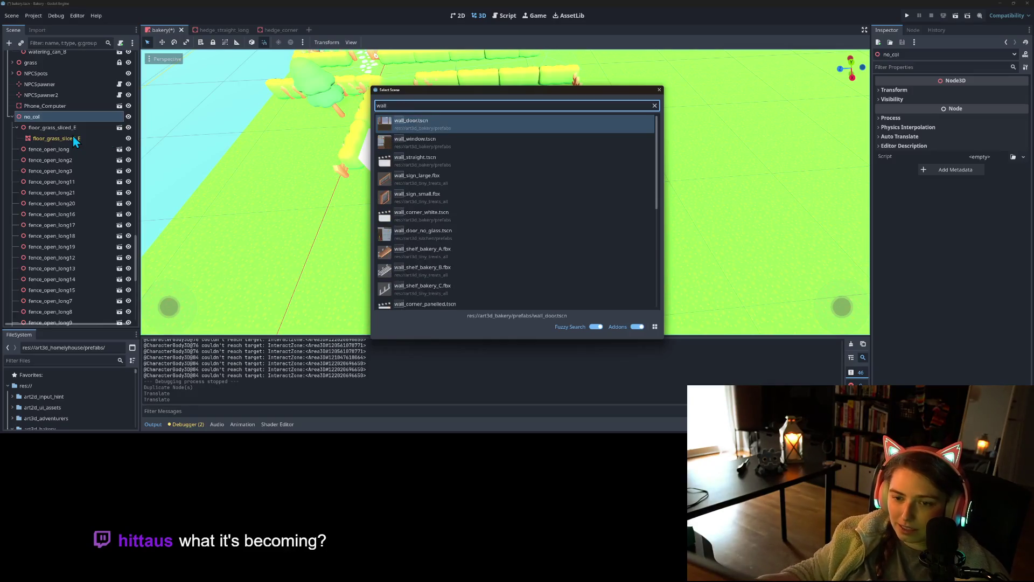
scroll(454, 238, "down", 8)
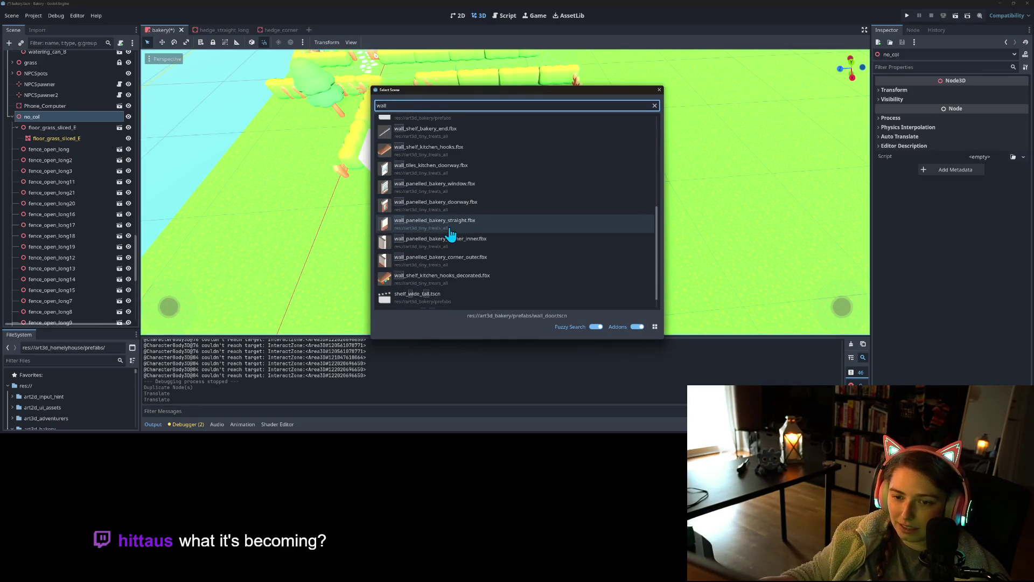
double_click(450, 229)
scroll(450, 203, "down", 5)
mouse_move(451, 101)
left_mouse_down()
mouse_move(531, 207)
mouse_move(505, 226)
mouse_move(541, 212)
left_mouse_up()
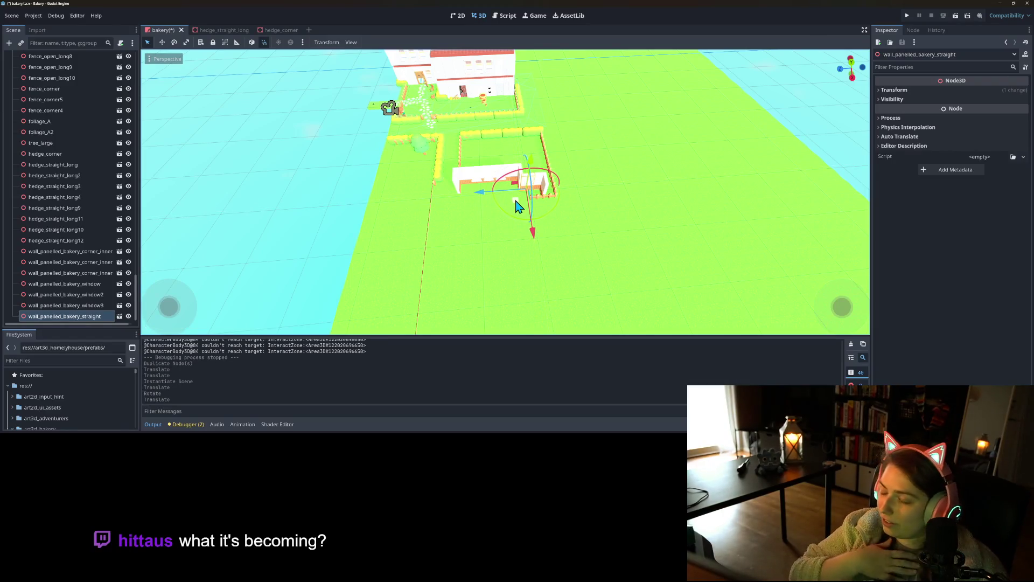
- Shift the inner corner wall piece along the fence and save the scene
scroll(523, 205, "up", 5)
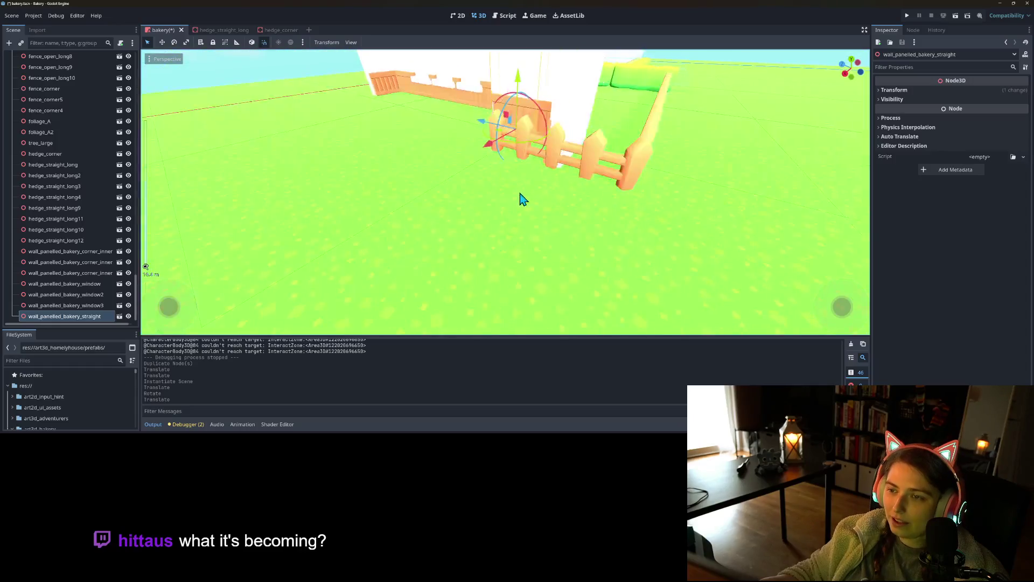
left_click(595, 200)
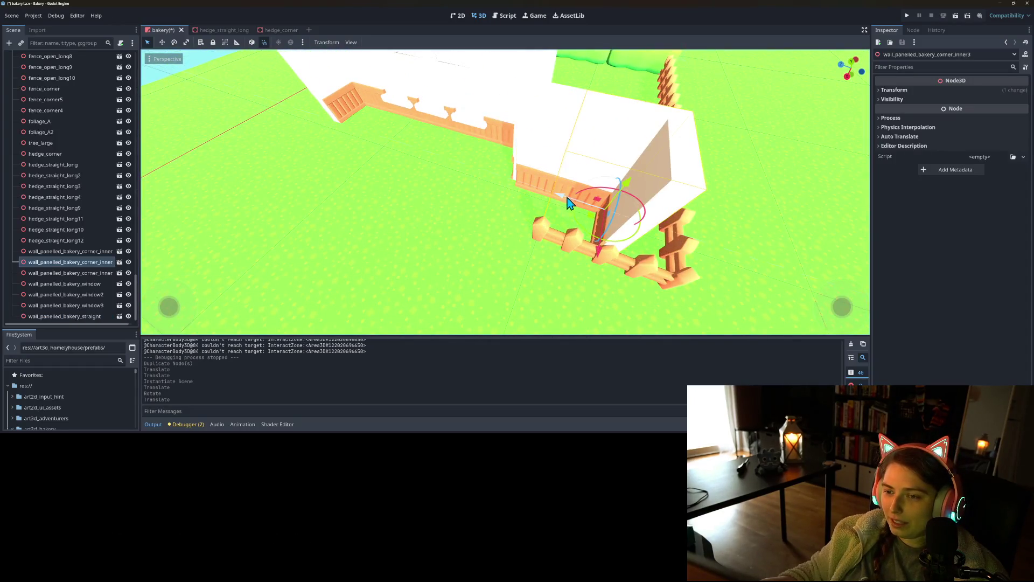
left_click(567, 202)
left_click_drag(557, 240, 468, 261)
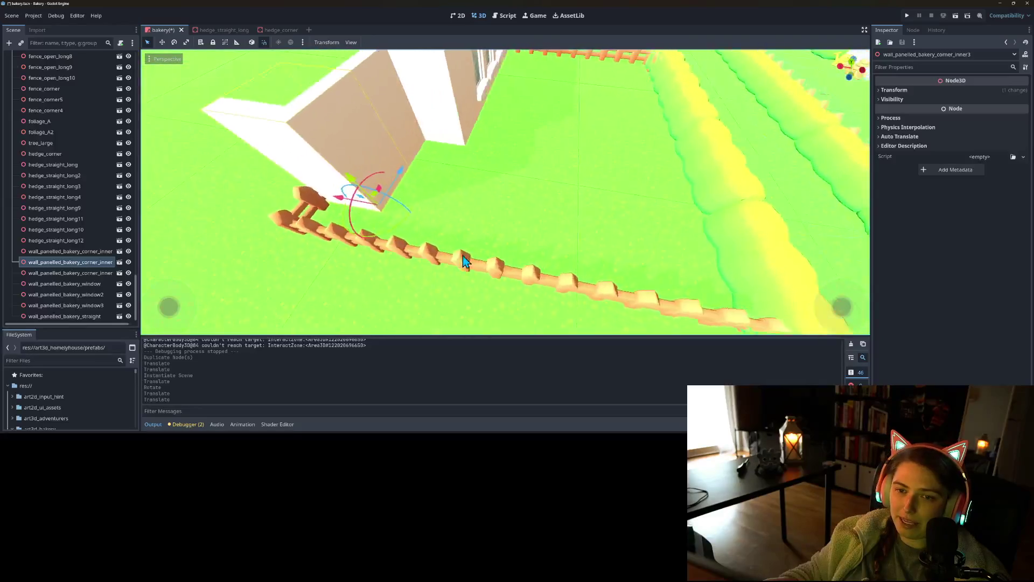
scroll(467, 262, "down", 5)
key("ctrl+s")
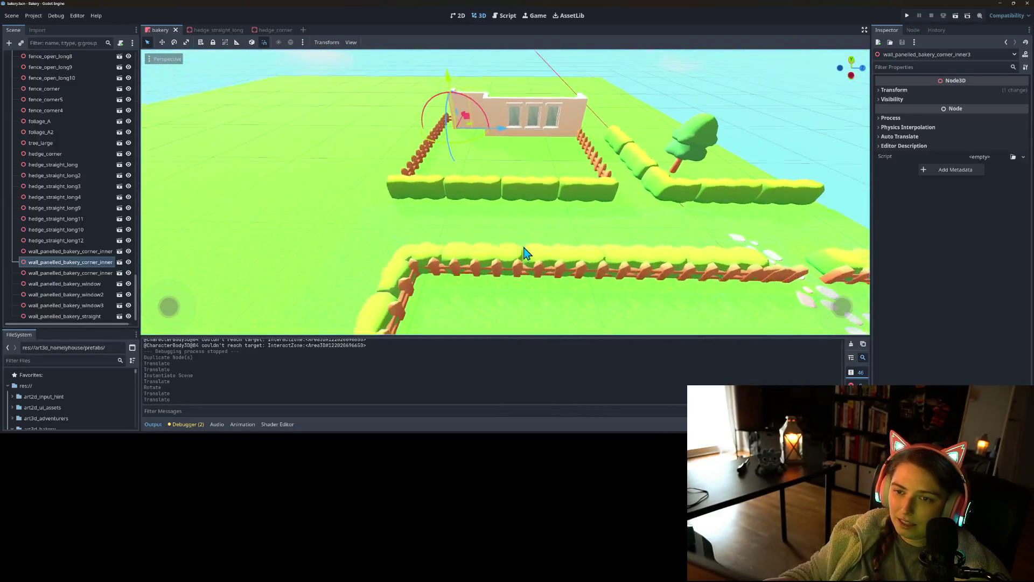
- Move the straight wall panel along X beside the window wall, saving along the way
scroll(547, 219, "up", 5)
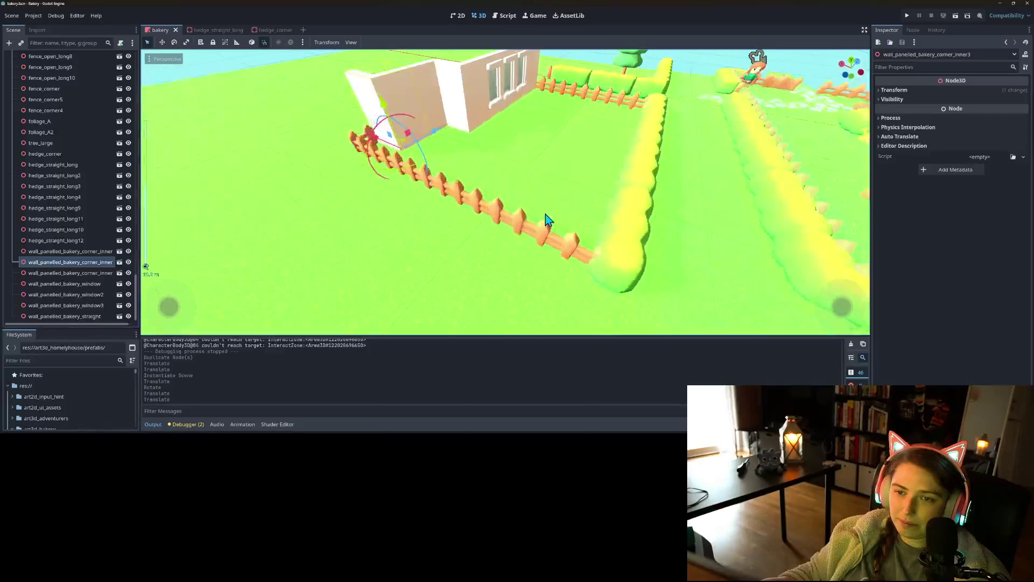
scroll(547, 220, "down", 3)
left_click_drag(538, 215, 568, 227)
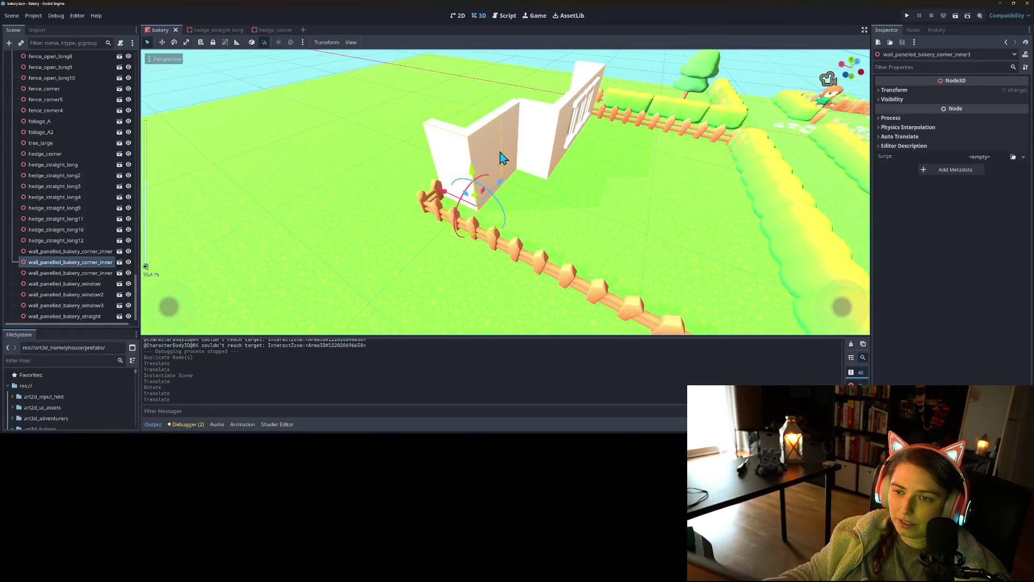
left_click(506, 131)
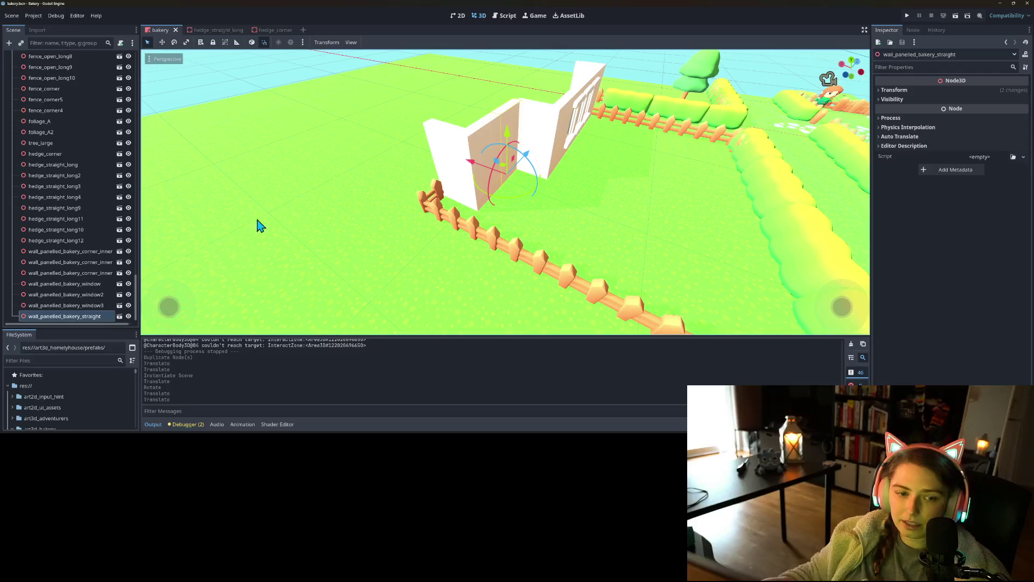
mouse_move(484, 233)
left_mouse_down()
mouse_move(407, 224)
mouse_move(529, 232)
mouse_move(492, 175)
mouse_move(466, 180)
mouse_move(488, 176)
left_mouse_up()
key("ctrl+s")
left_click(451, 182)
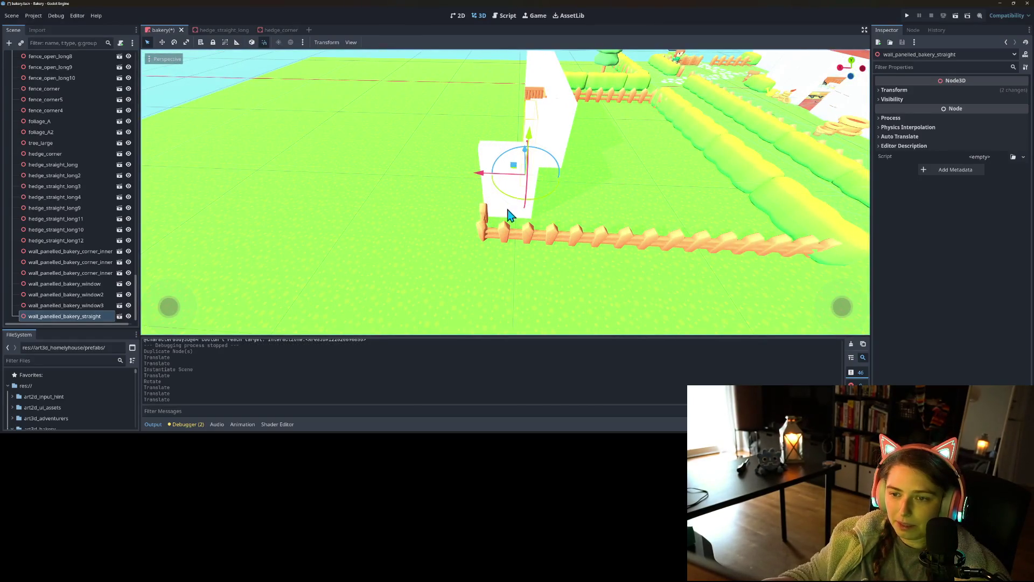
mouse_move(509, 232)
left_mouse_down()
mouse_move(452, 228)
mouse_move(437, 157)
left_mouse_up()
left_click(431, 173, "shift")
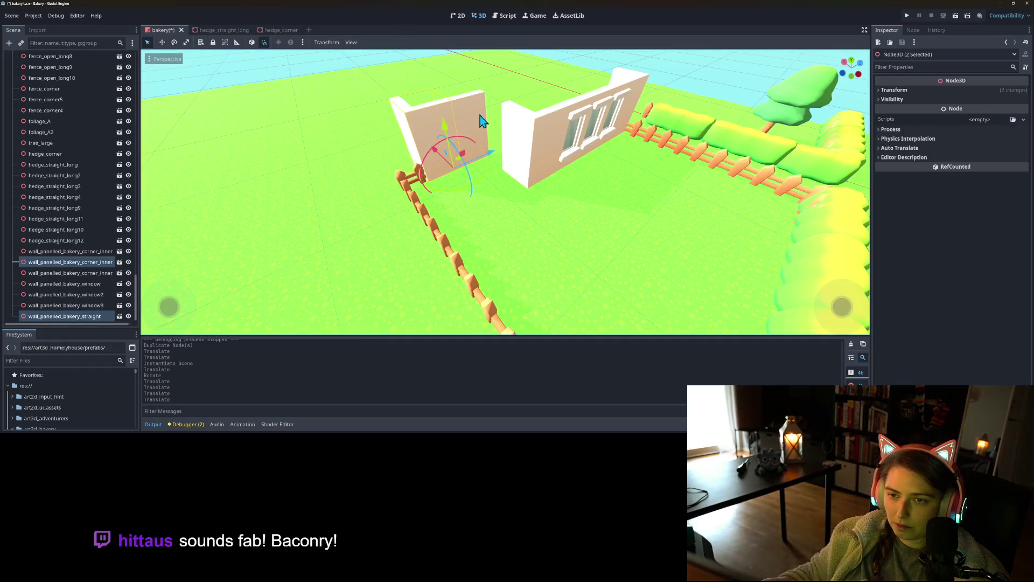
left_click(516, 161)
- Slide the straight wall panel right to meet the window wall, save, and run the game
left_click(487, 132)
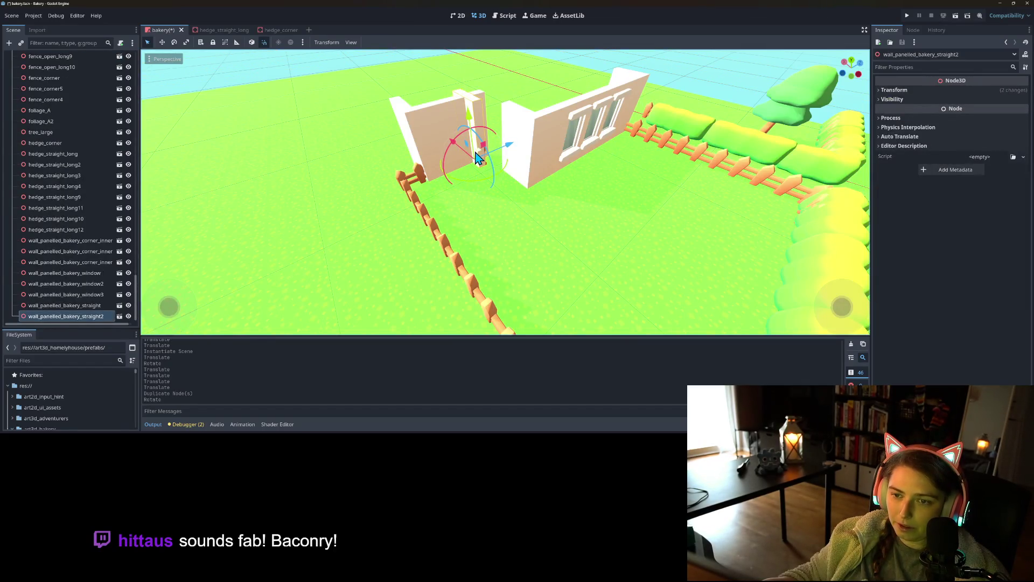
left_click_drag(487, 161, 498, 158)
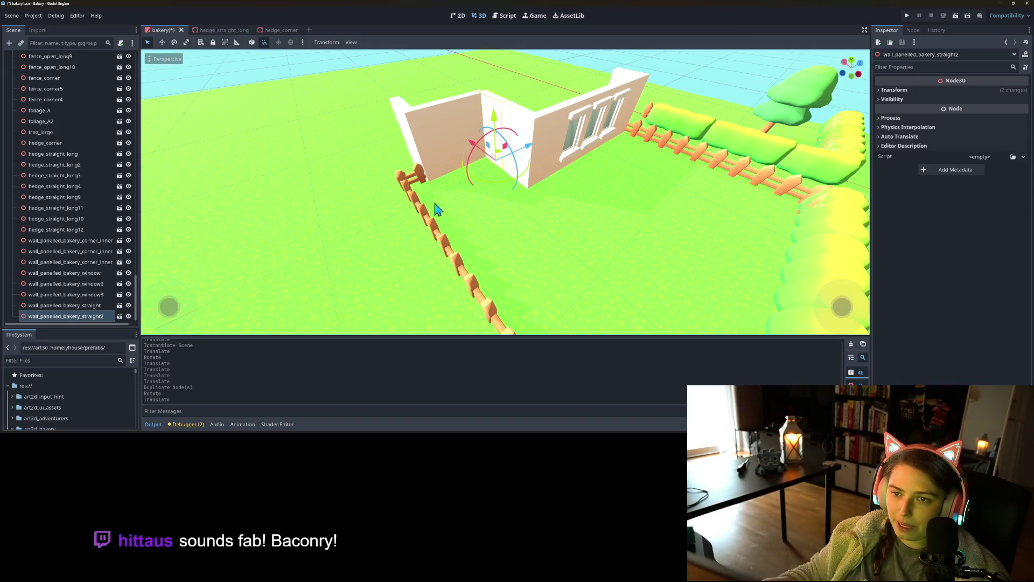
left_click(358, 196)
key("ctrl+s")
mouse_move(501, 208)
left_mouse_down()
mouse_move(469, 228)
mouse_move(533, 218)
mouse_move(523, 212)
left_mouse_up()
left_click(909, 17)
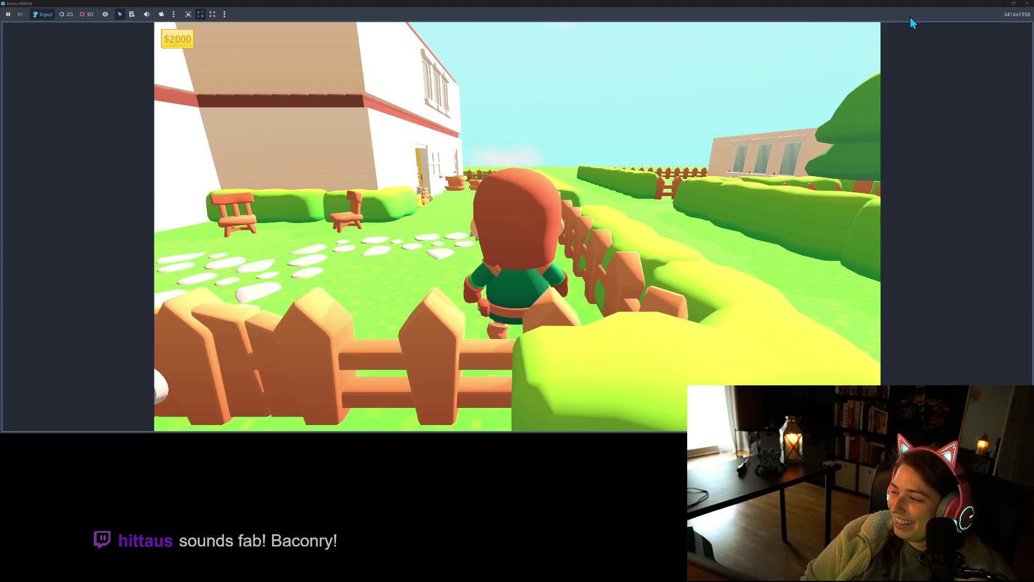
- Walk the character back and forth along the hedge and fence, then close the game
key("s")
key("d")
key("w")
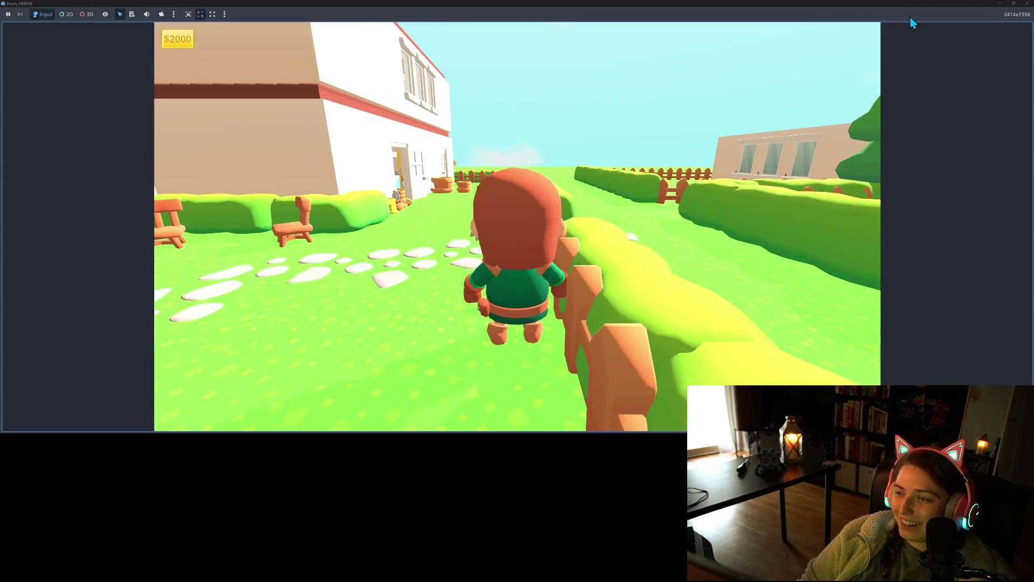
key("s")
key("w")
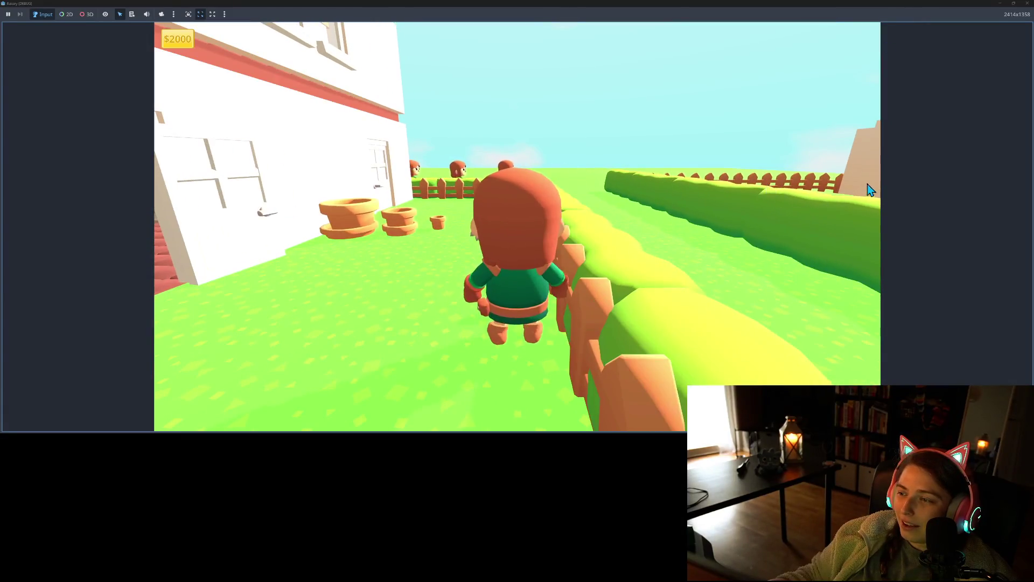
key("s")
key("w")
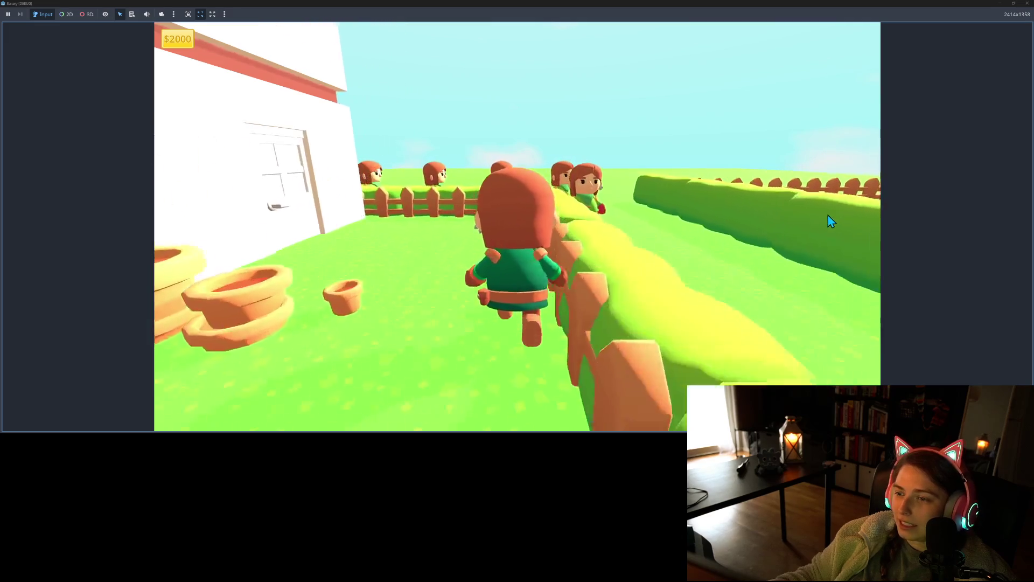
key("s")
key("w")
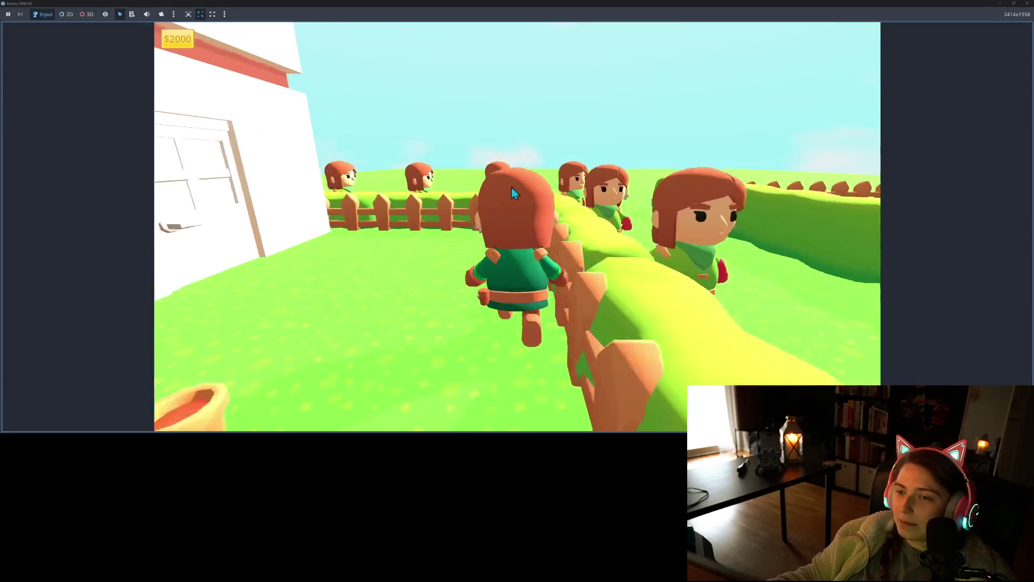
key("s")
key("s")
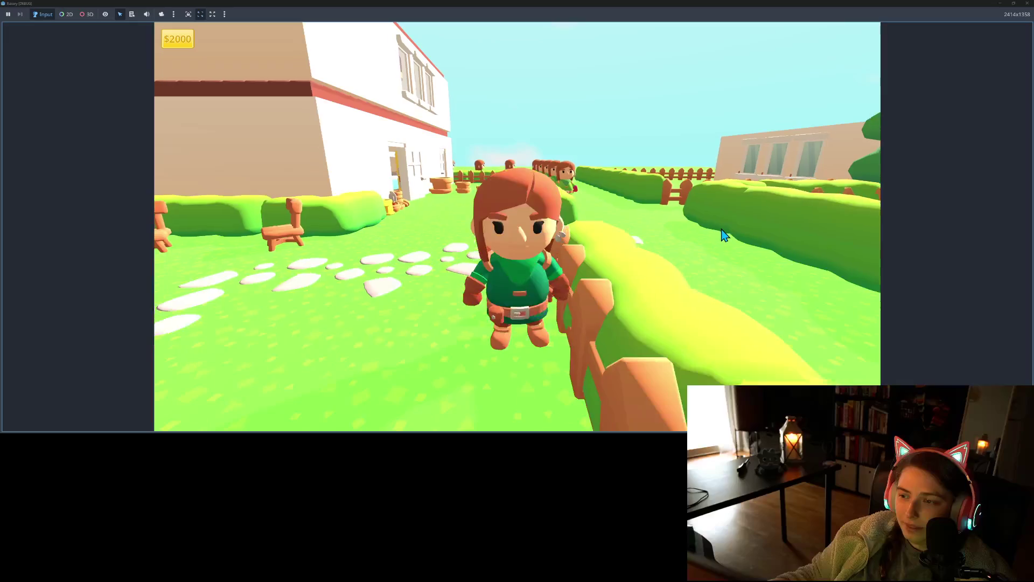
left_click(1026, 4)
mouse_move(725, 206)
left_mouse_down()
mouse_move(709, 215)
mouse_move(688, 189)
mouse_move(704, 194)
mouse_move(645, 183)
mouse_move(653, 175)
mouse_move(635, 197)
mouse_move(577, 212)
mouse_move(591, 189)
mouse_move(561, 175)
mouse_move(537, 185)
left_mouse_up()
- Instantiate the bush.fbx scene as a child of no_col
scroll(33, 141, "up", 4)
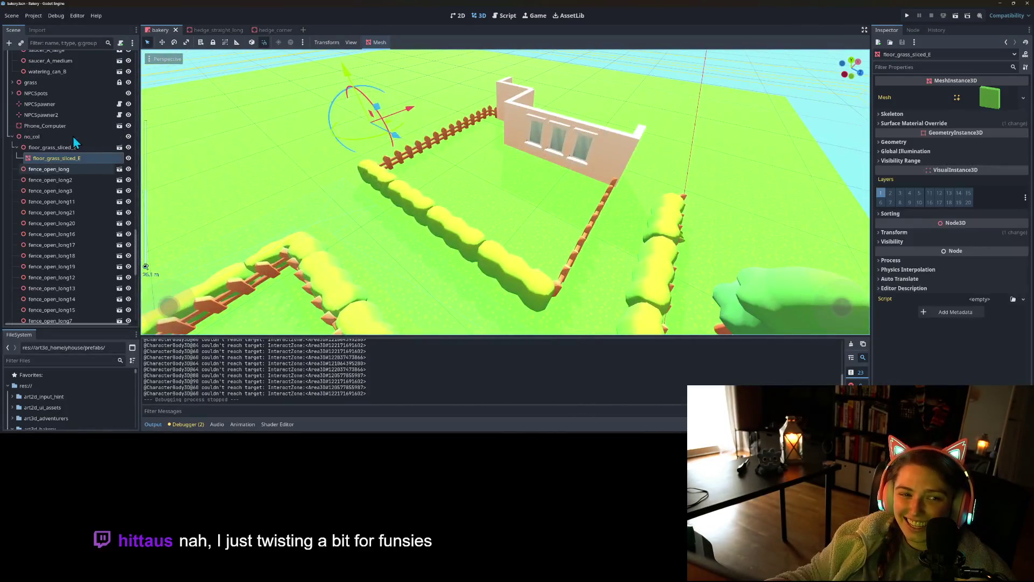
left_click(41, 138)
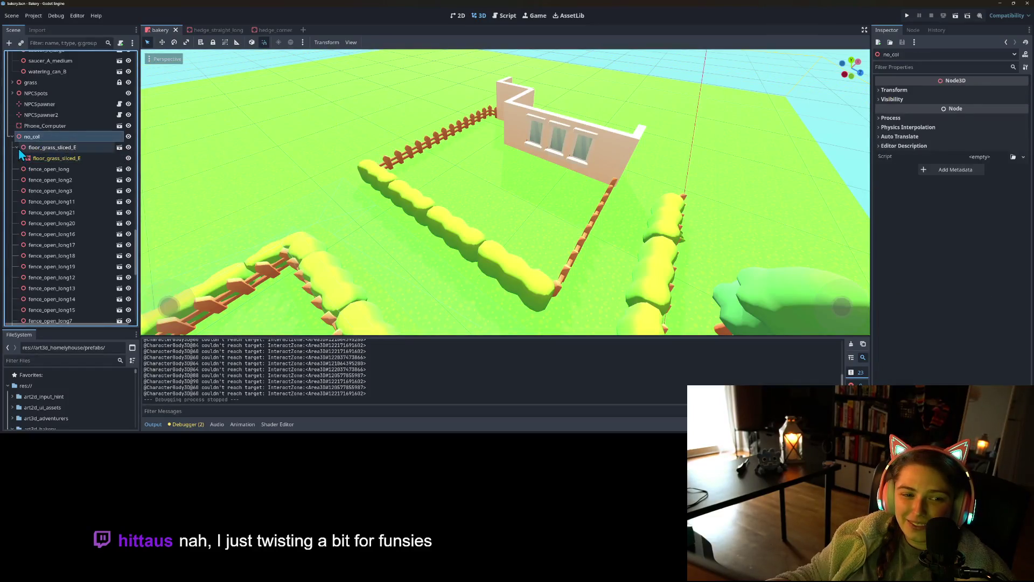
right_click(37, 137)
left_click(64, 153)
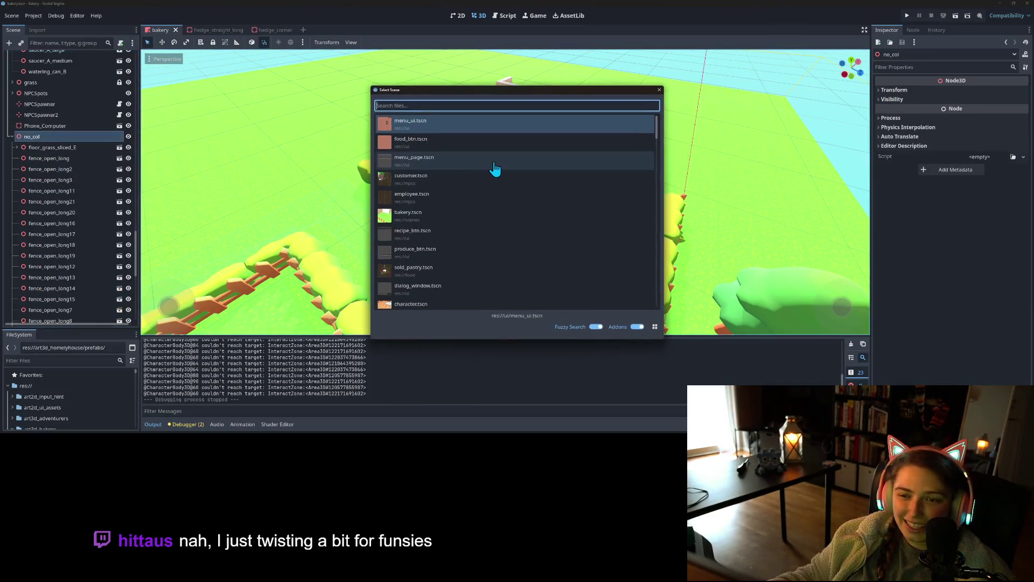
type("bush")
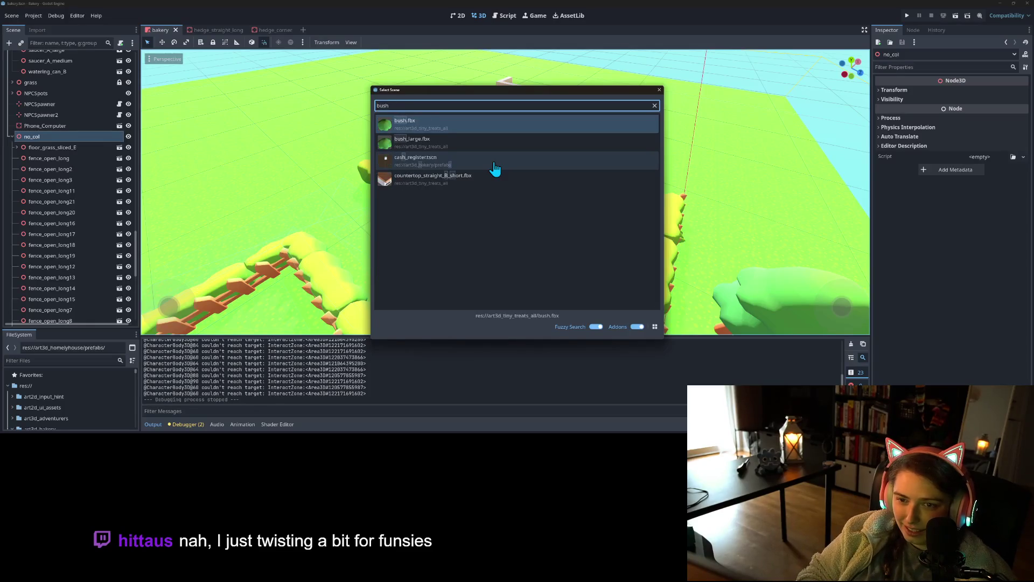
key("Return")
key("f")
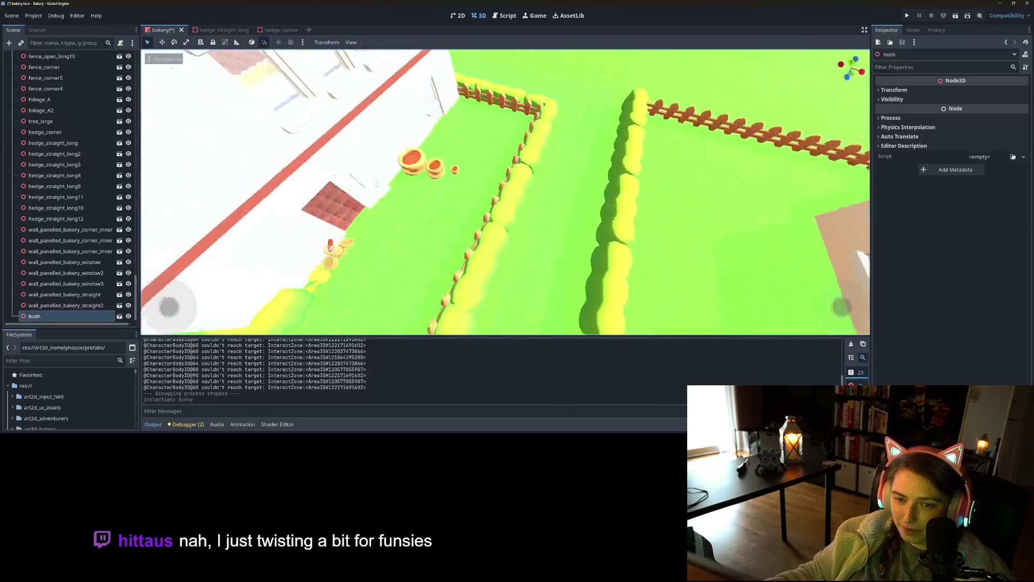
- Move the bush over to the bakery yard and raise it into the medium clay pot
left_click_drag(544, 207, 603, 196)
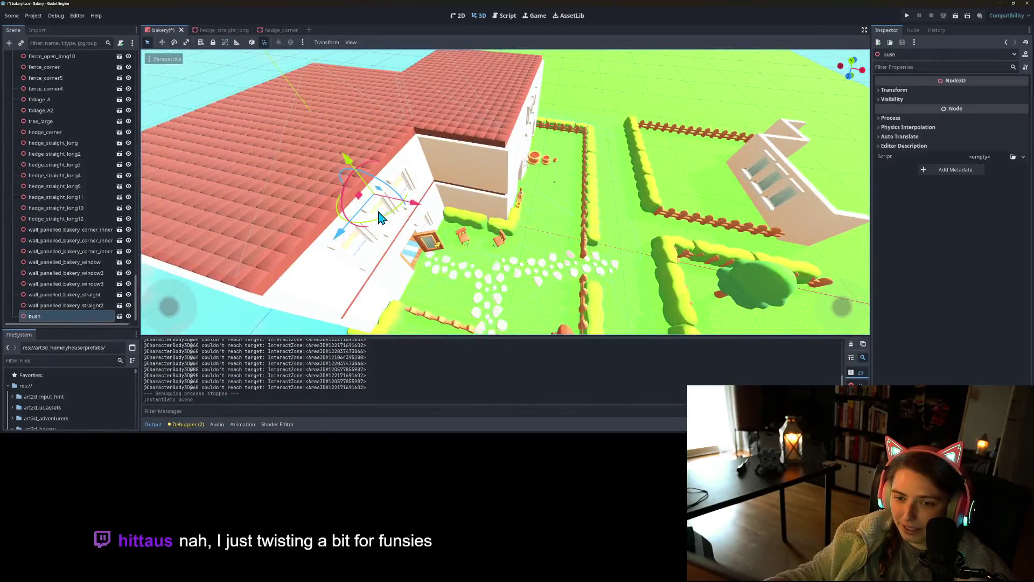
left_click_drag(746, 222, 771, 227)
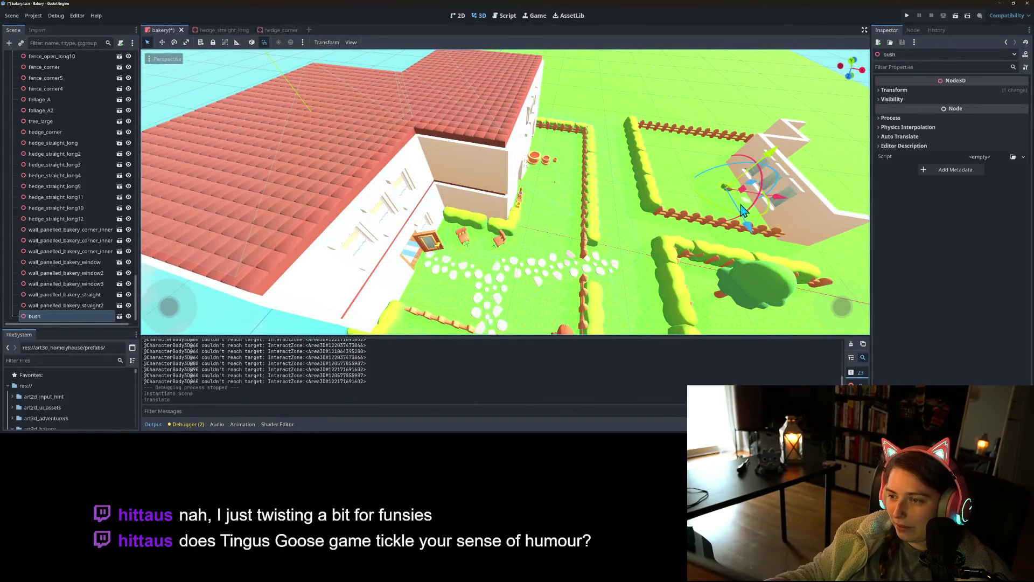
left_click_drag(656, 204, 738, 249)
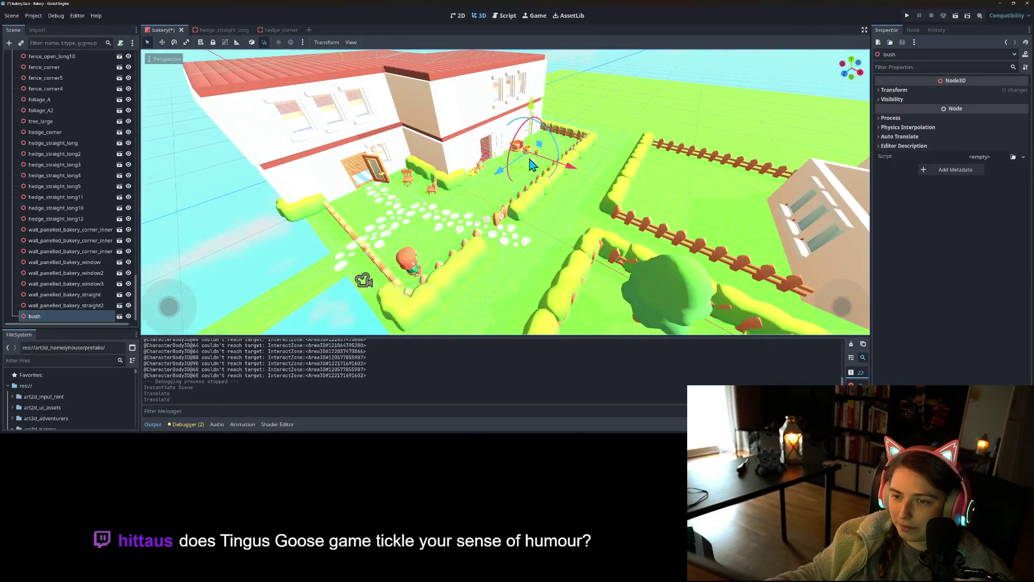
key("f")
scroll(499, 197, "up", 3)
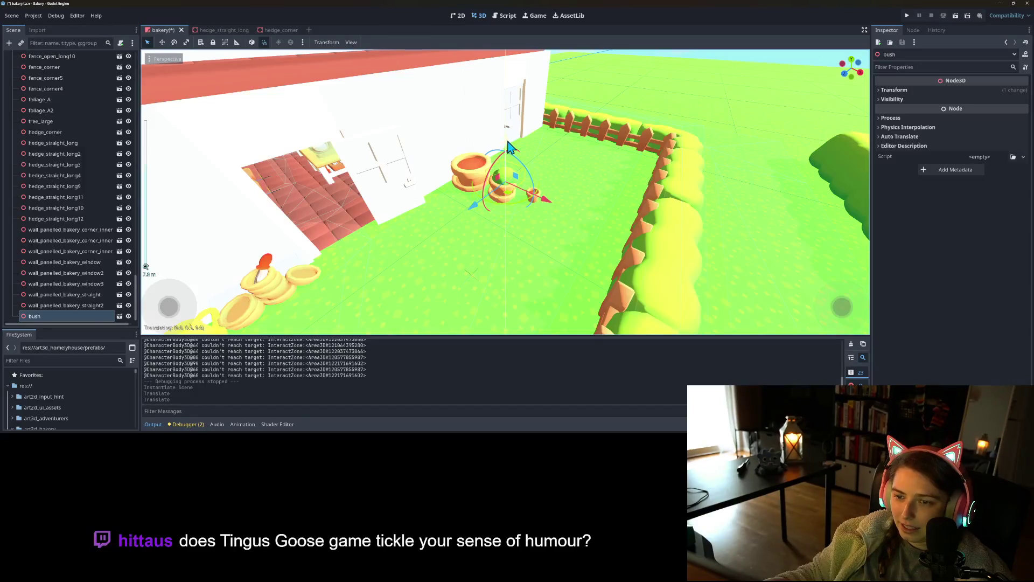
scroll(565, 203, "up", 3)
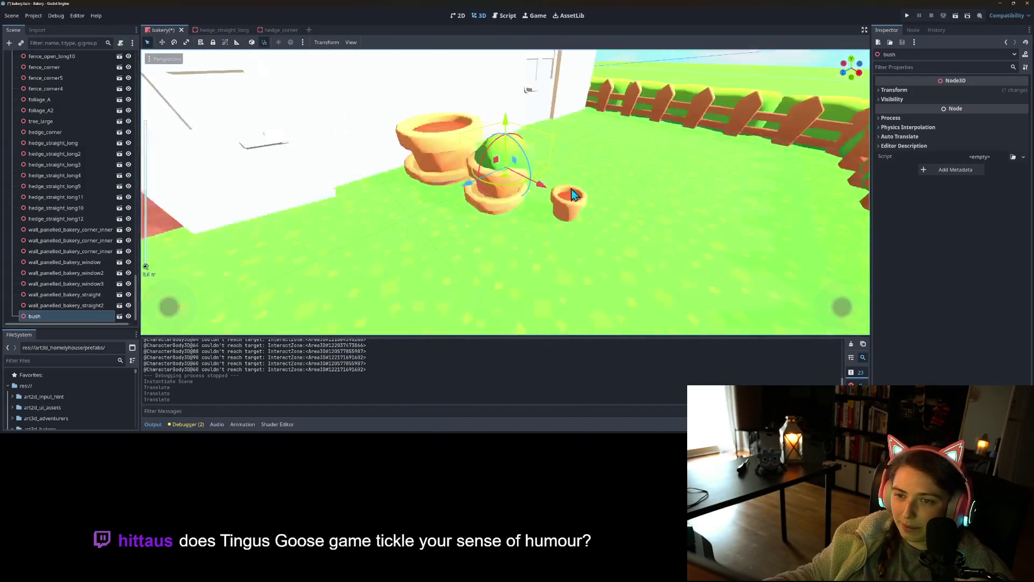
mouse_move(603, 200)
left_mouse_down()
mouse_move(420, 161)
mouse_move(453, 181)
left_mouse_up()
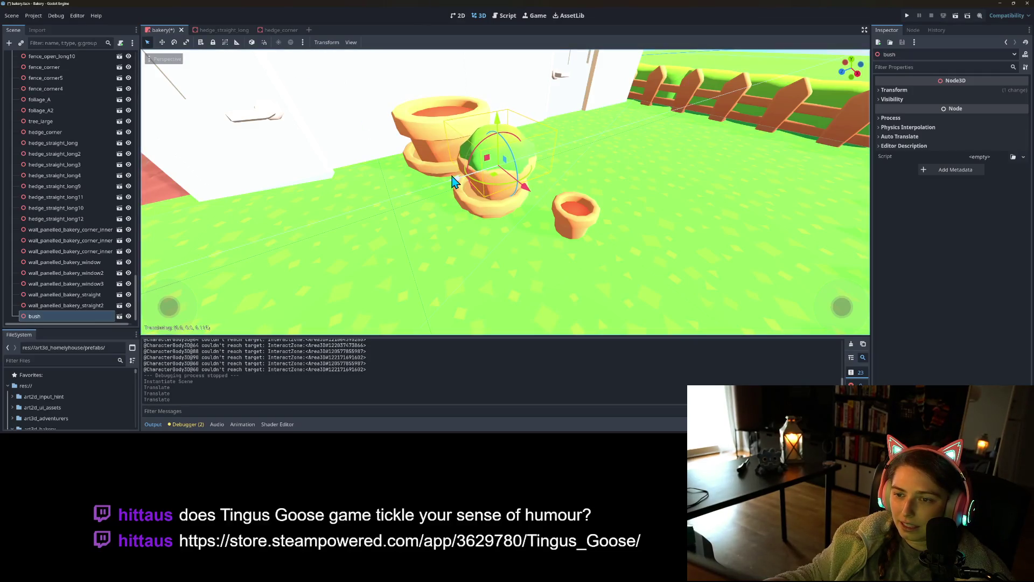
left_click_drag(495, 130, 494, 120)
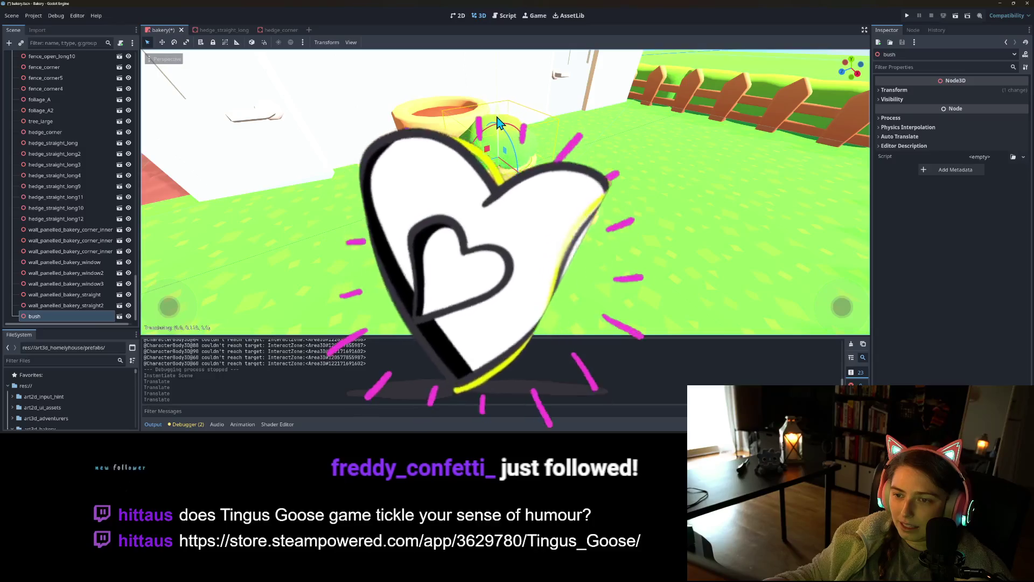
mouse_move(409, 216)
left_mouse_down()
mouse_move(348, 216)
mouse_move(358, 196)
mouse_move(496, 194)
left_mouse_up()
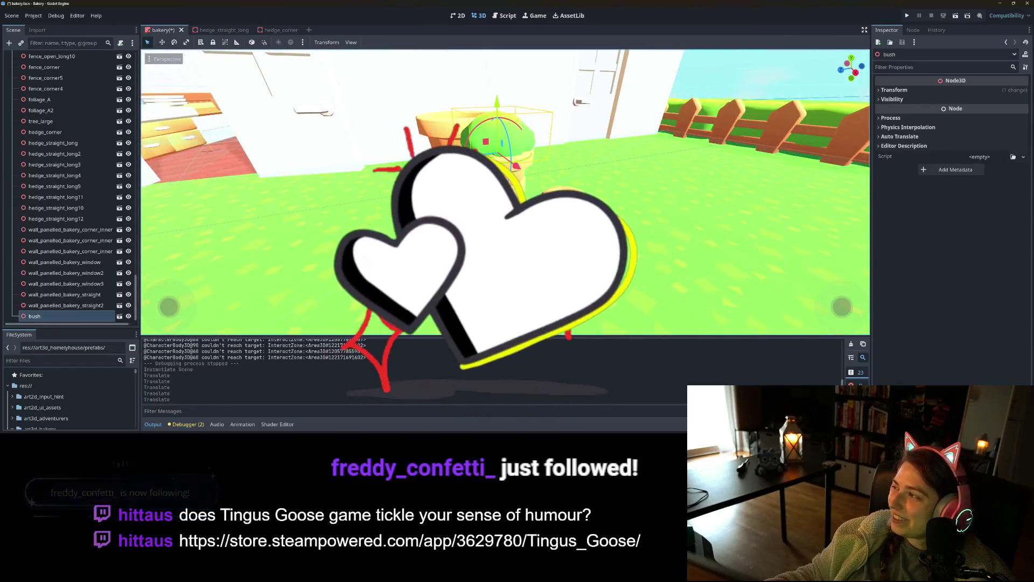
mouse_move(62, 315)
left_mouse_down()
mouse_move(70, 206)
mouse_move(60, 233)
mouse_move(53, 153)
left_mouse_up()
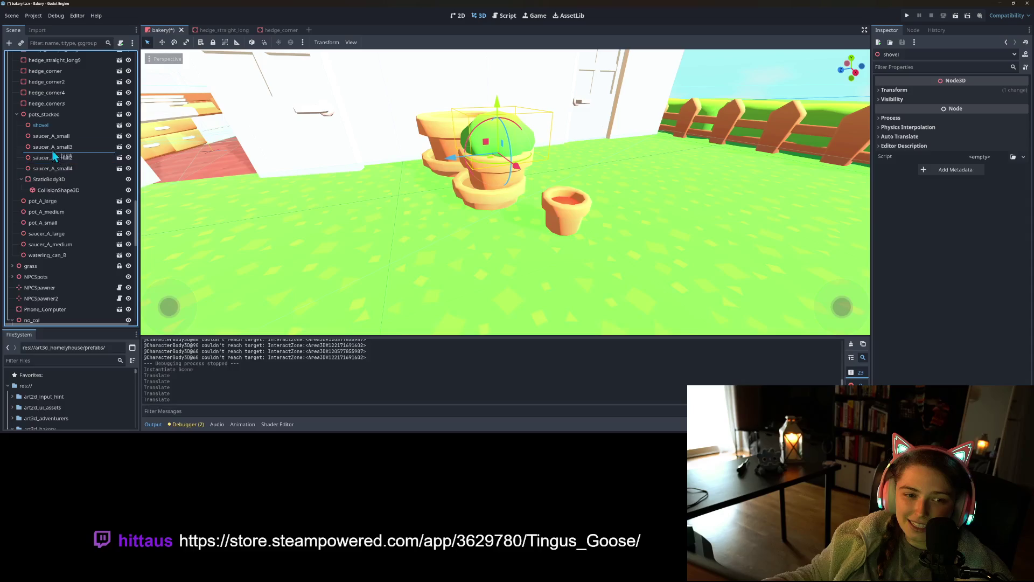
- Drag the bush node onto pot_A_medium in the Scene dock and save
left_click_drag(62, 219, 60, 215)
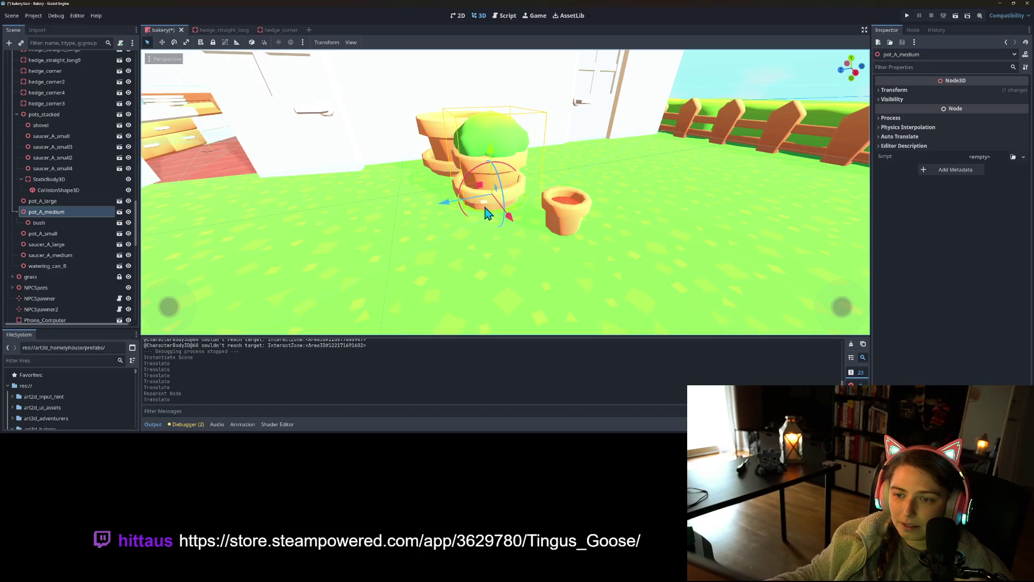
key("ctrl+s")
mouse_move(460, 270)
left_mouse_down()
mouse_move(386, 282)
mouse_move(339, 268)
mouse_move(539, 245)
left_mouse_up()
mouse_move(521, 169)
left_mouse_down()
mouse_move(541, 209)
mouse_move(407, 210)
mouse_move(450, 237)
mouse_move(401, 238)
mouse_move(515, 204)
mouse_move(447, 204)
mouse_move(504, 222)
mouse_move(407, 206)
mouse_move(450, 207)
left_mouse_up()
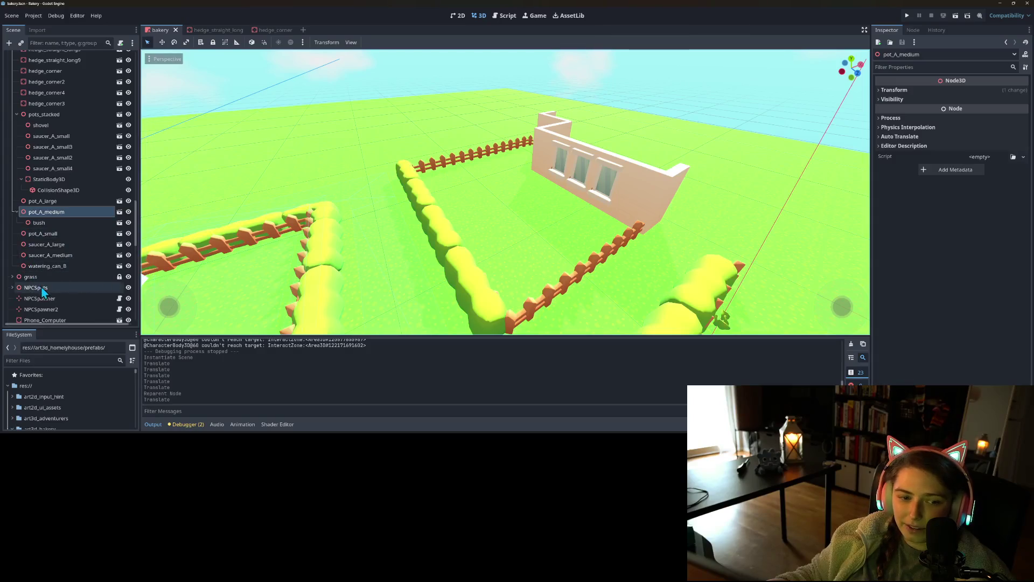
- Instantiate the bush_large scene under no_col using the 'bush' search
scroll(47, 286, "down", 8)
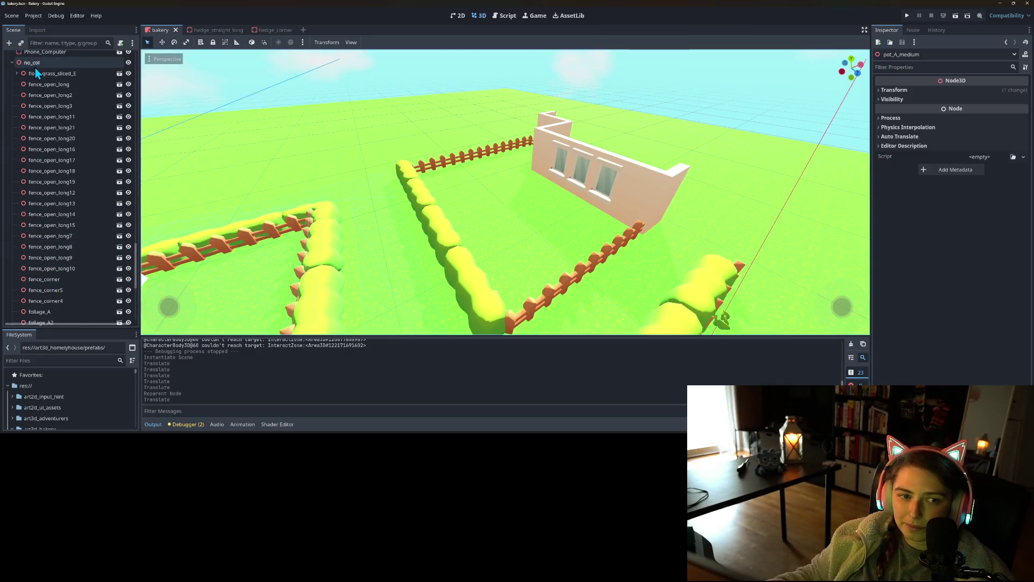
left_click(35, 66)
key("ctrl+shift+a")
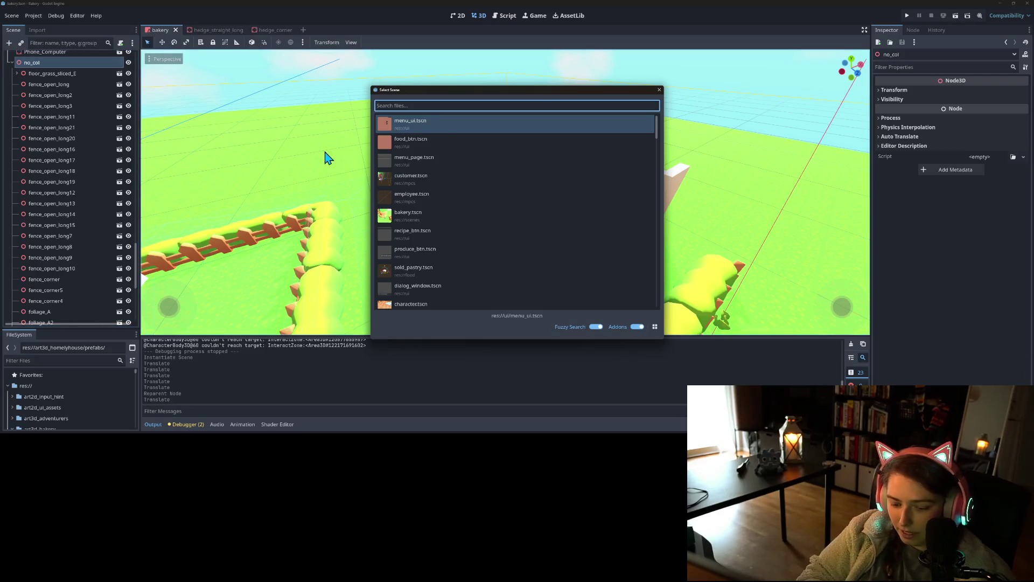
type("bush")
key("Down")
key("Return")
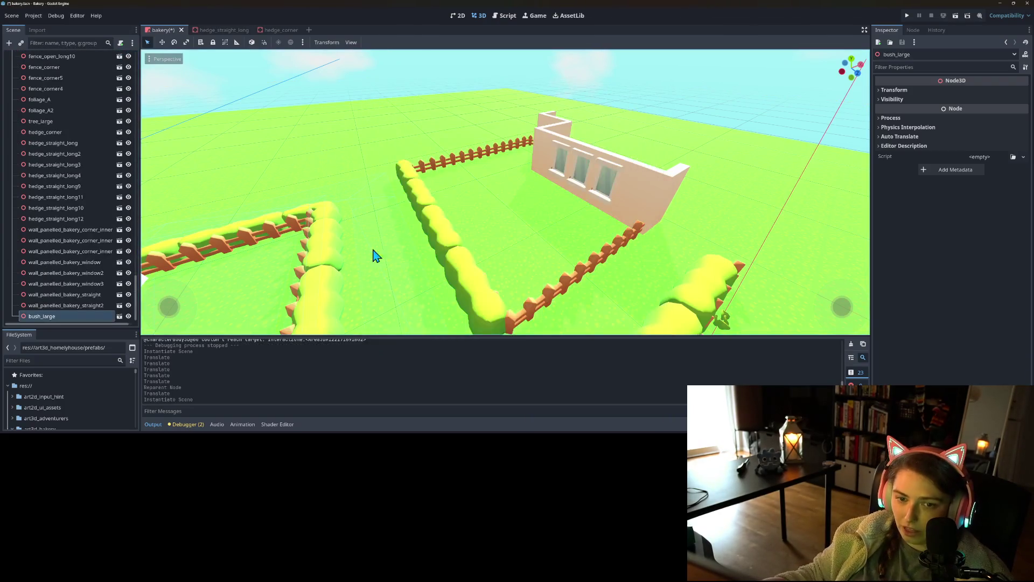
key("f")
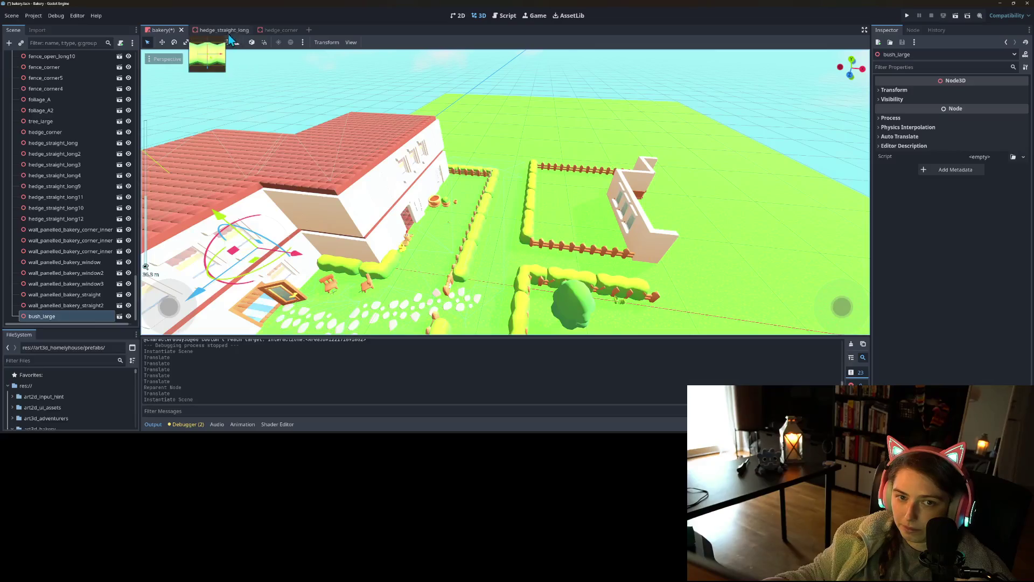
- Move bush_large next to the bakery's windowed wall, then switch to the web browser
left_click_drag(260, 253, 364, 257)
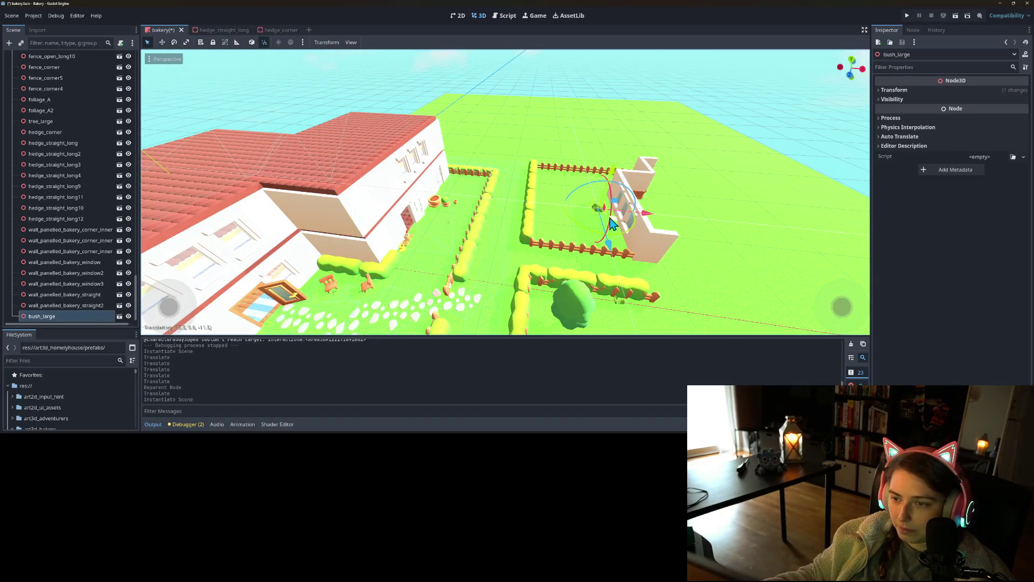
scroll(586, 233, "down", 2)
key("f")
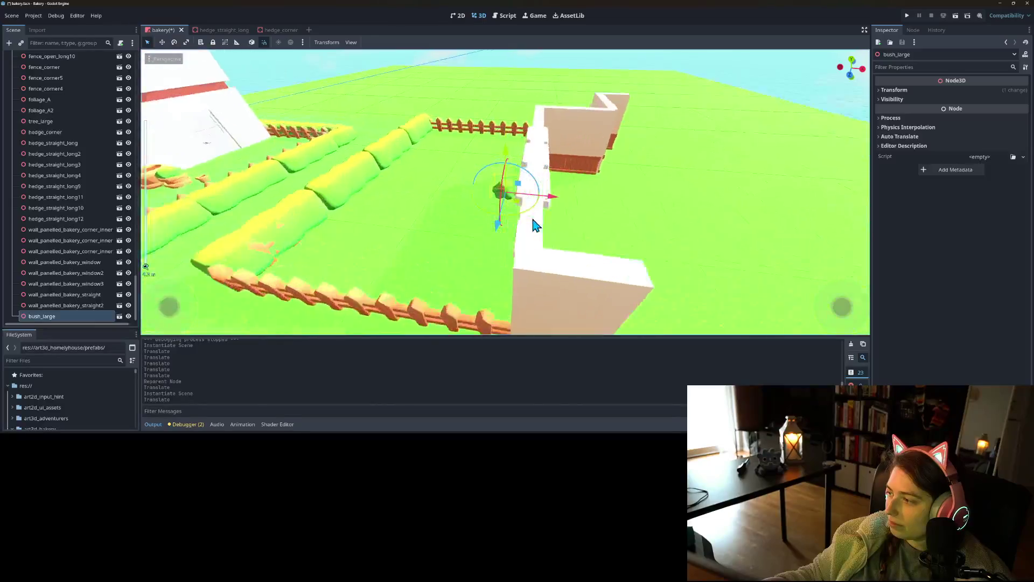
mouse_move(634, 244)
left_mouse_down()
mouse_move(649, 224)
mouse_move(641, 233)
left_mouse_up()
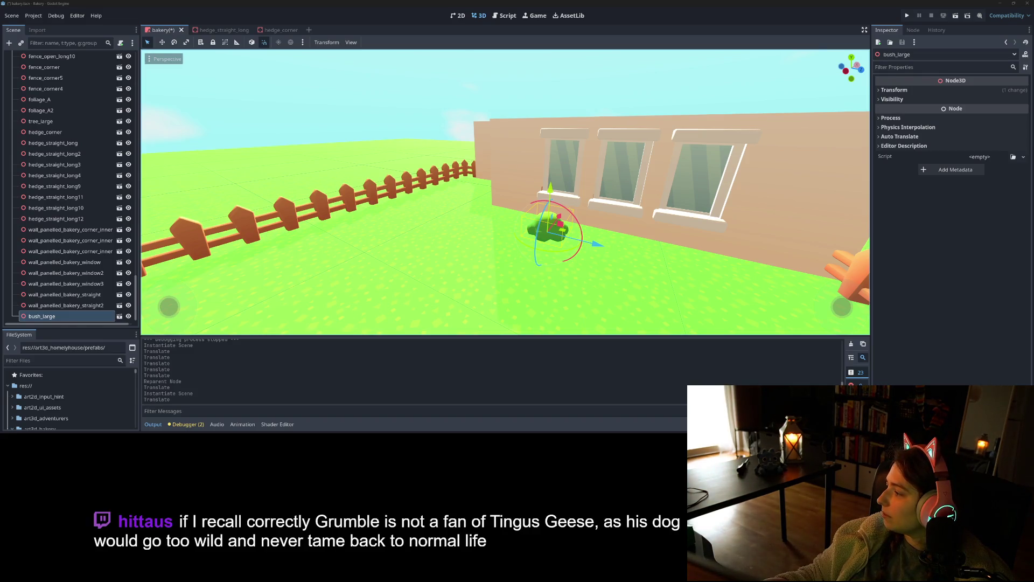
key("alt+Tab")
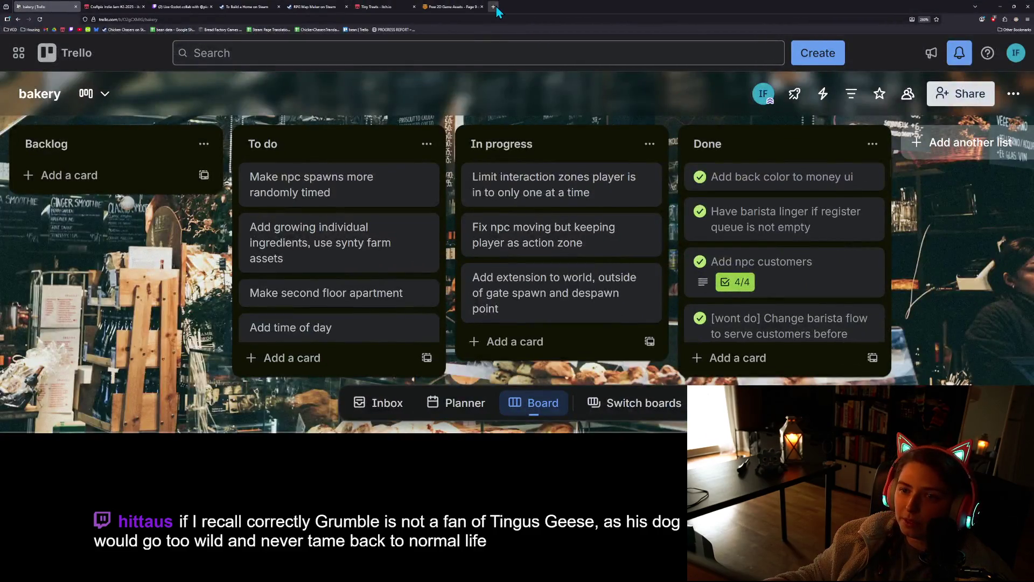
- Open the Tingus Goose Steam store page in a new tab and play the trailer muted
left_click(493, 6)
key("ctrl+v")
key("Return")
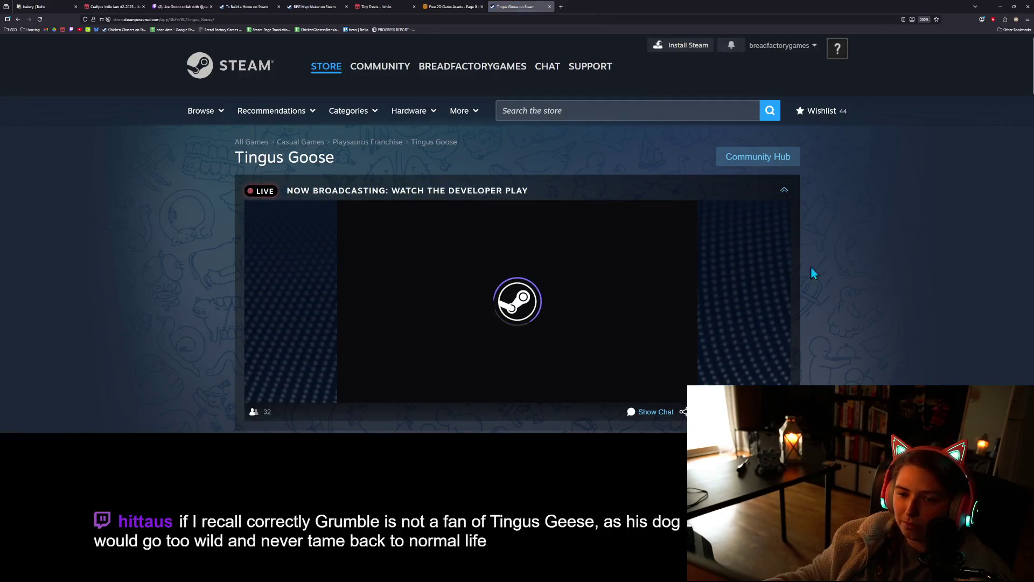
scroll(812, 306, "down", 1)
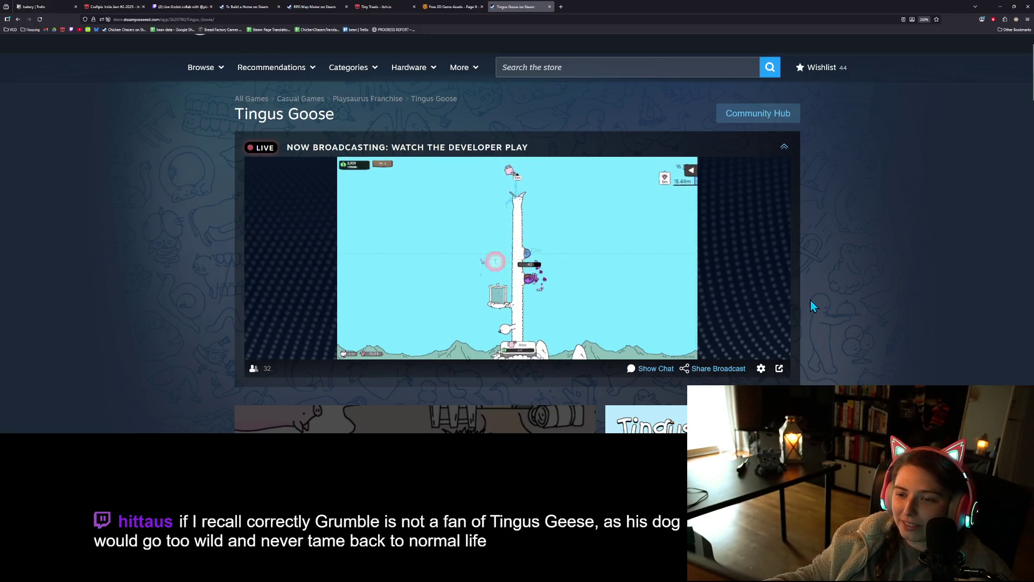
scroll(796, 296, "down", 1)
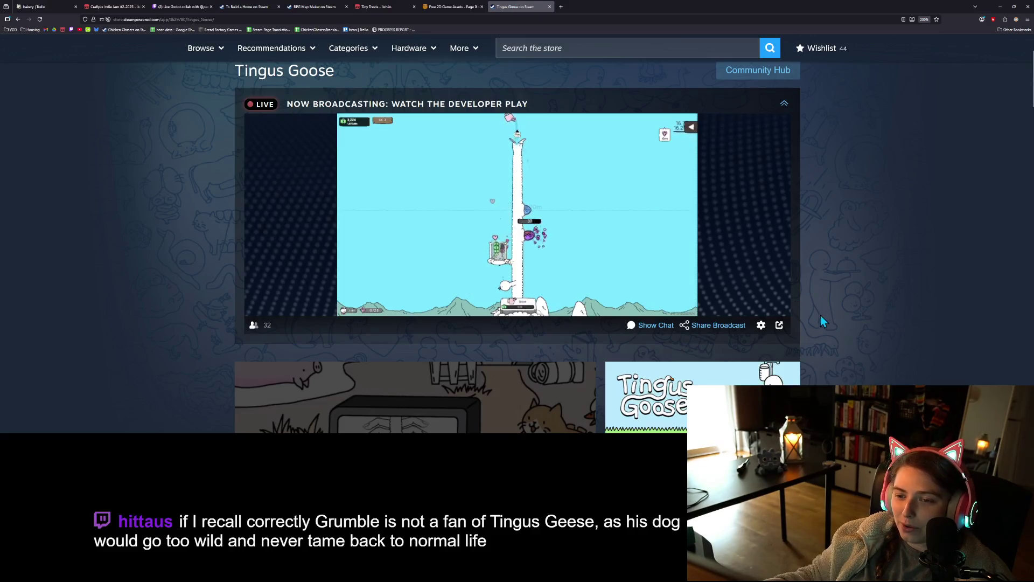
scroll(828, 319, "down", 5)
scroll(829, 318, "down", 1)
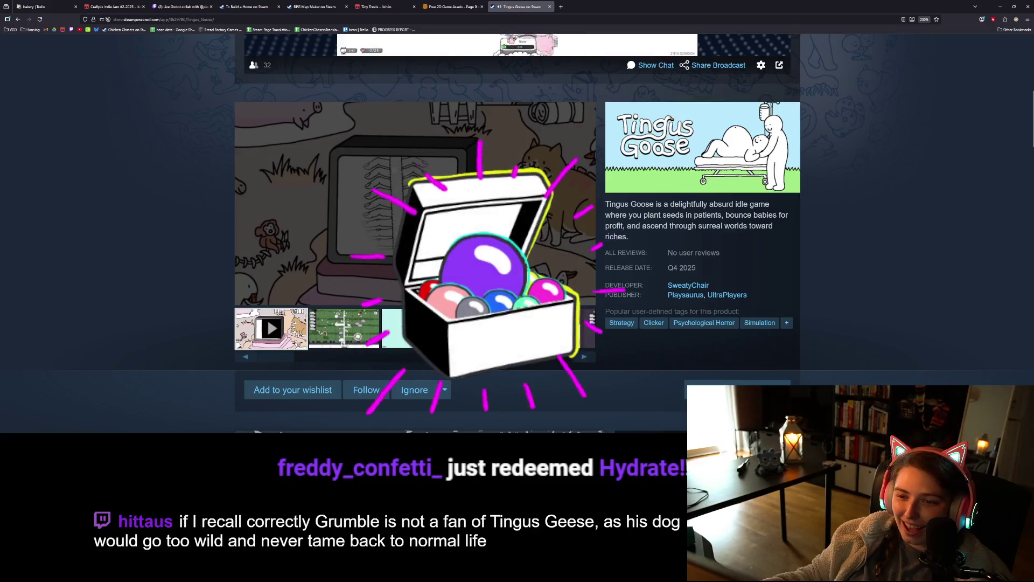
left_click(391, 238)
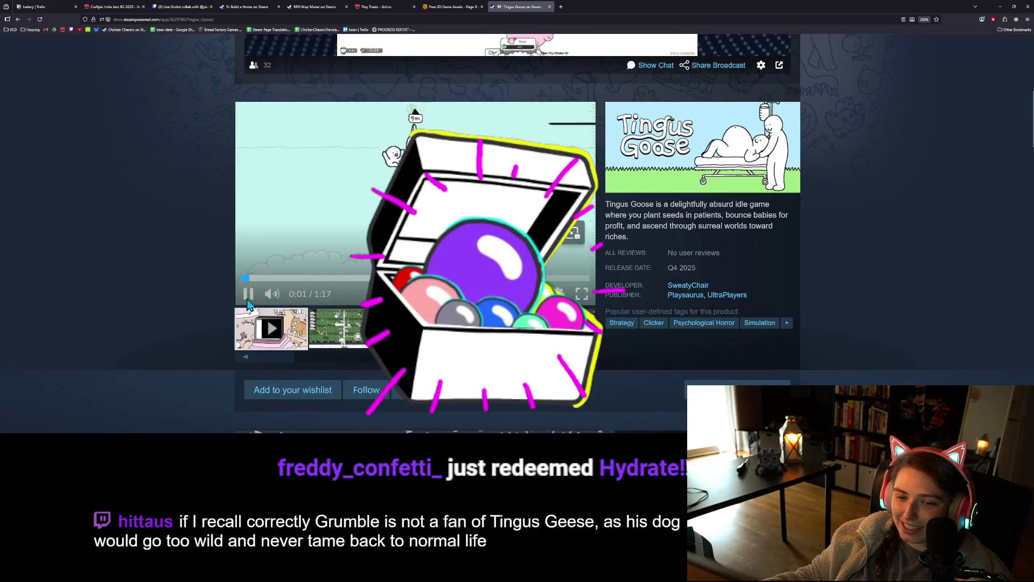
left_click(272, 293)
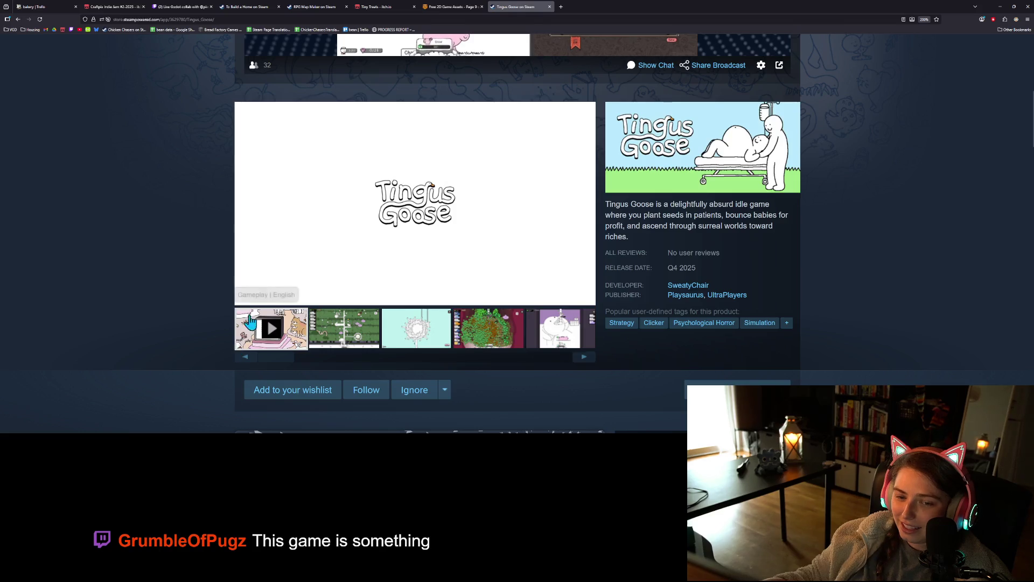
- Click through the Tingus Goose screenshots, including the next set and the Chapter 5 image
mouse_move(254, 298)
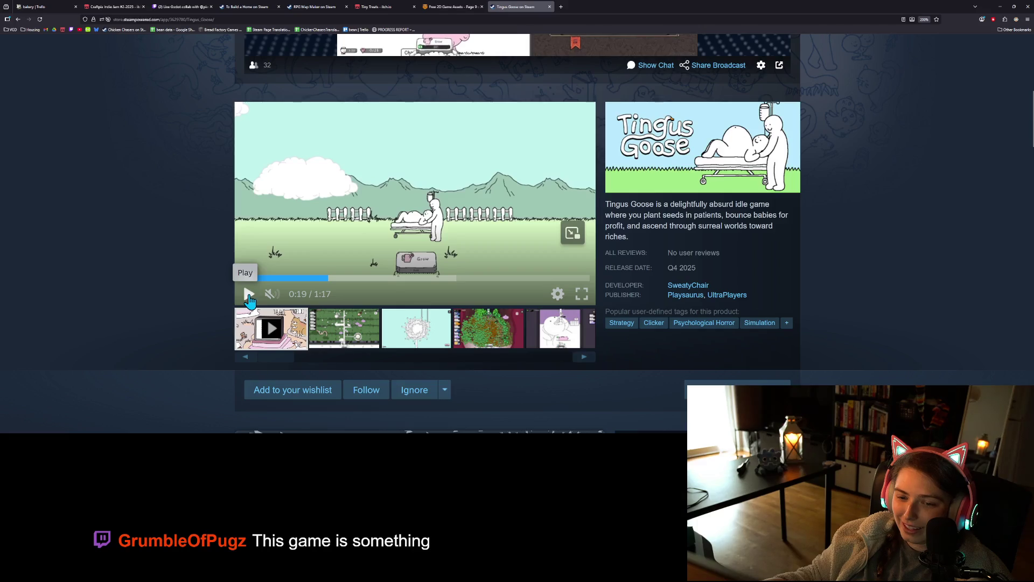
left_click(477, 339)
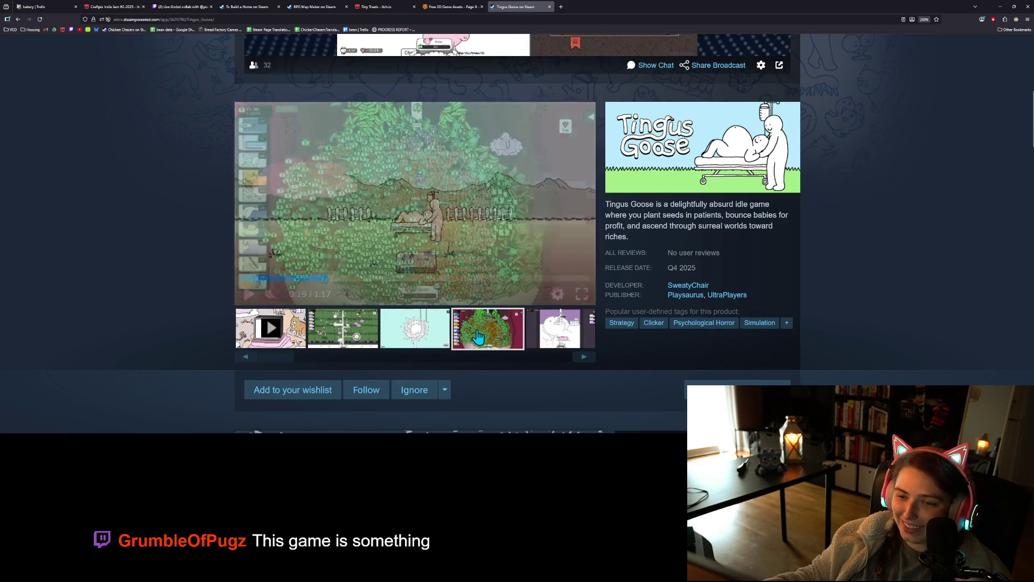
left_click(411, 337)
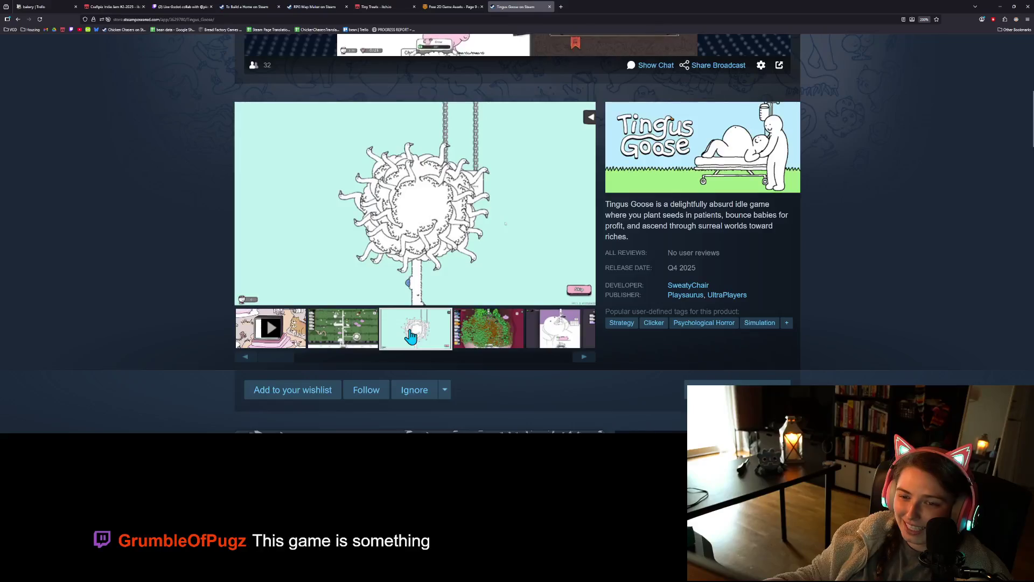
left_click(364, 331)
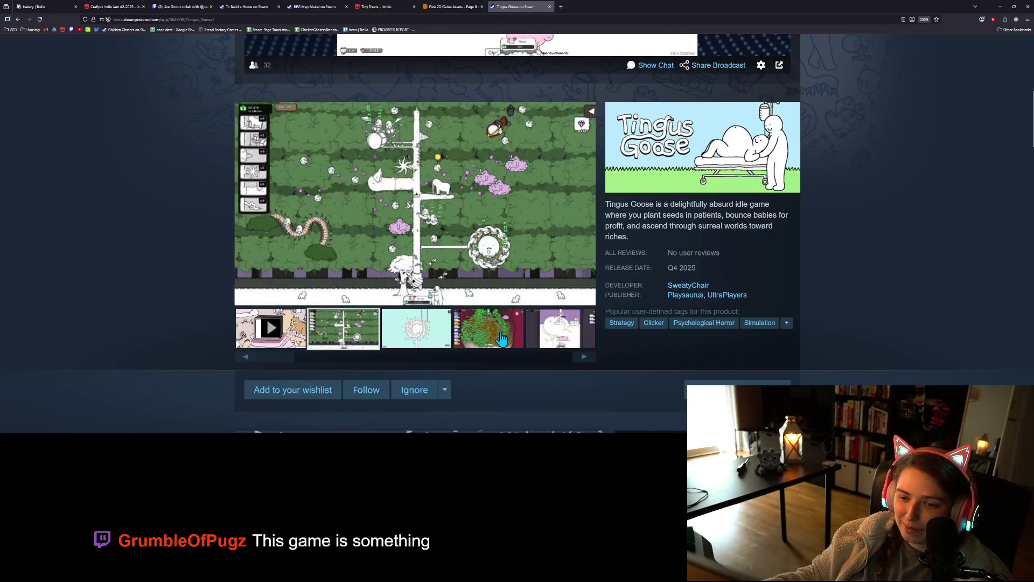
left_click(488, 331)
left_click(570, 338)
left_click(586, 356)
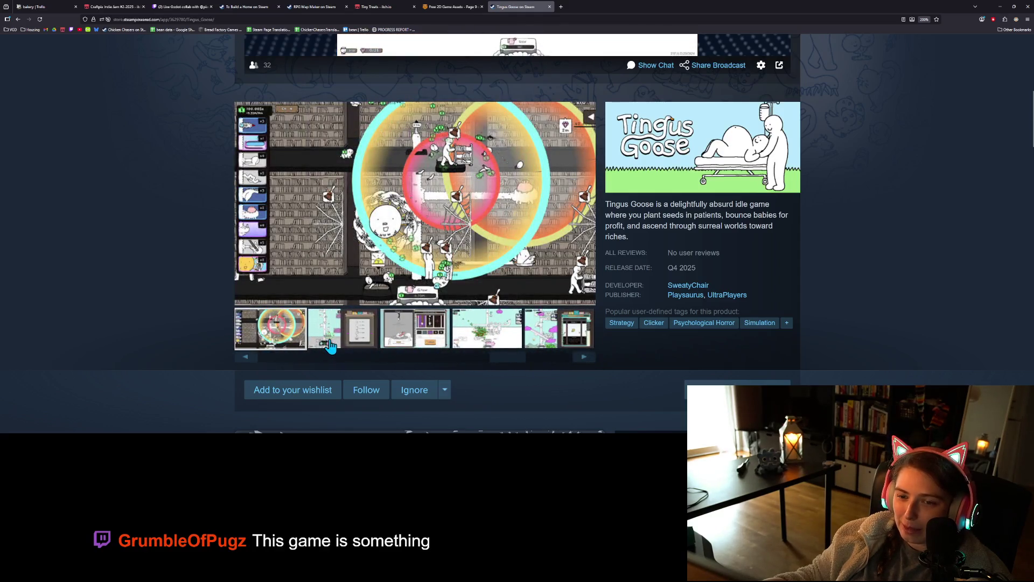
left_click(339, 344)
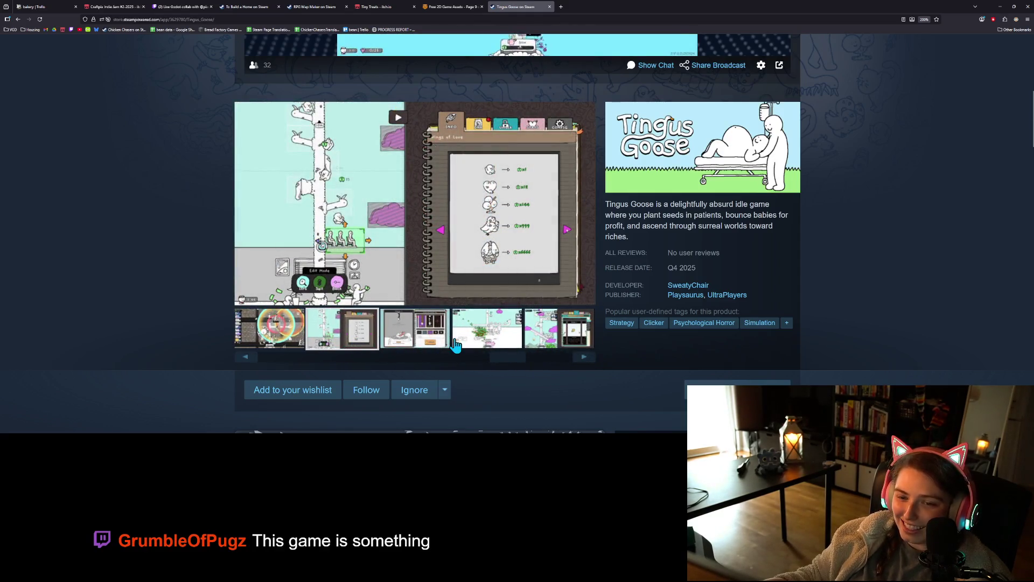
left_click(419, 339)
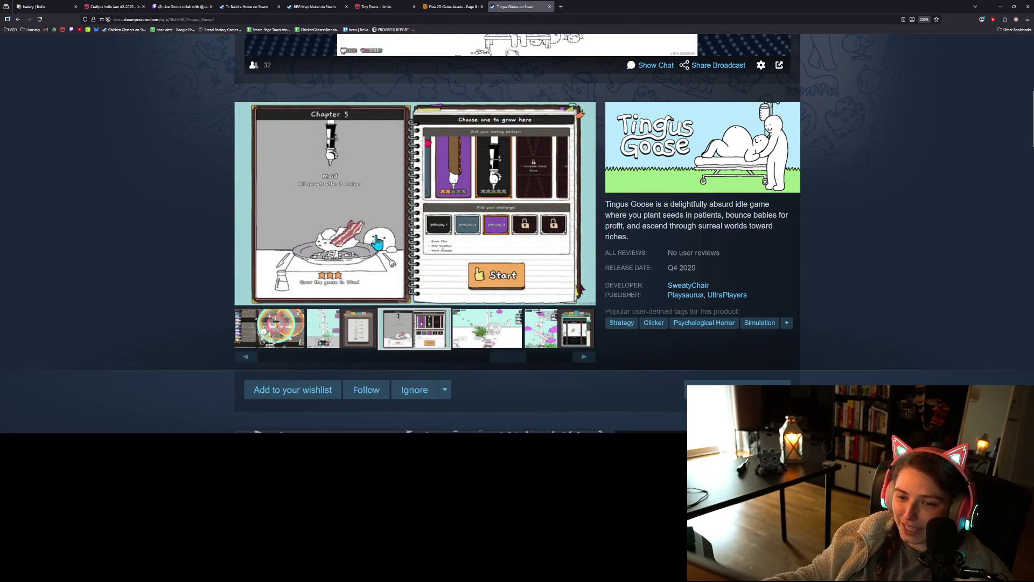
left_click(485, 334)
- Scroll further down the store page, close the Now Broadcasting popup, then hide Chrome
scroll(205, 338, "down", 5)
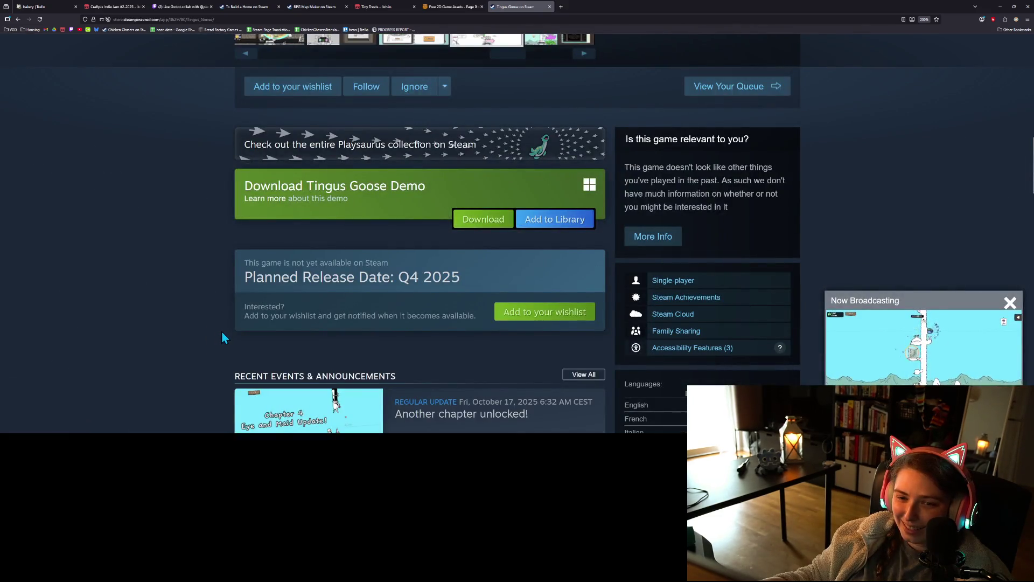
scroll(222, 331, "down", 4)
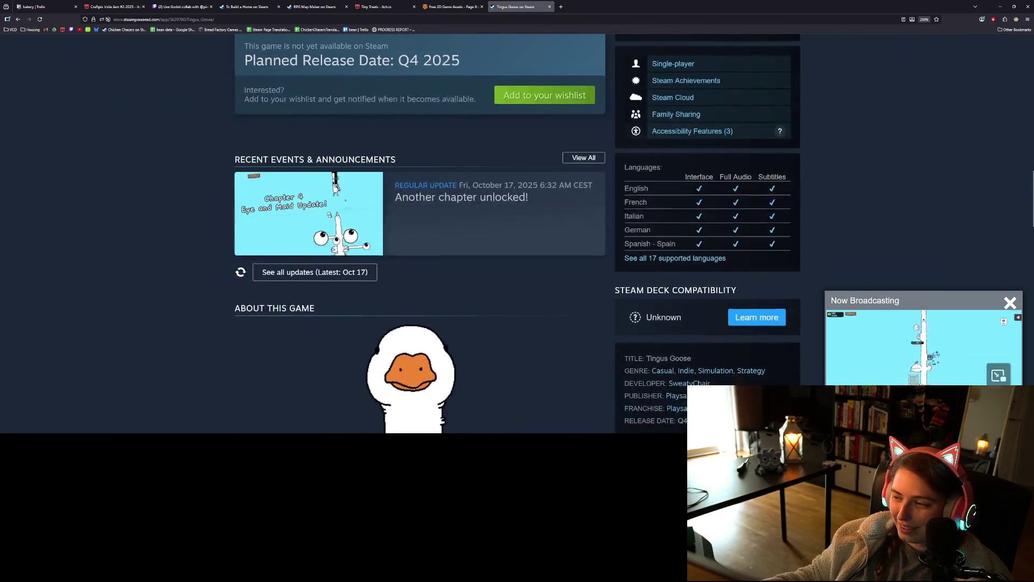
left_click(1011, 305)
scroll(561, 366, "down", 3)
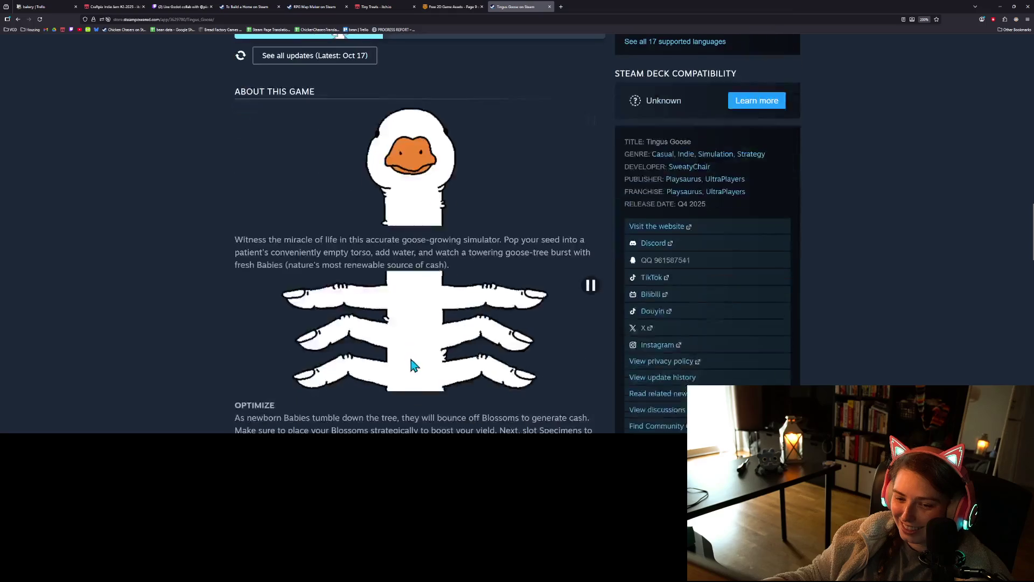
scroll(462, 368, "up", 10)
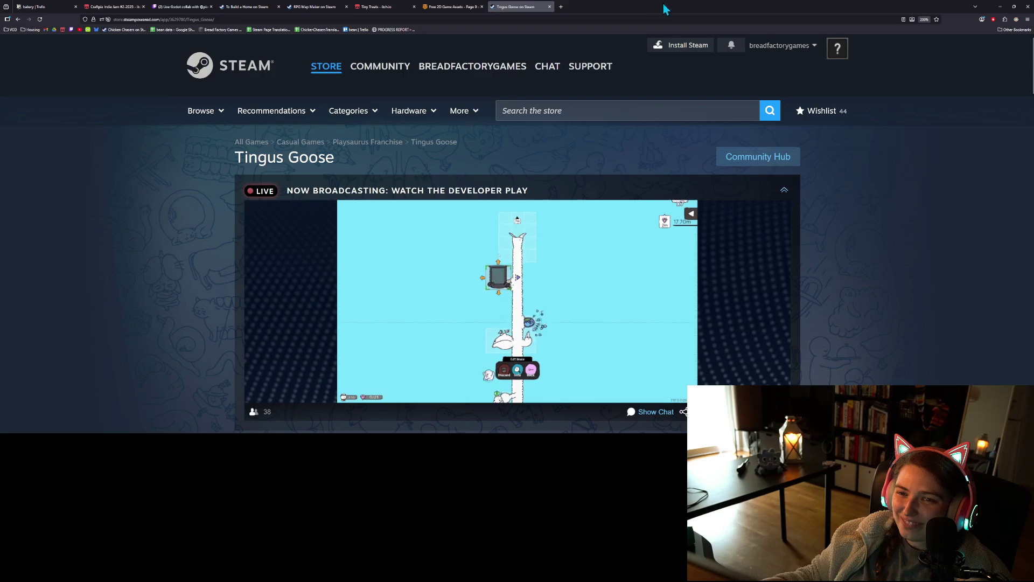
left_click_drag(487, 6, 577, 7)
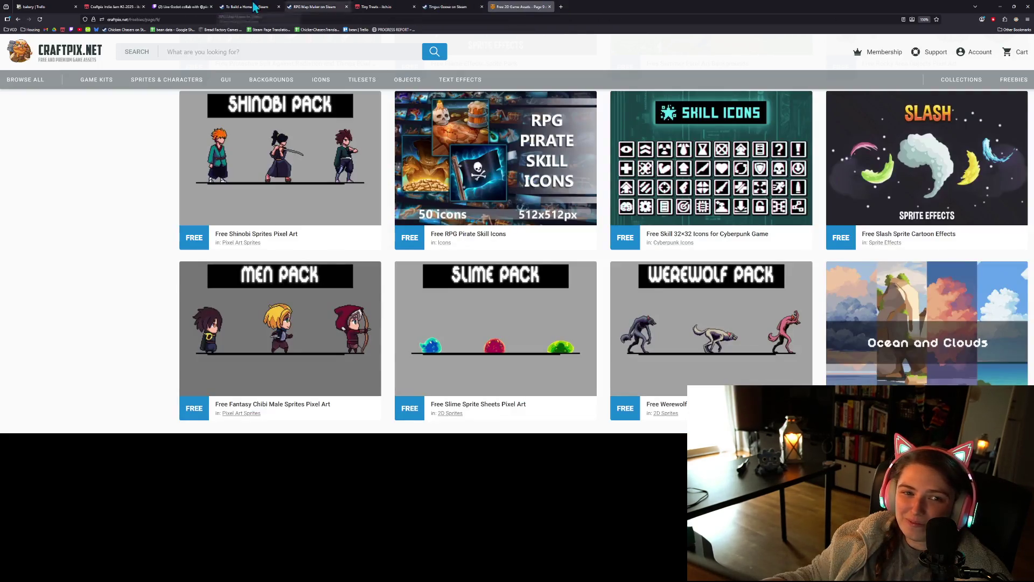
left_click(54, 6)
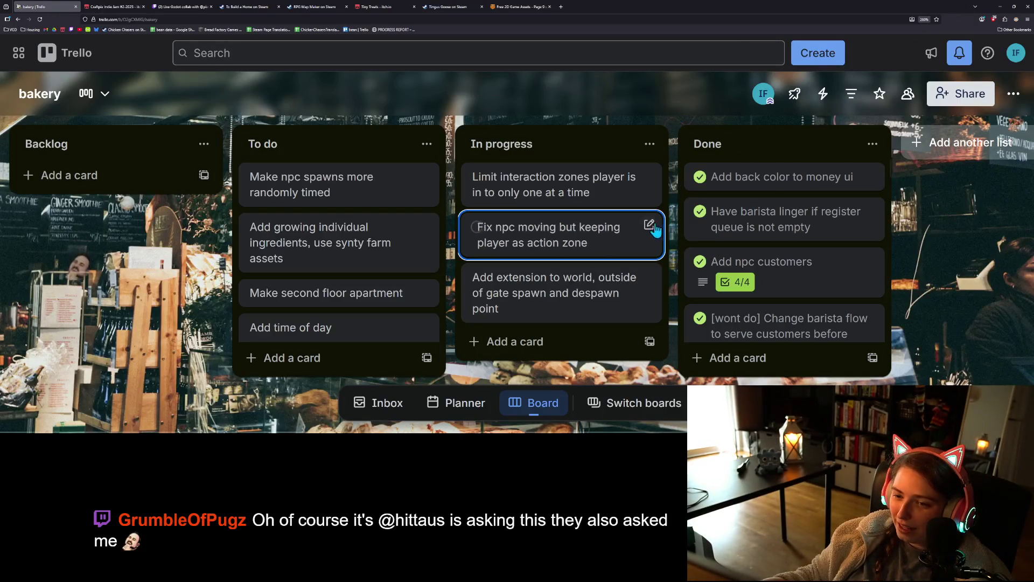
left_click(1004, 7)
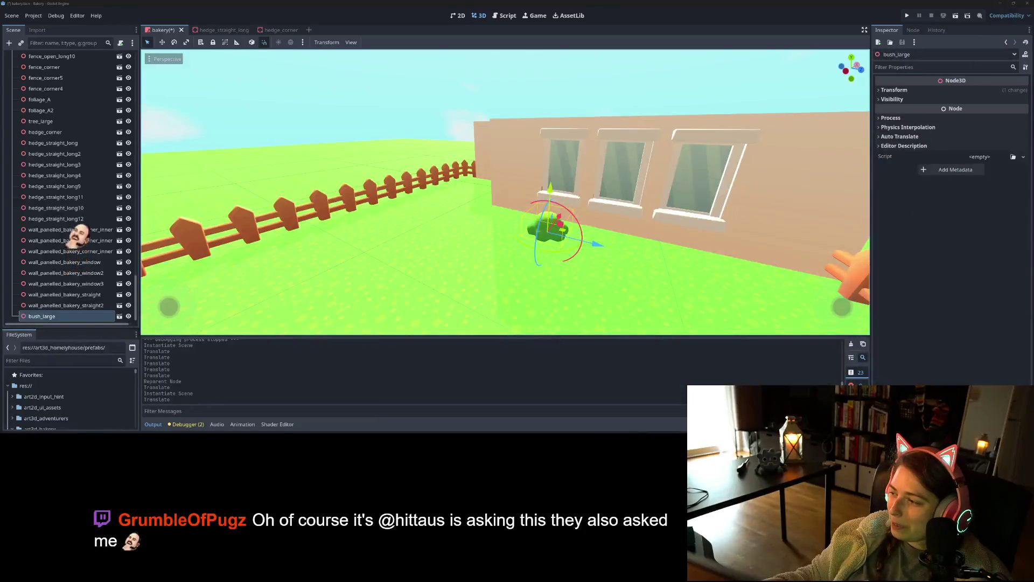
- Reveal bush_large's transform values and slide the bush along the window wall
scroll(620, 267, "down", 5)
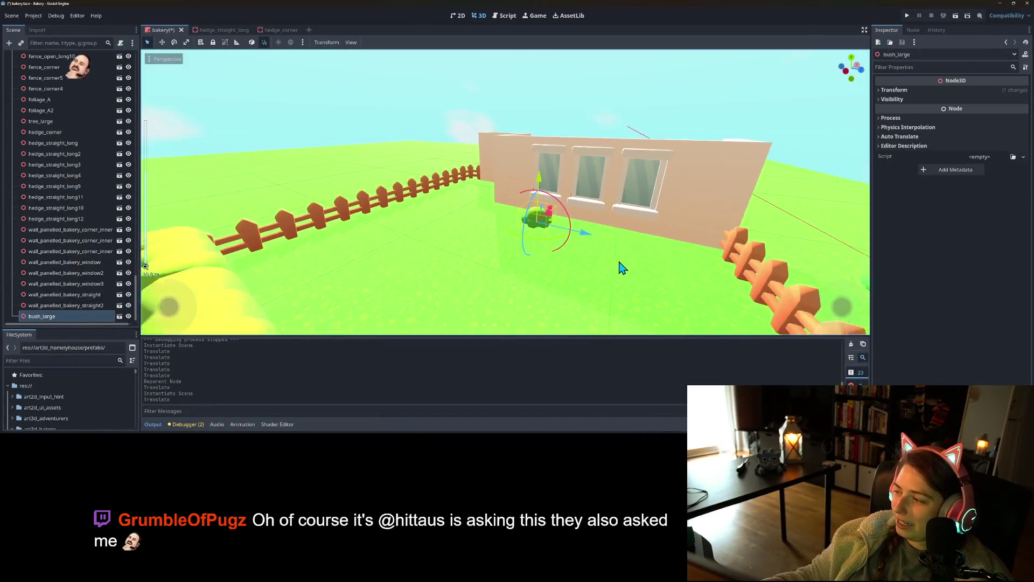
mouse_move(620, 267)
left_mouse_down()
mouse_move(598, 257)
mouse_move(598, 249)
mouse_move(614, 253)
left_mouse_up()
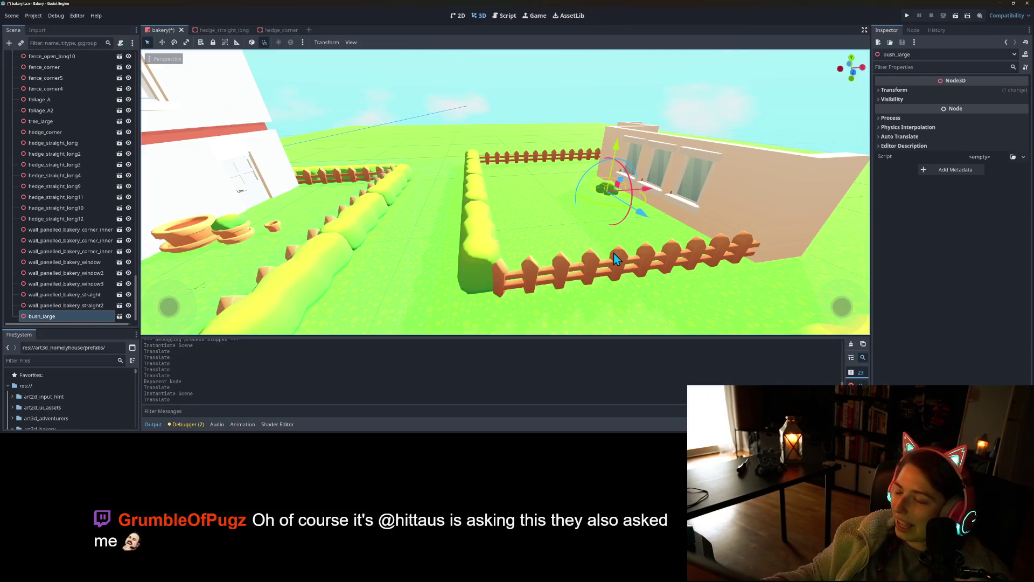
scroll(614, 257, "up", 5)
mouse_move(589, 257)
left_mouse_down()
mouse_move(615, 268)
mouse_move(561, 272)
mouse_move(618, 241)
left_mouse_up()
scroll(595, 261, "up", 3)
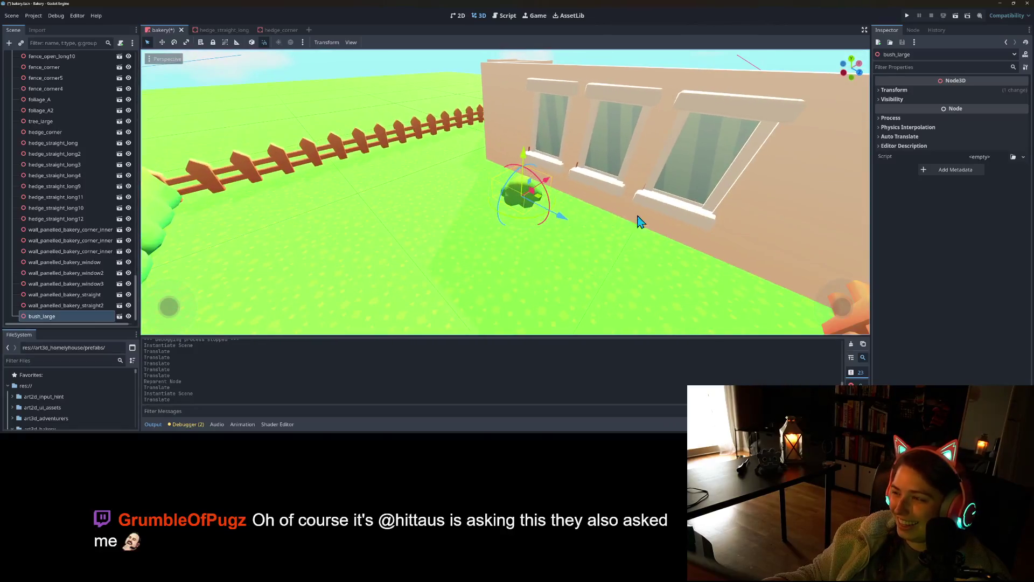
left_click(943, 89)
type("1.5")
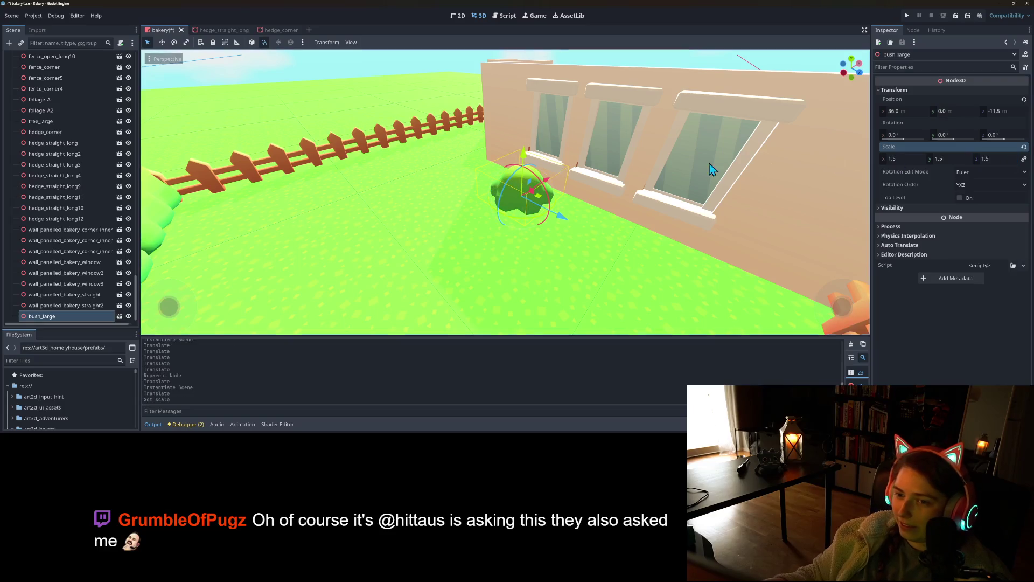
mouse_move(538, 178)
left_mouse_down()
mouse_move(561, 131)
mouse_move(681, 189)
mouse_move(607, 221)
left_mouse_up()
left_click_drag(444, 207, 443, 197)
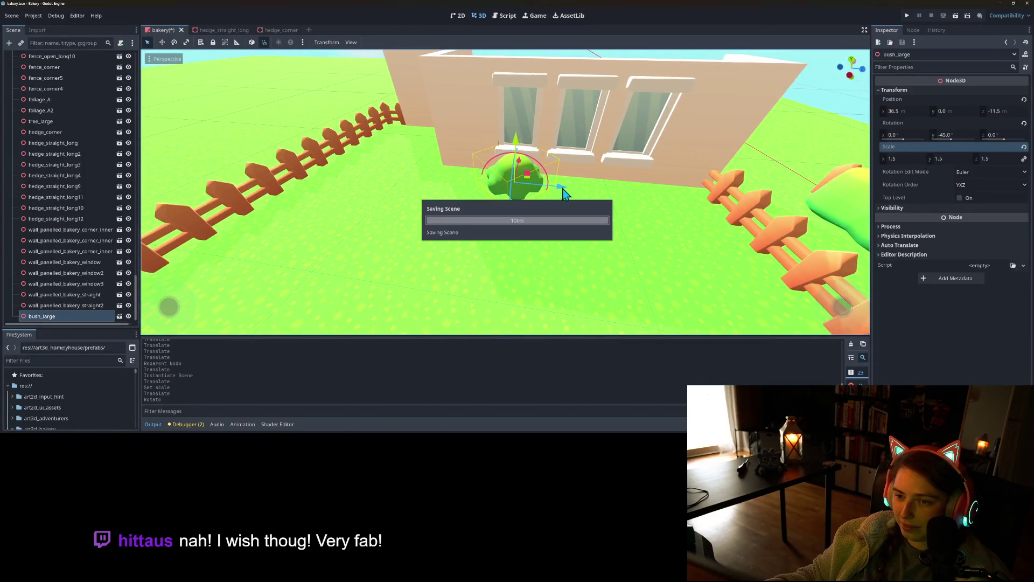
left_click_drag(538, 188, 728, 200)
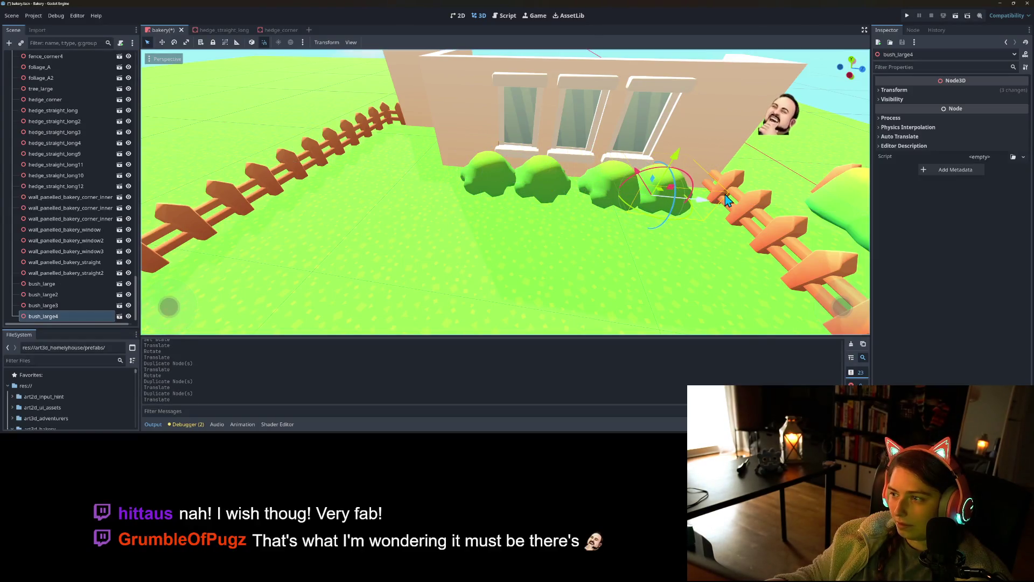
- Nudge bush_large slightly along Z and enlarge it to scale 1.7
left_click(919, 90)
left_click(600, 183)
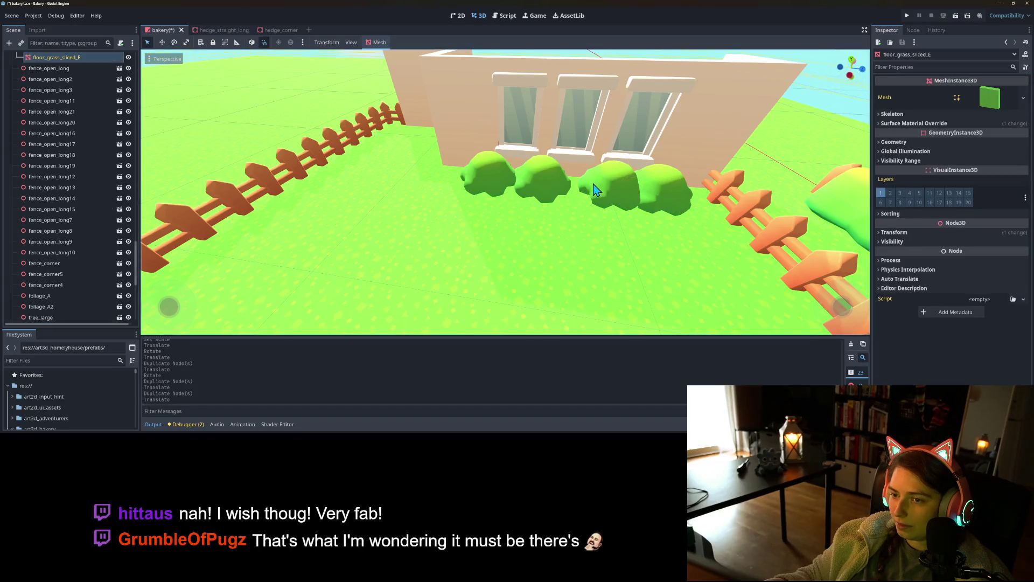
scroll(58, 293, "down", 5)
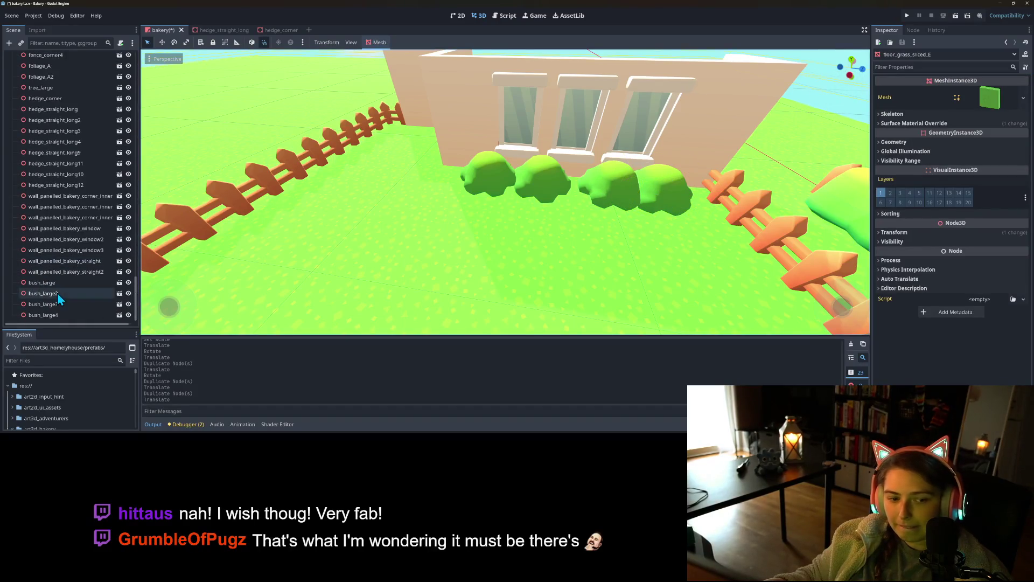
left_click(57, 304)
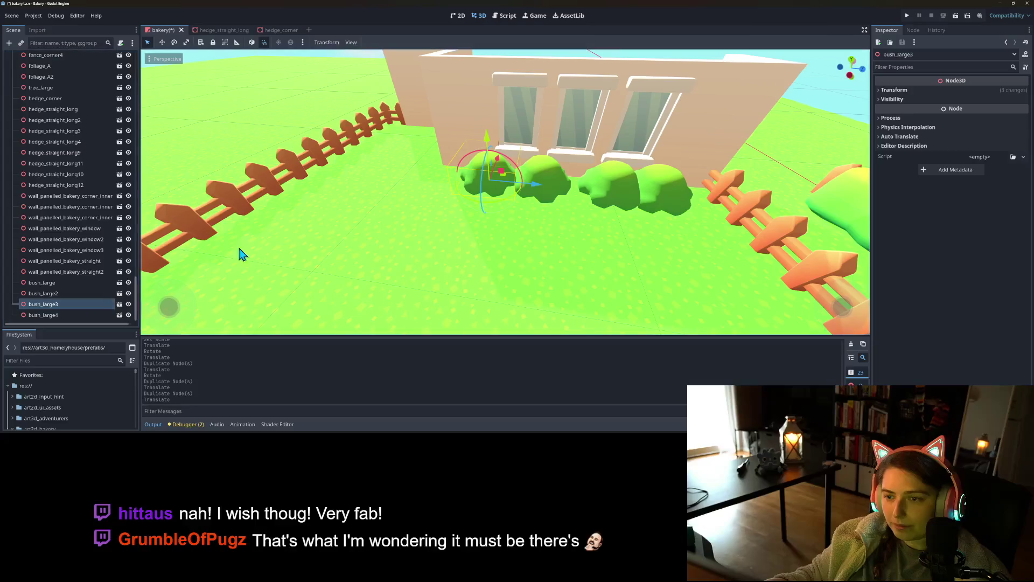
left_click(54, 283)
left_click_drag(589, 200, 598, 192)
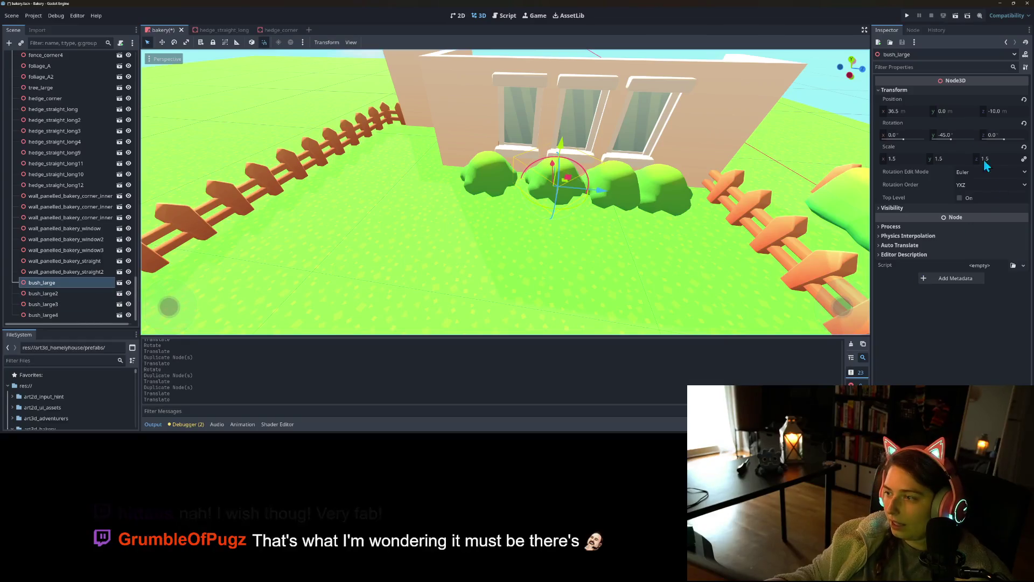
left_click(961, 158)
type("1.6")
key("Return")
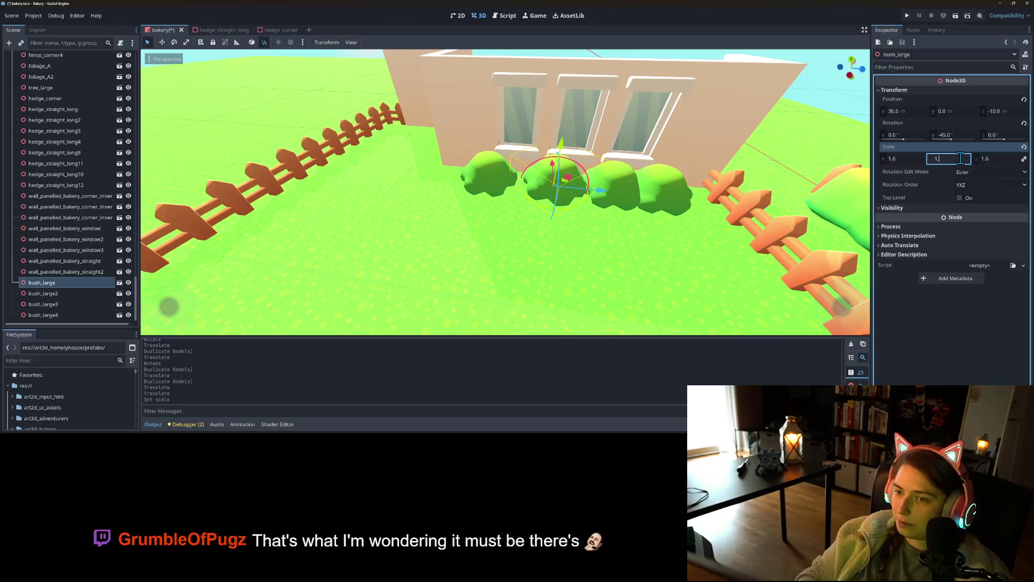
type("1.7")
key("Return")
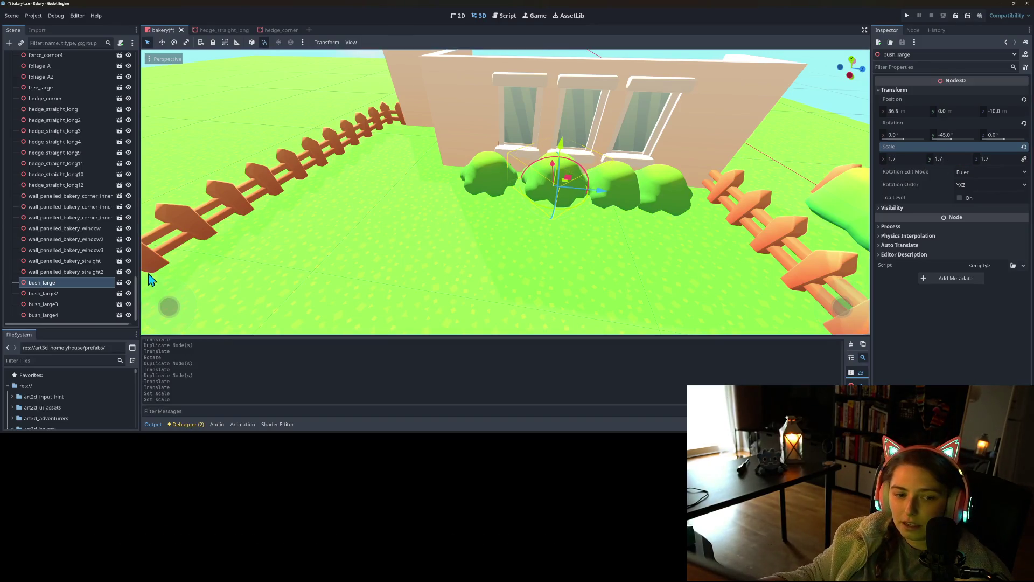
- Shrink bush_large3 to scale 1.4 and turn it to about -29.2 degrees
left_click(62, 305)
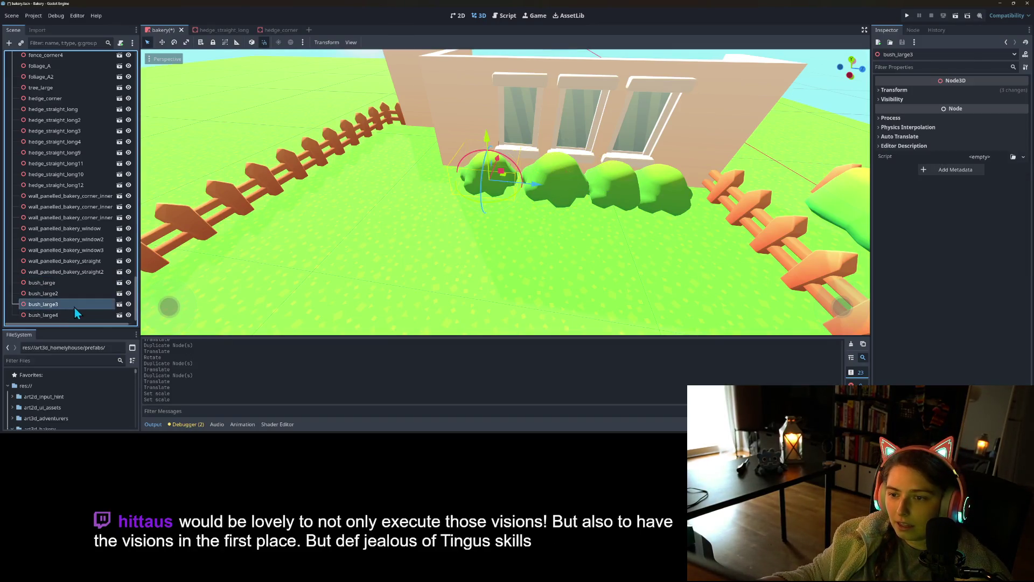
left_click(933, 91)
left_click(958, 160)
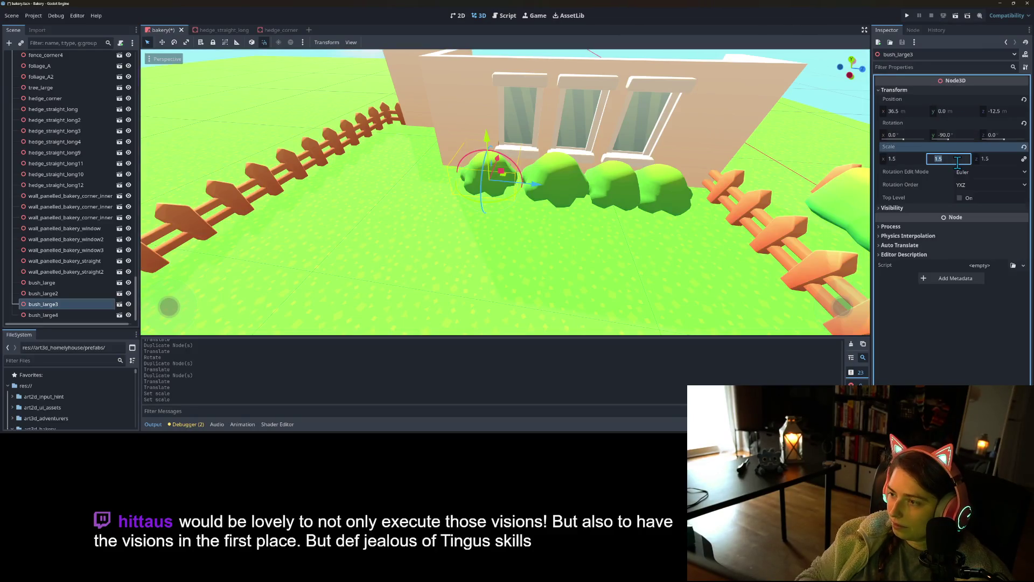
type("1.4")
key("Return")
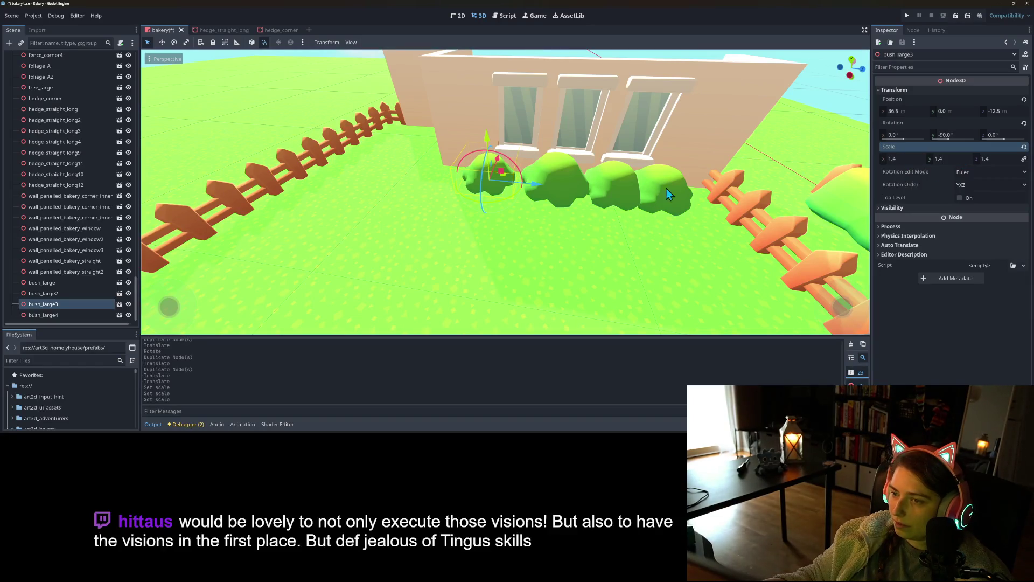
left_click_drag(949, 140, 953, 141)
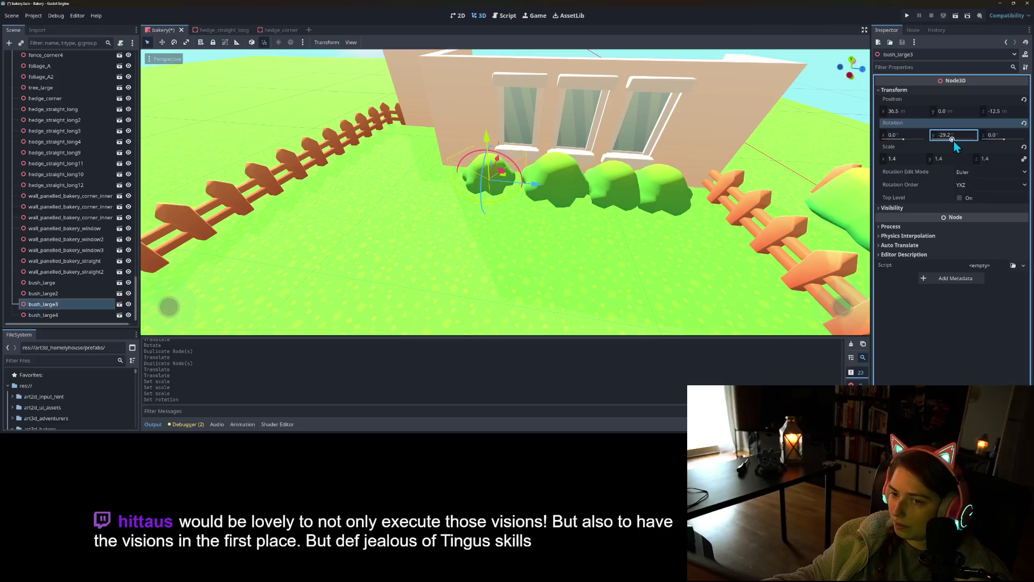
- Shrink bush_large2 to scale 1.2, move it one unit along X, and save the scene
left_click(79, 296)
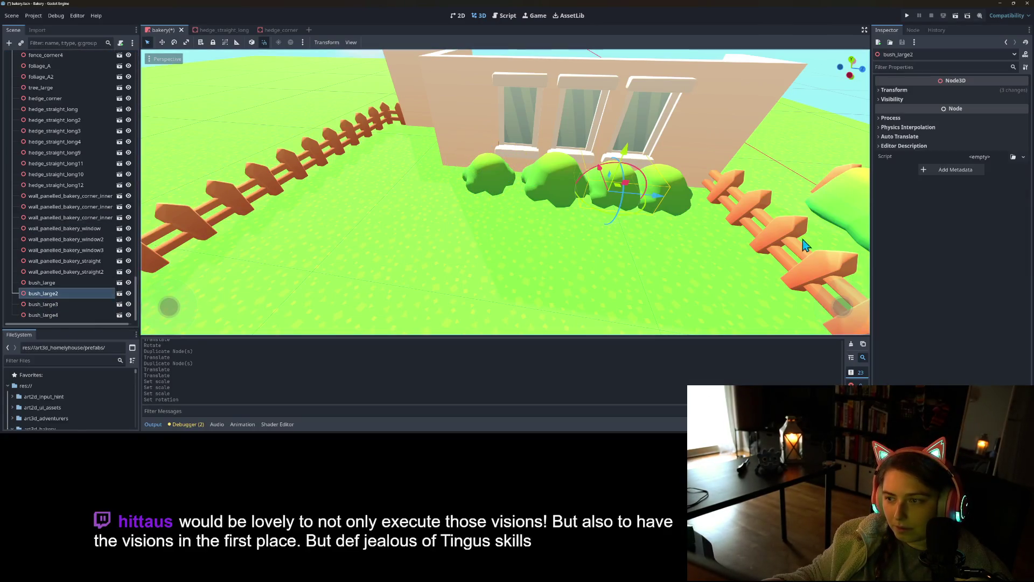
left_click(936, 90)
left_click(965, 158)
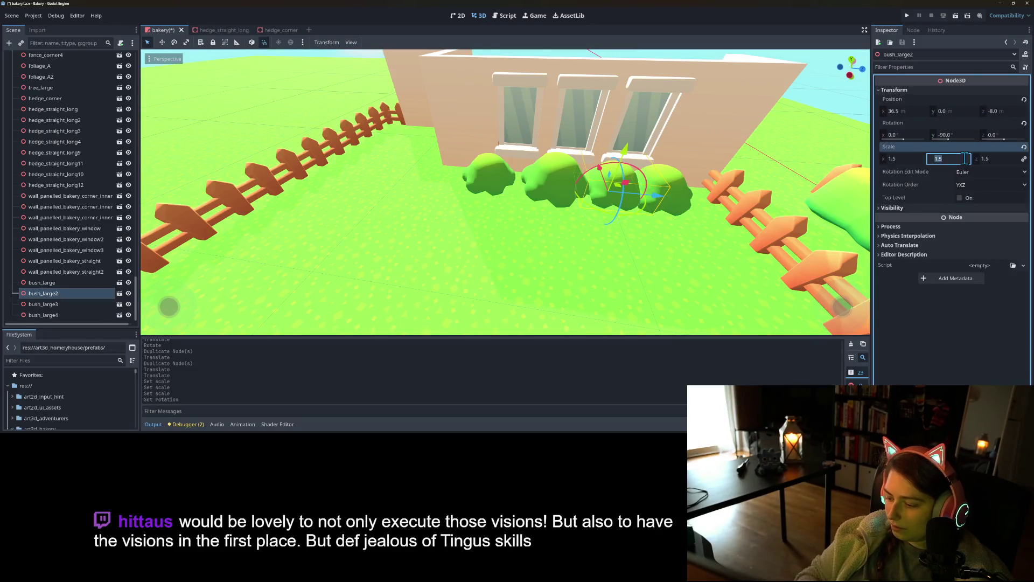
type("1.2")
key("Return")
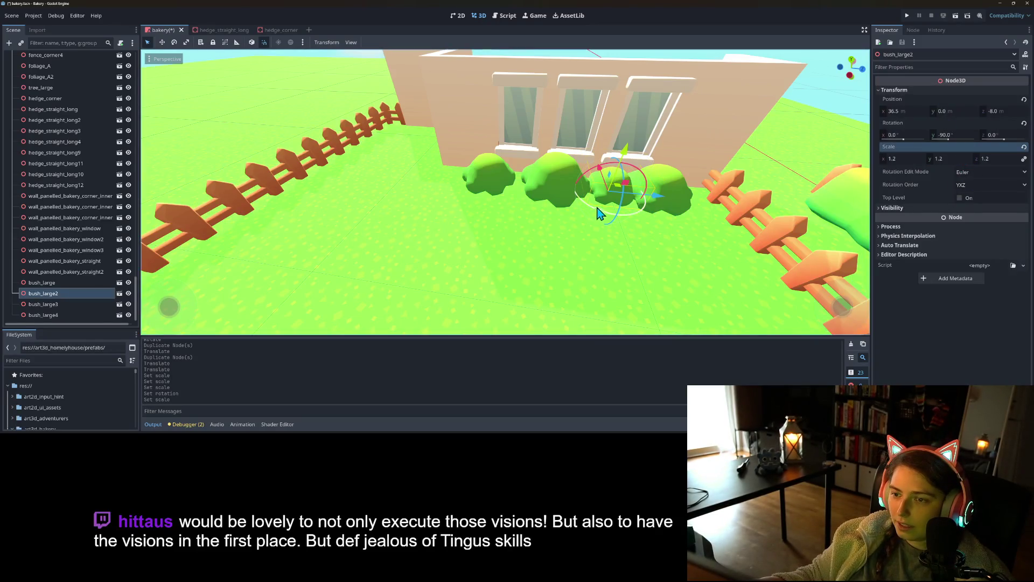
left_click_drag(604, 173, 606, 188)
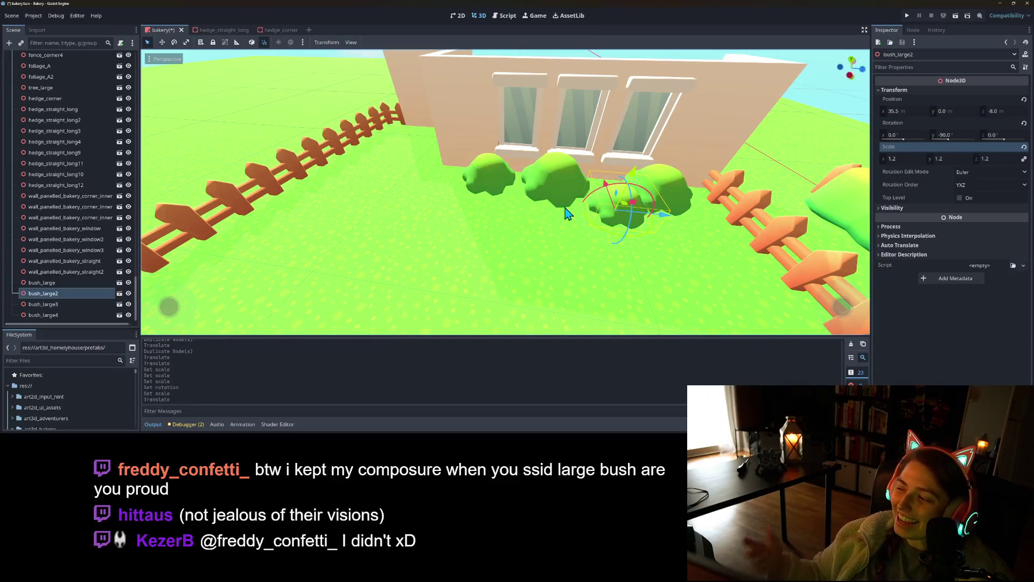
key("ctrl+s")
- Duplicate bush_large2 and slide the copy left along the wall
mouse_move(590, 224)
left_mouse_down()
mouse_move(620, 245)
mouse_move(628, 224)
mouse_move(630, 257)
left_mouse_up()
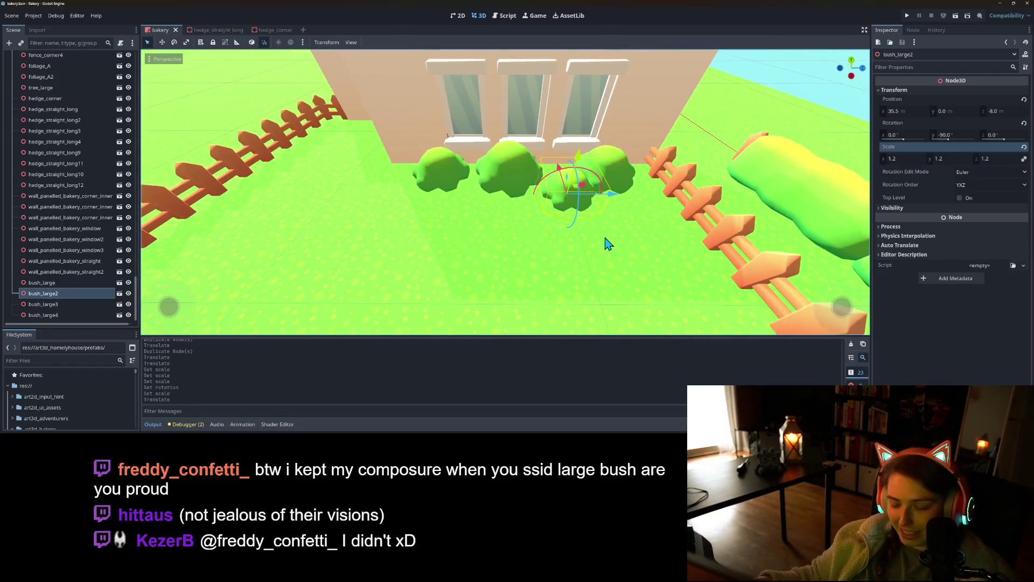
key("ctrl+d")
mouse_move(620, 203)
left_mouse_down()
mouse_move(517, 205)
mouse_move(491, 223)
mouse_move(459, 221)
mouse_move(531, 263)
mouse_move(514, 262)
mouse_move(526, 259)
left_mouse_up()
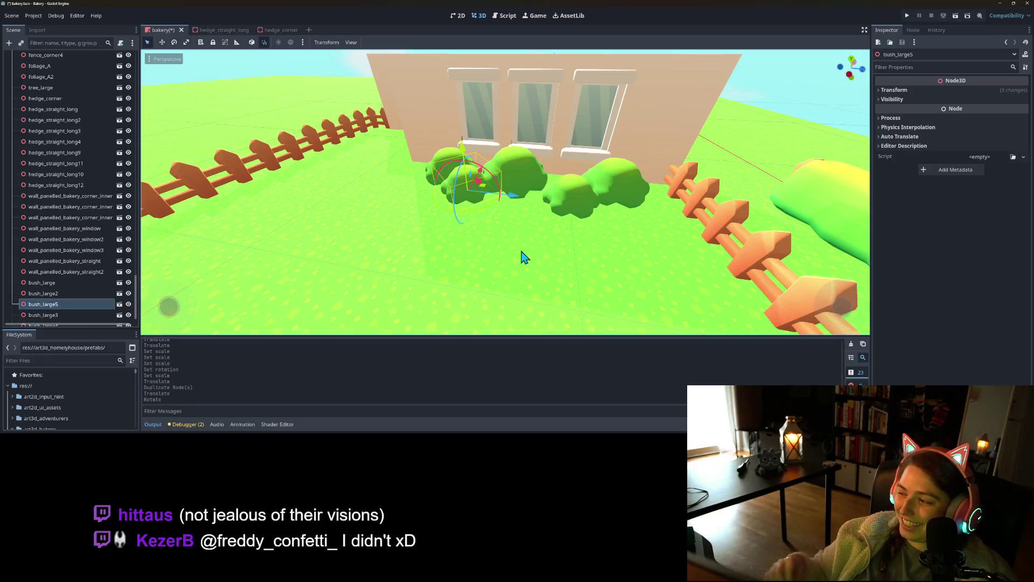
- Slide bush_large2 to Z -9.0, then duplicate it as bush_large6 placed along the wall
scroll(549, 276, "up", 3)
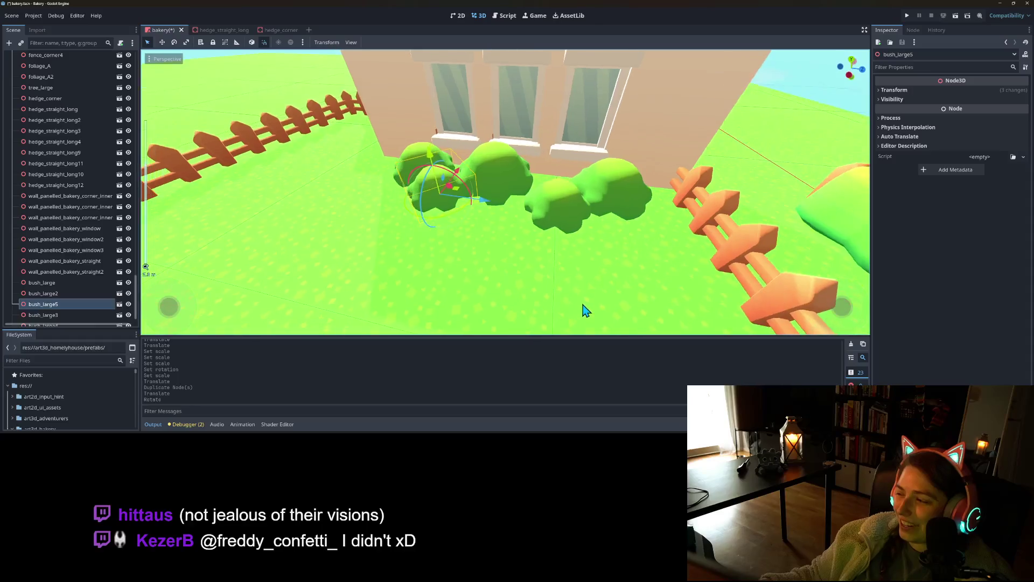
left_click_drag(586, 311, 591, 313)
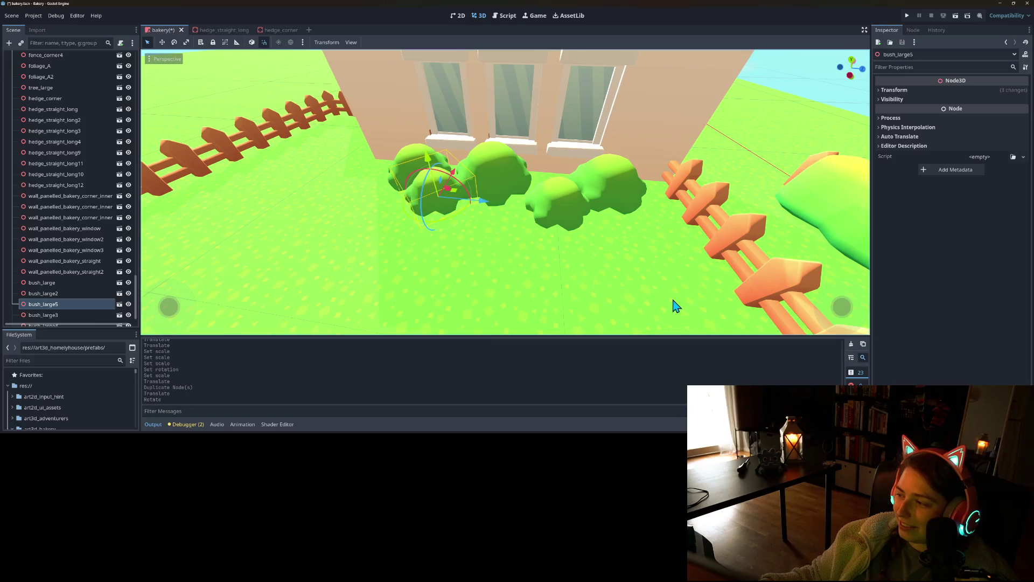
scroll(671, 305, "down", 3)
scroll(641, 302, "up", 3)
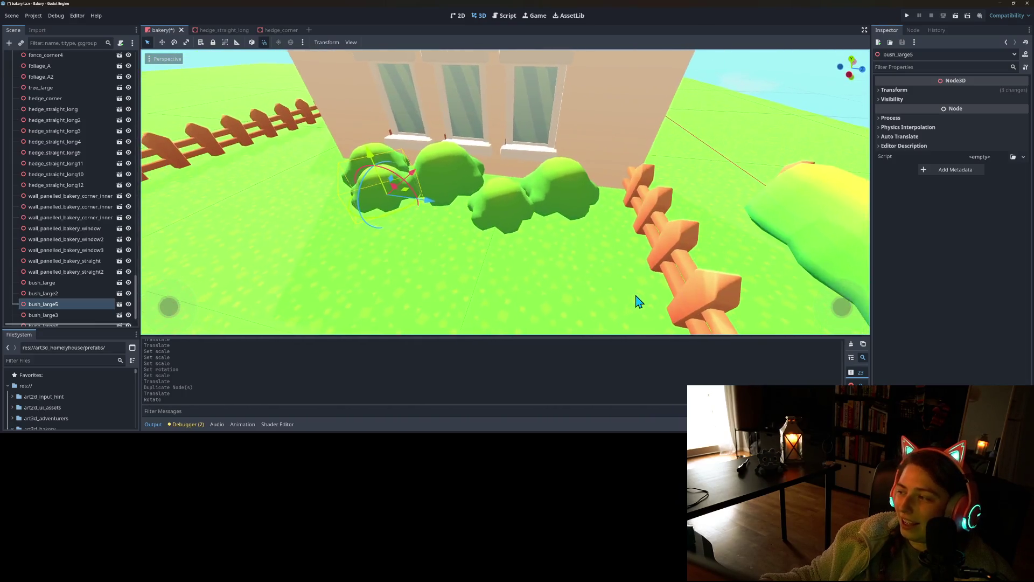
scroll(640, 303, "up", 2)
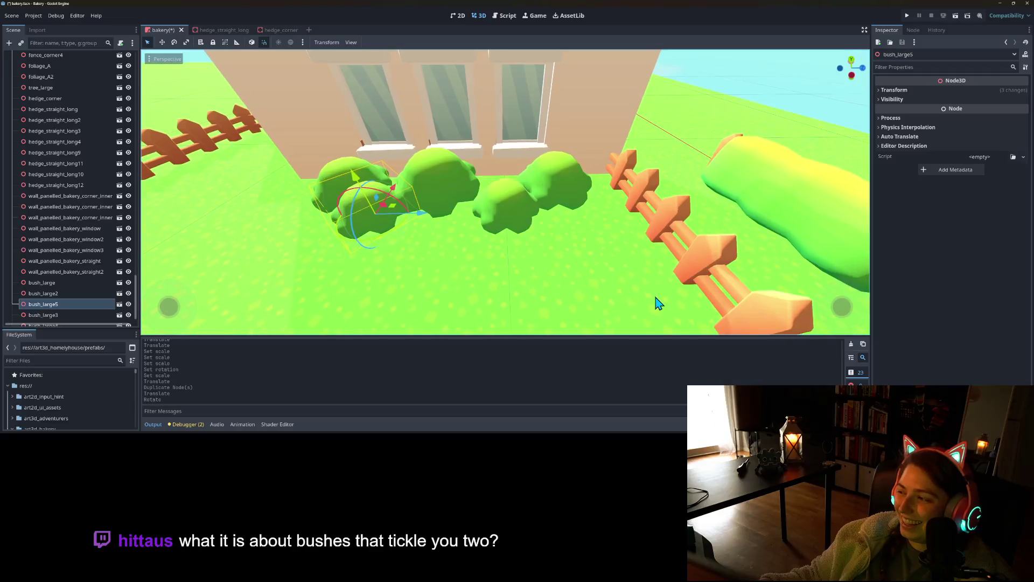
scroll(660, 301, "up", 3)
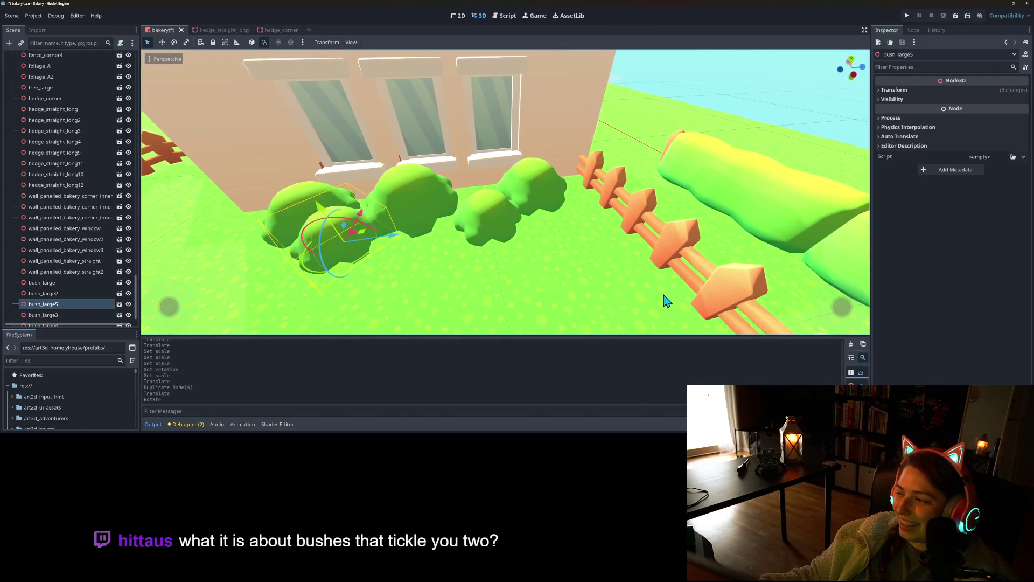
scroll(686, 300, "down", 3)
scroll(685, 299, "up", 3)
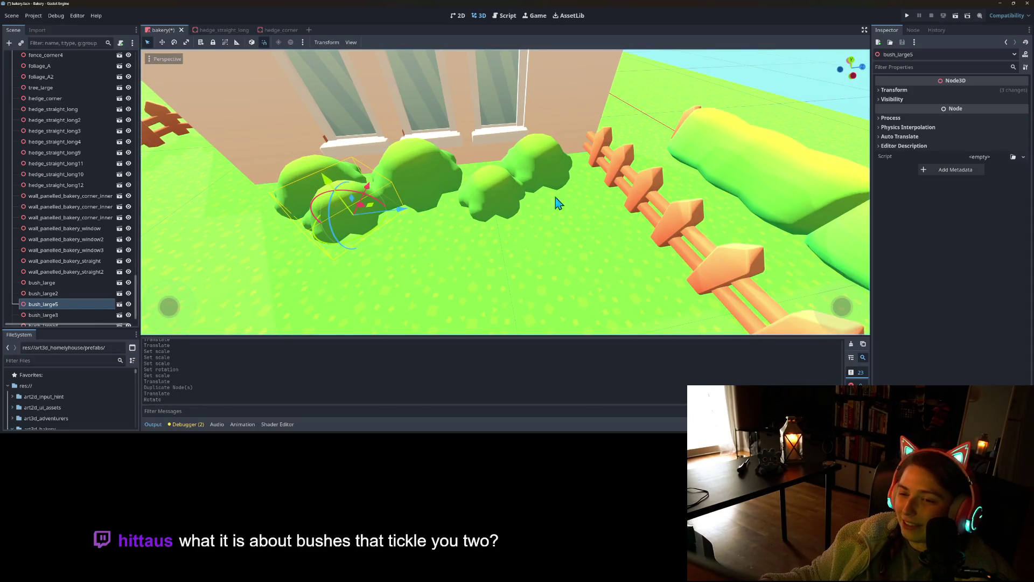
left_click(496, 195)
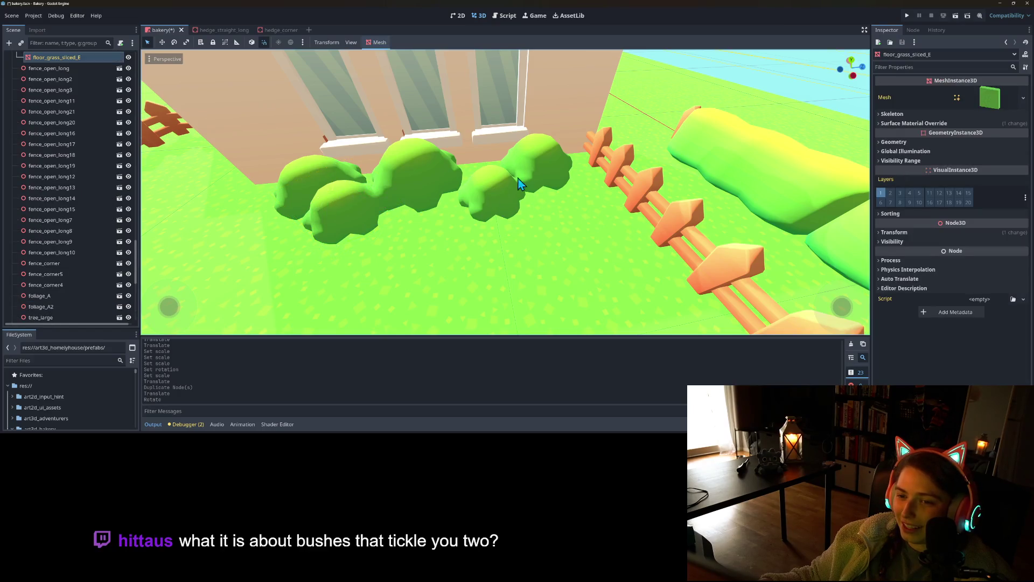
scroll(103, 224, "down", 5)
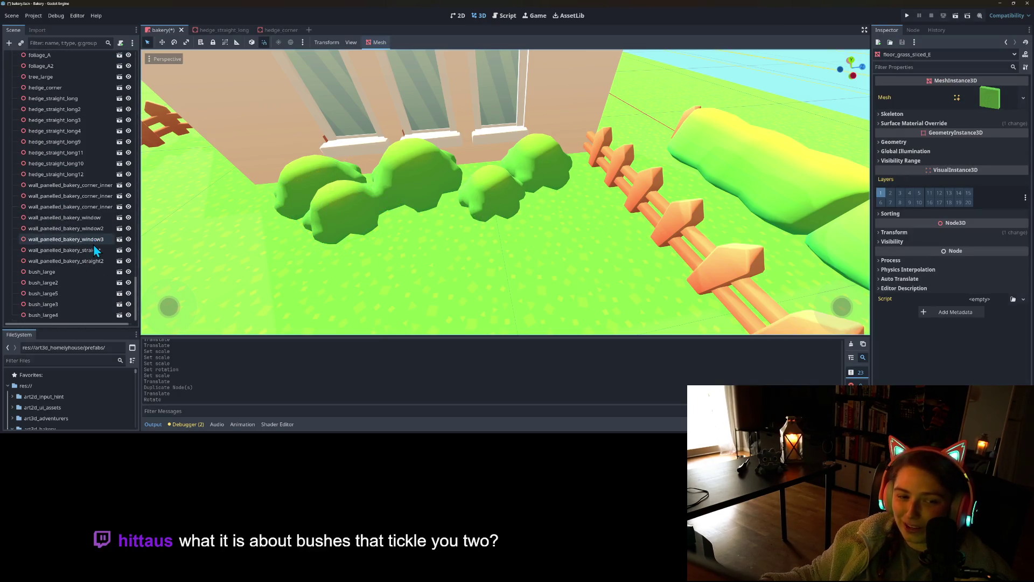
left_click(55, 316)
left_click(58, 305)
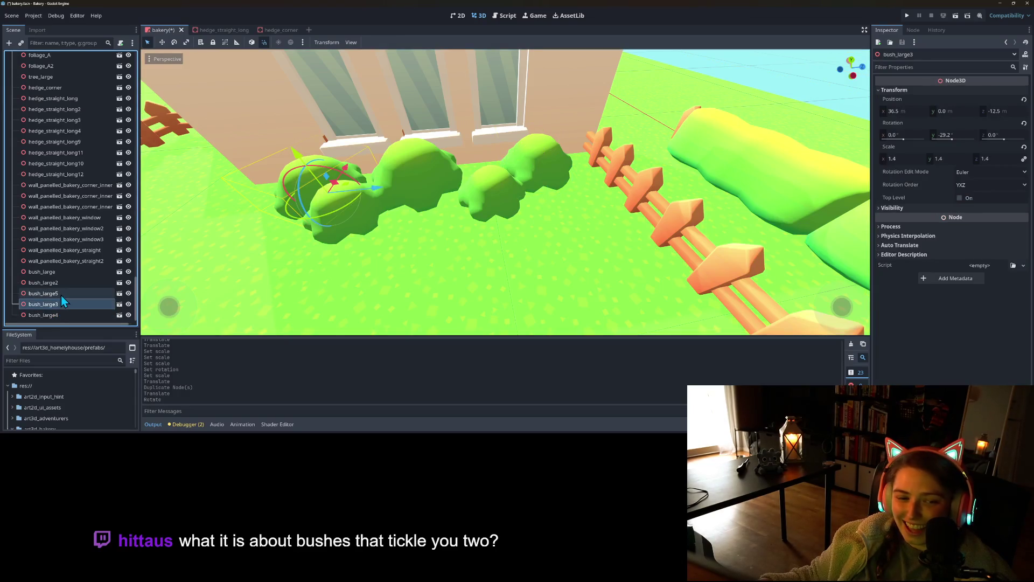
left_click(62, 294)
left_click(63, 282)
left_click_drag(546, 200, 460, 221)
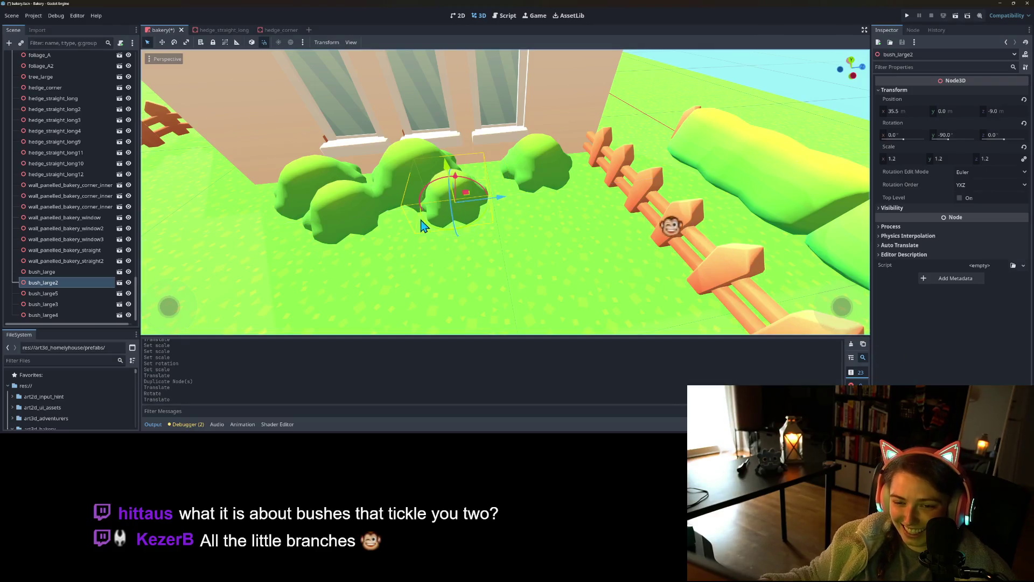
key("ctrl+d")
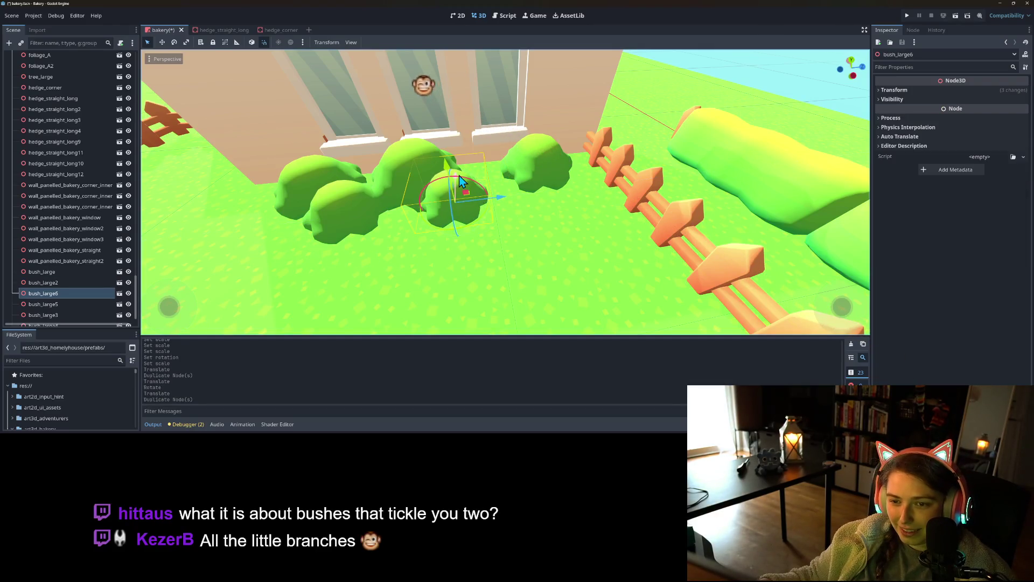
left_click_drag(505, 199, 523, 176)
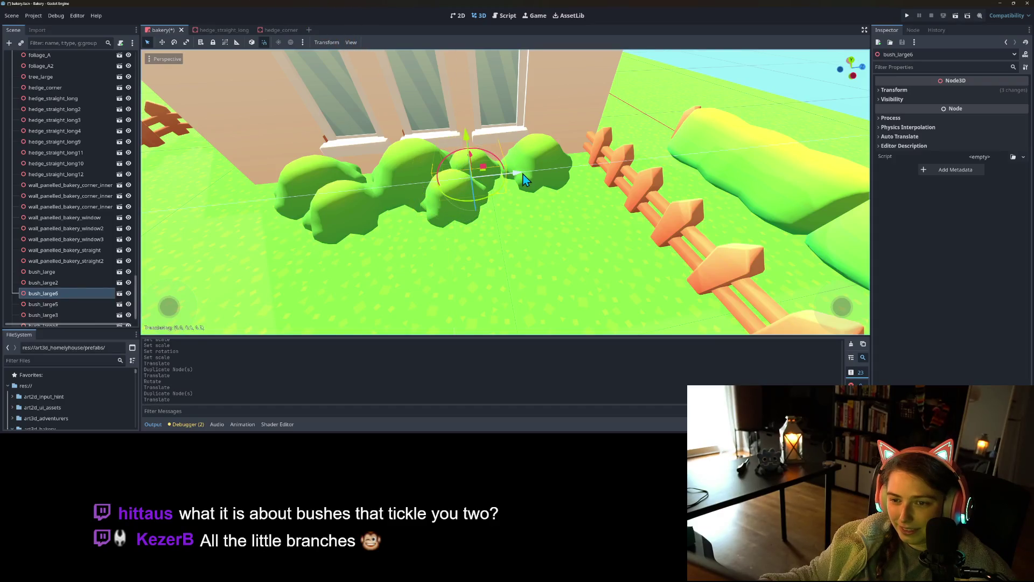
- Set the new bush's scale to 1.4
left_click(915, 90)
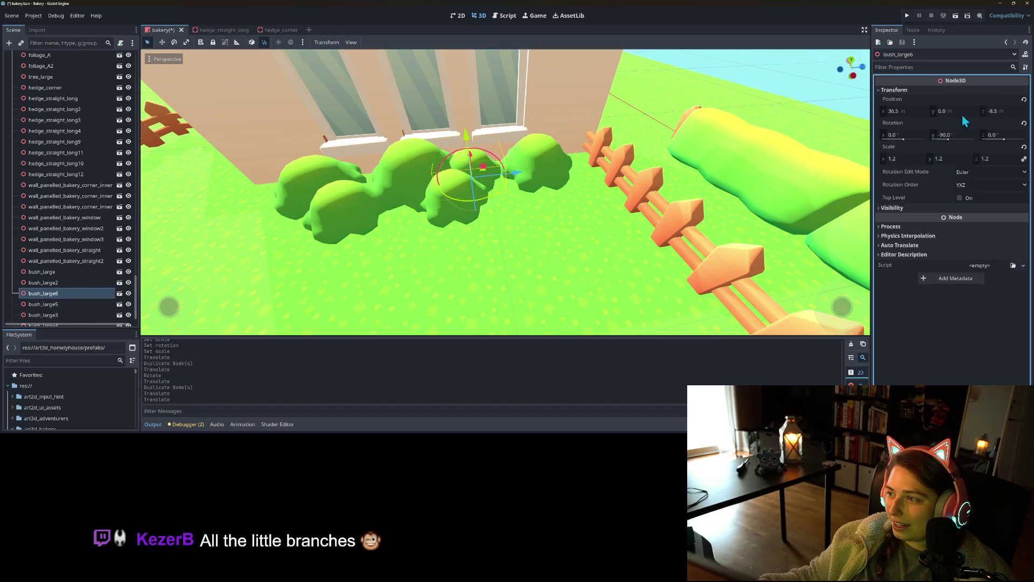
left_click(962, 158)
type(".4")
key("Return")
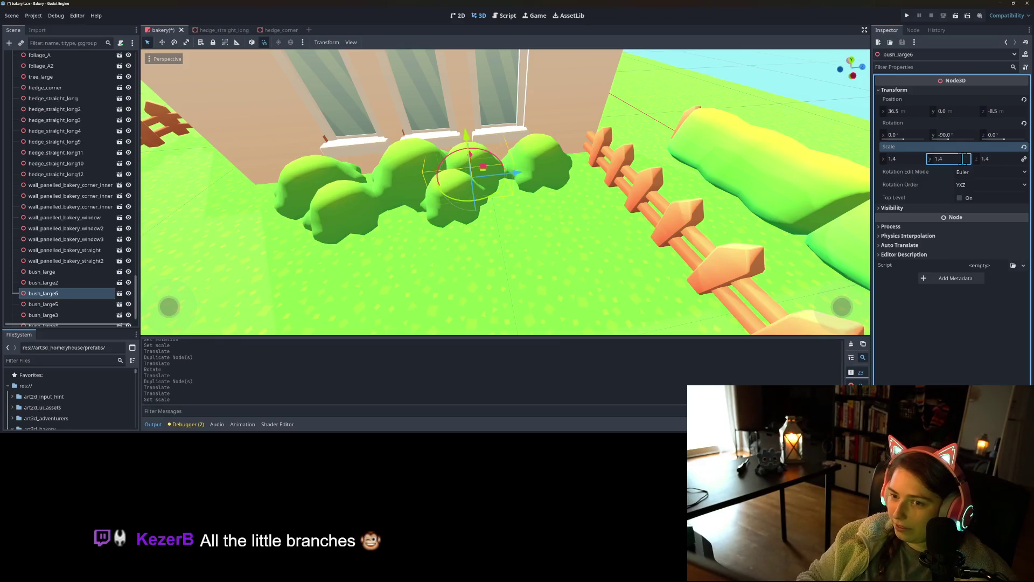
scroll(557, 264, "down", 2)
scroll(557, 264, "down", 10)
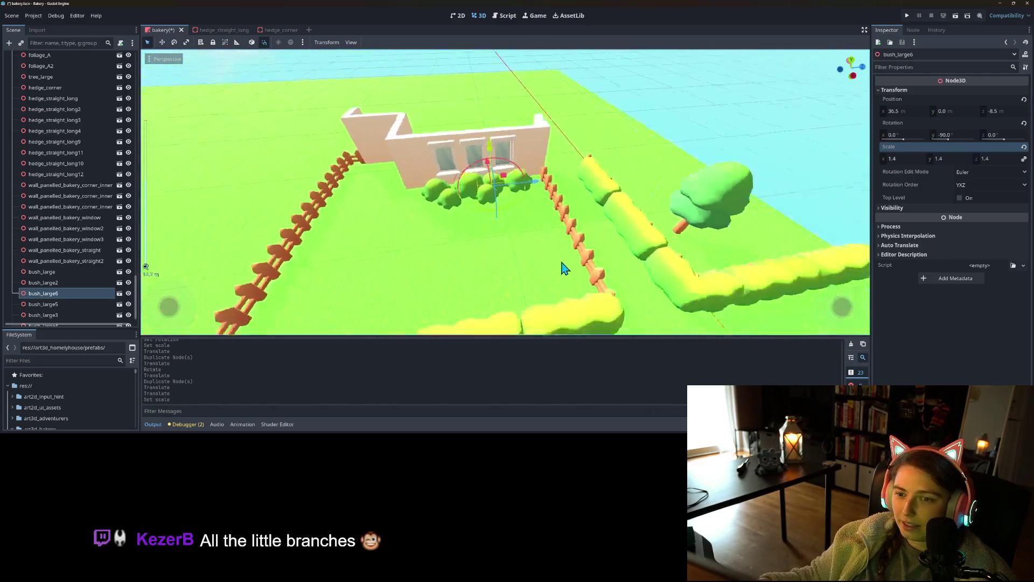
scroll(542, 260, "up", 10)
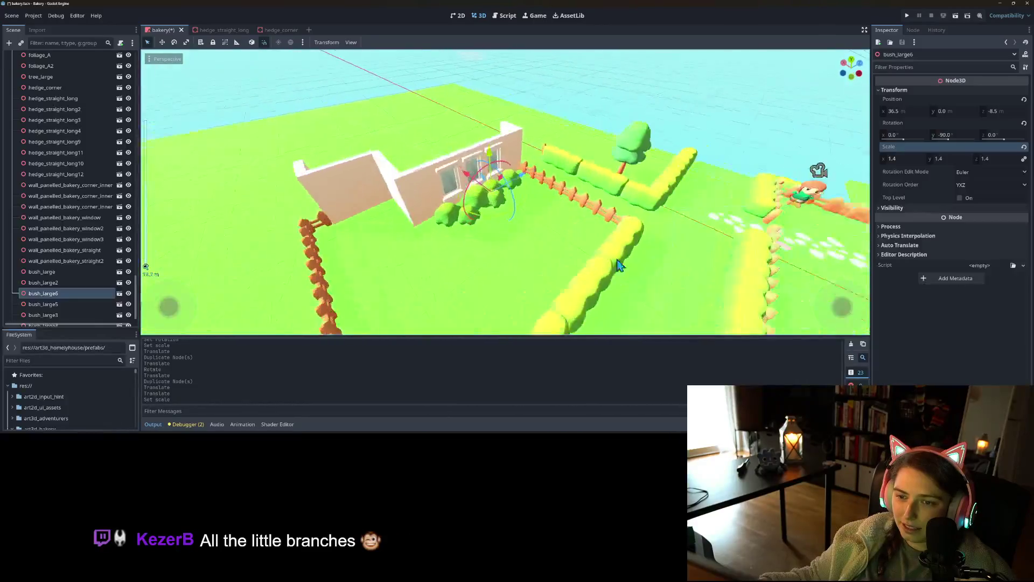
left_click(467, 251)
mouse_move(466, 251)
left_mouse_down()
mouse_move(496, 260)
mouse_move(499, 291)
mouse_move(485, 296)
left_mouse_up()
scroll(76, 271, "down", 8)
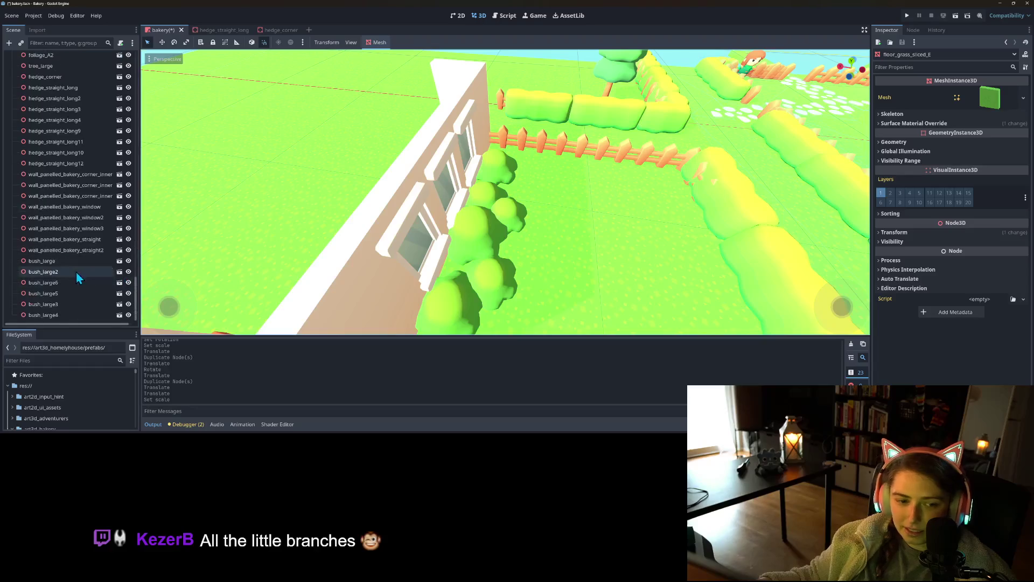
- Shift bush_large5 slightly to the left beside the wall
left_click(48, 316)
left_click(66, 305)
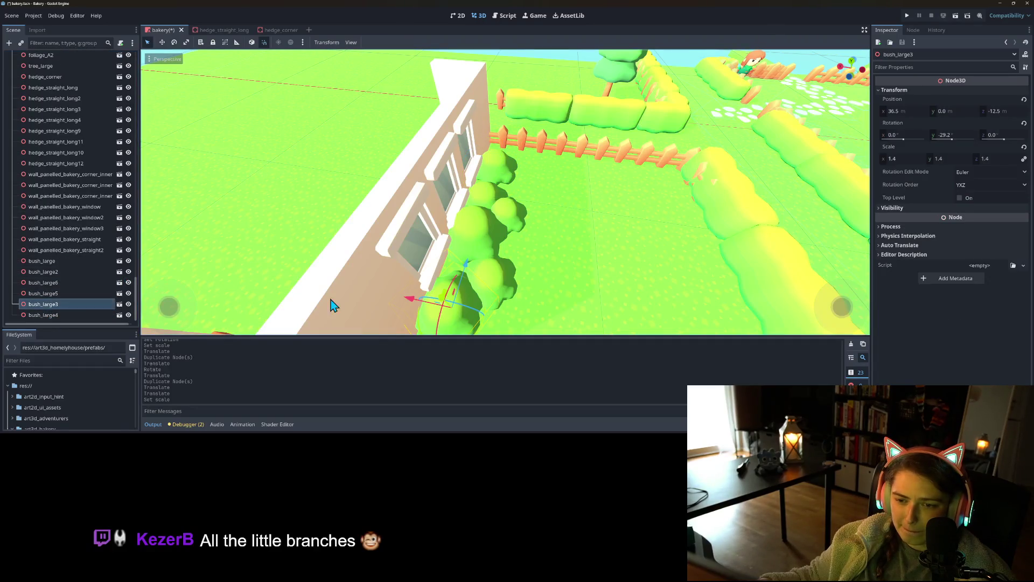
left_click(46, 293)
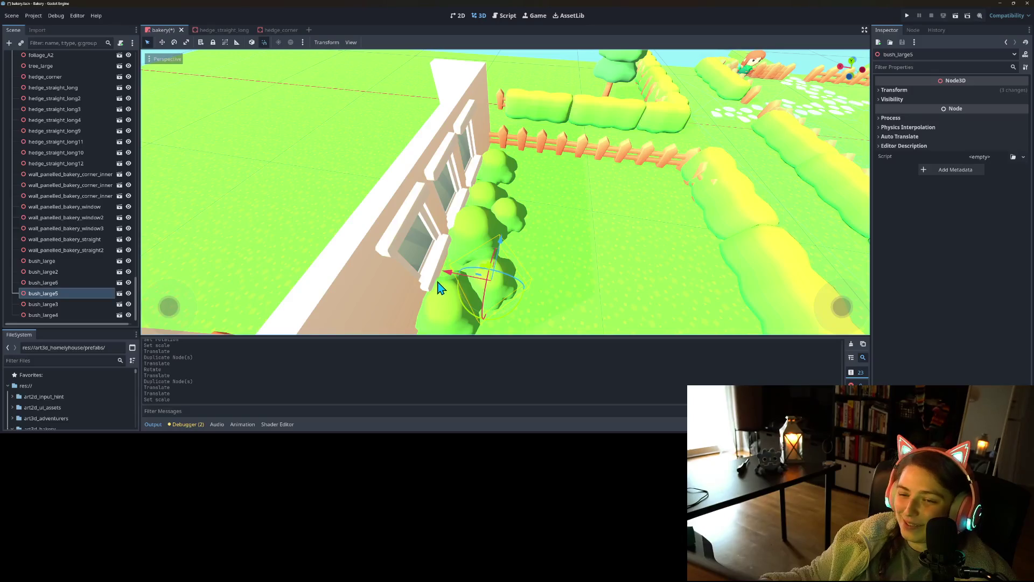
left_click_drag(450, 280, 443, 278)
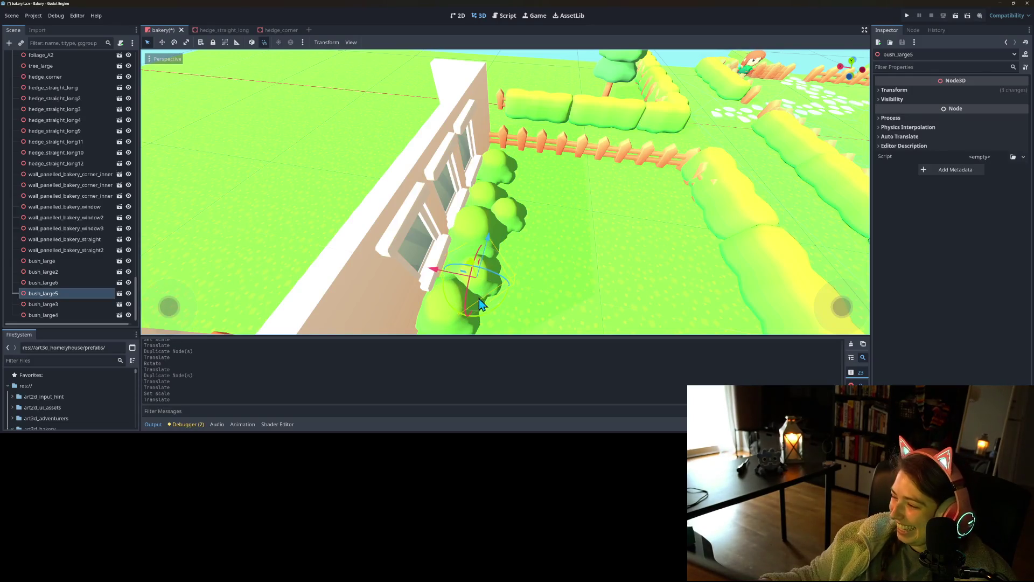
mouse_move(576, 284)
left_mouse_down()
mouse_move(470, 270)
mouse_move(441, 254)
mouse_move(462, 268)
mouse_move(413, 278)
mouse_move(492, 284)
left_mouse_up()
scroll(442, 257, "up", 2)
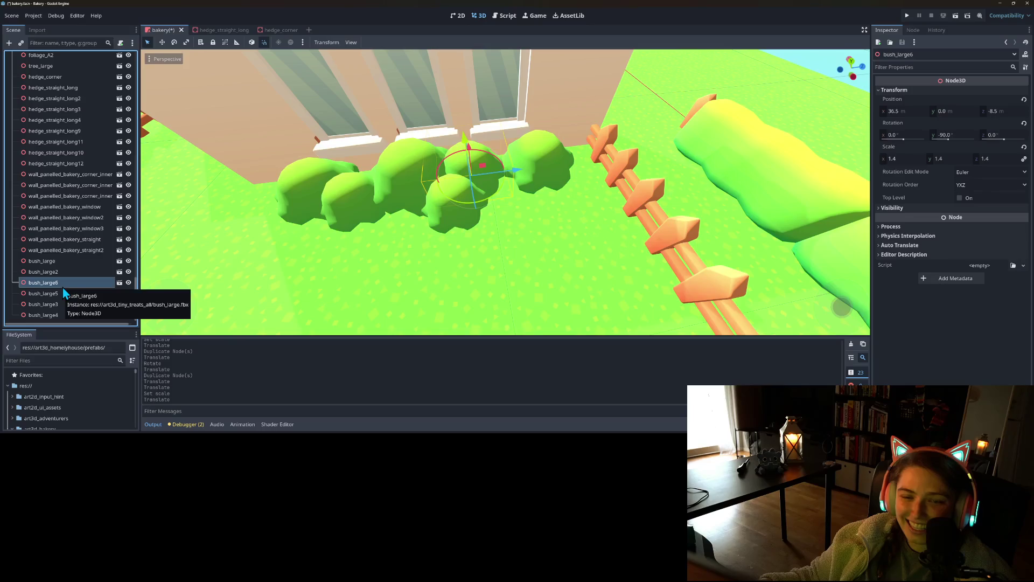
- Move bush_large2 one unit along Z and frame the view on it
left_click(62, 272)
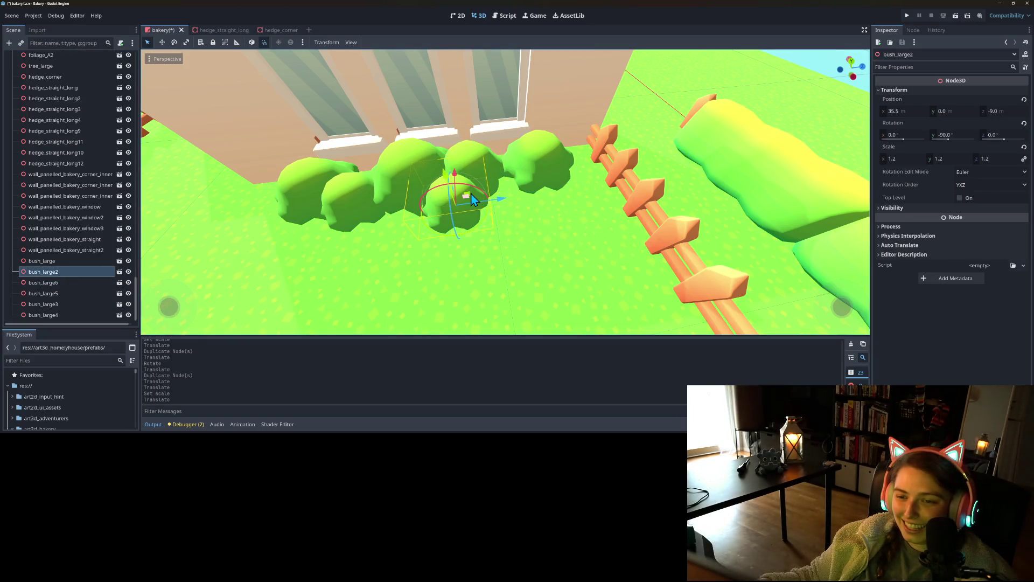
left_click_drag(472, 195, 519, 172)
key("f")
left_click_drag(392, 224, 454, 257)
mouse_move(512, 275)
left_mouse_down()
mouse_move(485, 283)
mouse_move(582, 277)
mouse_move(527, 279)
left_mouse_up()
- Delete bush_large2 and bush_large5 from the scene
key("Delete")
key("Return")
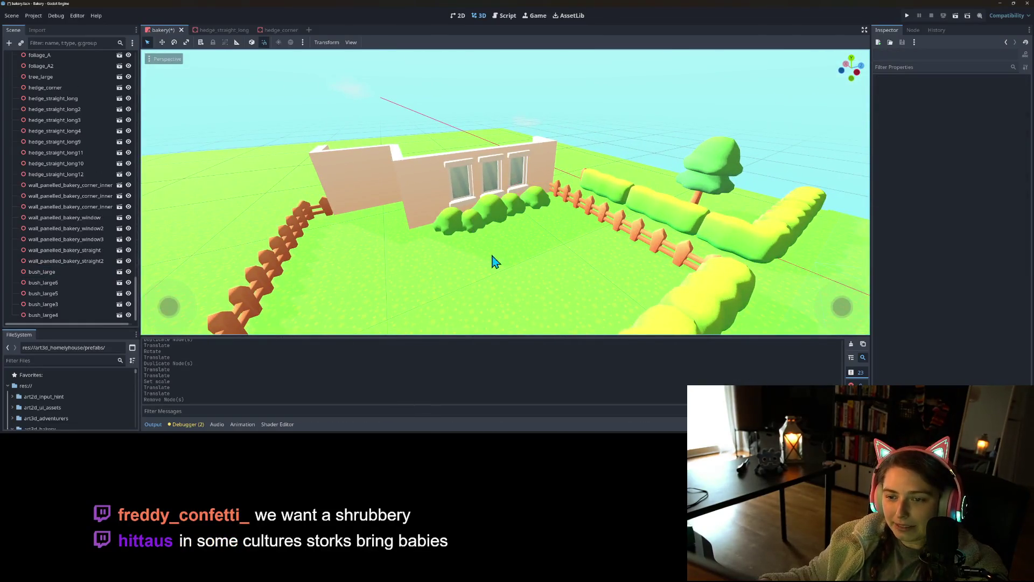
left_click(482, 233)
scroll(84, 298, "down", 5)
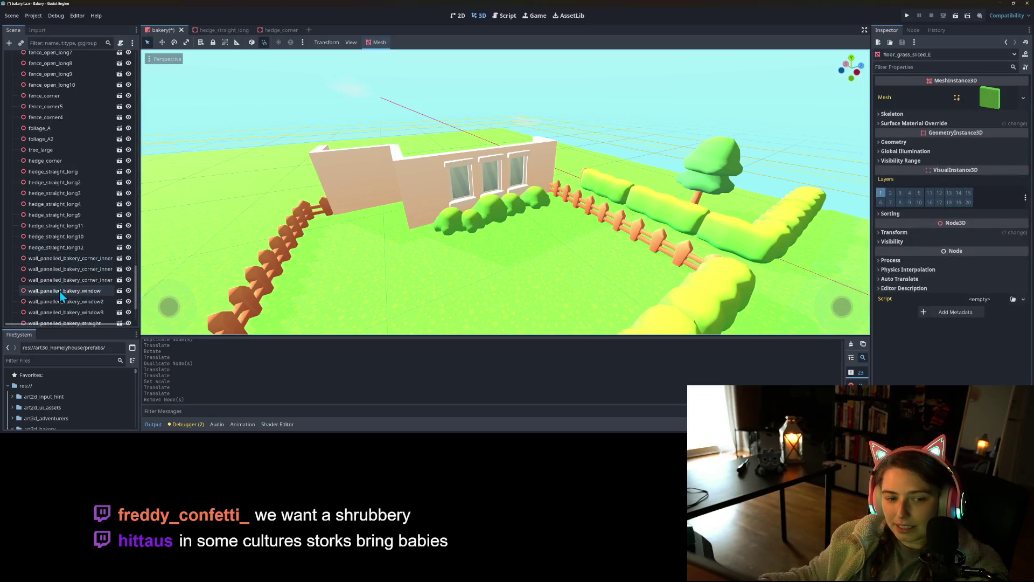
left_click(60, 293)
key("Delete")
key("Return")
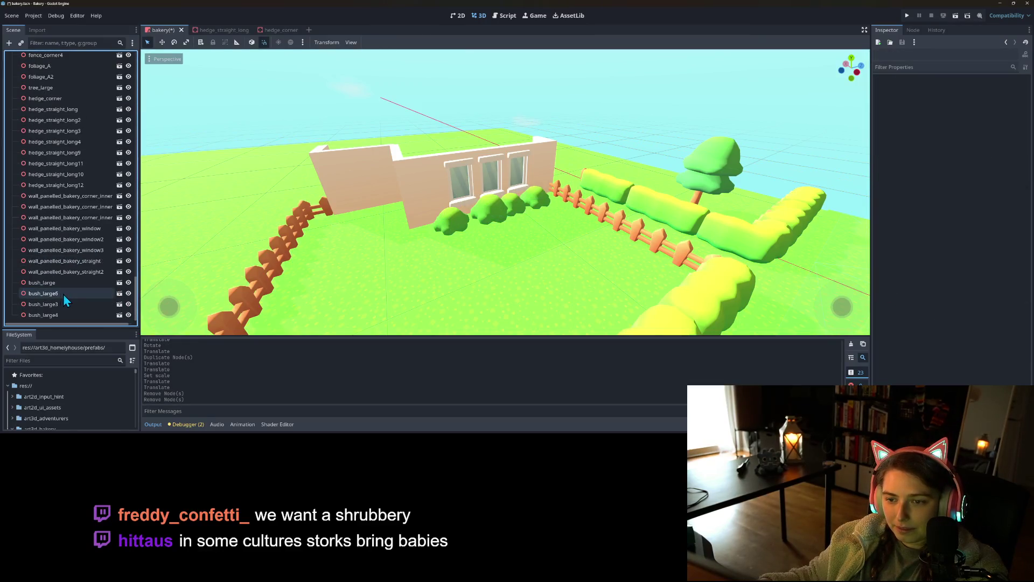
- Delete bush_large3, bush_large4 and bush_large6 together, then select the remaining bush_large
mouse_move(350, 281)
left_mouse_down()
mouse_move(316, 289)
mouse_move(350, 282)
left_mouse_up()
scroll(351, 281, "down", 3)
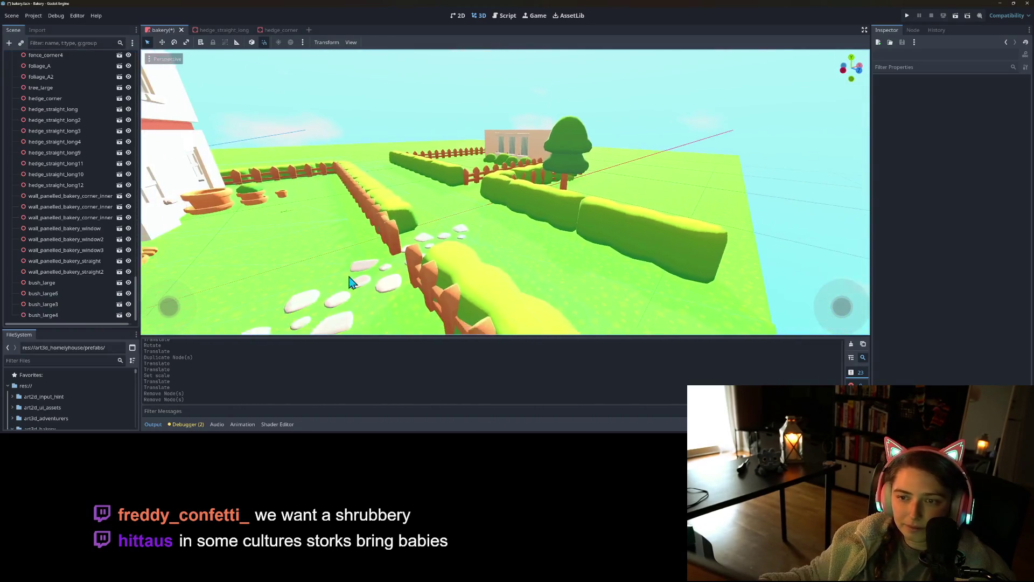
scroll(358, 283, "down", 2)
scroll(358, 283, "up", 8)
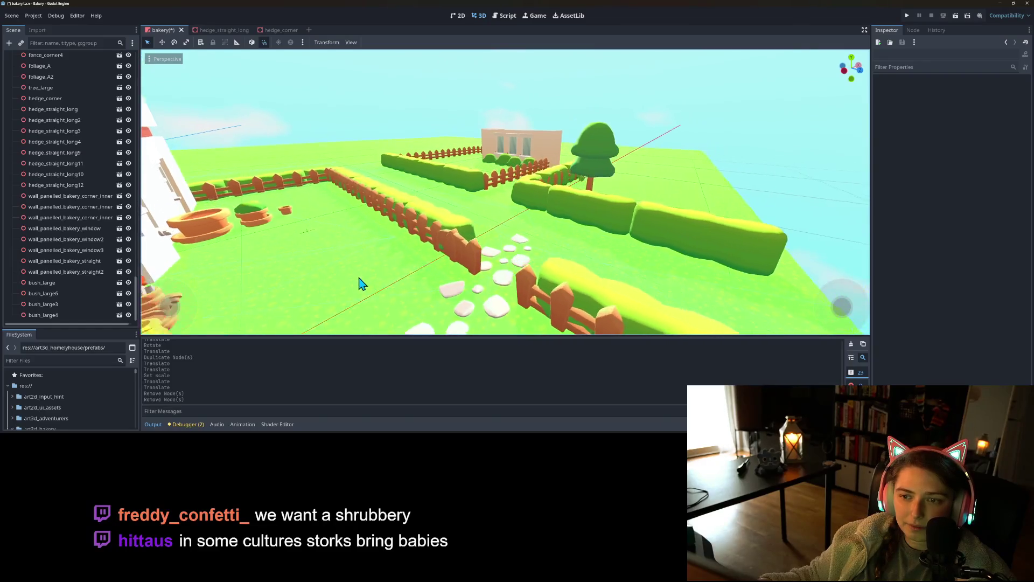
mouse_move(460, 283)
left_mouse_down()
mouse_move(473, 238)
mouse_move(487, 261)
left_mouse_up()
scroll(488, 260, "up", 3)
left_click(488, 261)
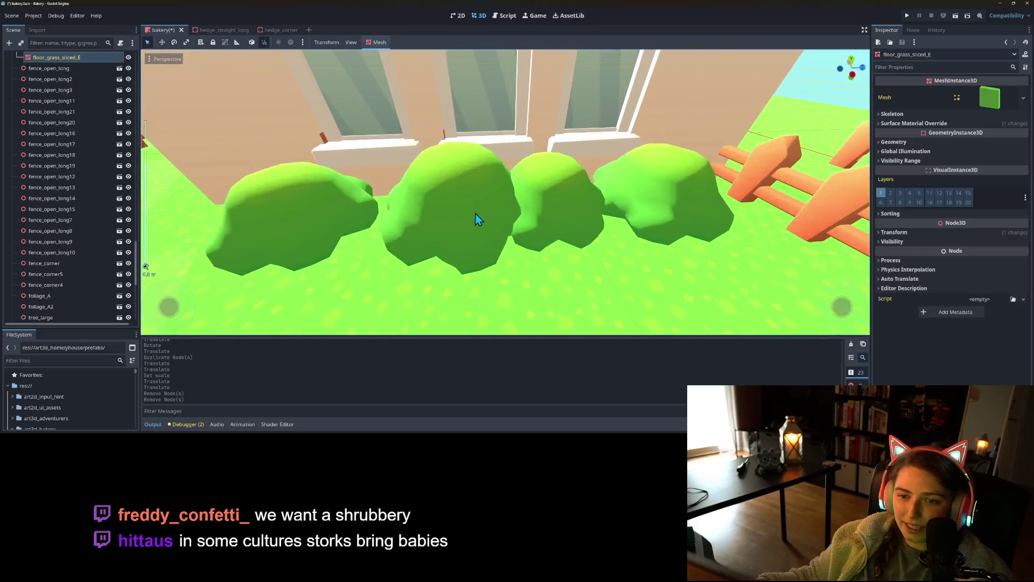
scroll(128, 232, "down", 7)
left_click(65, 315)
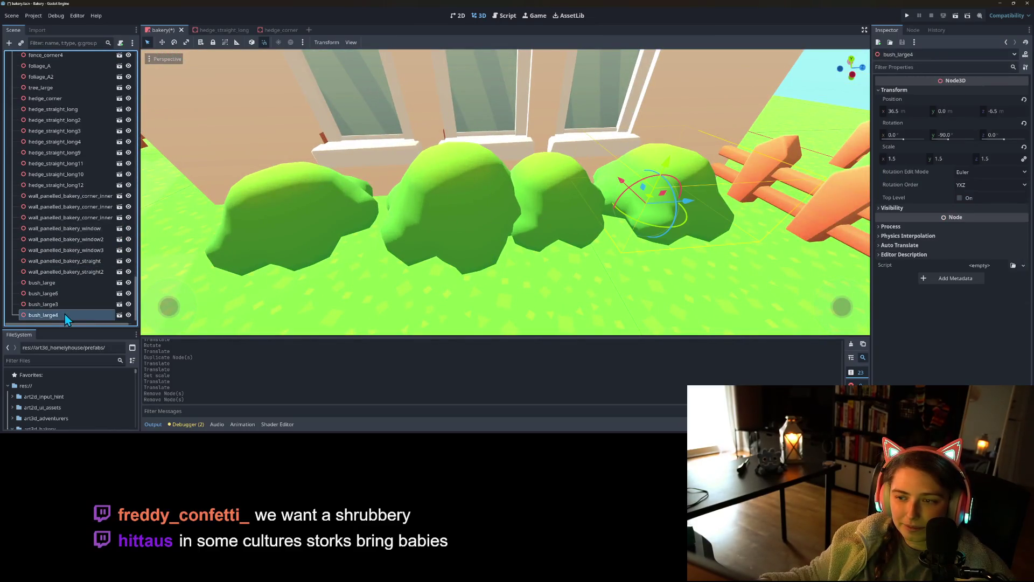
left_click(64, 304)
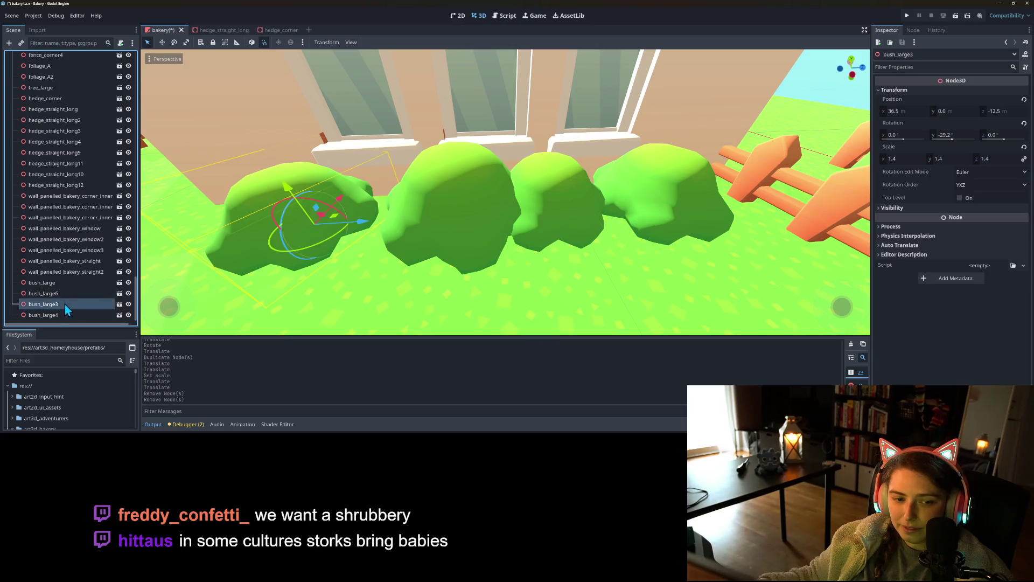
left_click(61, 297)
left_click(60, 317, "shift")
key("Delete")
key("Return")
left_click(54, 313)
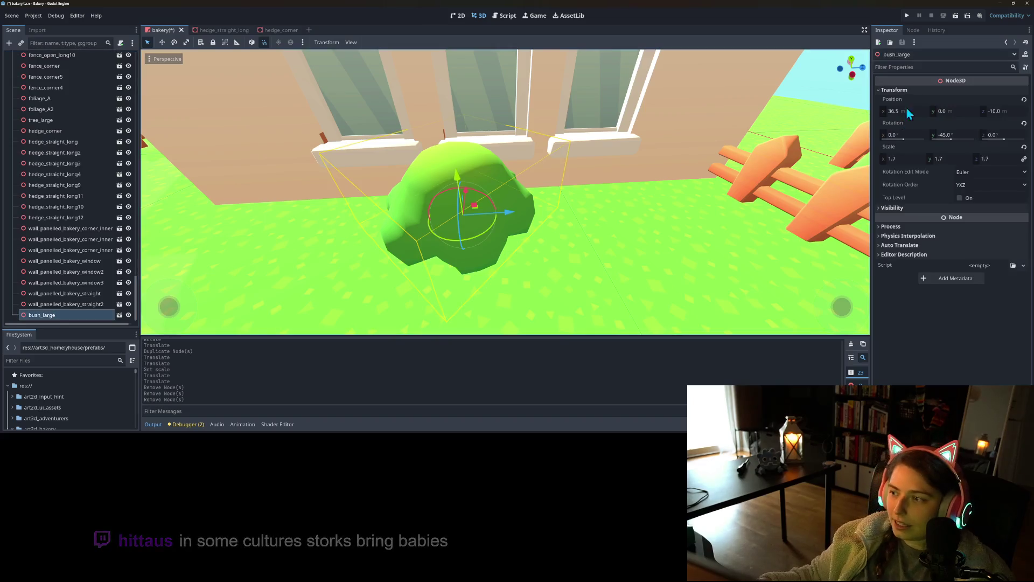
- Straighten the remaining bush to Y rotation 0 and set its X scale to 1.5
left_click(1028, 168)
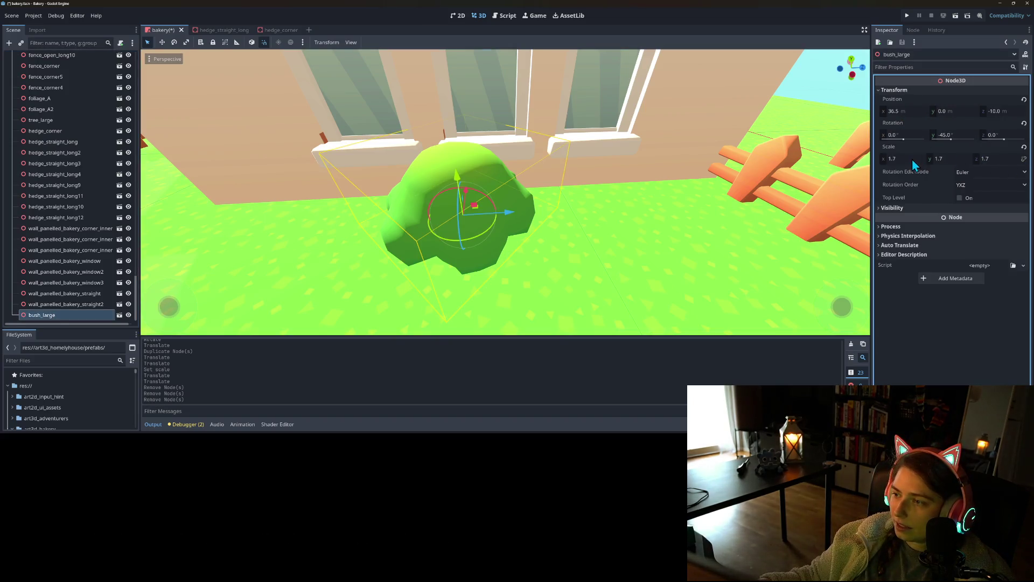
left_click(953, 135)
type("0")
key("Return")
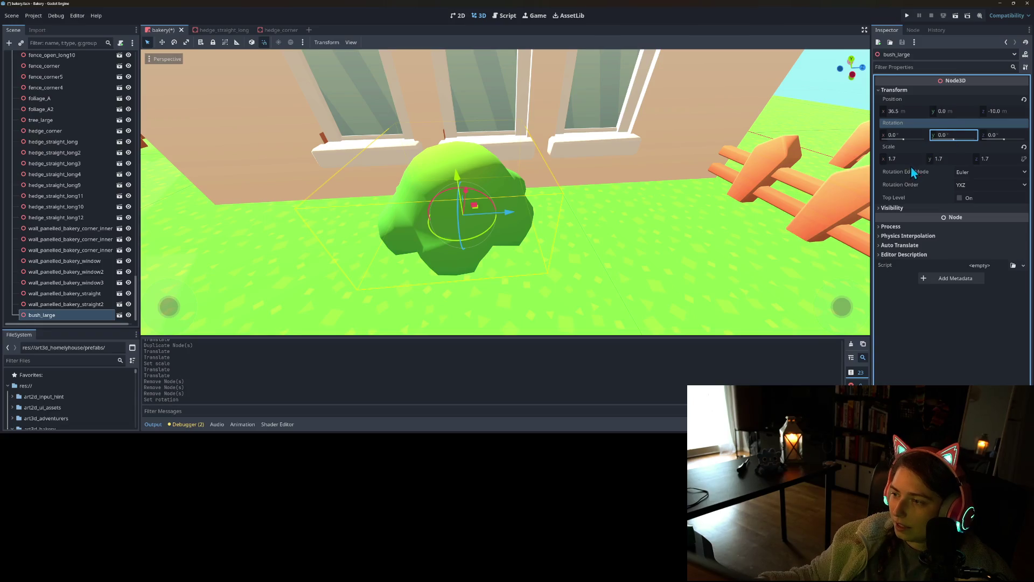
left_click(906, 159)
key("Return")
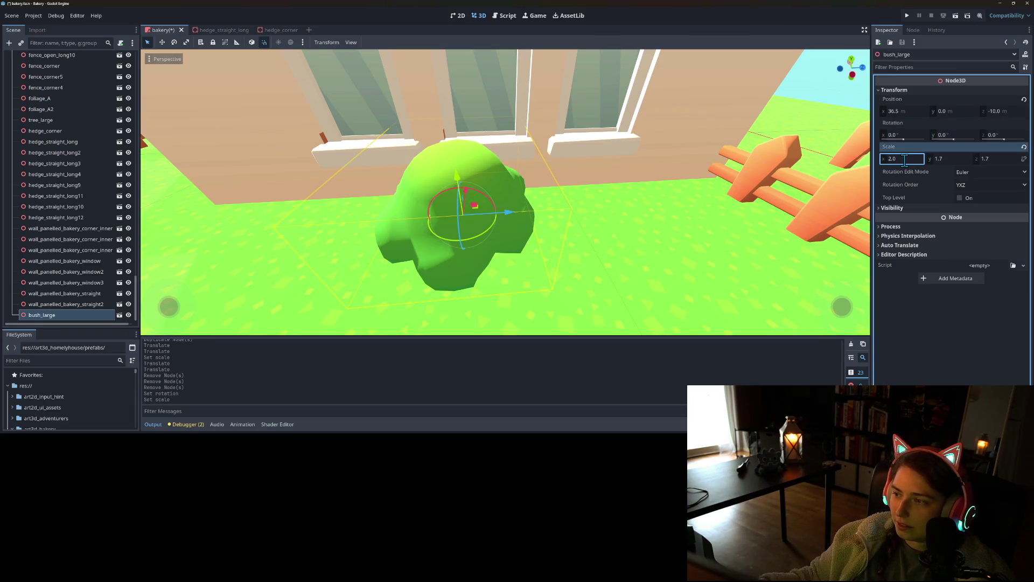
type("1.5")
key("Return")
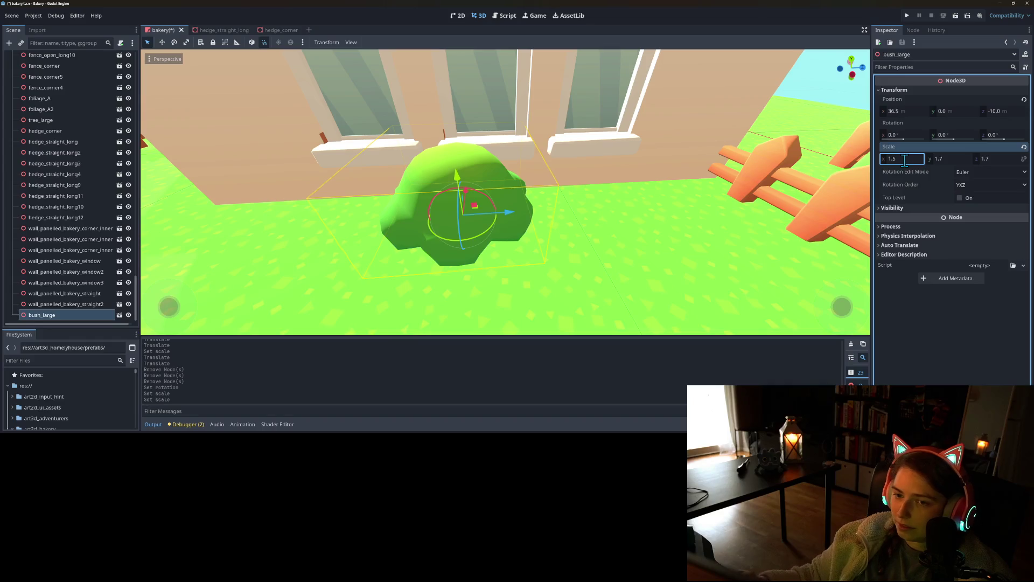
- Stretch the bush to a Z scale of 4.0 and a Y scale of 1.5
left_click(958, 158)
left_click(998, 157)
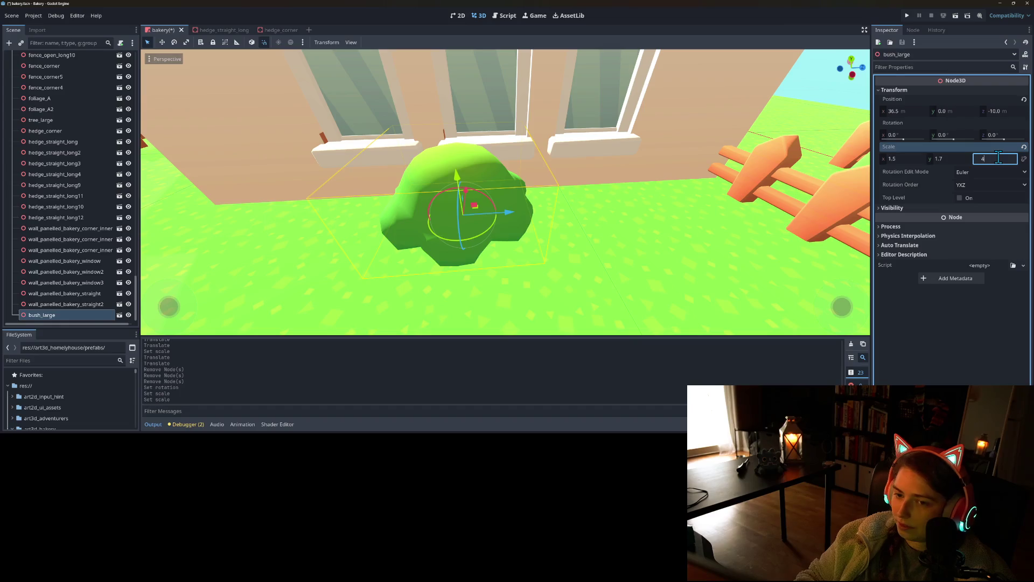
key("Return")
scroll(608, 216, "down", 6)
mouse_move(608, 216)
left_mouse_down()
mouse_move(593, 206)
mouse_move(565, 217)
mouse_move(622, 233)
mouse_move(575, 224)
left_mouse_up()
scroll(622, 233, "up", 5)
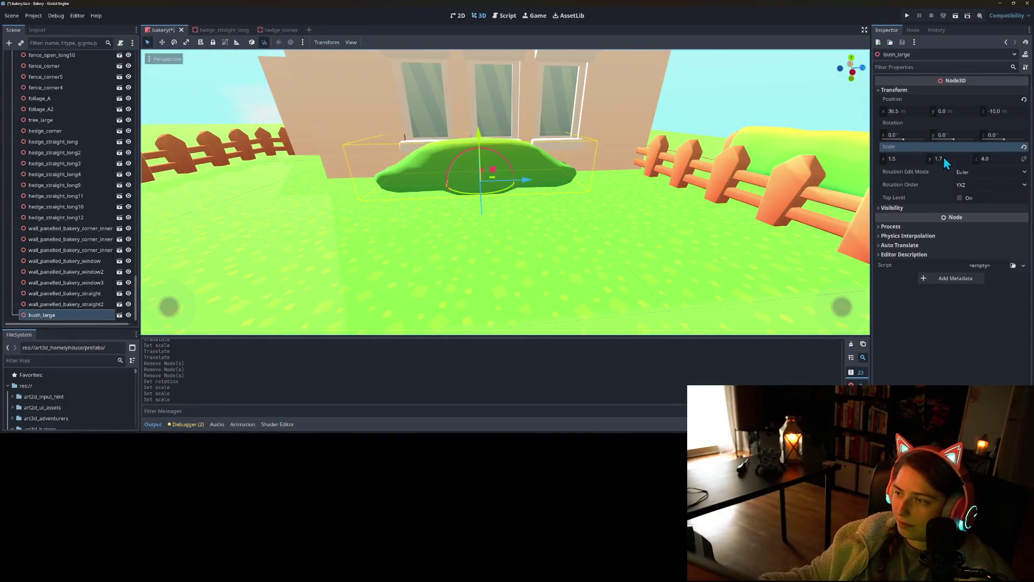
left_click(943, 158)
type("1")
key("Return")
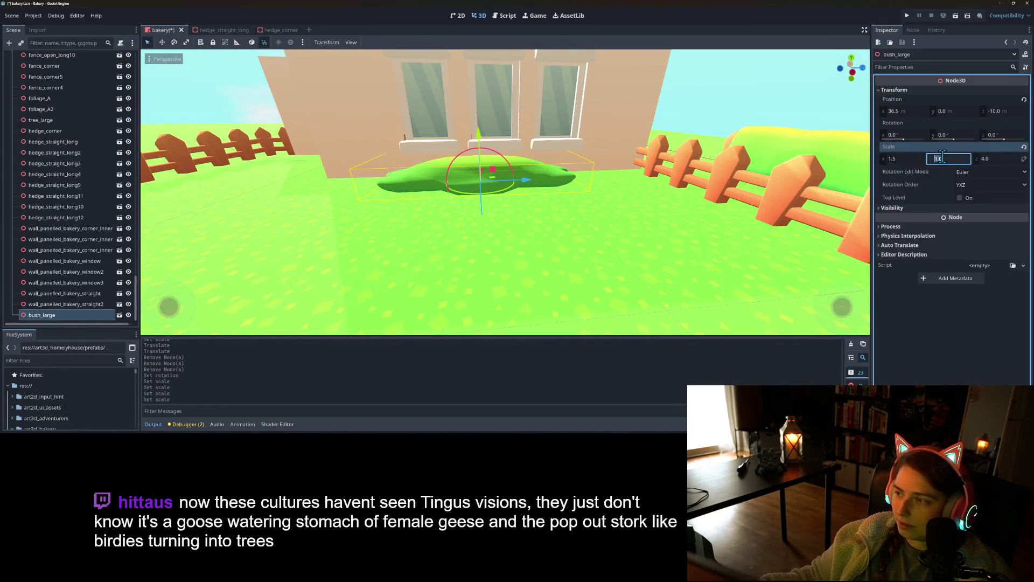
type(".5")
key("Return")
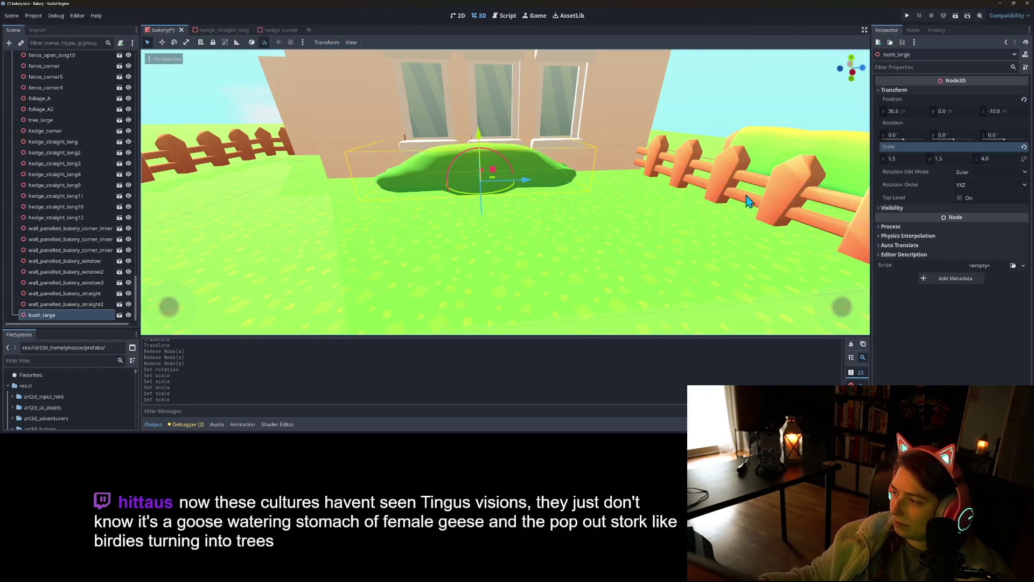
- Move the bush along the wall to z -11.5 and duplicate it beside itself
scroll(493, 198, "up", 5)
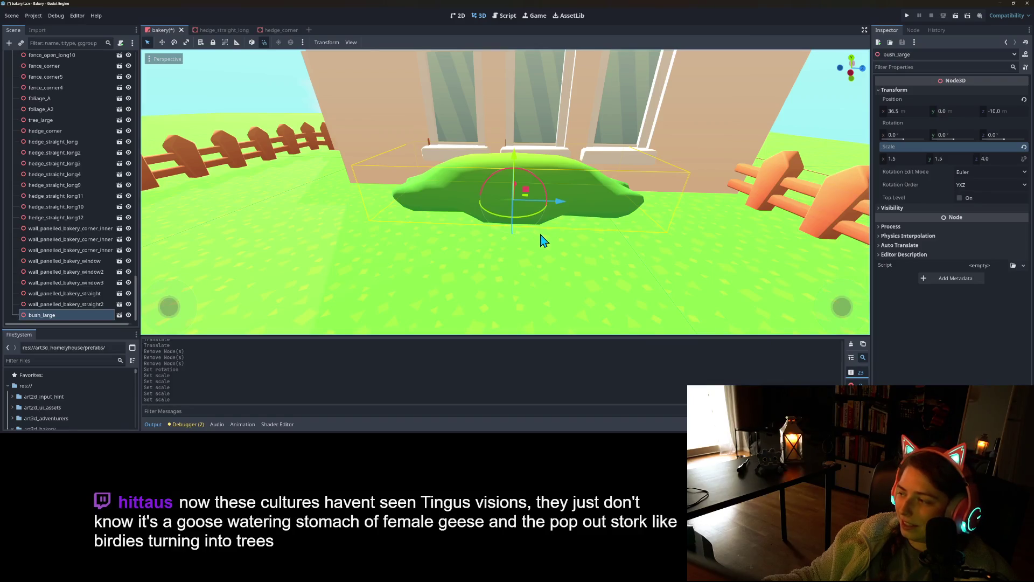
left_click_drag(527, 255, 522, 259)
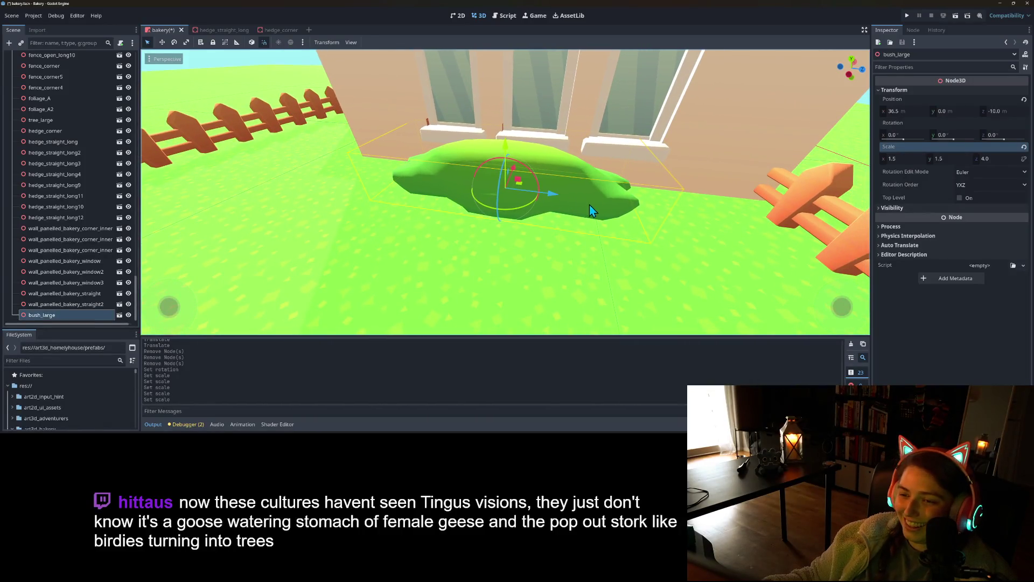
mouse_move(554, 198)
left_mouse_down()
mouse_move(498, 190)
mouse_move(626, 213)
left_mouse_up()
key("ctrl+d")
scroll(592, 231, "down", 3)
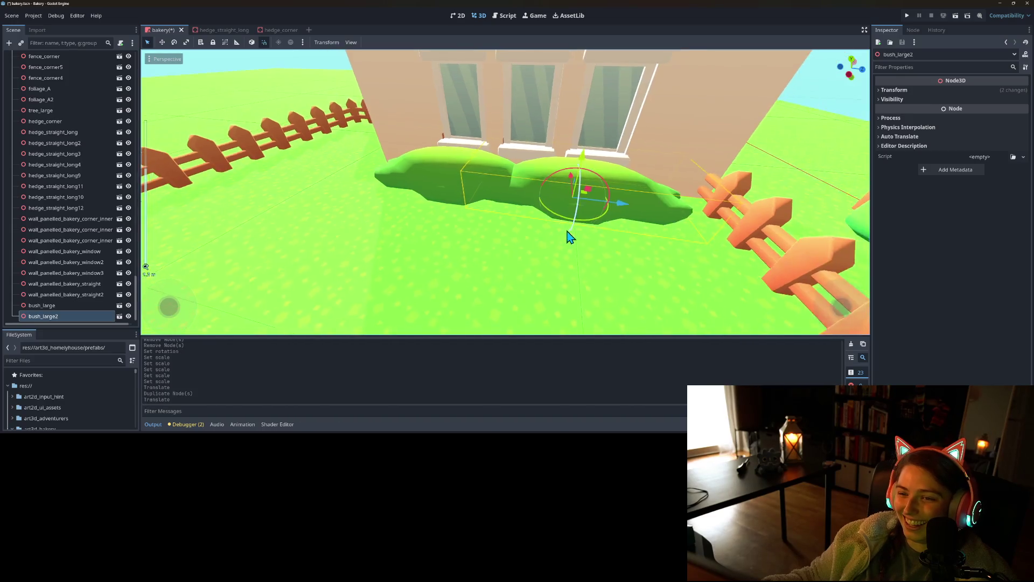
- Rotate the copied bush about 14 degrees
left_click(585, 237)
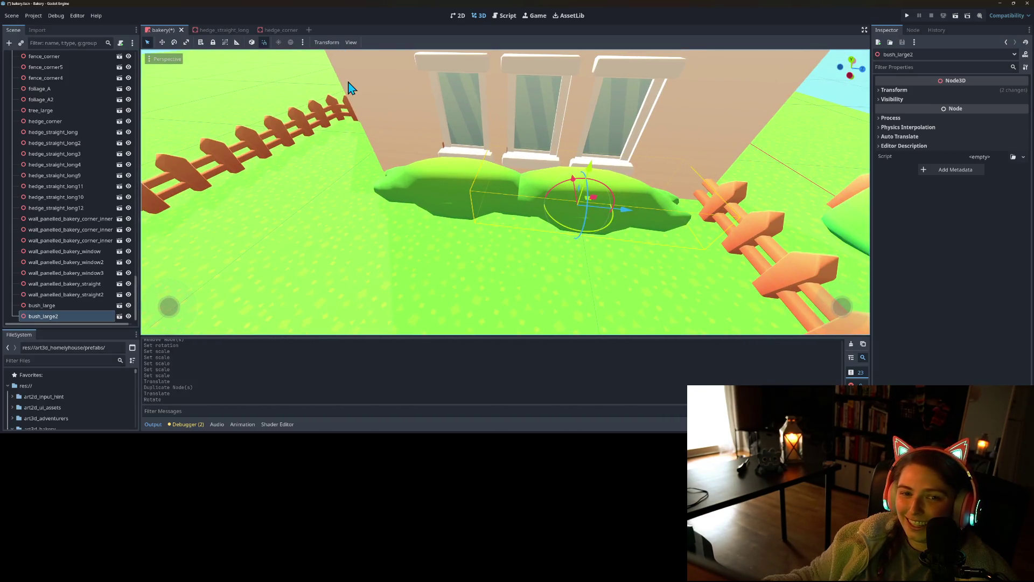
mouse_move(573, 231)
left_mouse_down()
mouse_move(619, 280)
mouse_move(562, 243)
mouse_move(571, 270)
mouse_move(512, 272)
left_mouse_up()
scroll(579, 282, "down", 3)
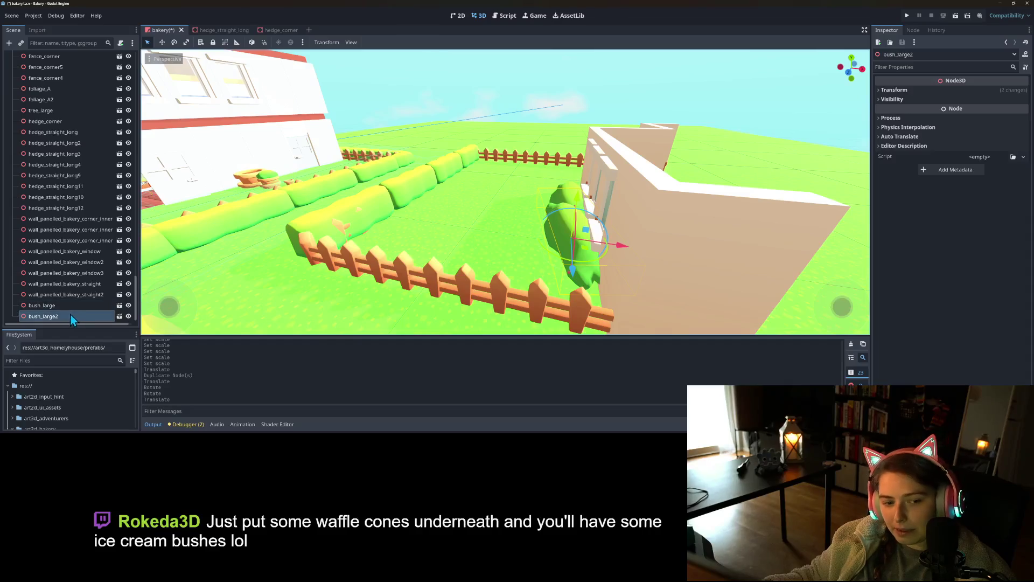
- Select both bushes and set their X scale to 1.75
left_click(54, 306, "shift")
left_click(916, 90)
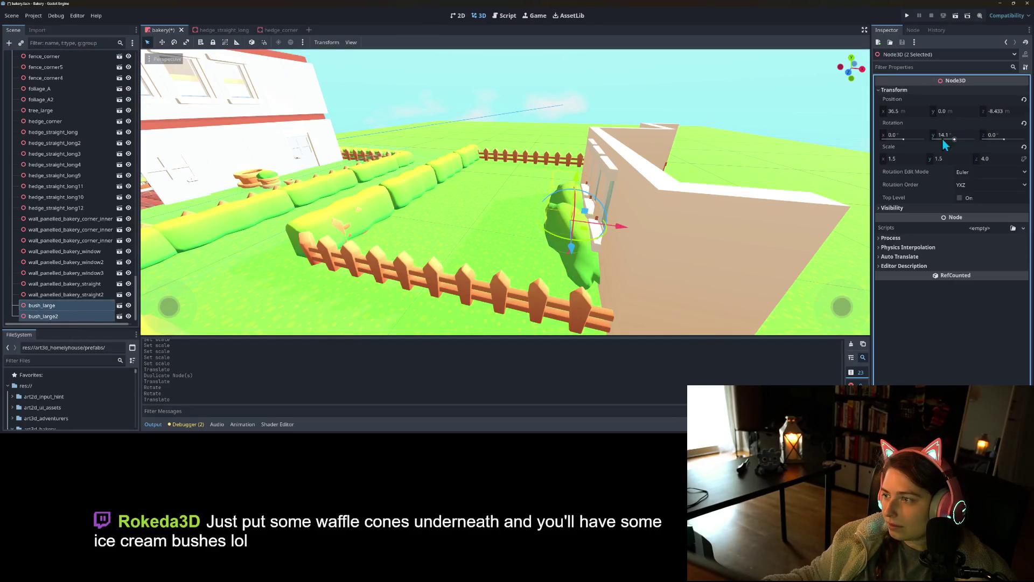
left_click(968, 113)
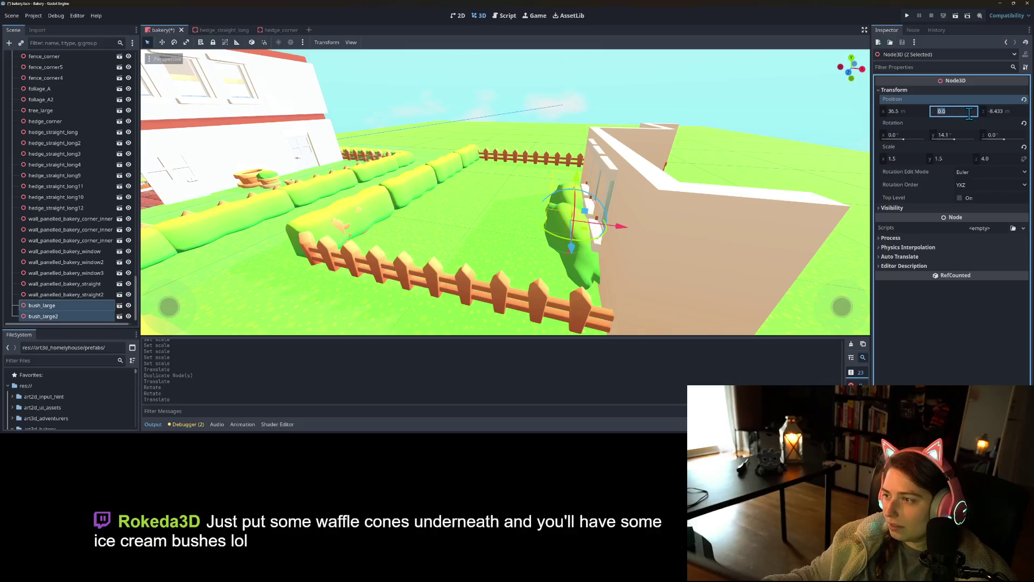
left_click(960, 158)
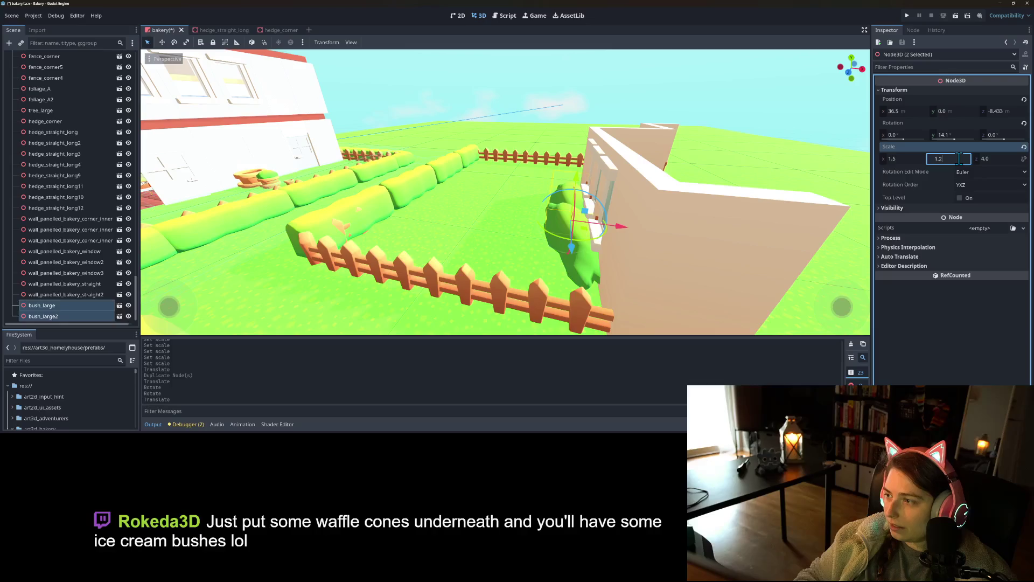
left_click(916, 159)
type("5")
key("Return")
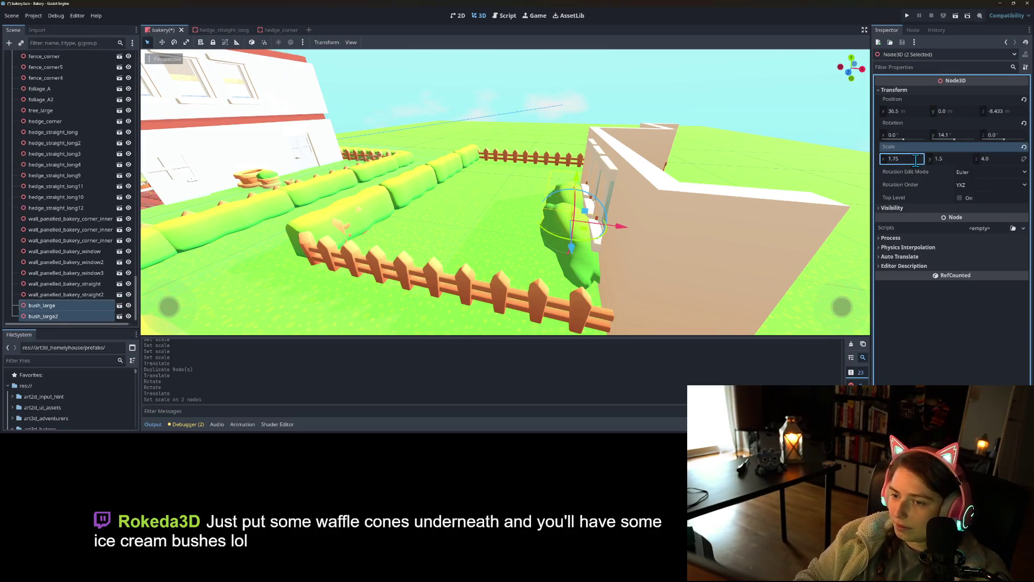
- Save the bakery scene
scroll(454, 264, "down", 5)
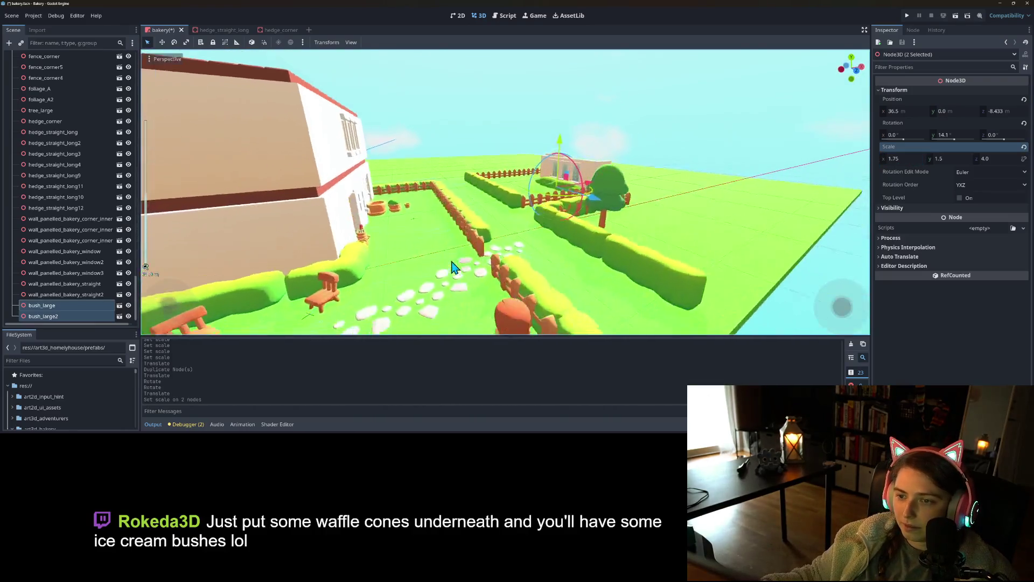
left_click_drag(455, 262, 485, 273)
key("ctrl+s")
- Run the game, walk the character along the stone path and hedge, then close it
left_click(908, 16)
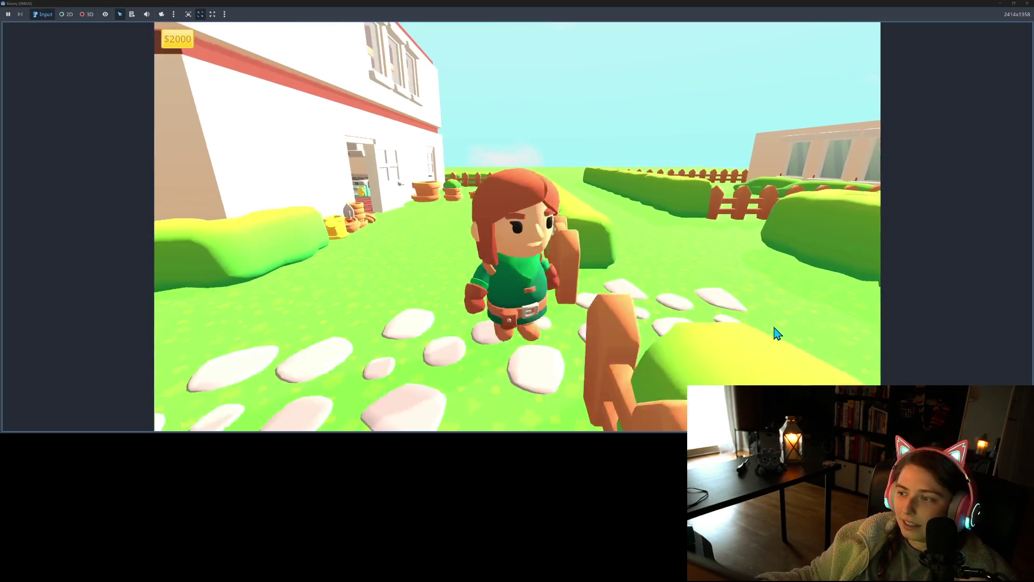
key("w")
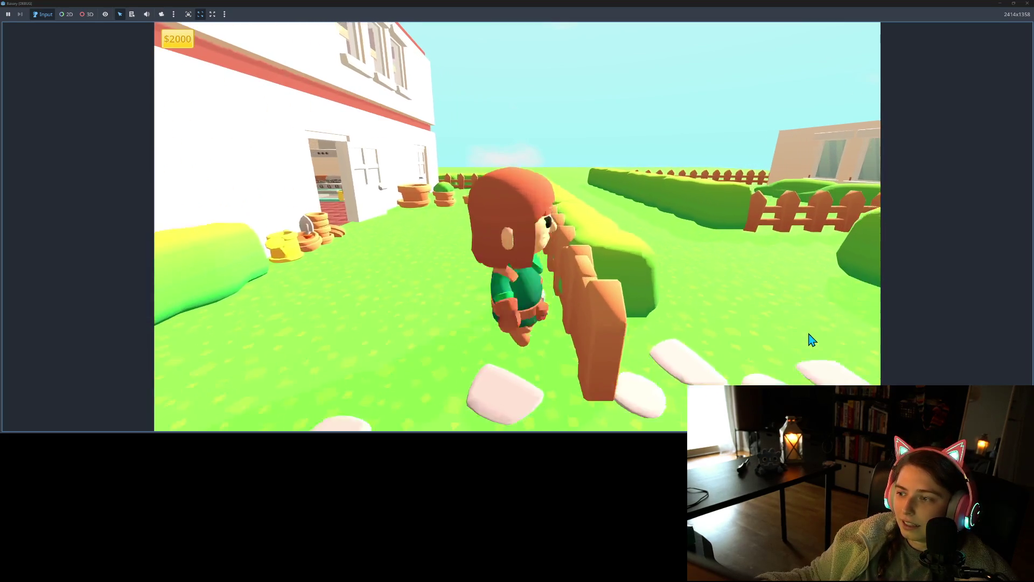
key("w")
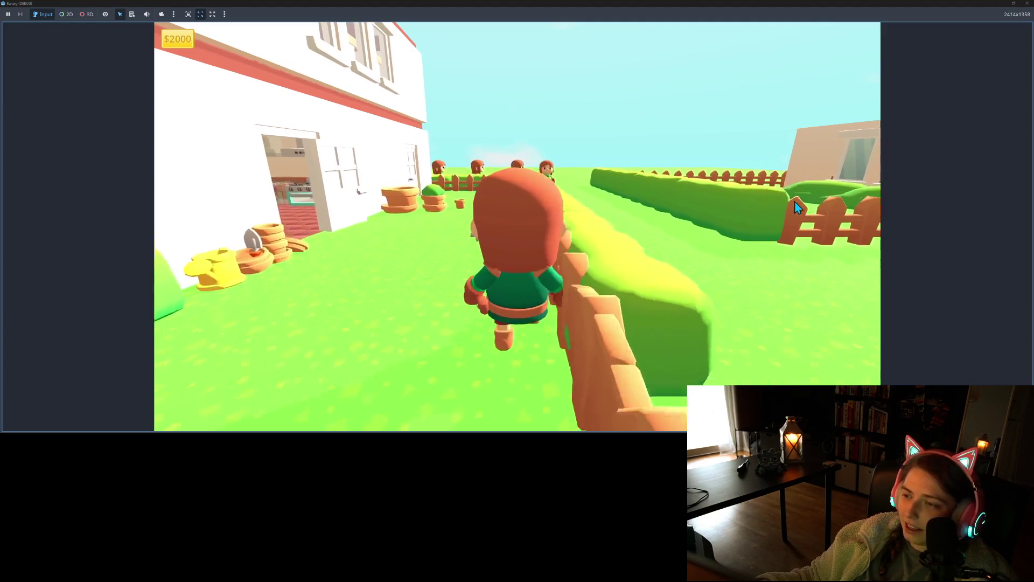
key("s")
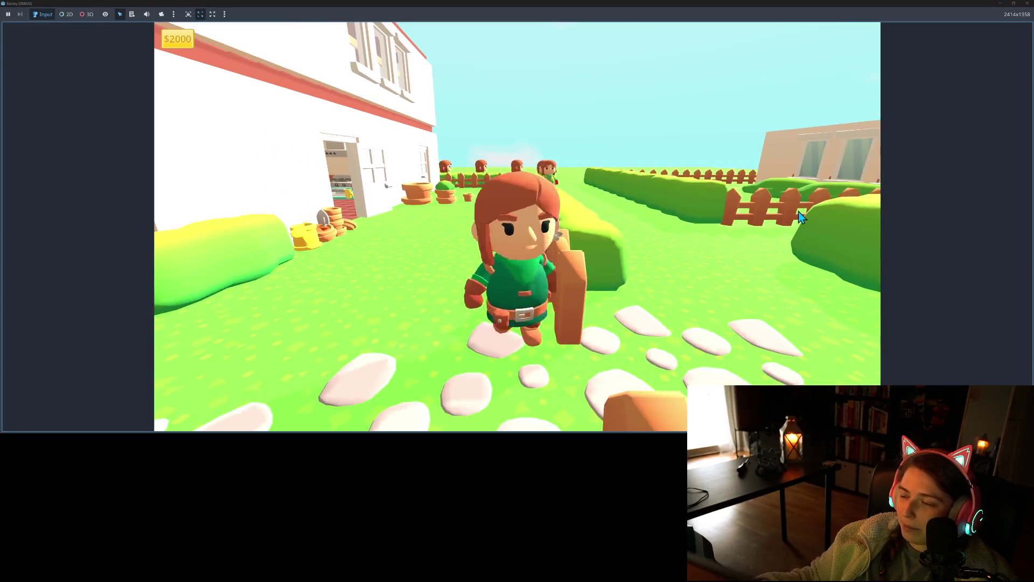
key("w")
key("s")
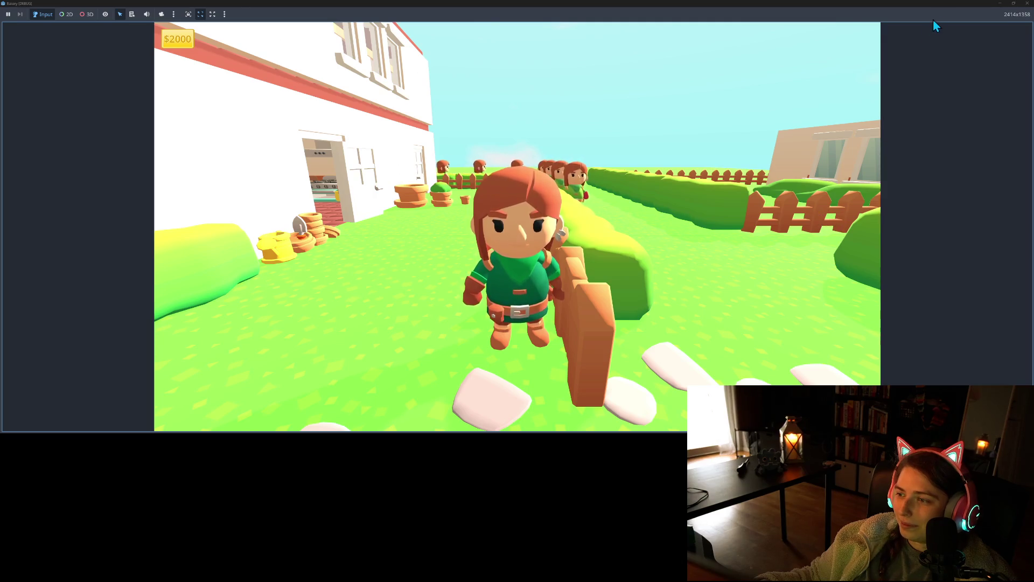
left_click(1027, 4)
- Rotate bush_large2 about -11 degrees along the wall
key("f")
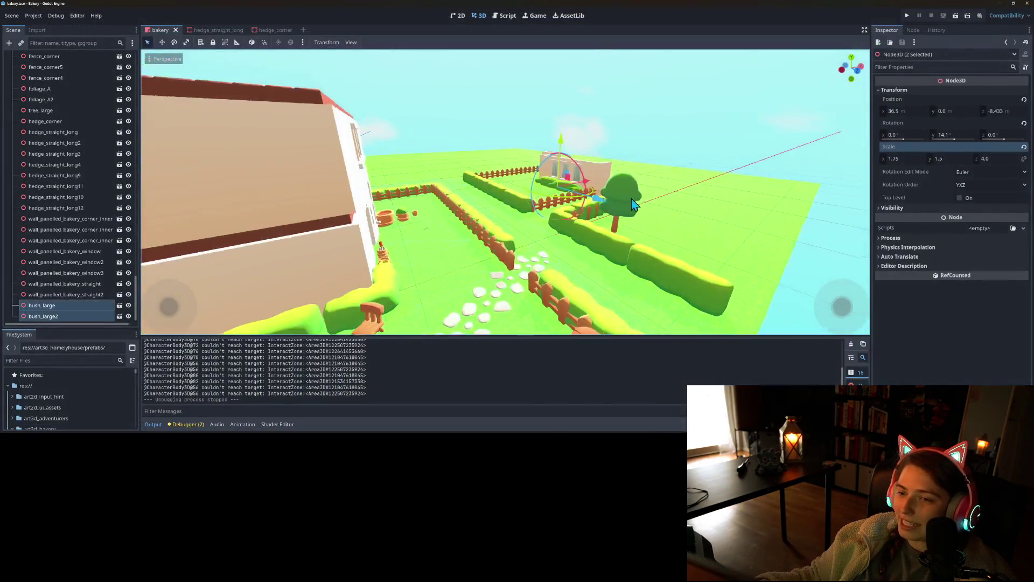
scroll(602, 167, "up", 3)
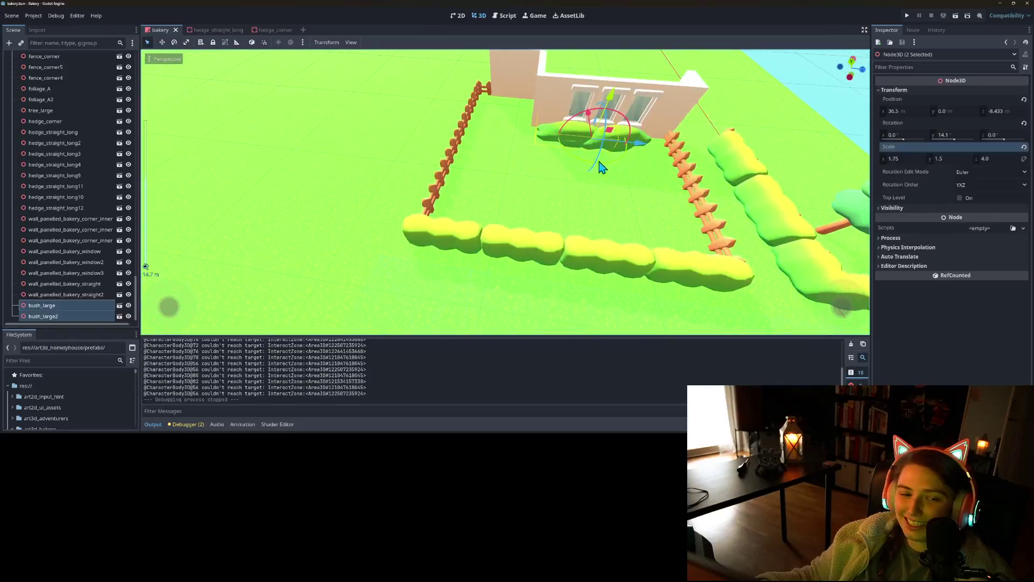
left_click(57, 316)
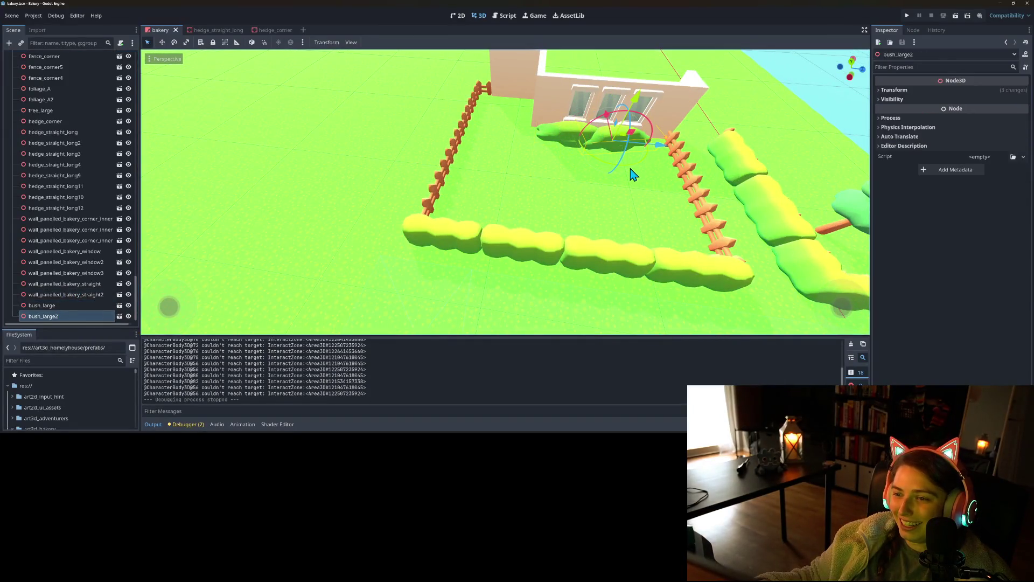
left_click_drag(633, 171, 621, 171)
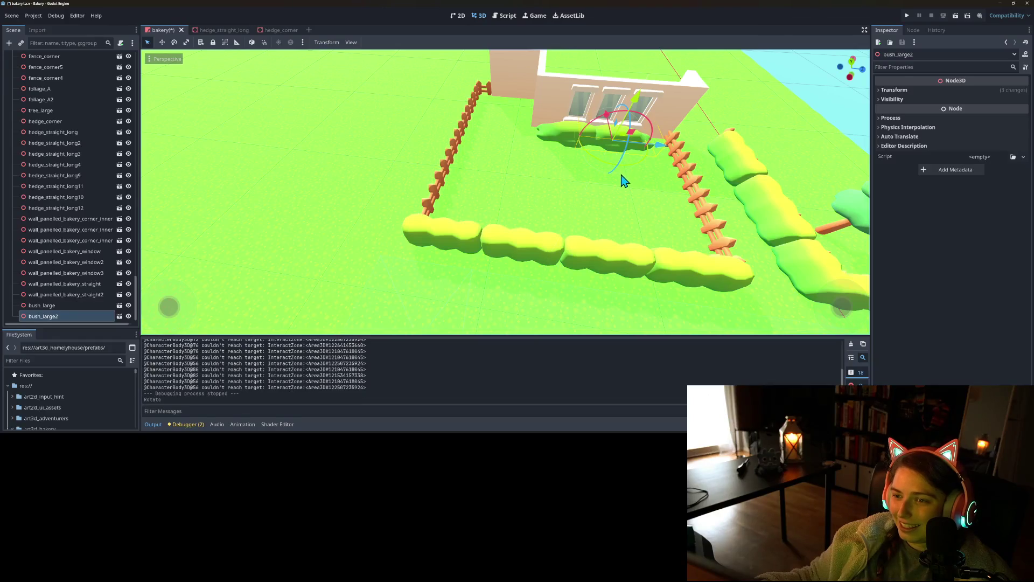
- Playtest the game, walking the character back and forth past the fence and hedge, then close it
left_click(908, 15)
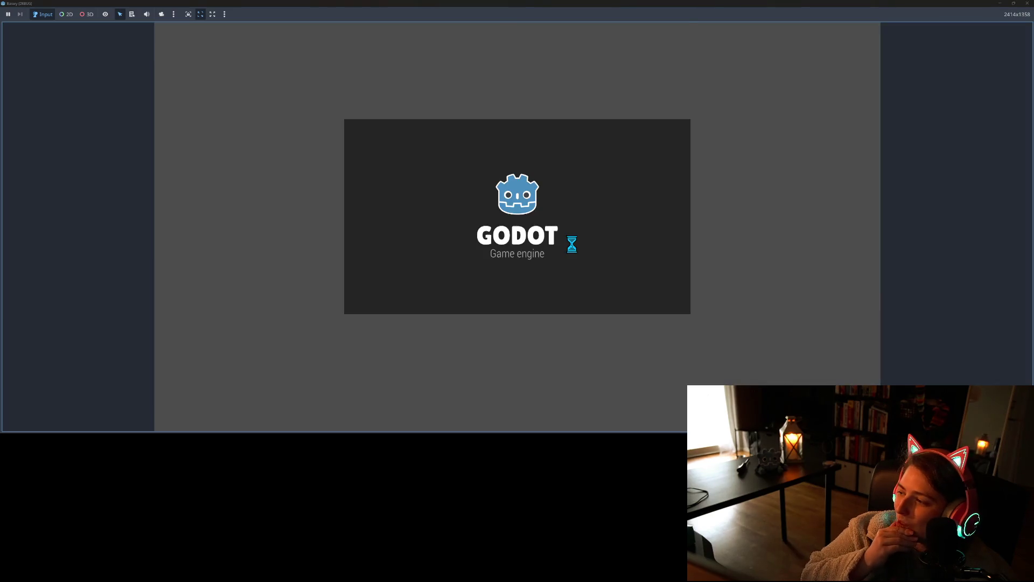
key("s")
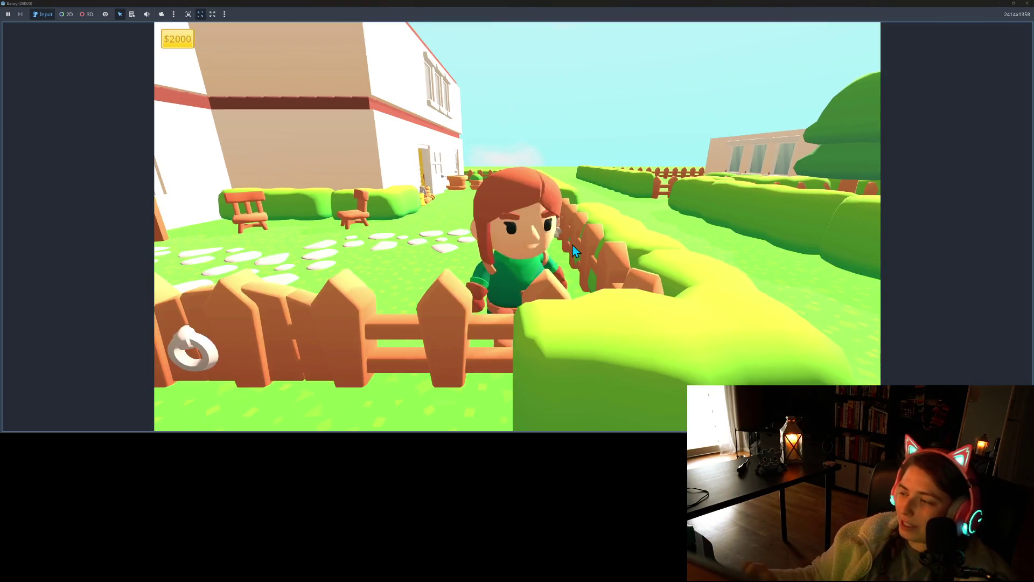
key("w")
key("s")
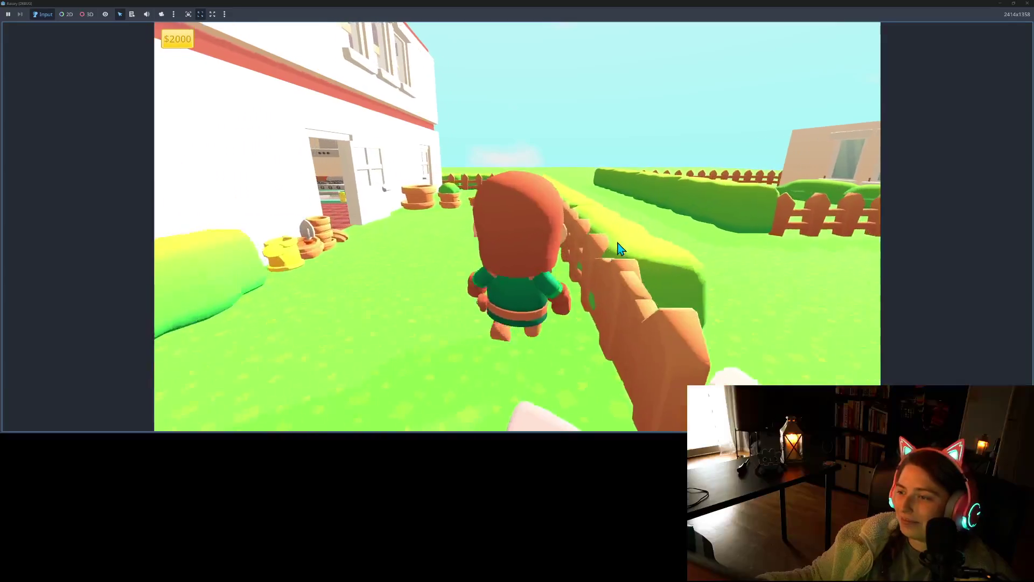
key("w")
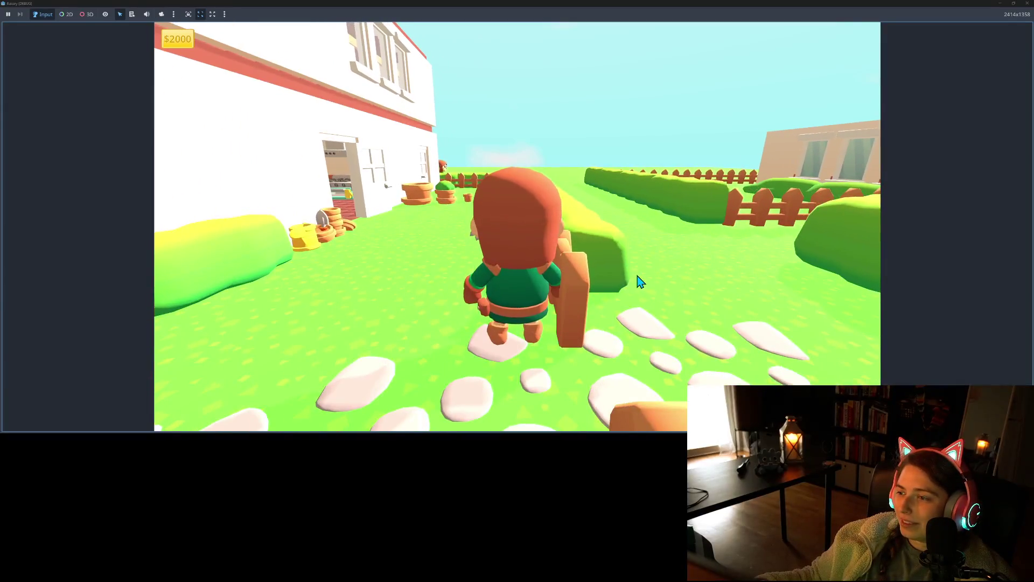
key("s")
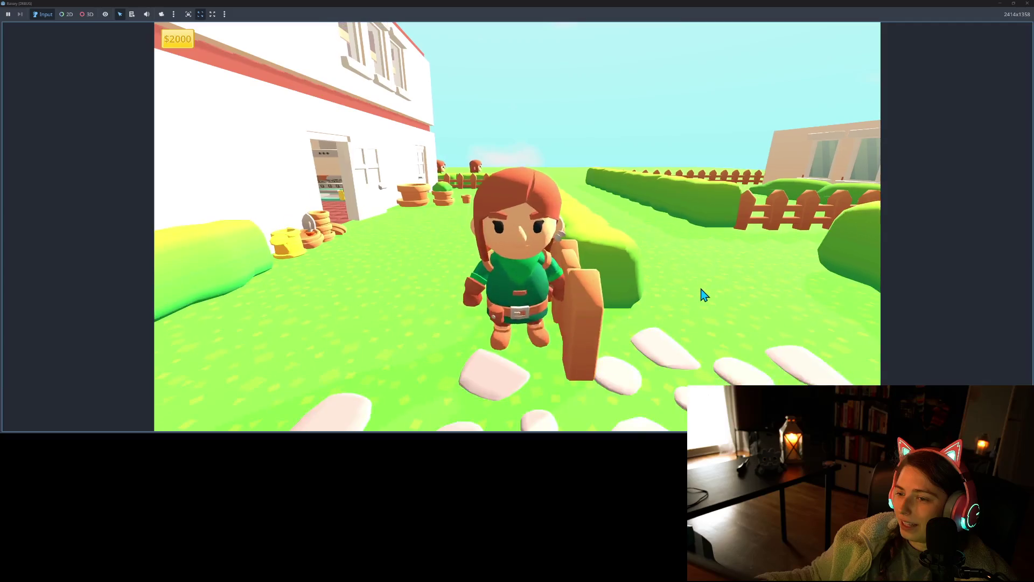
key("w")
key("s")
key("w")
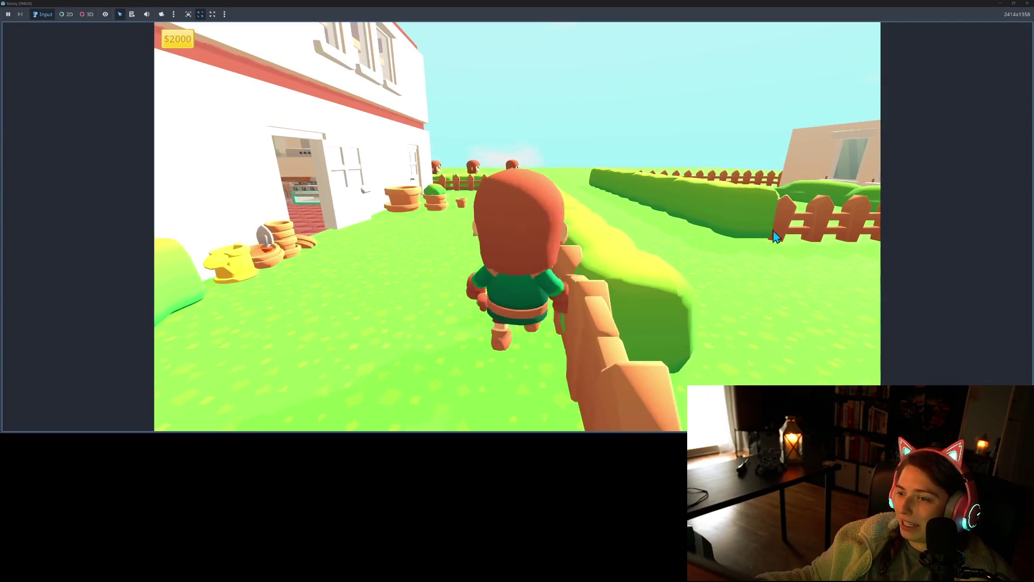
left_click(1027, 4)
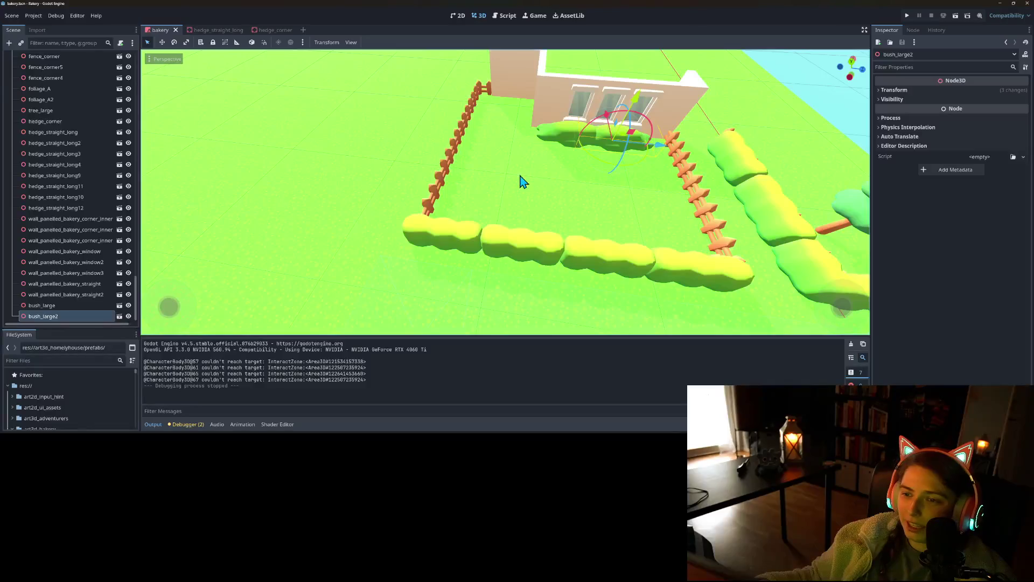
- Set both bushes to X scale 4.0 and slide them along the wall toward the windows
left_click_drag(461, 174, 443, 166)
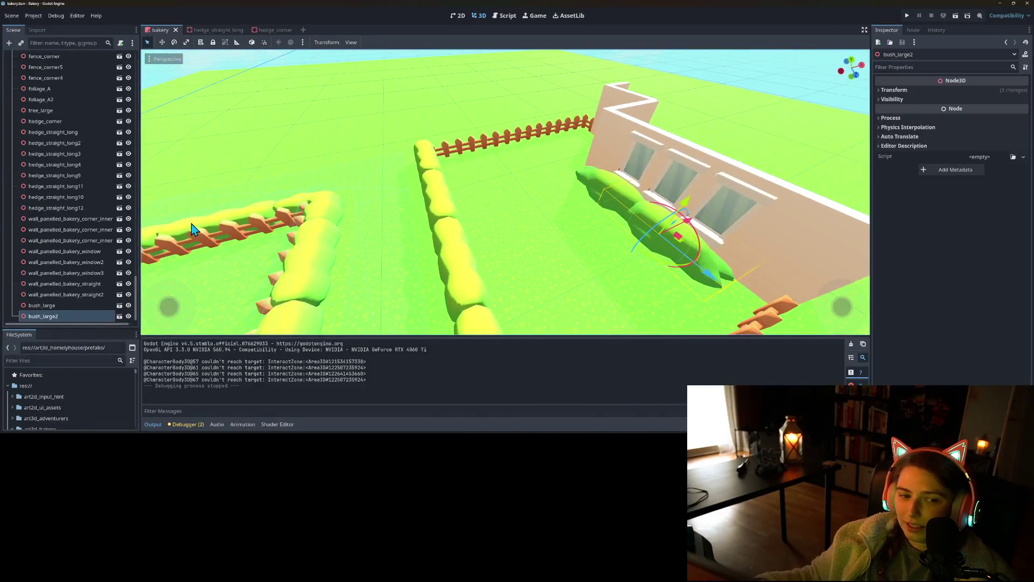
left_click(54, 305, "ctrl")
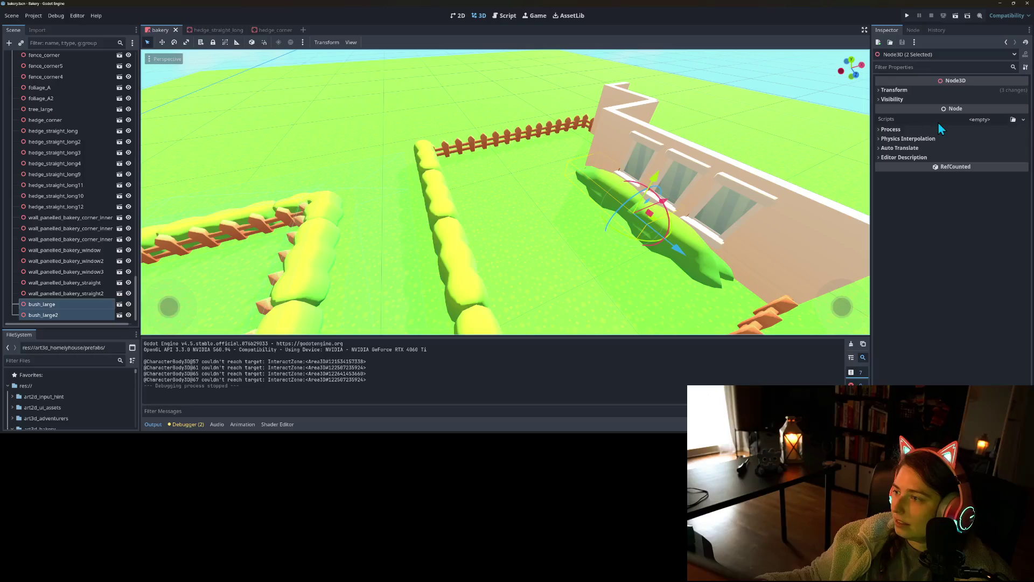
left_click(933, 92)
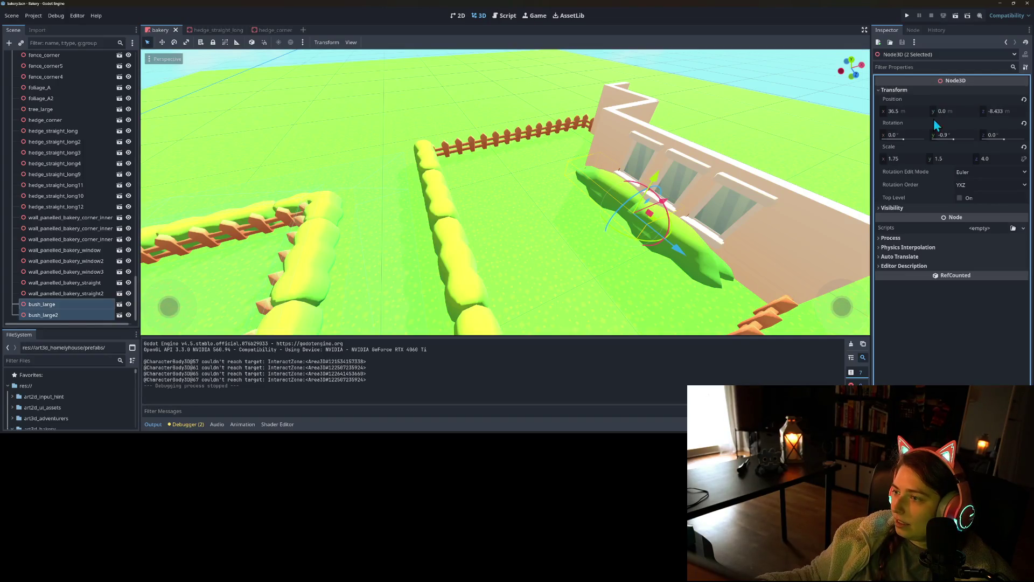
left_click(909, 158)
type("2")
key("Return")
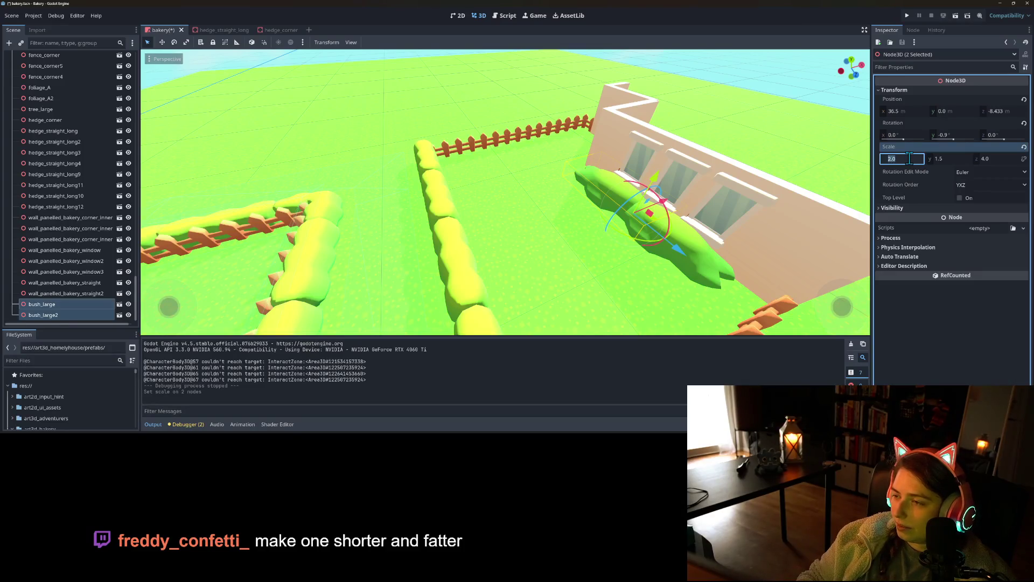
type("4")
key("Return")
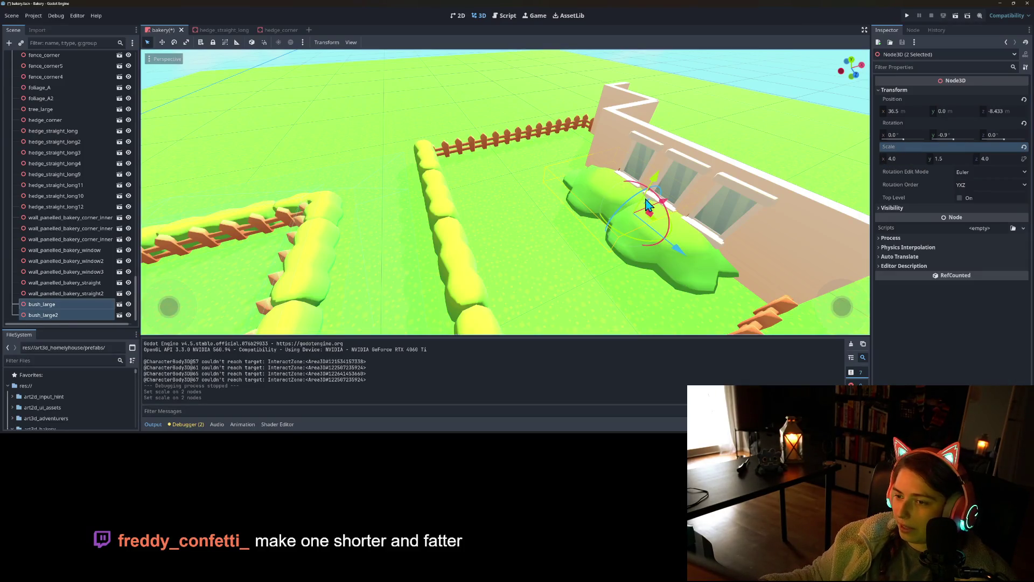
left_click_drag(667, 210, 680, 205)
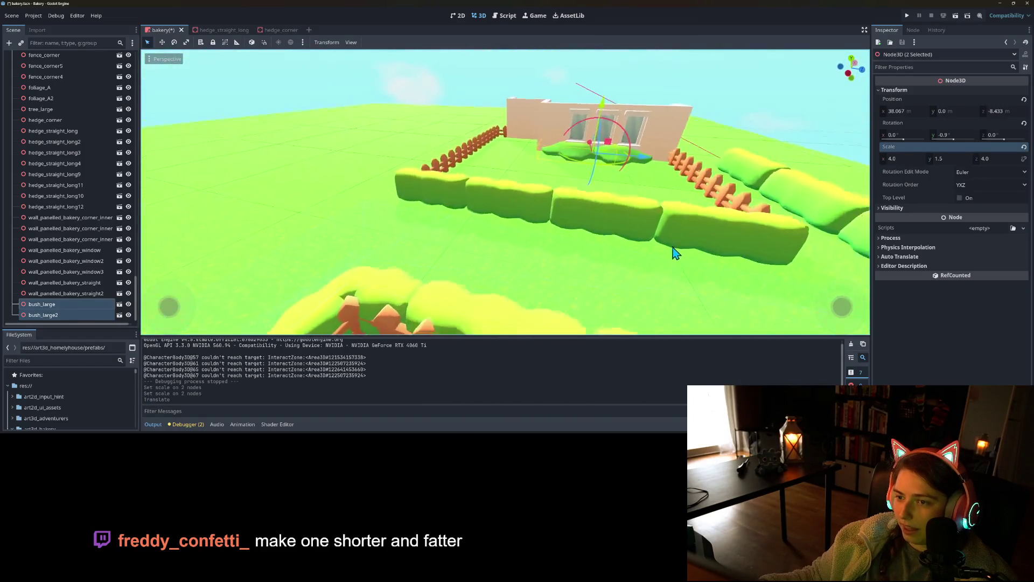
mouse_move(629, 277)
left_mouse_down()
mouse_move(589, 261)
mouse_move(679, 177)
mouse_move(674, 186)
left_mouse_up()
- Give both bushes Y scale 2.0, sink them to Y -0.136, and save the scene
left_click_drag(622, 127, 619, 116)
left_click_drag(636, 177, 690, 172)
left_click(948, 159)
type("2")
key("Return")
left_click_drag(618, 119, 619, 128)
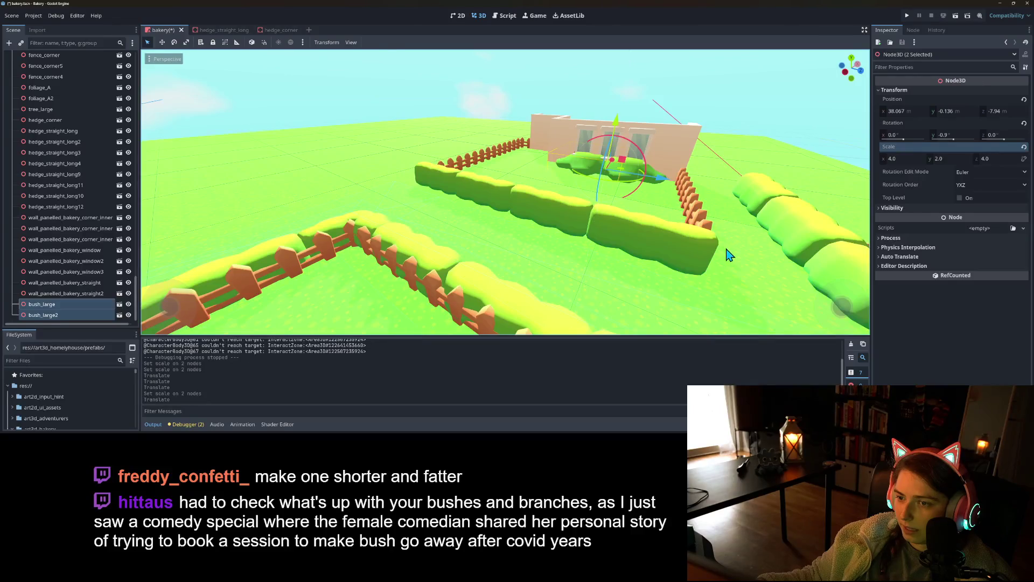
left_click(730, 255)
key("ctrl+s")
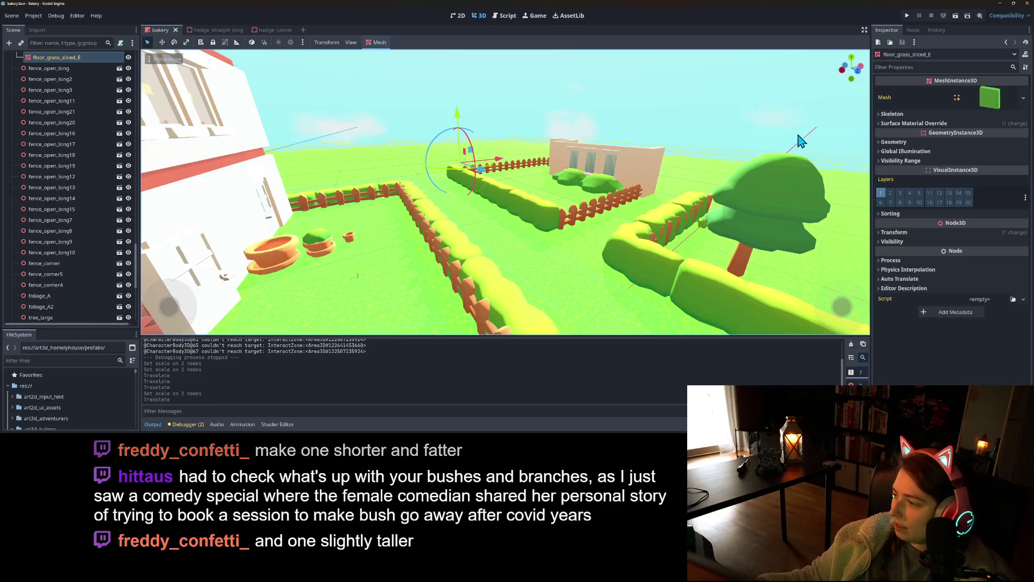
- Select the wall_panelled_bakery_window3 section to check its transform
left_click_drag(835, 144, 737, 191)
left_click(597, 185)
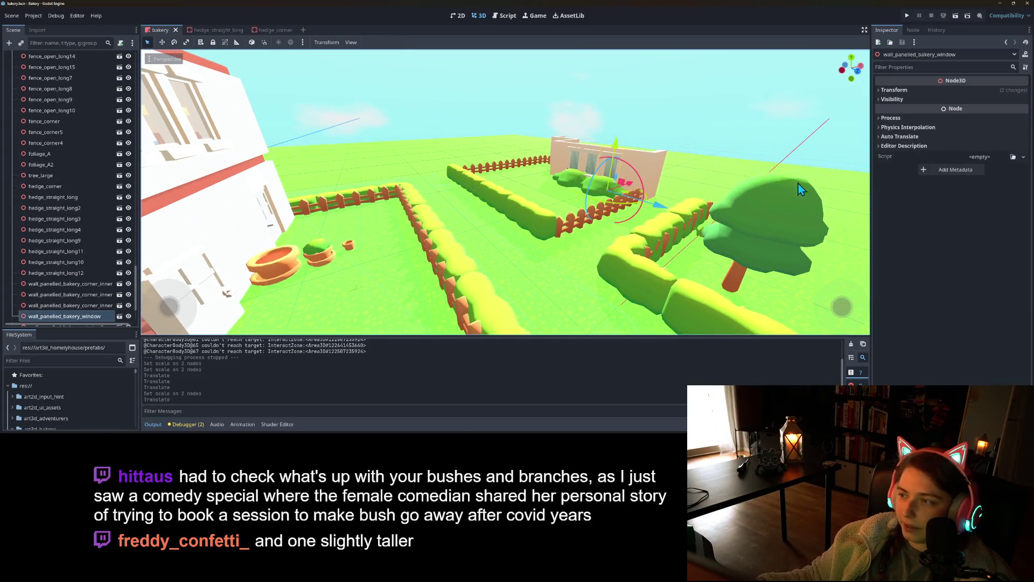
left_click(568, 184)
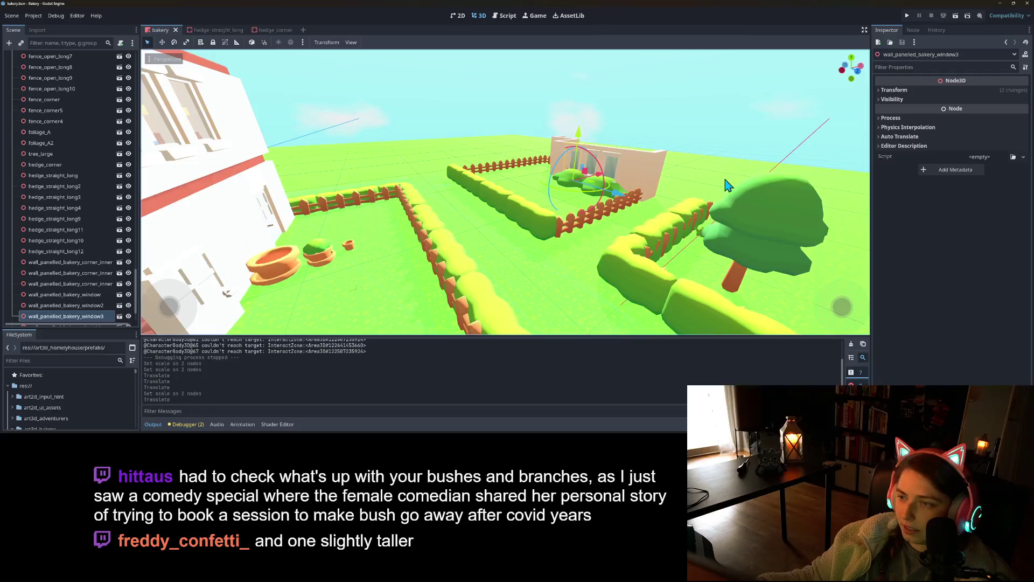
left_click(895, 90)
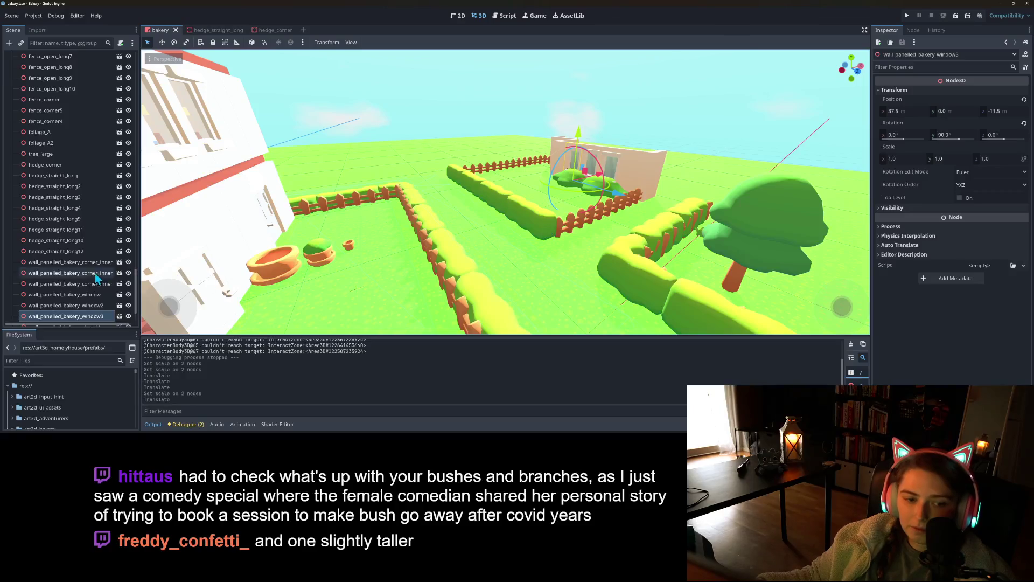
scroll(81, 296, "down", 2)
- Set bush_large's Y scale to 2.2
left_click(82, 314)
left_click(85, 305)
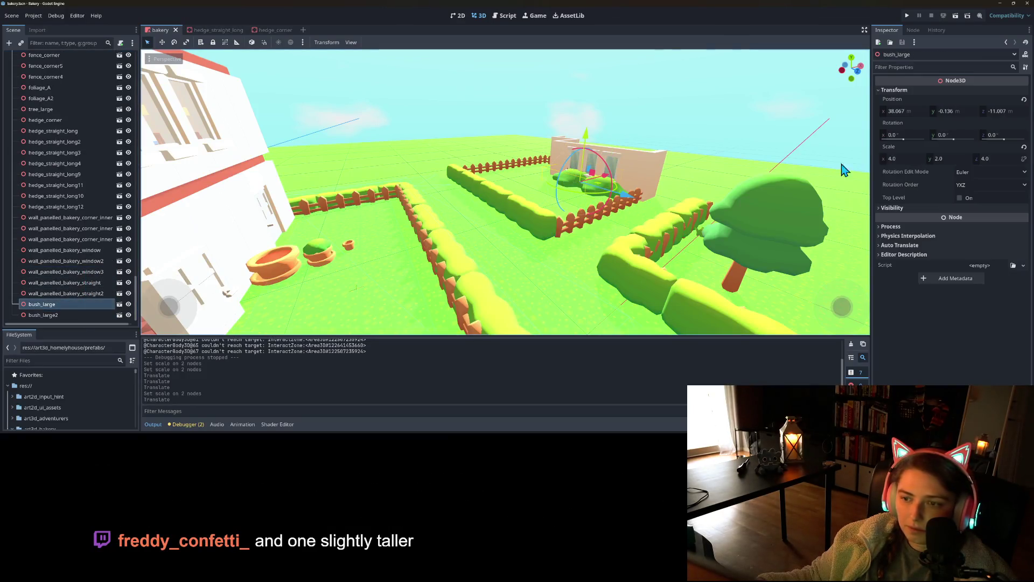
left_click(957, 160)
type("2")
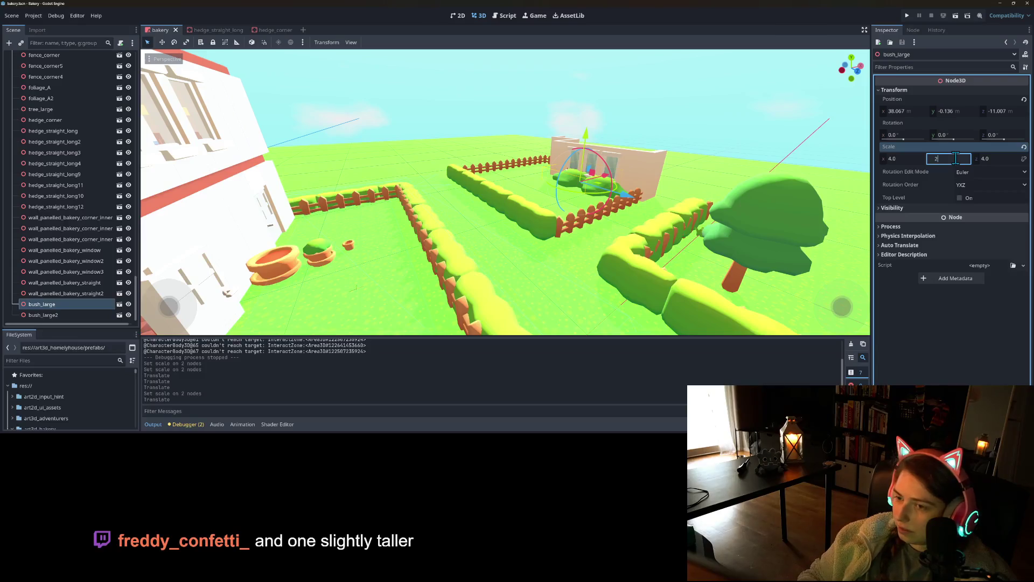
key("Return")
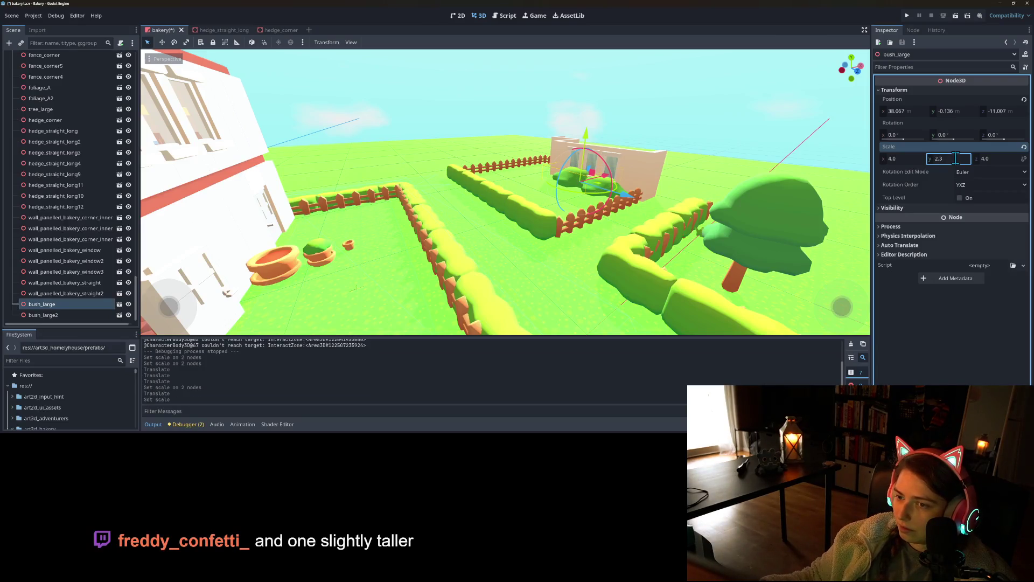
key("Return")
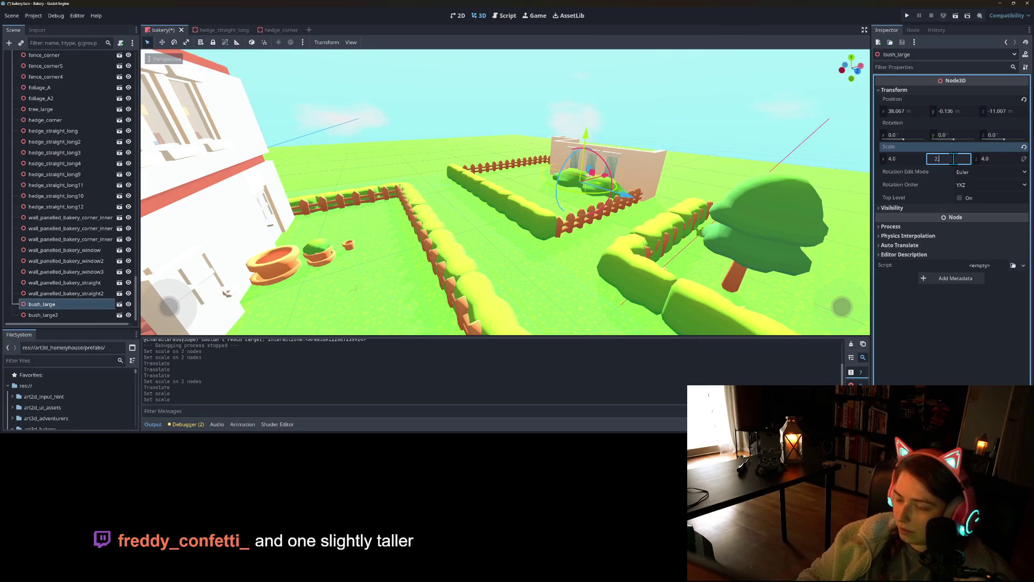
key("Return")
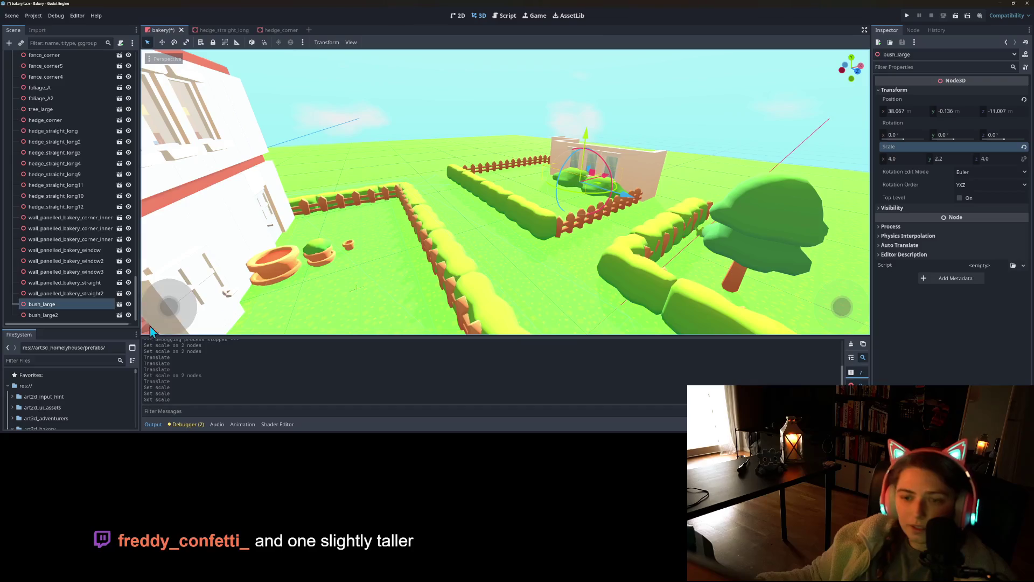
- Set bush_large2's Y scale to 1.9 and save the scene
left_click(70, 316)
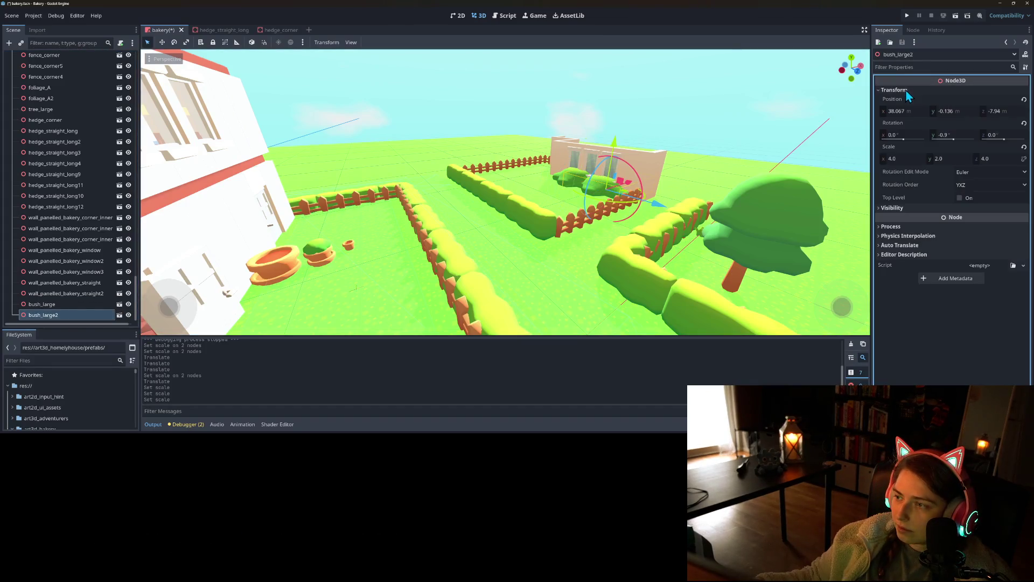
left_click(955, 158)
type("1.9")
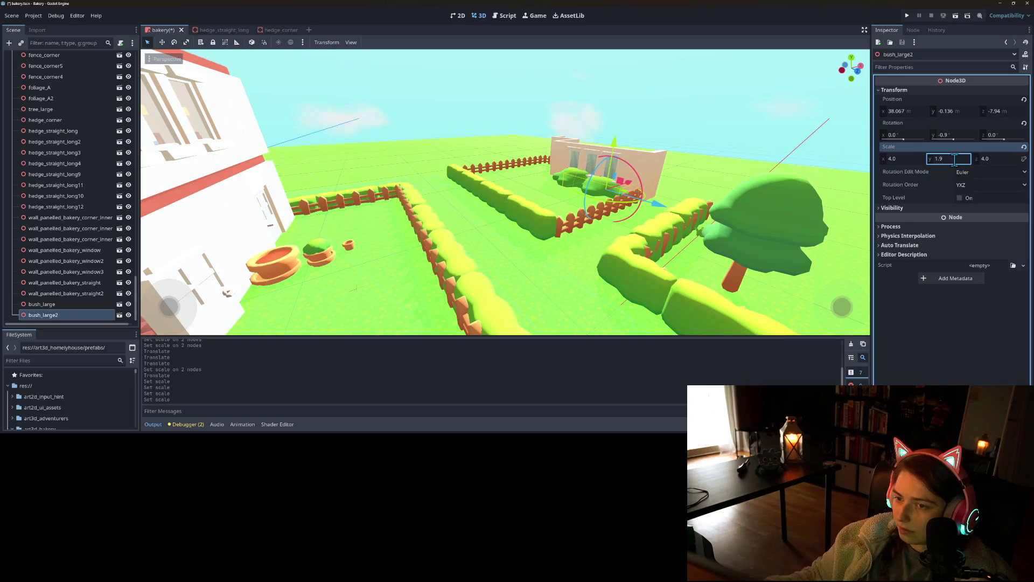
key("Return")
key("ctrl+s")
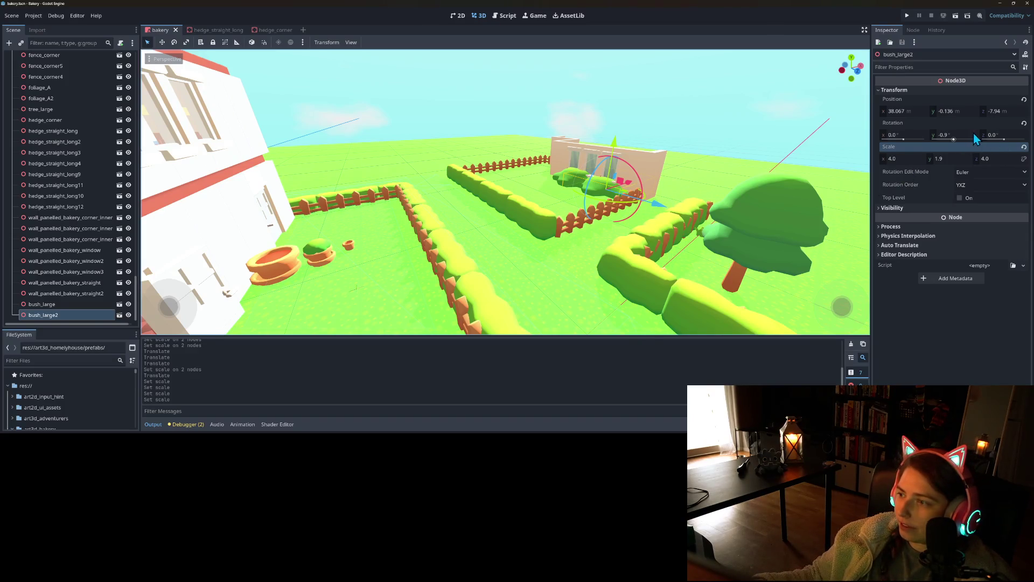
- Set bush_large2's Z scale to 3.5, shift it along the wall, and lower it slightly
left_click(996, 160)
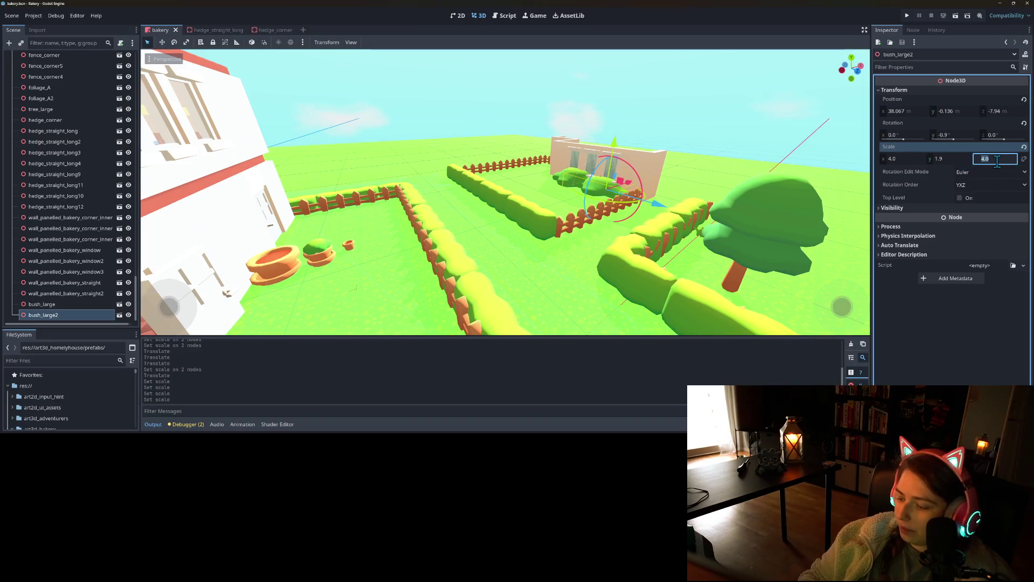
type("3.5")
key("Return")
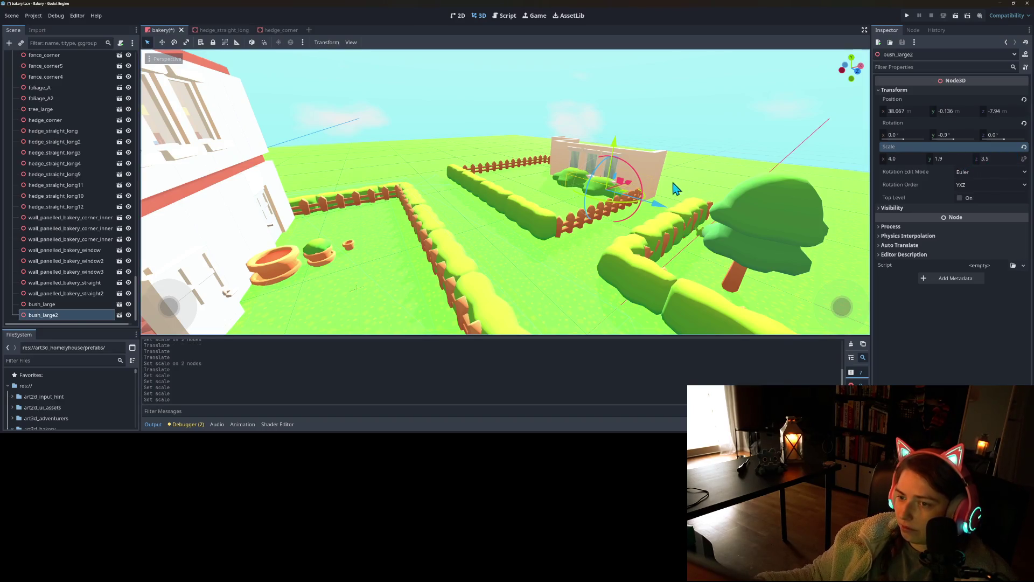
scroll(636, 192, "up", 5)
scroll(617, 210, "up", 5)
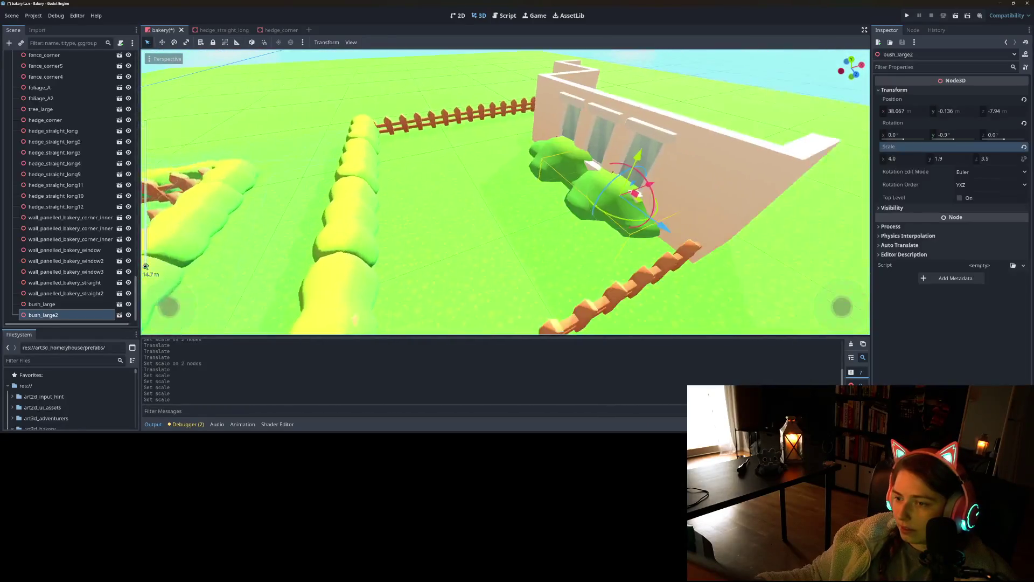
left_click_drag(633, 207, 625, 208)
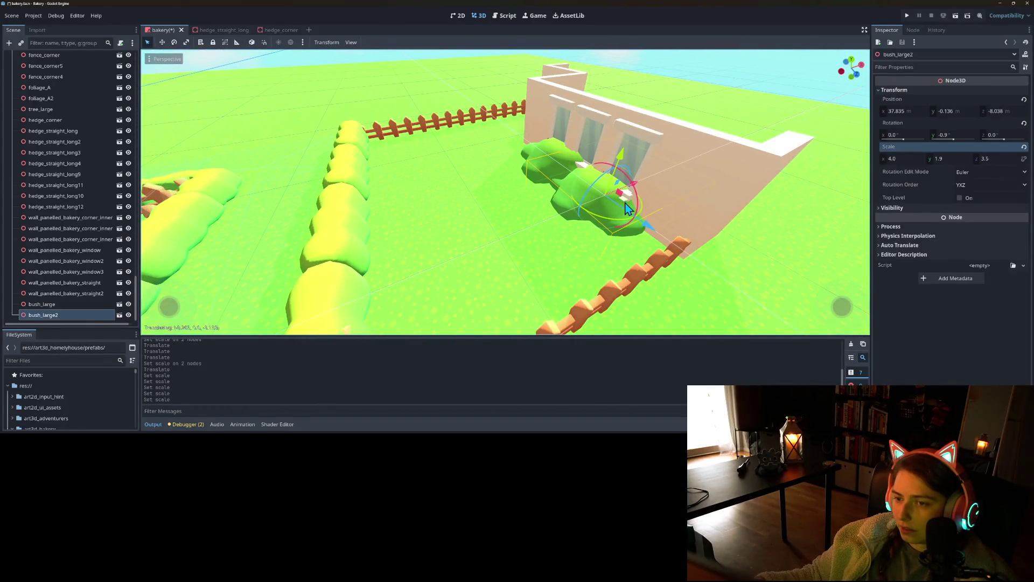
scroll(648, 267, "down", 1)
scroll(649, 267, "down", 3)
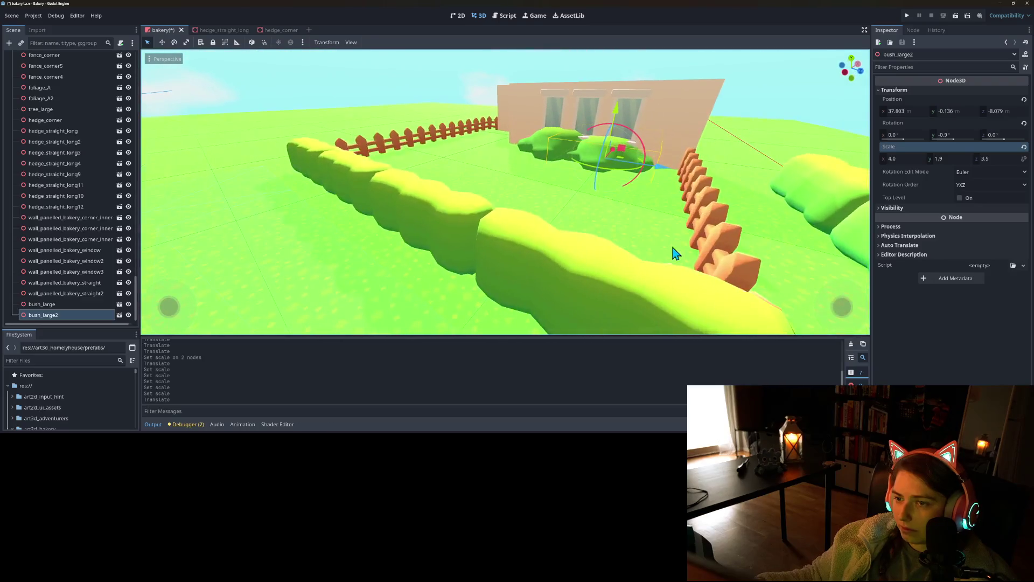
left_click_drag(620, 119, 618, 114)
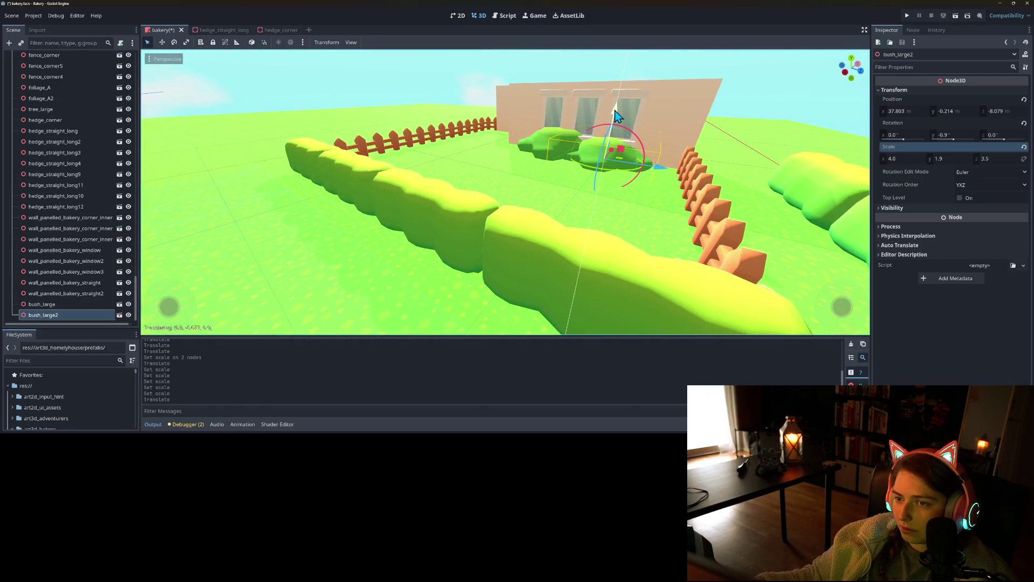
left_click(92, 305)
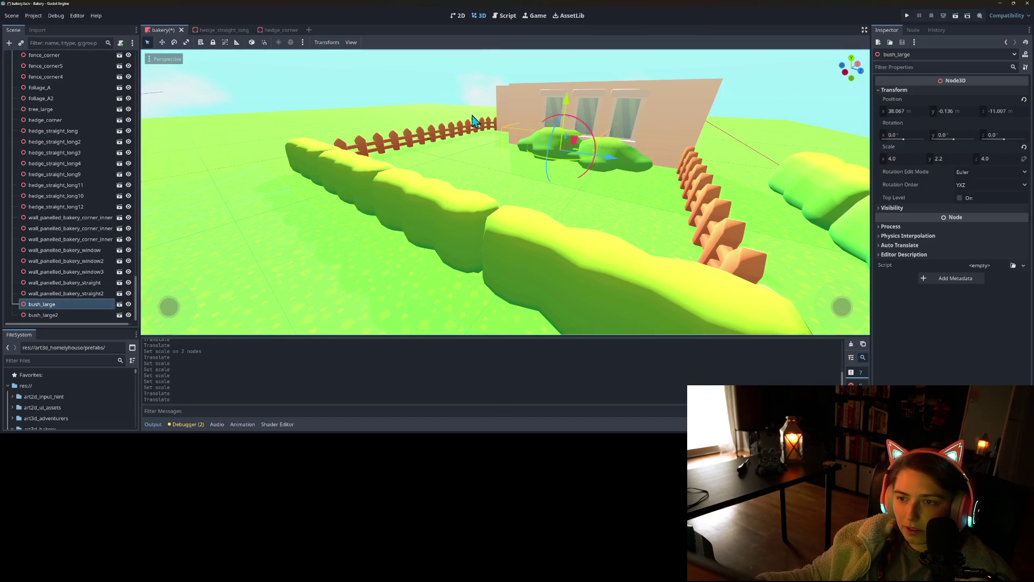
- Sink bush_large lower into the ground and save the scene
left_click_drag(565, 105, 571, 111)
key("ctrl+s")
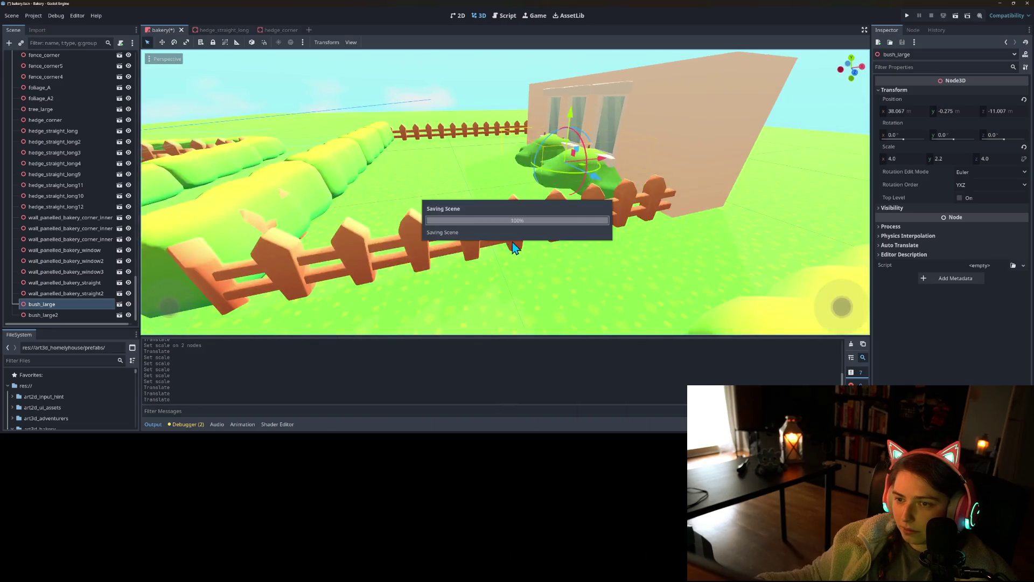
mouse_move(523, 252)
left_mouse_down()
mouse_move(561, 224)
mouse_move(577, 178)
left_mouse_up()
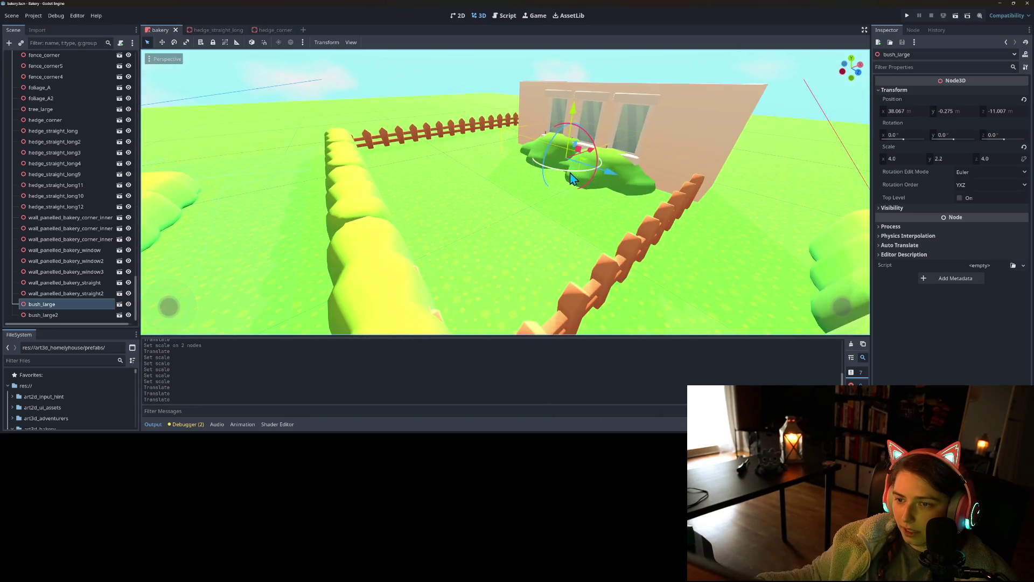
- Turn bush_large2 to a Y rotation of -30.6° and save the scene
left_click(81, 315)
left_click_drag(608, 194, 594, 212)
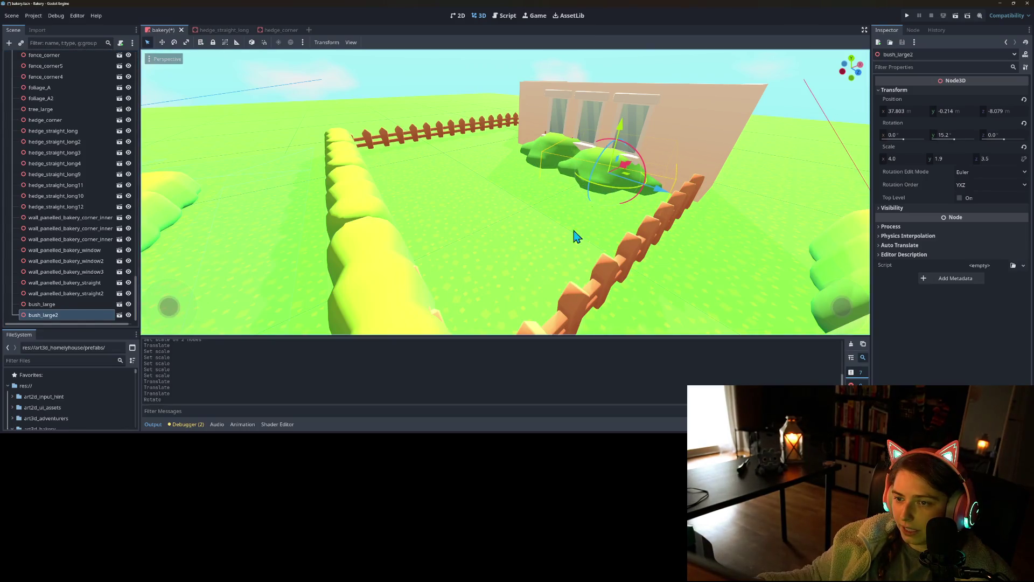
scroll(563, 283, "down", 3)
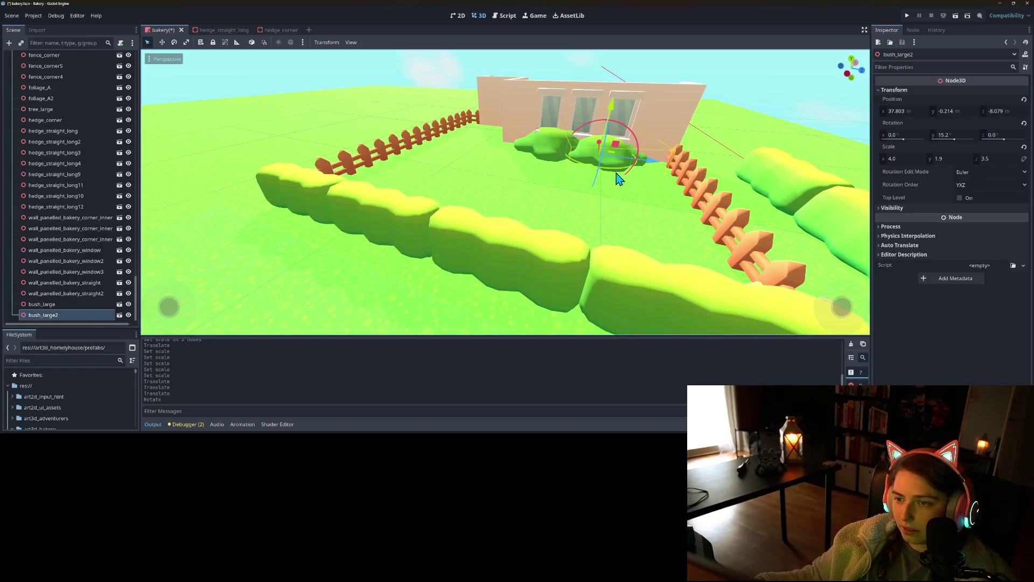
mouse_move(618, 177)
left_mouse_down()
mouse_move(589, 161)
mouse_move(600, 170)
left_mouse_up()
key("ctrl+s")
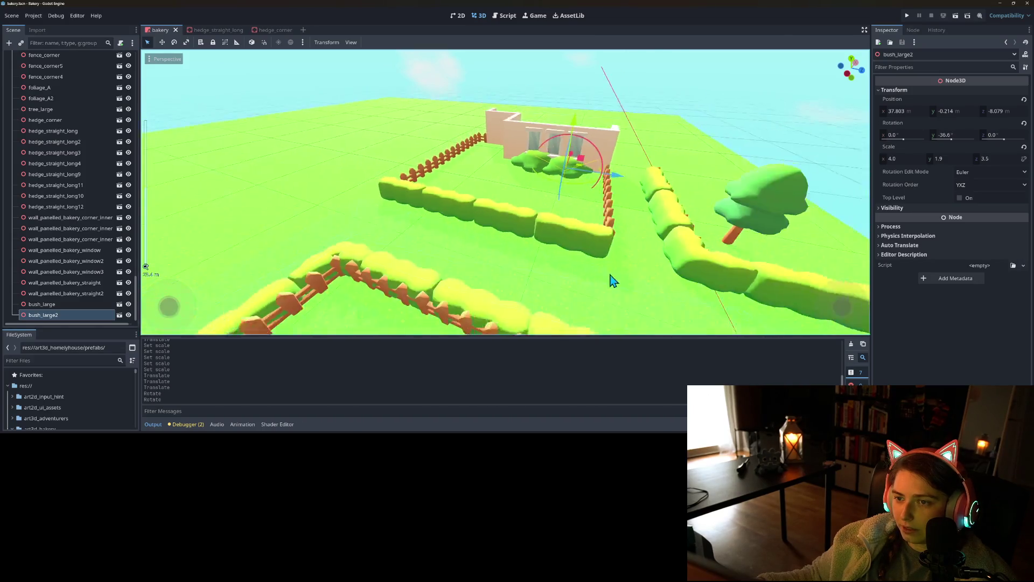
scroll(577, 268, "up", 5)
scroll(577, 272, "down", 5)
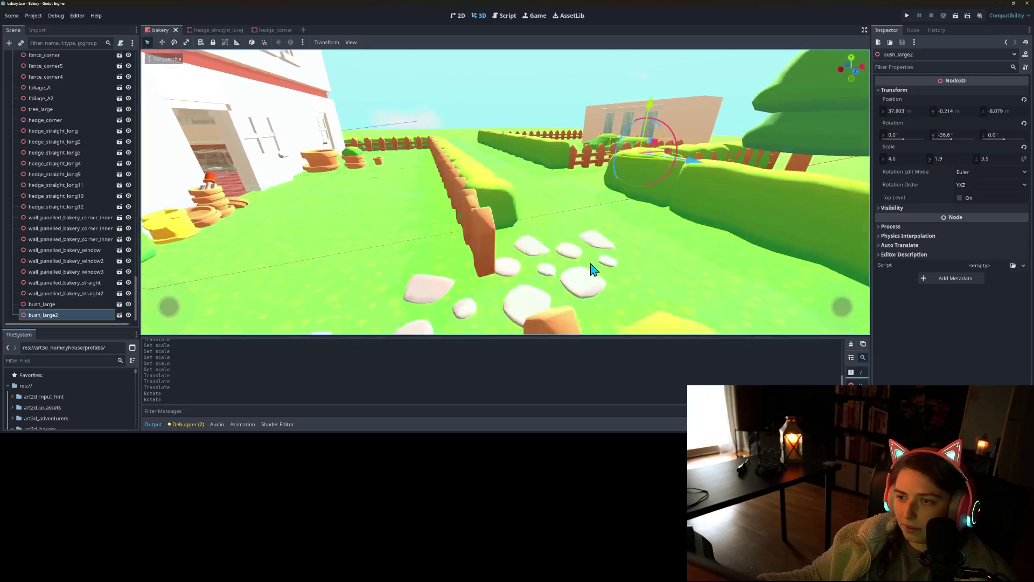
scroll(609, 269, "down", 3)
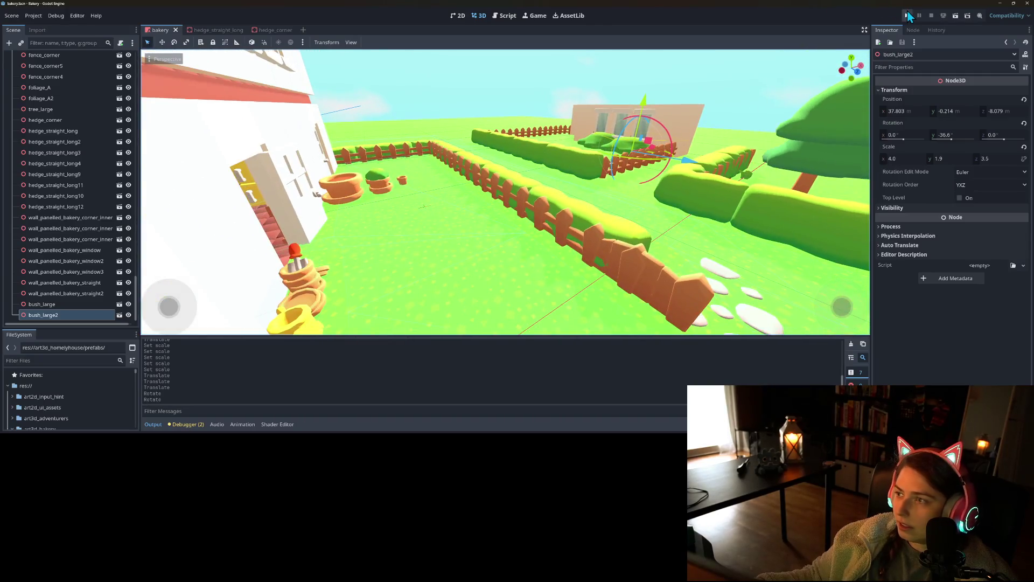
left_click(907, 15)
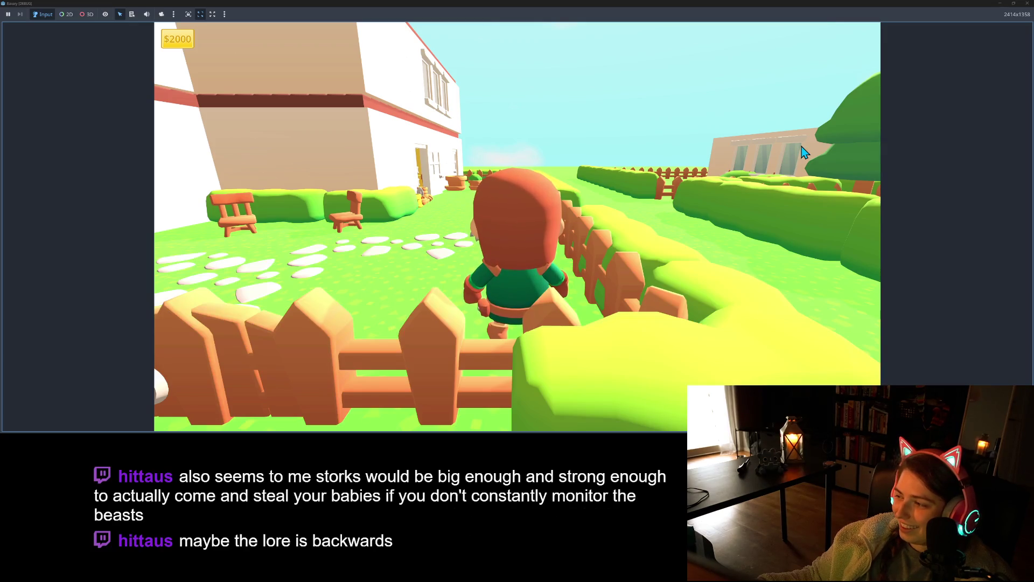
- Walk the character back and forth along the stepping-stone path past the bushes and villagers
key("s")
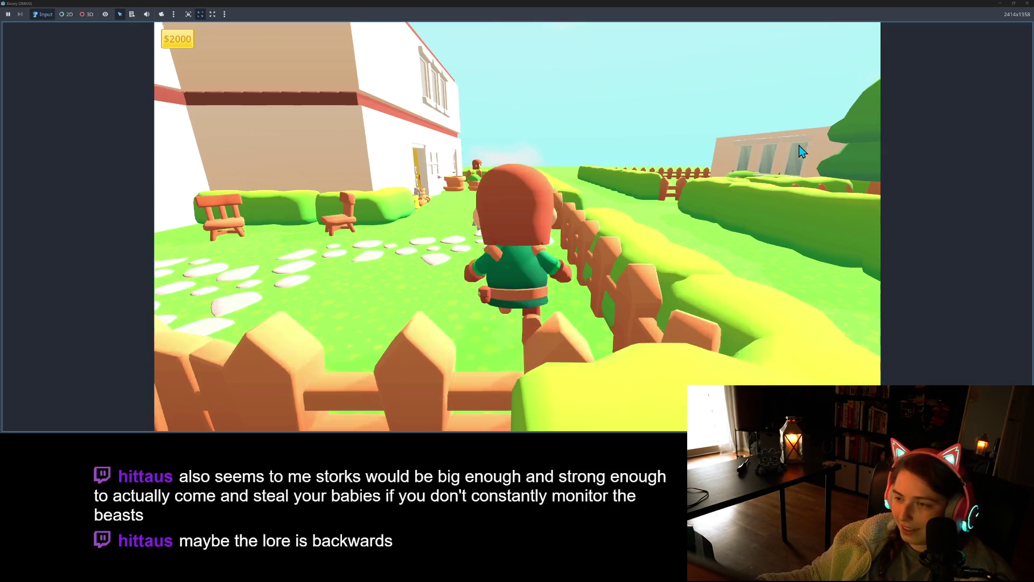
key("w")
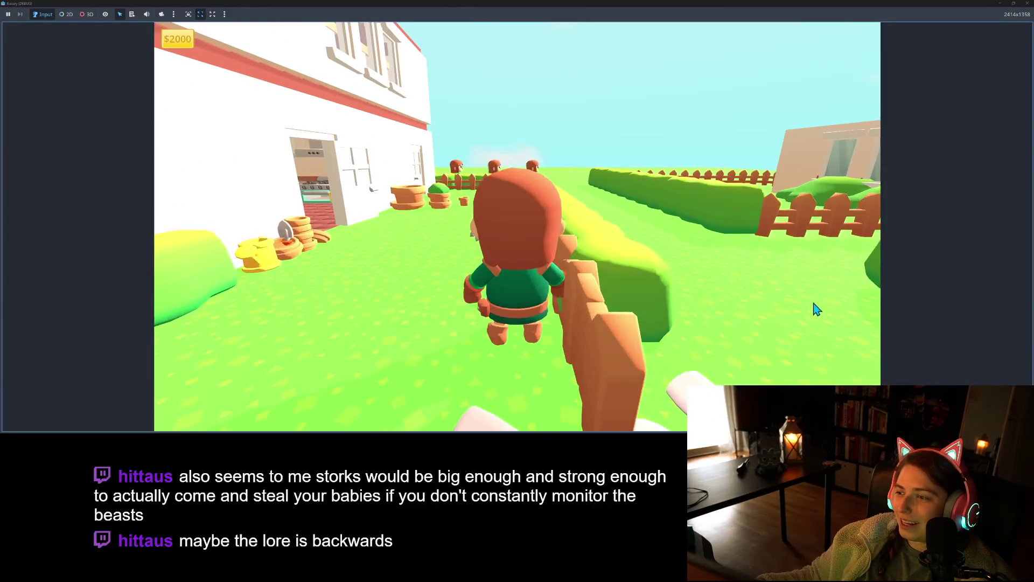
key("s")
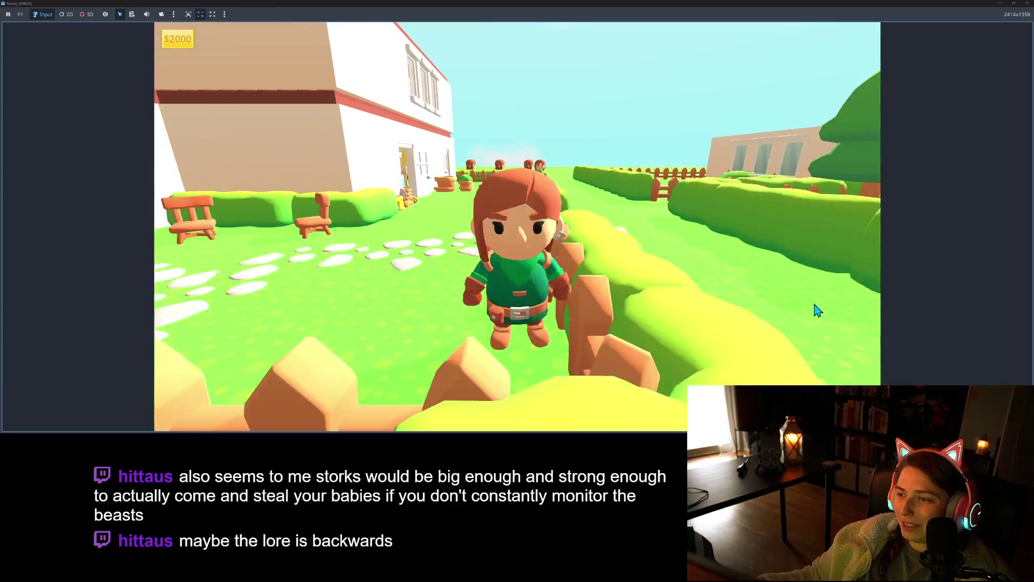
key("w")
key("w")
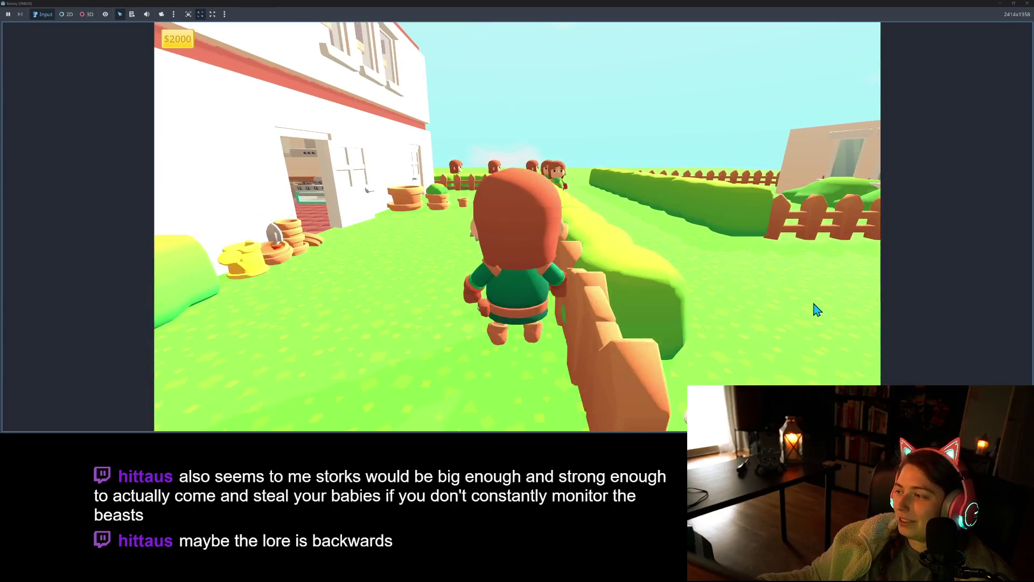
key("s")
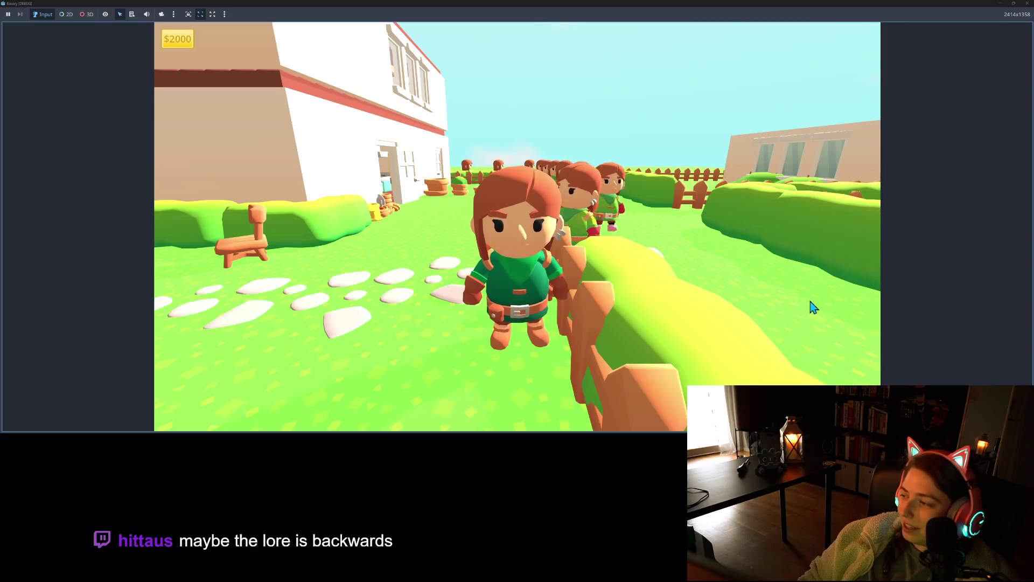
key("w")
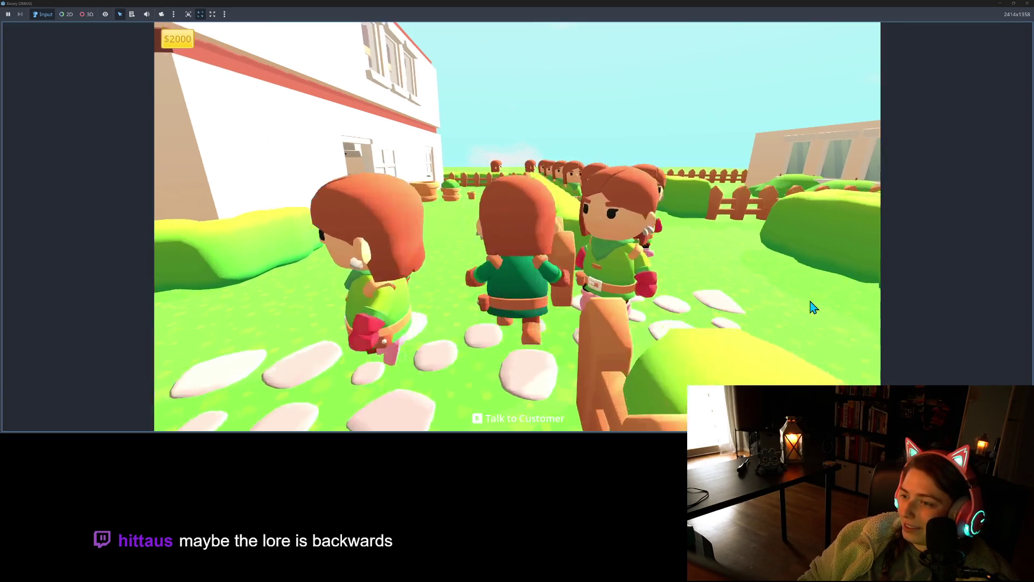
key("s")
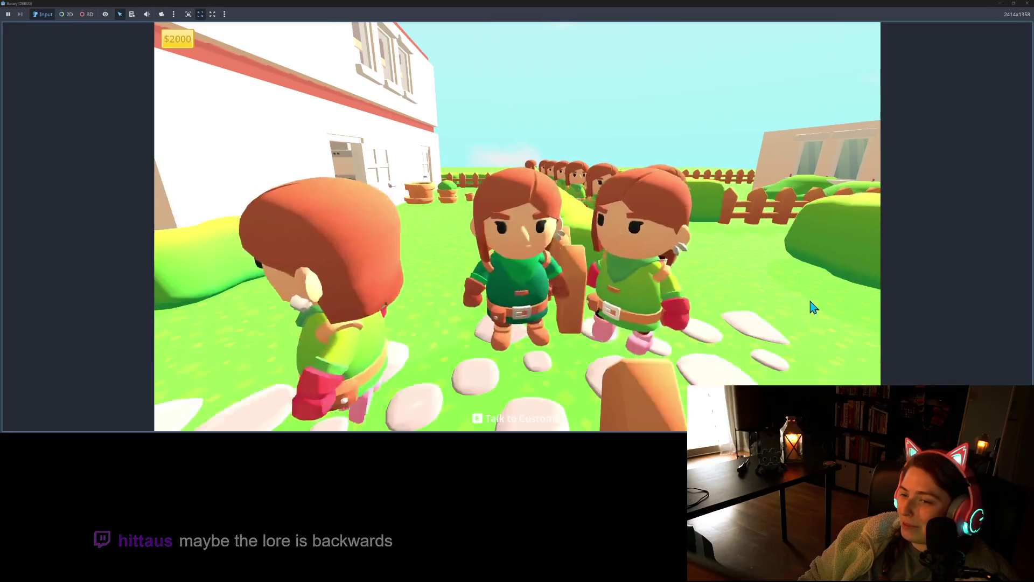
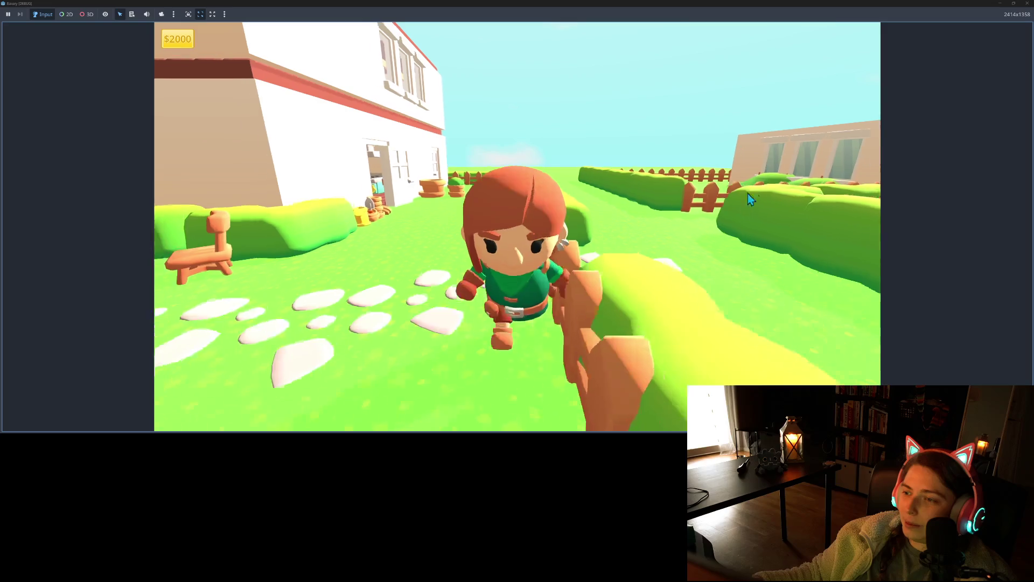
- Stop the running game and delete bush_large and bush_large2 from the scene
left_click(1027, 3)
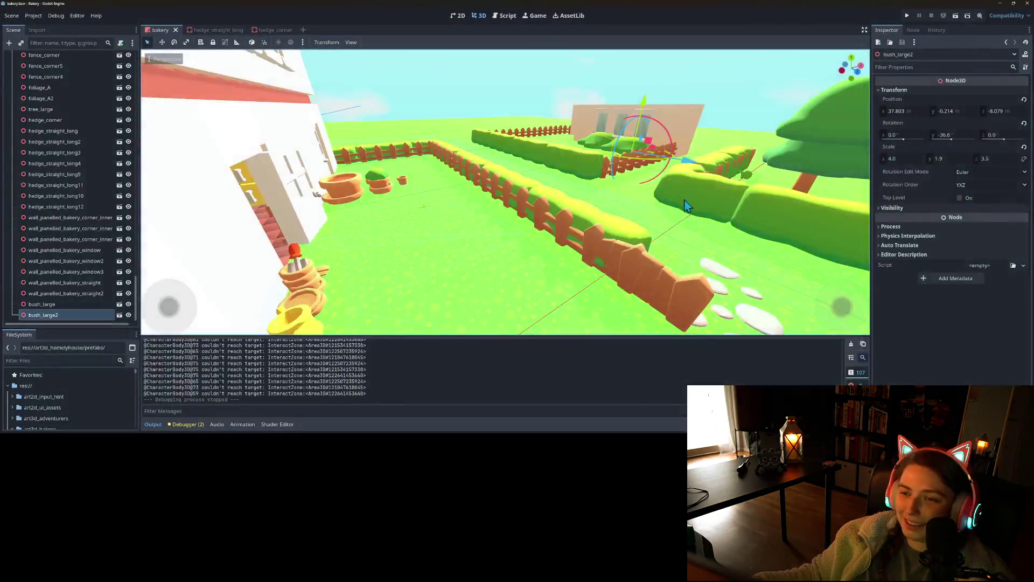
scroll(569, 241, "up", 3)
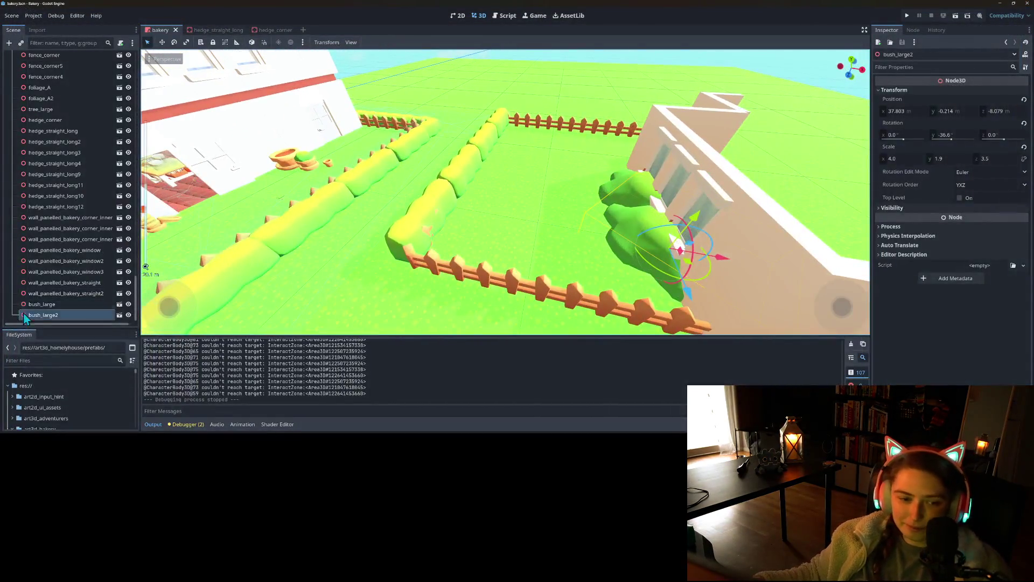
left_click(43, 304, "shift")
key("Delete")
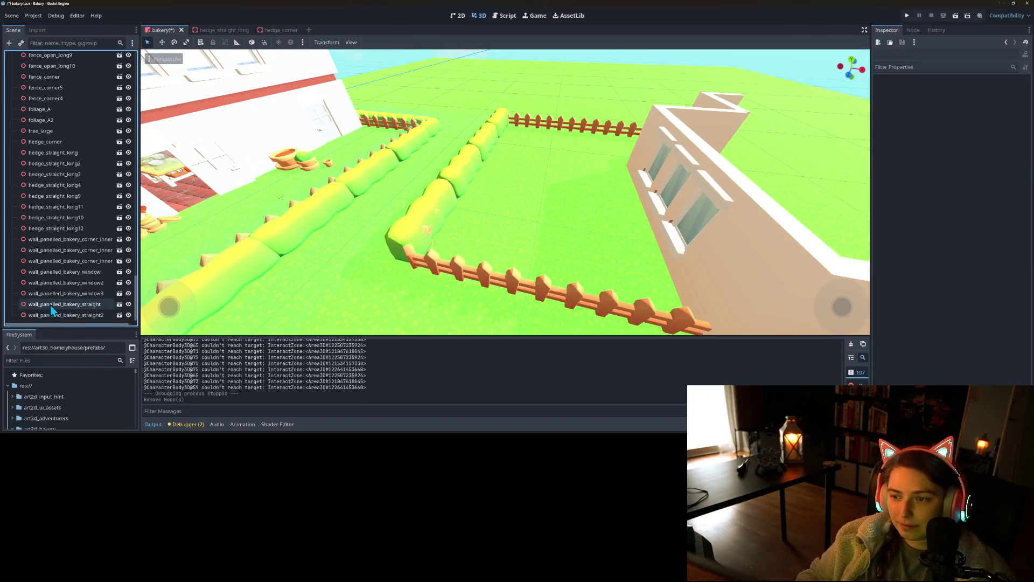
scroll(65, 291, "up", 10)
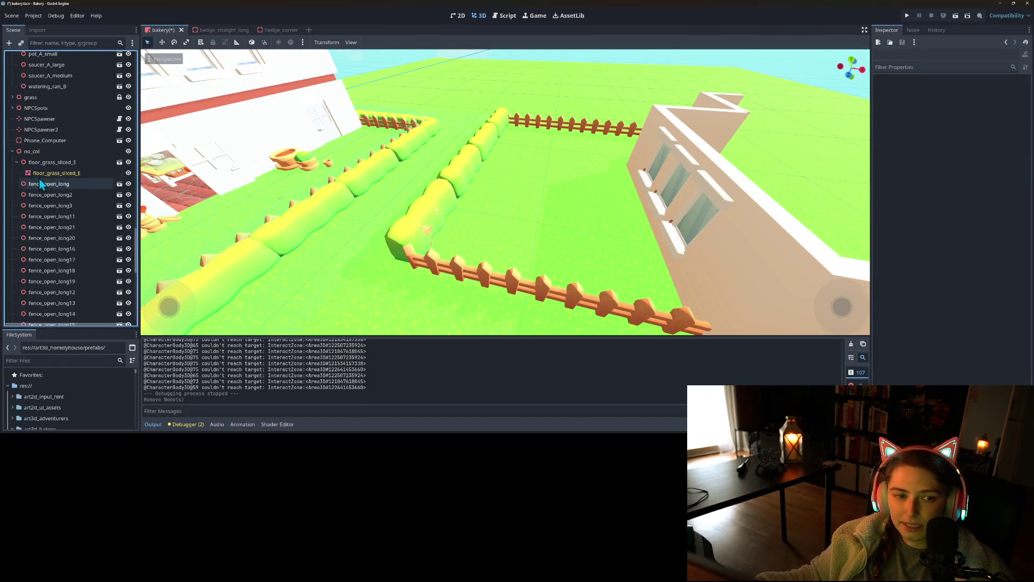
- Instance hedge_straight.tscn as a child of no_col
right_click(43, 151)
left_click(70, 168)
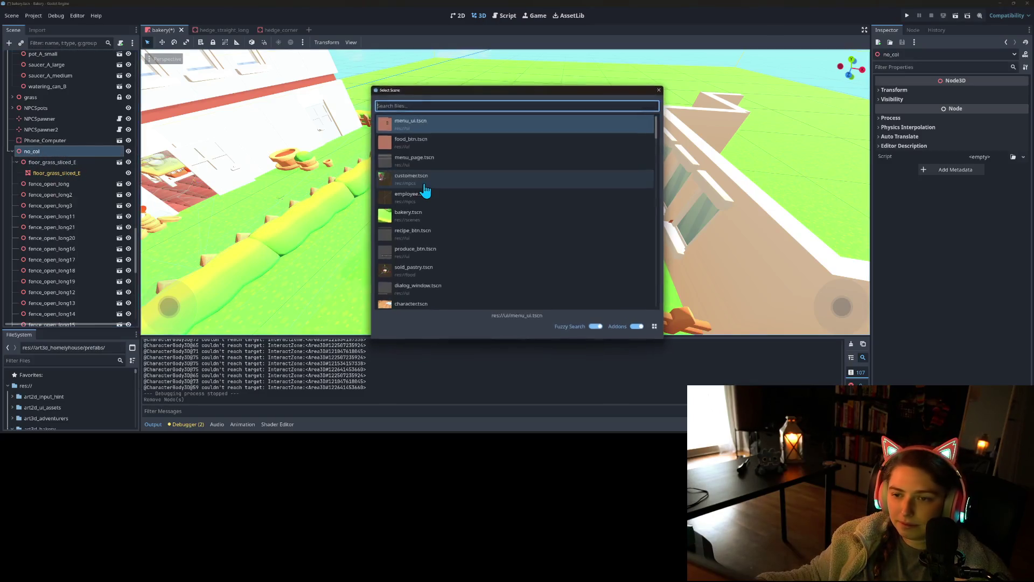
type("shr")
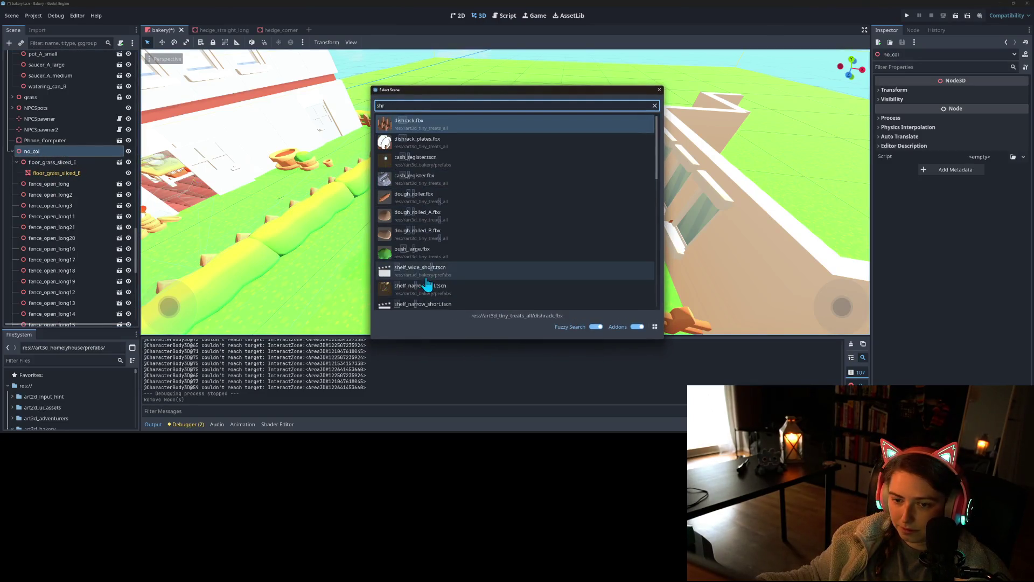
scroll(421, 280, "down", 2)
scroll(421, 280, "down", 5)
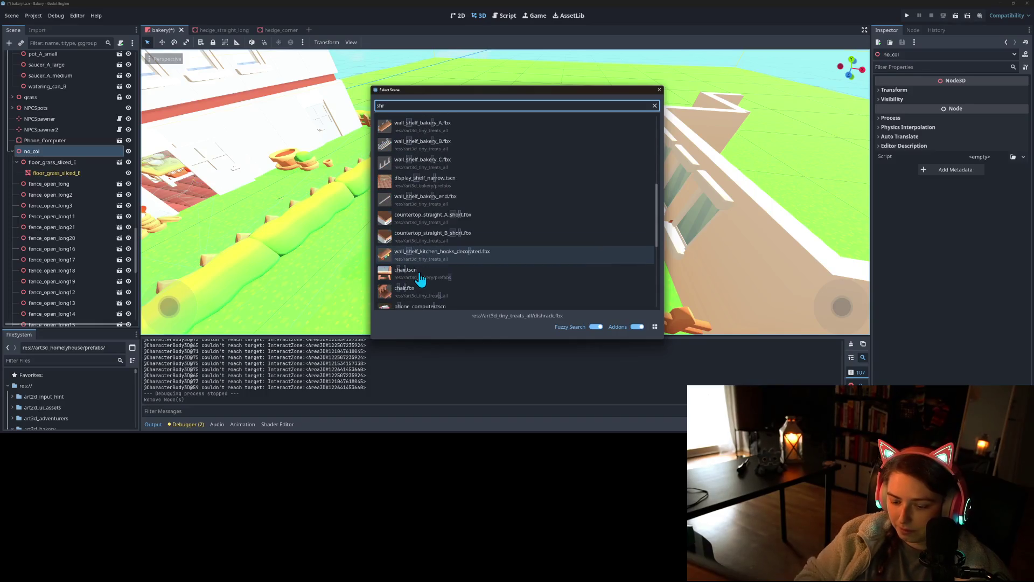
type("ub")
key("BackSpace")
key("BackSpace")
key("BackSpace")
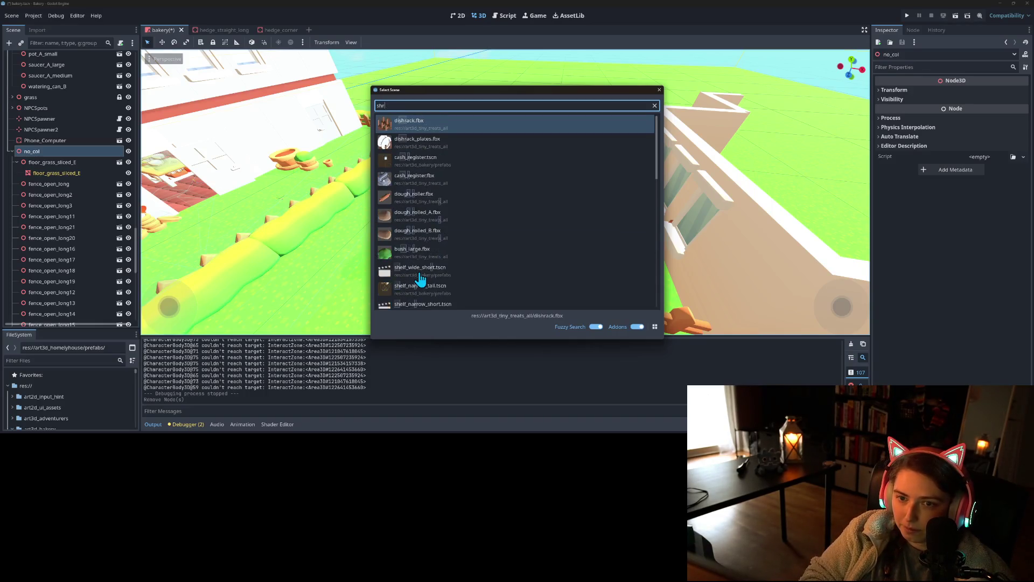
type("hedge")
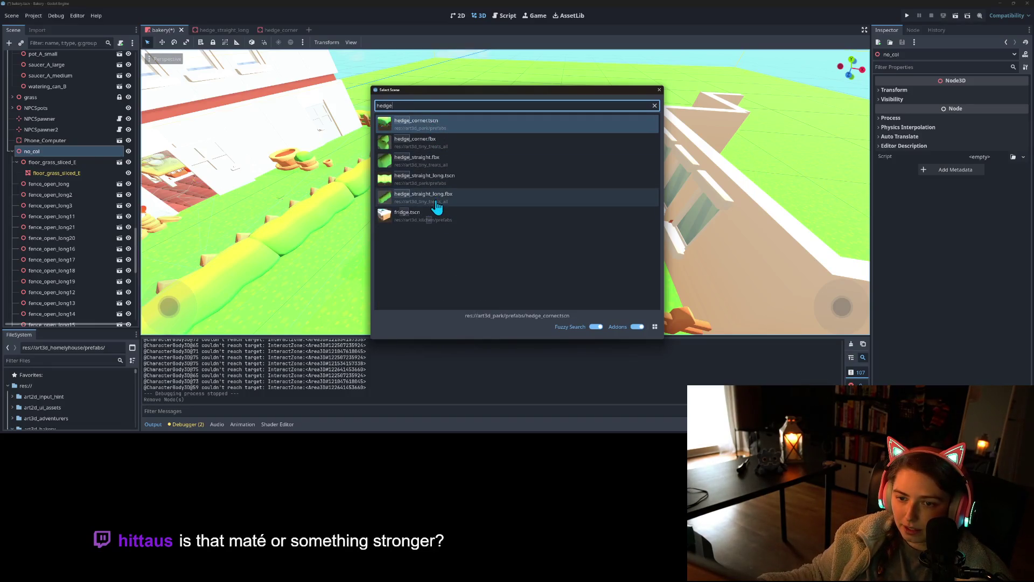
left_click(443, 163)
double_click(443, 163)
scroll(443, 169, "down", 10)
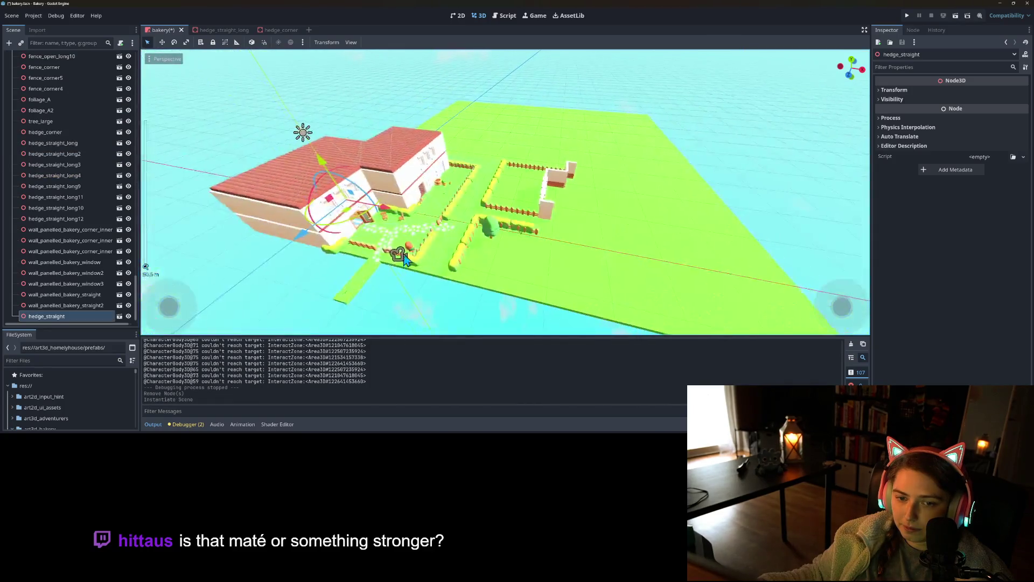
- Move the new hedge beside the bakery wall and rotate it to line up with the wall
left_click(213, 45)
left_click(213, 44)
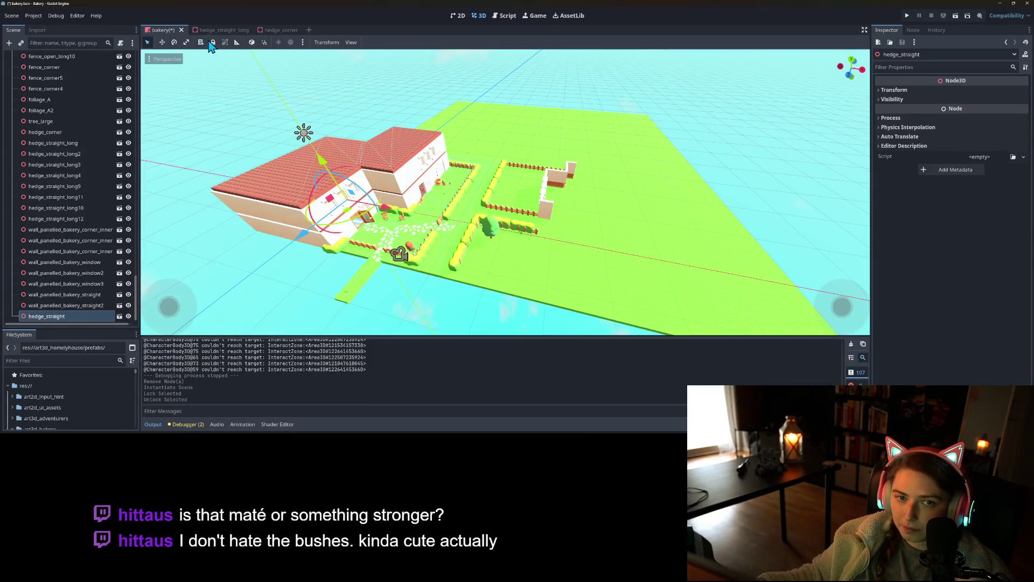
left_click(213, 44)
left_click(213, 45)
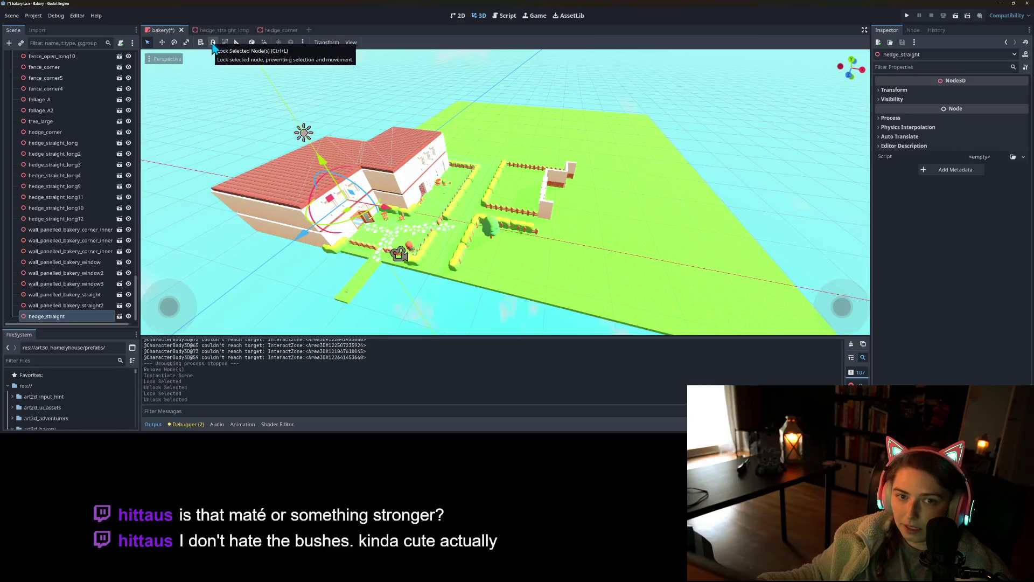
left_click_drag(346, 218, 544, 207)
key("f")
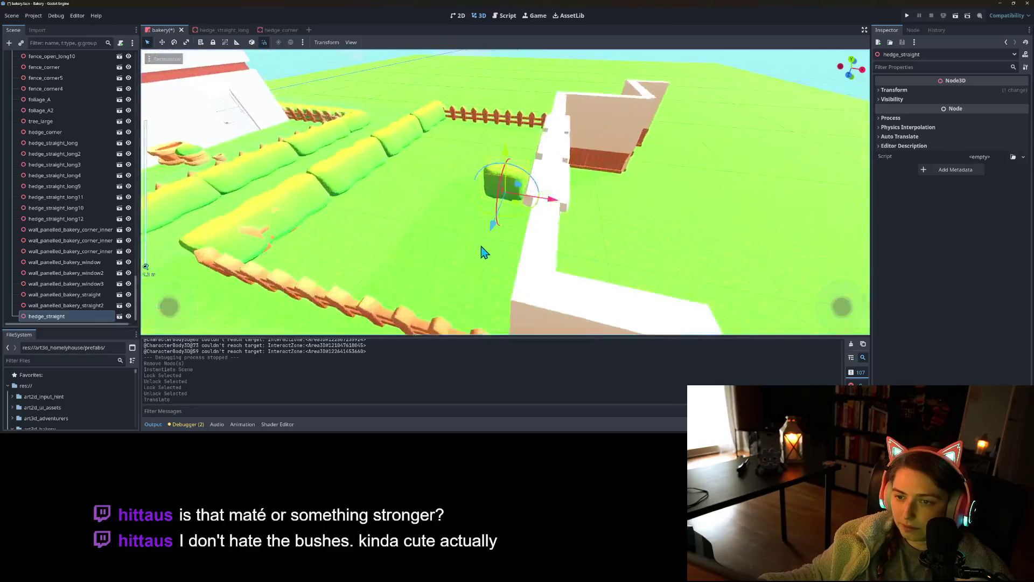
mouse_move(523, 217)
left_mouse_down()
mouse_move(490, 225)
mouse_move(520, 230)
left_mouse_up()
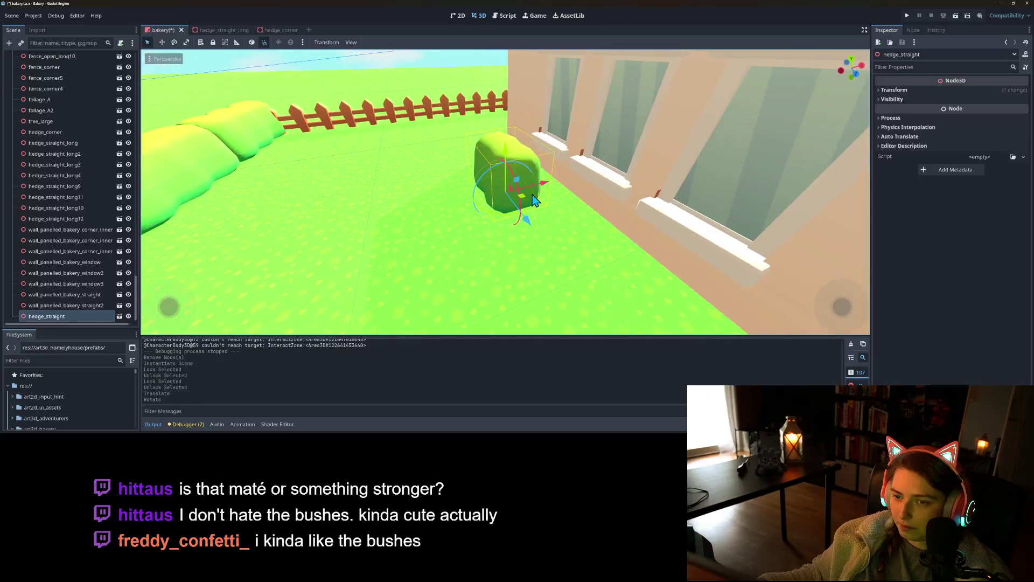
mouse_move(545, 191)
left_mouse_down()
mouse_move(573, 190)
mouse_move(538, 178)
left_mouse_up()
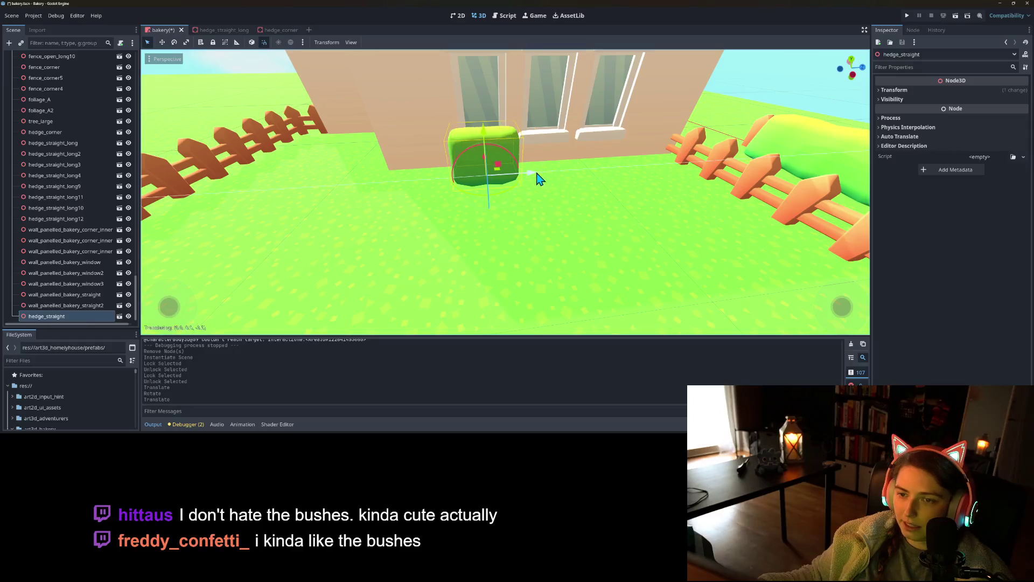
mouse_move(452, 201)
left_mouse_down()
mouse_move(457, 218)
mouse_move(407, 211)
left_mouse_up()
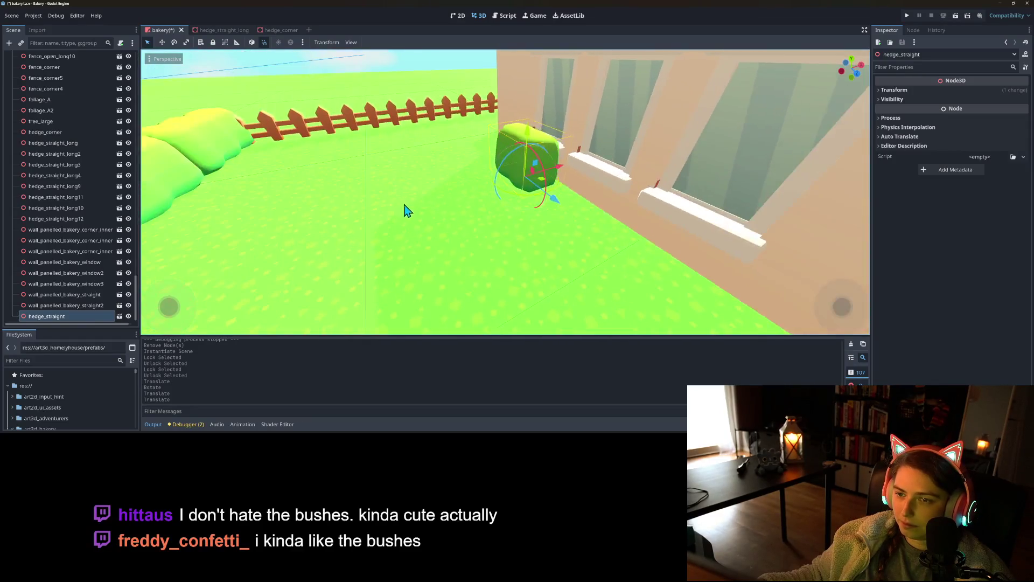
- Set the hedge's Y scale to 0.7 in the Inspector's Transform section
left_click(916, 90)
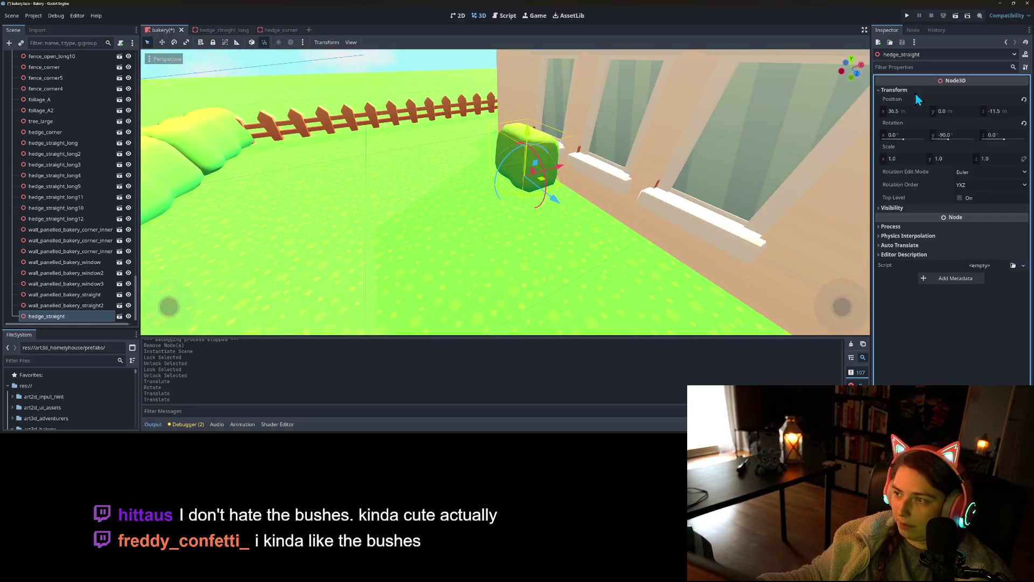
left_click(965, 158)
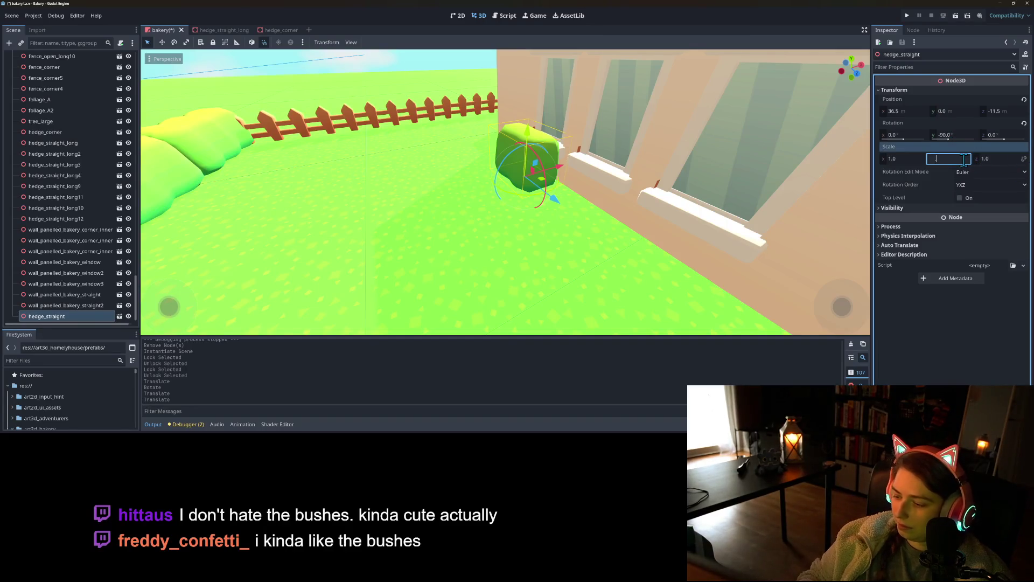
type("0.8")
key("Return")
mouse_move(539, 264)
left_mouse_down()
mouse_move(668, 267)
mouse_move(538, 248)
left_mouse_up()
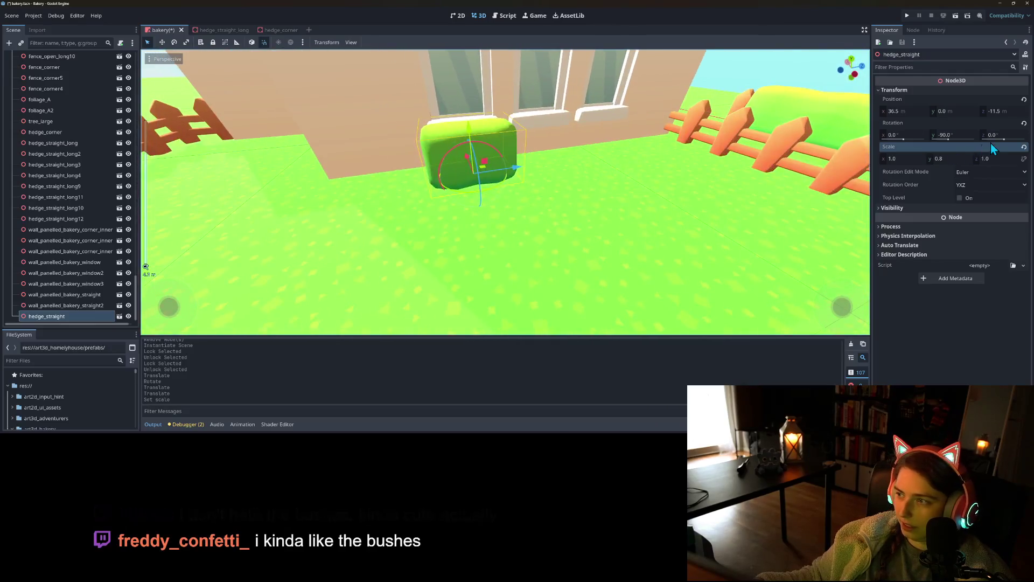
left_click(962, 161)
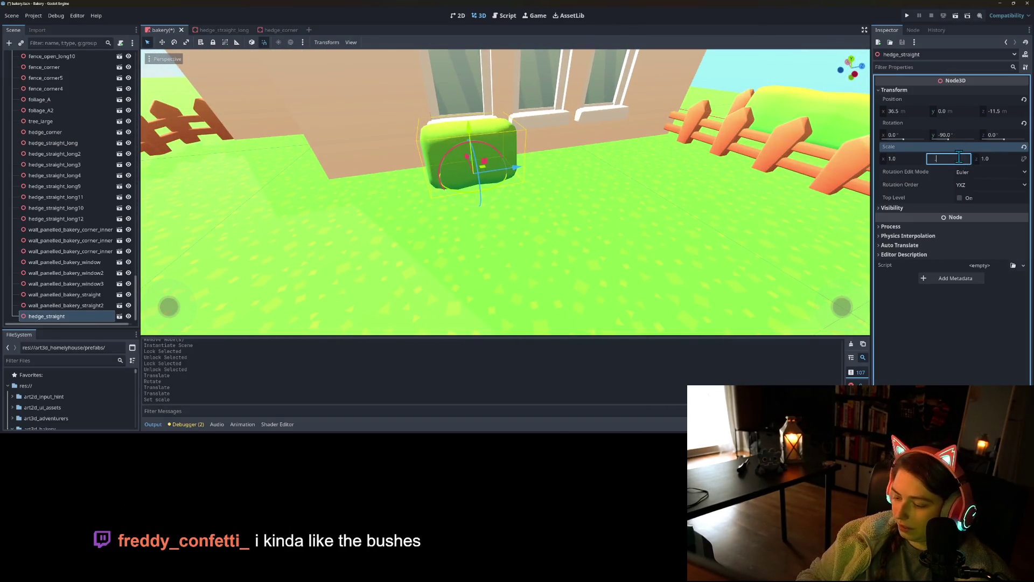
type("7")
key("Return")
mouse_move(495, 216)
left_mouse_down()
mouse_move(383, 224)
mouse_move(530, 173)
mouse_move(620, 178)
left_mouse_up()
scroll(519, 177, "up", 2)
- Duplicate the shortened hedge, slide the copy along the wall, and angle it
key("ctrl+d")
left_click_drag(536, 172, 612, 182)
left_click_drag(550, 190, 562, 192)
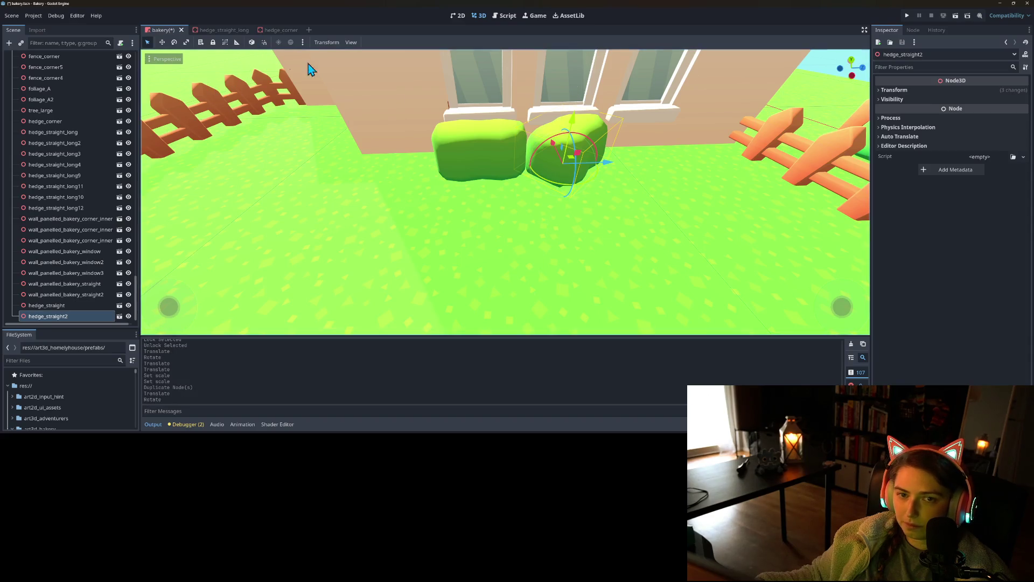
mouse_move(569, 189)
left_mouse_down()
mouse_move(558, 190)
mouse_move(601, 173)
mouse_move(642, 175)
mouse_move(634, 185)
left_mouse_up()
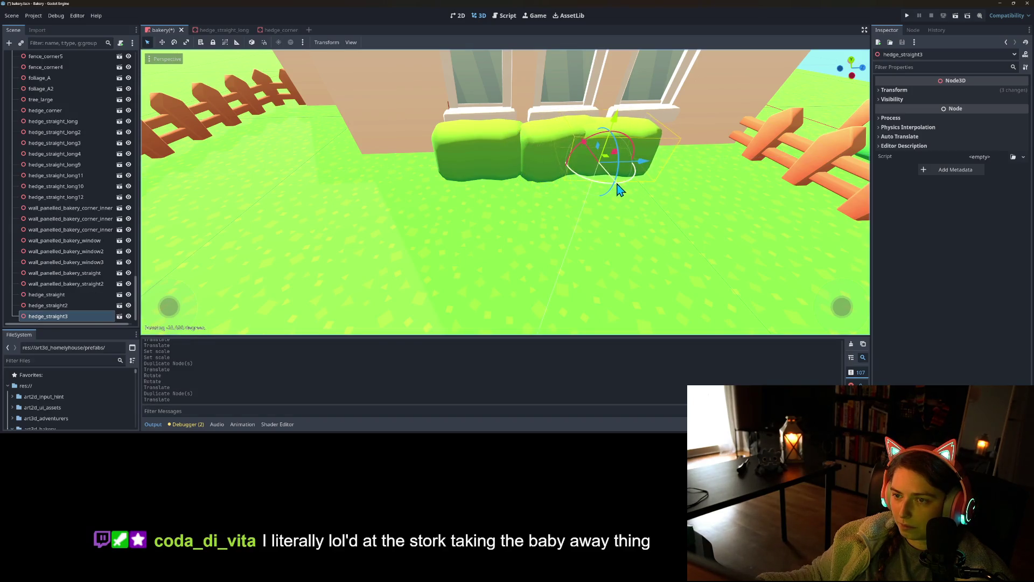
mouse_move(641, 161)
left_mouse_down()
mouse_move(692, 171)
mouse_move(639, 231)
mouse_move(591, 218)
left_mouse_up()
- Add another hedge copy further along the wall and rotate the second hedge for variety
key("ctrl+d")
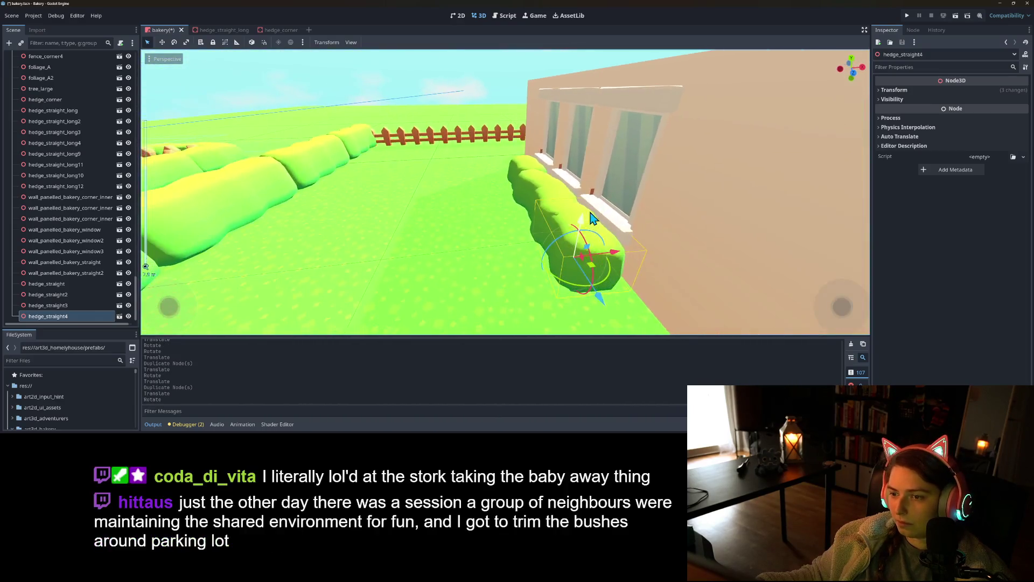
mouse_move(602, 265)
left_mouse_down()
mouse_move(617, 282)
mouse_move(692, 286)
mouse_move(638, 309)
mouse_move(605, 307)
mouse_move(647, 307)
mouse_move(610, 293)
left_mouse_up()
scroll(638, 296, "up", 3)
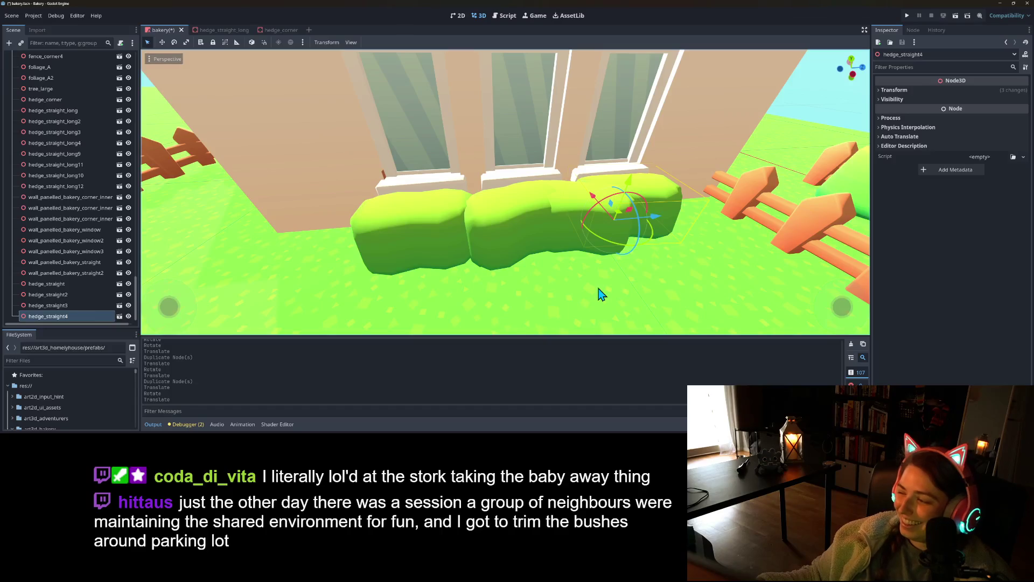
left_click(511, 263)
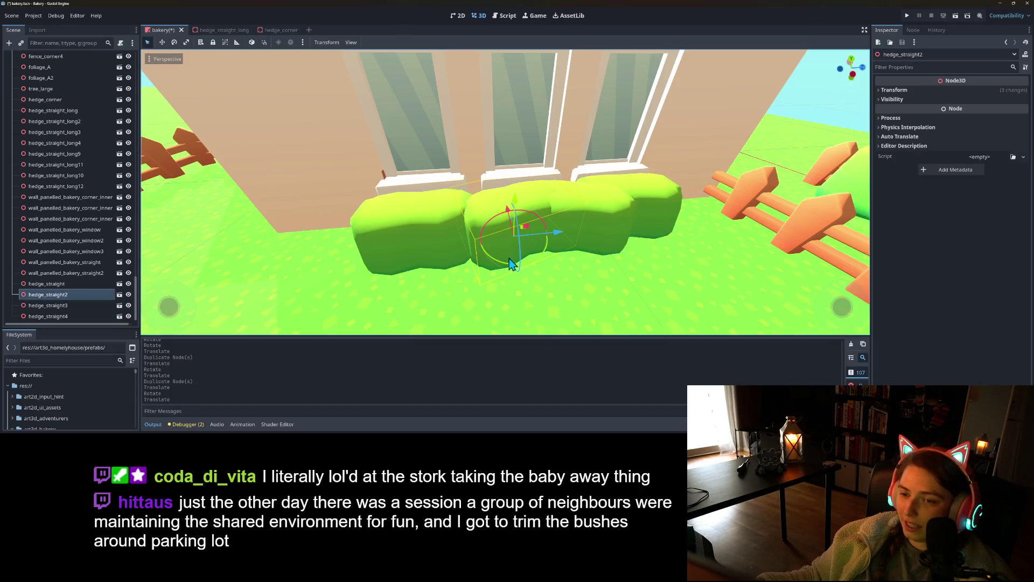
mouse_move(535, 269)
left_mouse_down()
mouse_move(492, 277)
mouse_move(490, 293)
mouse_move(550, 271)
mouse_move(528, 267)
left_mouse_up()
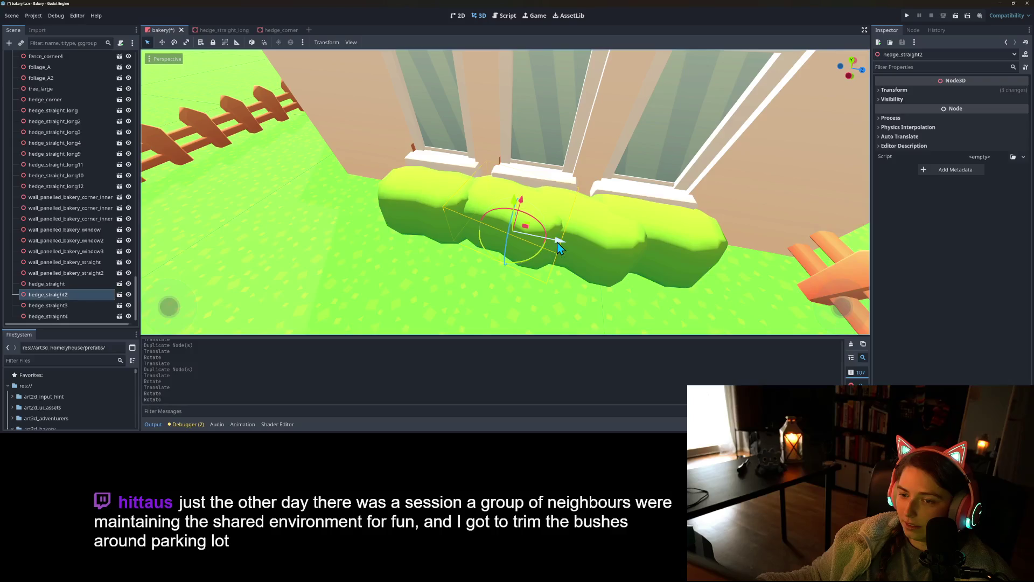
- Rotate the middle hedge below the windows about 23 degrees
left_click(611, 253)
left_click(575, 276)
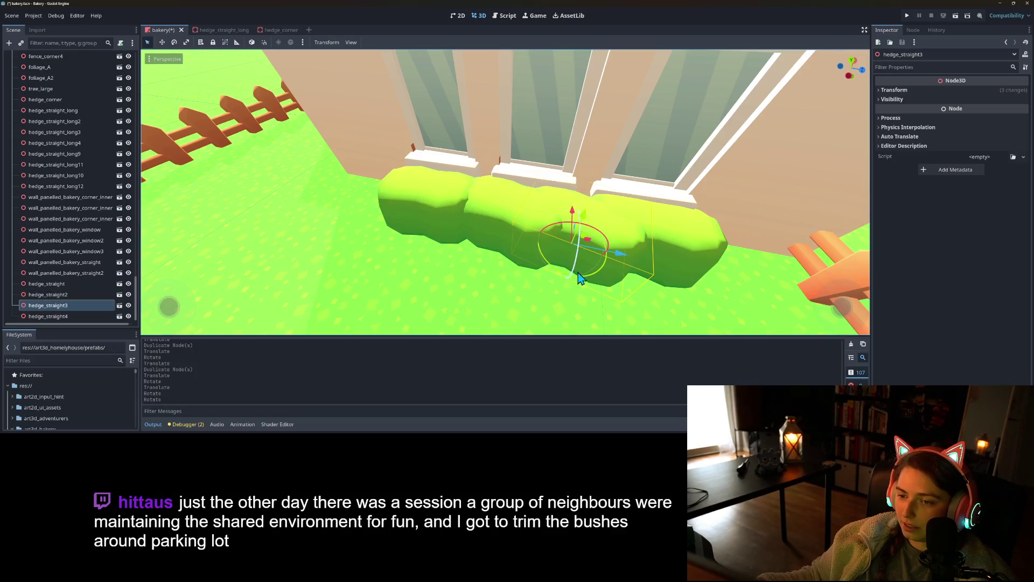
mouse_move(591, 279)
left_mouse_down()
mouse_move(615, 283)
mouse_move(611, 258)
left_mouse_up()
scroll(611, 257, "down", 5)
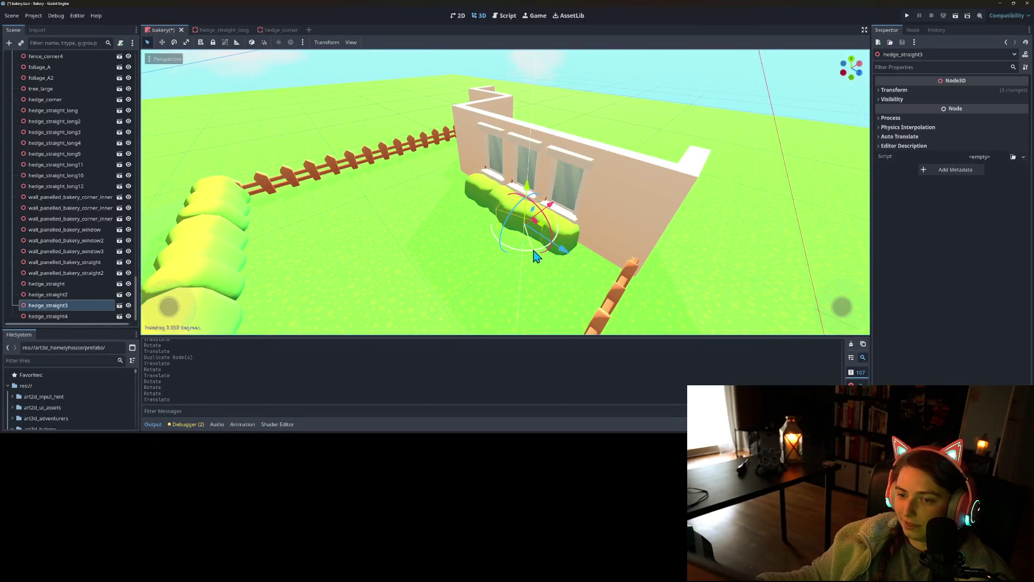
scroll(527, 279, "down", 5)
- Save the bakery scene and view the hedge row along the wall
key("ctrl+s")
scroll(521, 259, "up", 3)
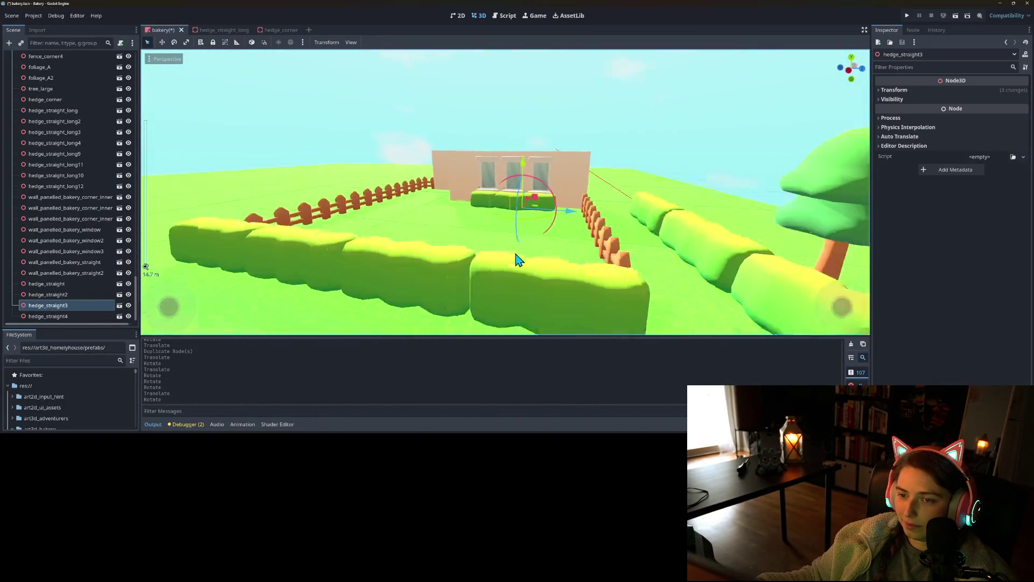
left_click_drag(528, 277, 451, 289)
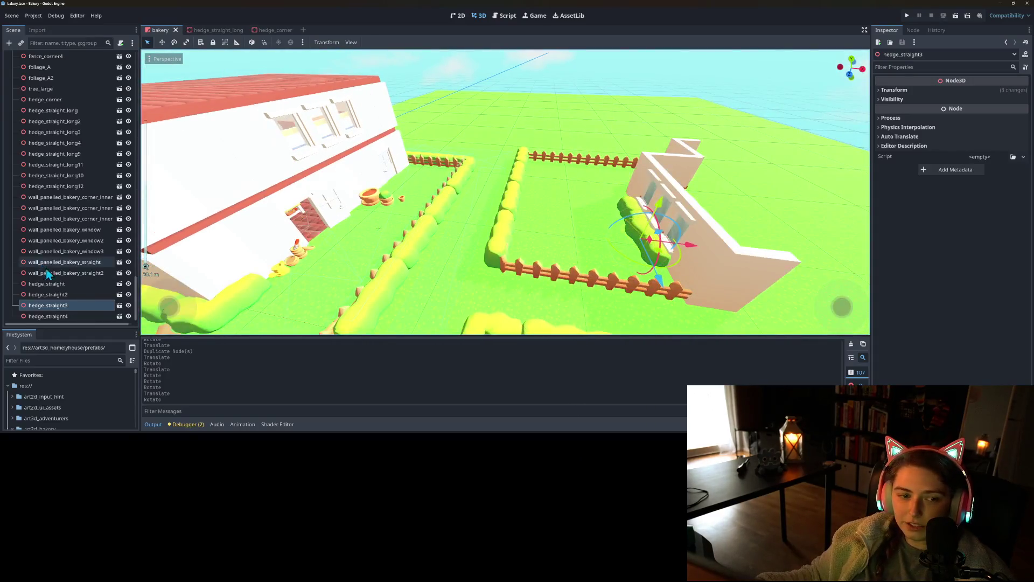
scroll(51, 270, "up", 10)
- Instance tree.fbx under no_col, move it into the fenced garden, and save
right_click(48, 144)
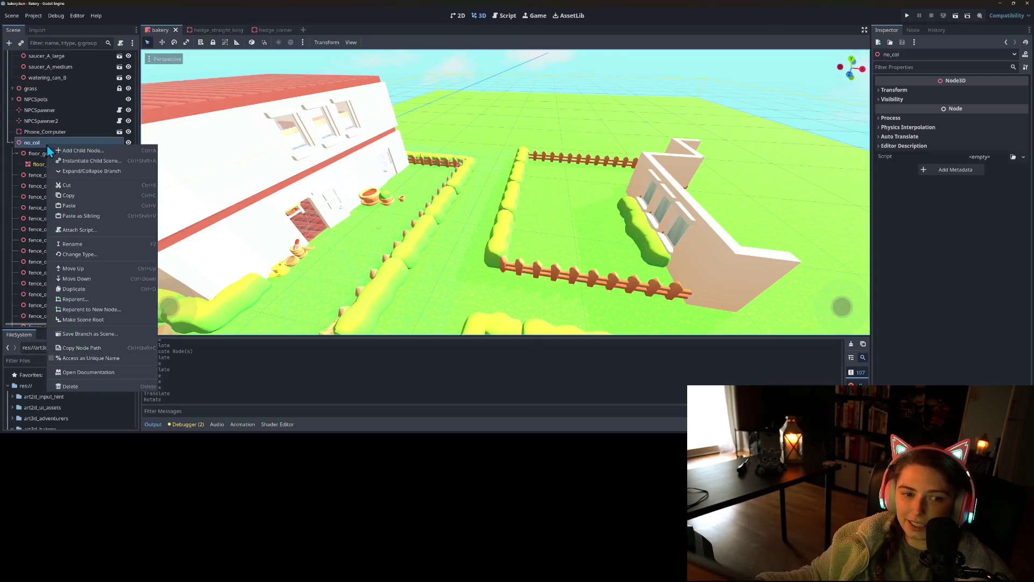
left_click(103, 161)
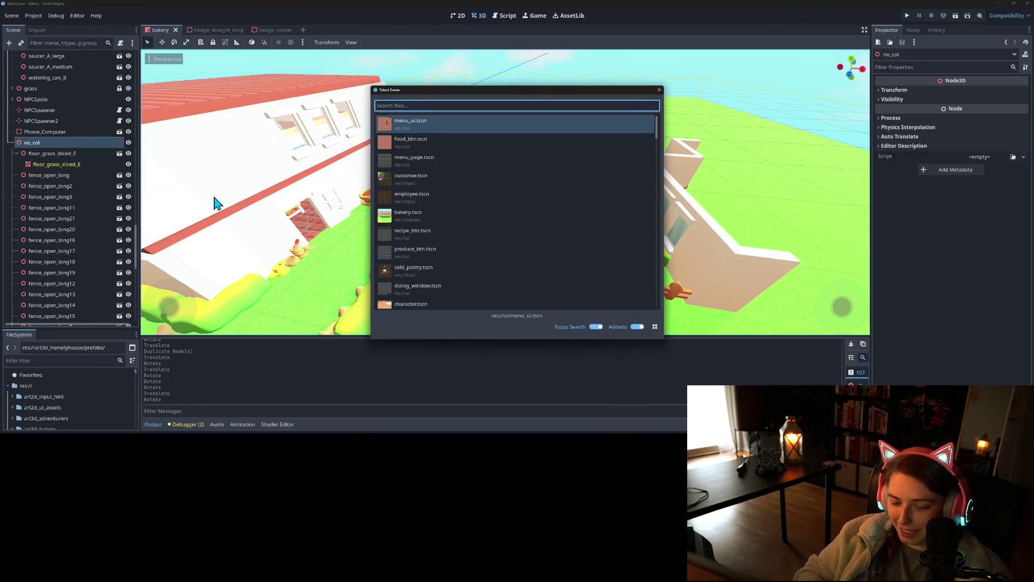
type("tree")
key("Return")
scroll(319, 229, "down", 5)
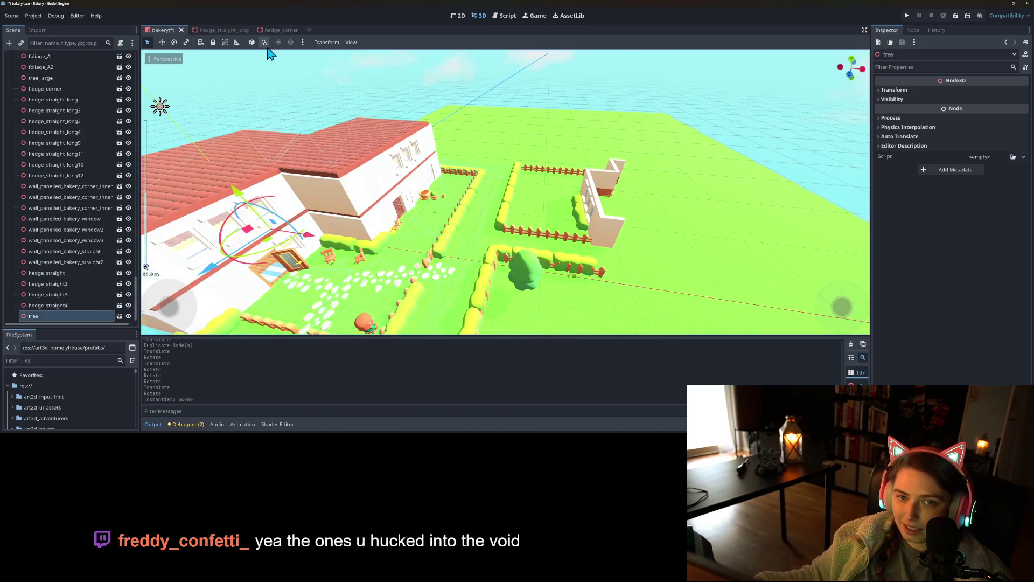
left_click_drag(268, 248, 558, 237)
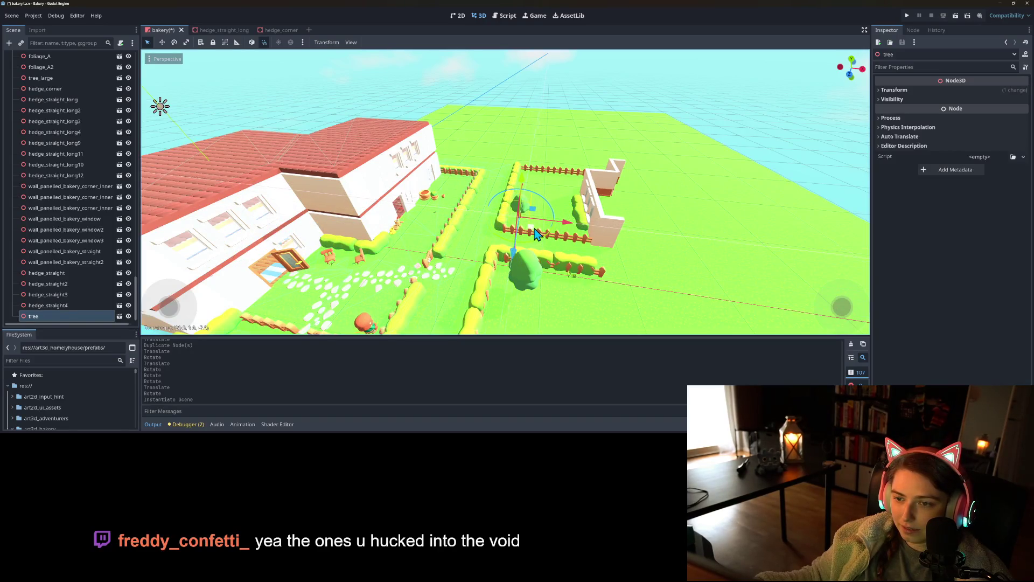
key("ctrl+s")
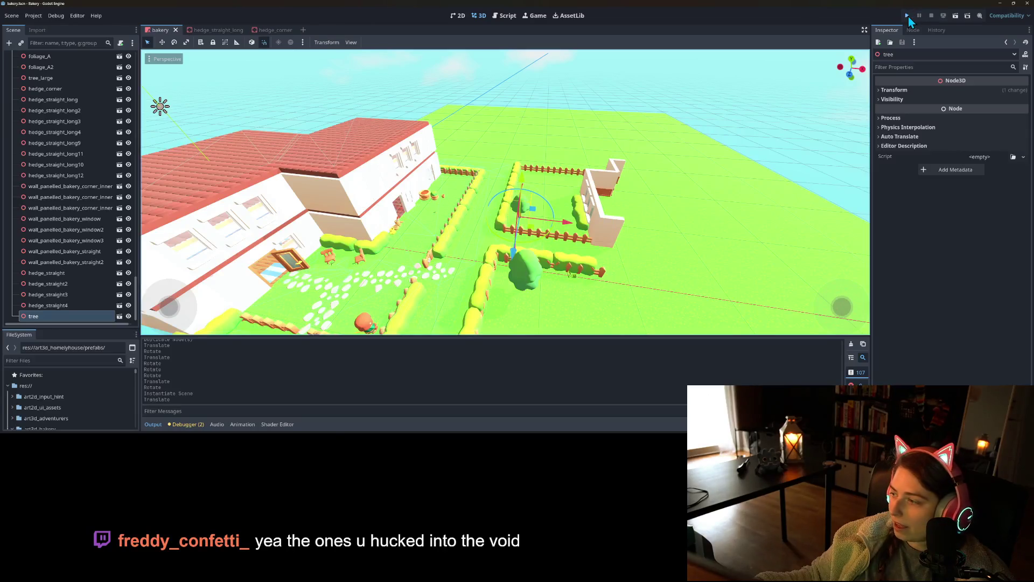
- Run the project, walk the character along the fence and up the stone path, then stop
left_click(908, 17)
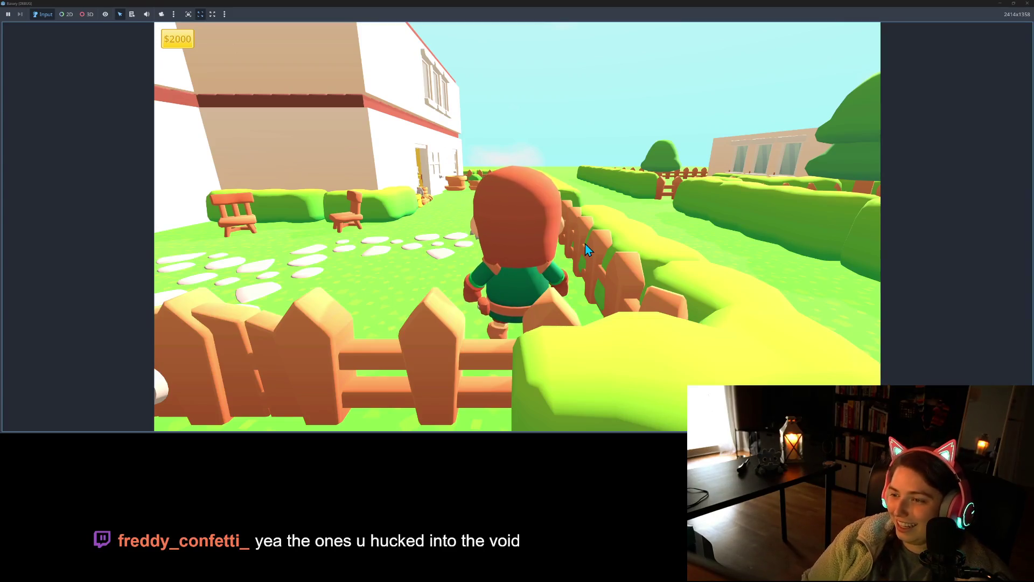
key("a")
key("s")
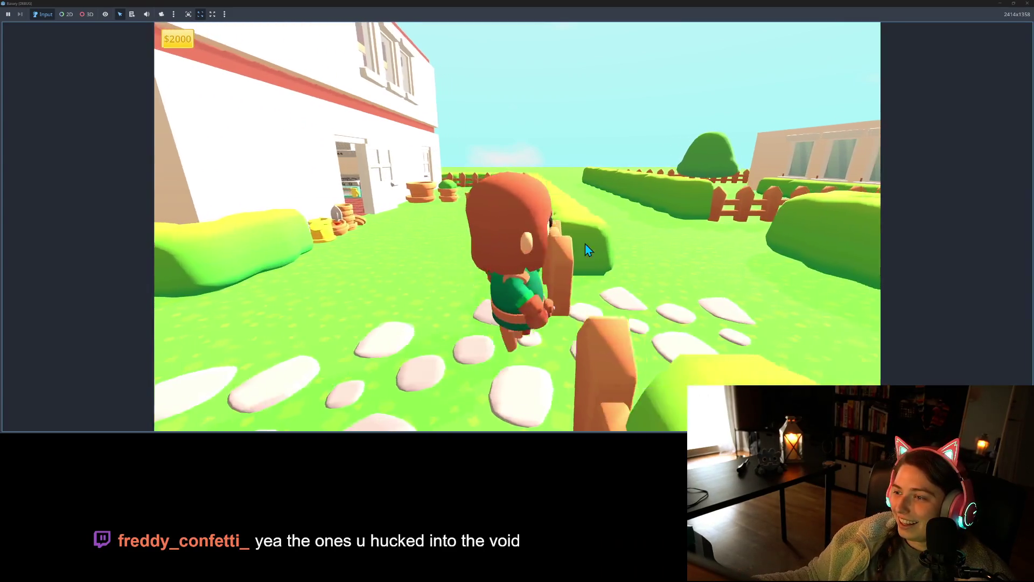
key("w")
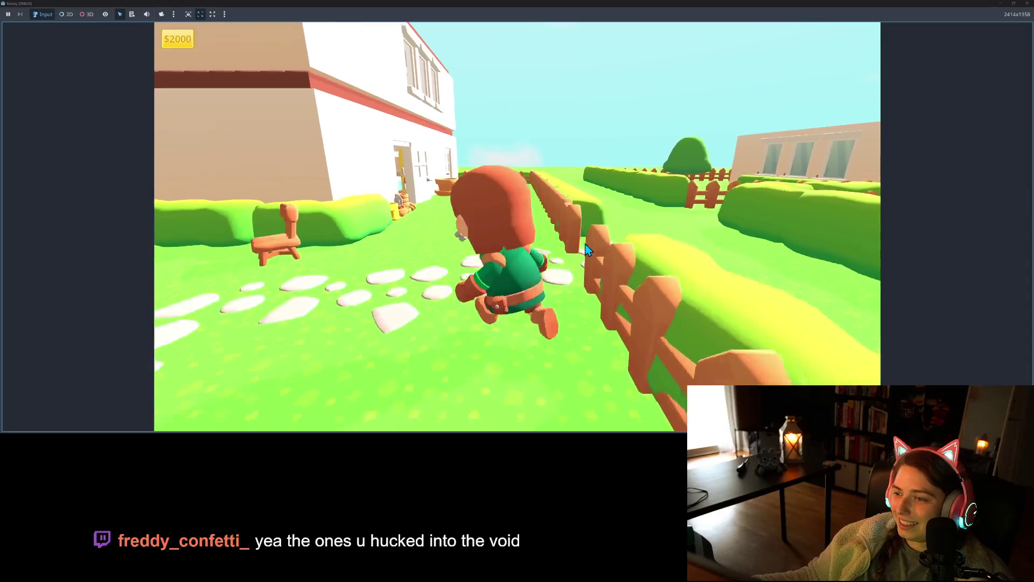
key("s")
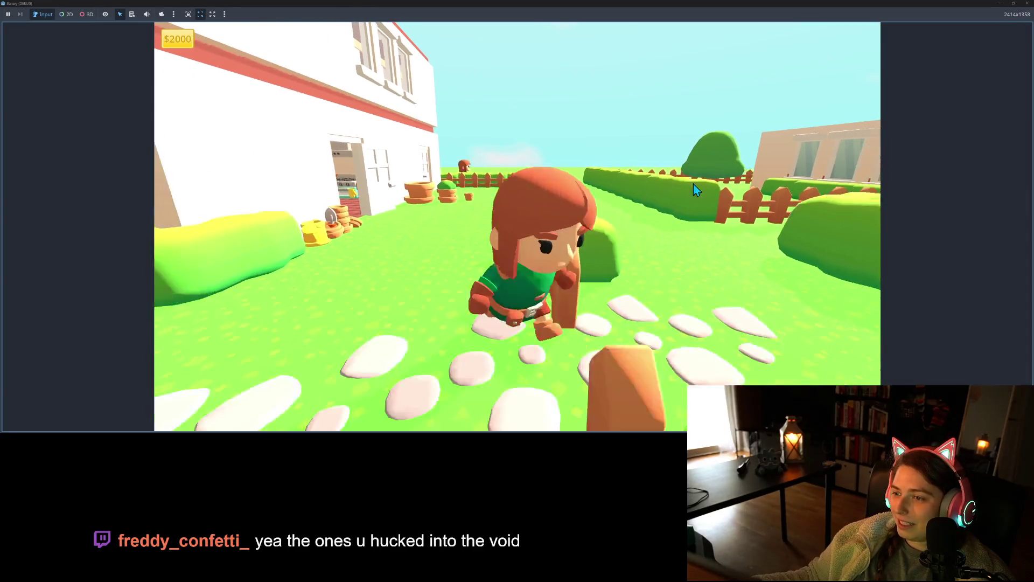
key("w")
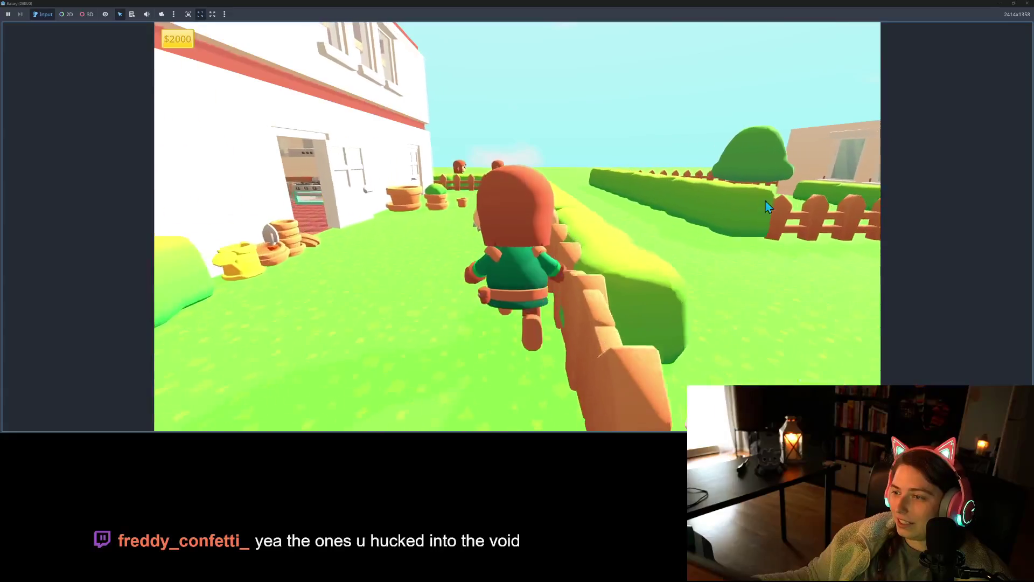
key("s")
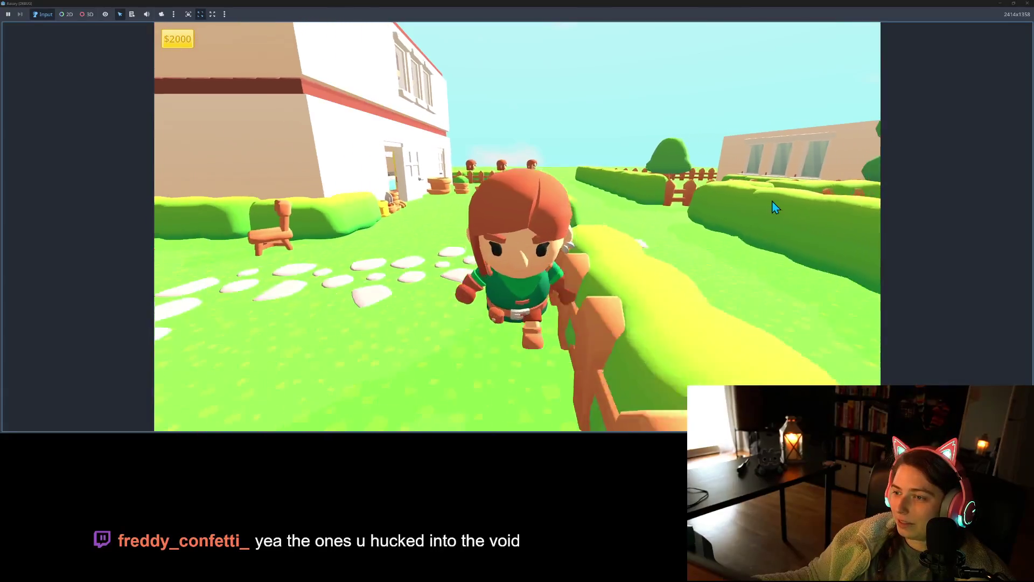
key("w")
key("w")
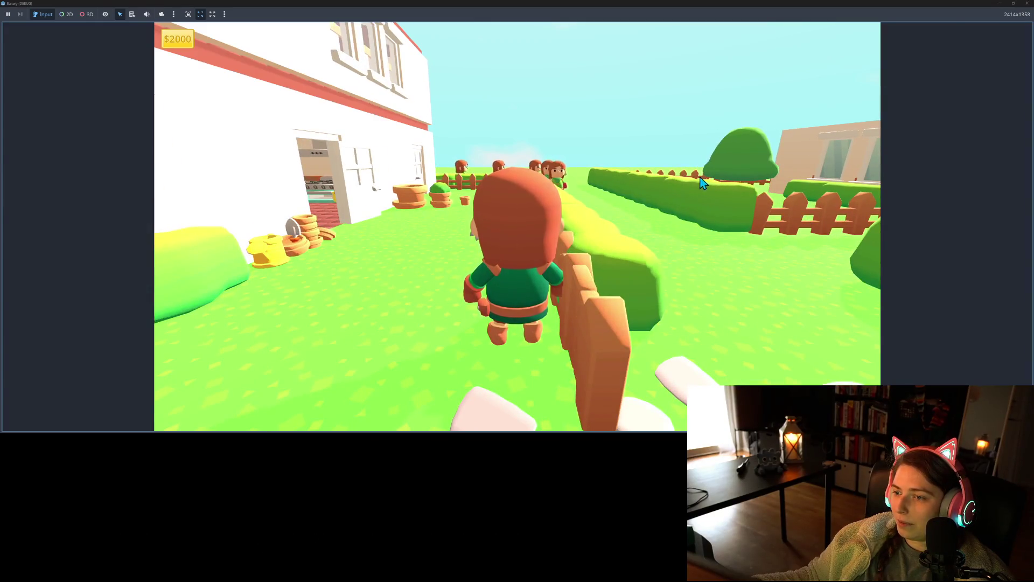
left_click(1028, 3)
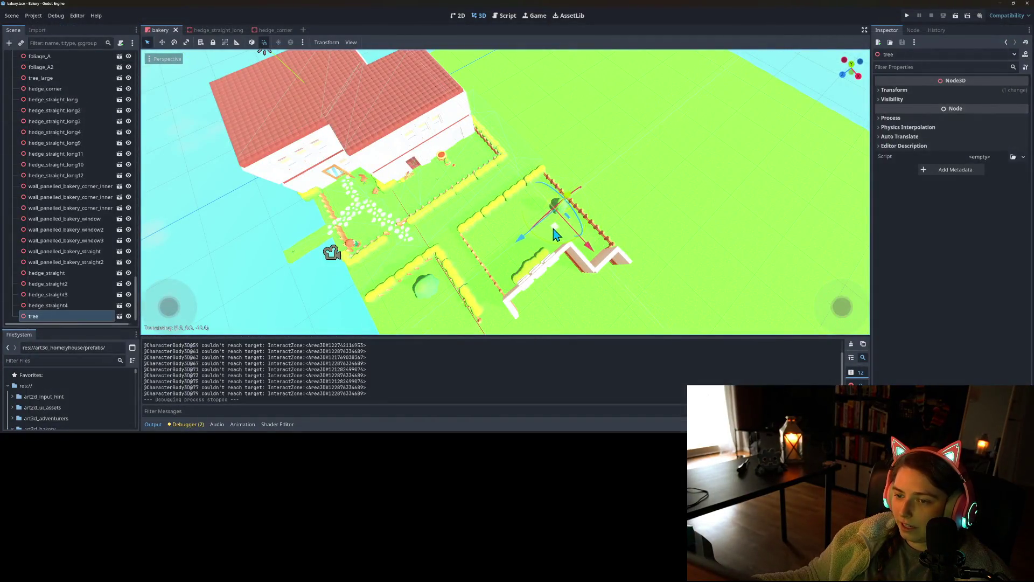
- Adjust the tree's position in the garden and relaunch the game
left_click_drag(548, 237, 548, 237)
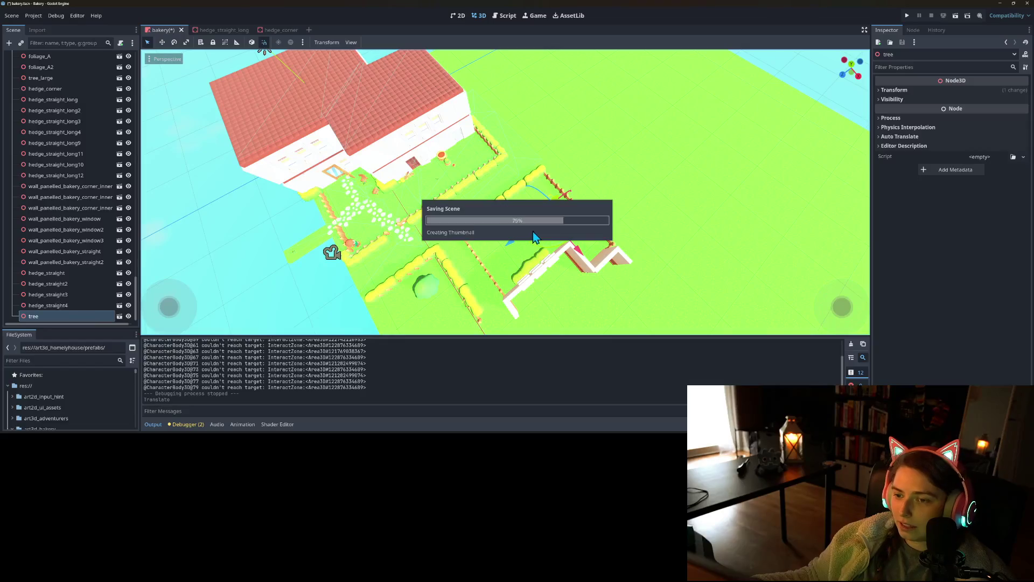
left_click(907, 15)
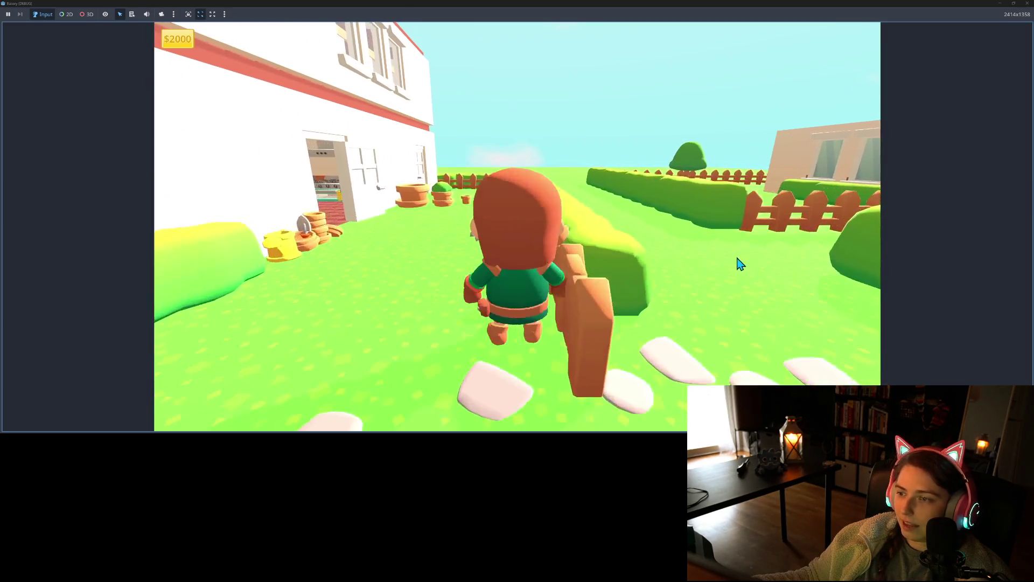
- Walk the character past the hedges, behind the fence, and up the stone path, then stop with F8
key("s")
key("s")
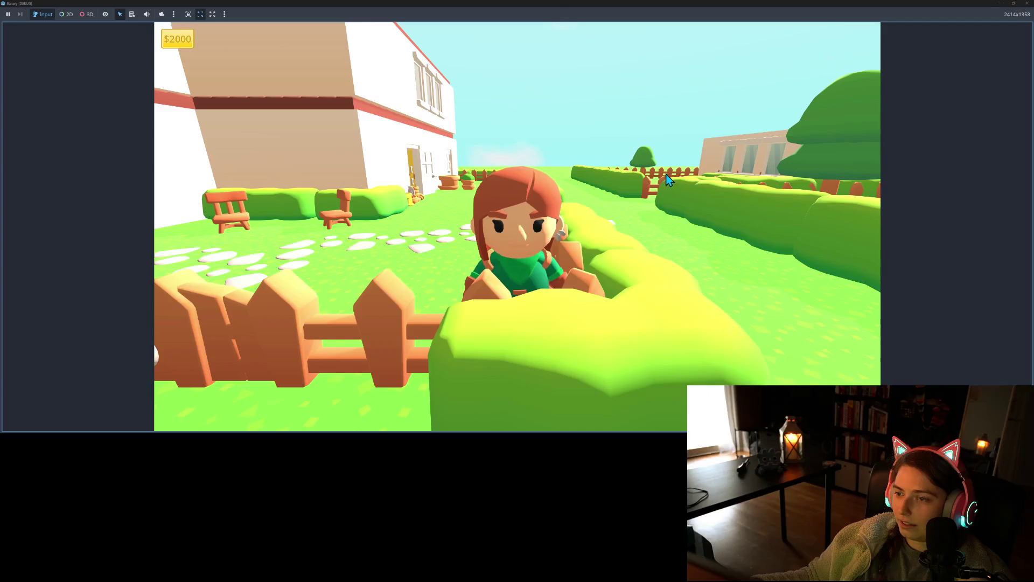
key("w")
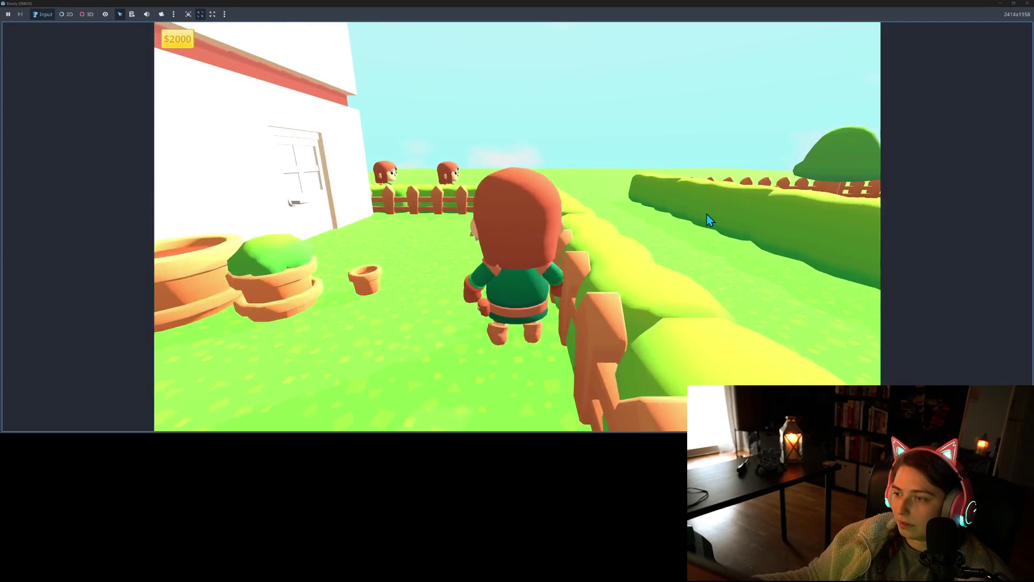
key("s")
key("s")
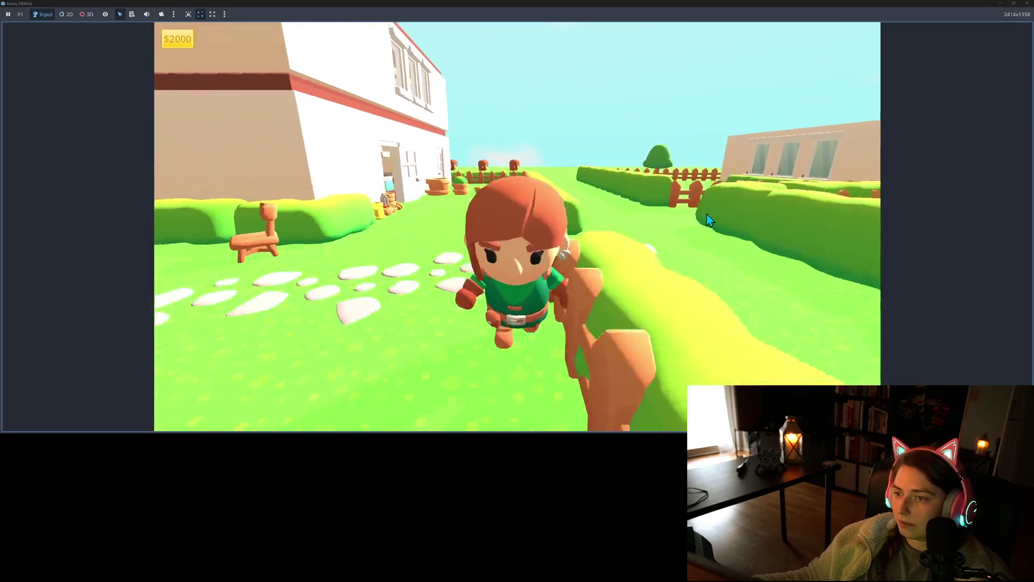
key("s")
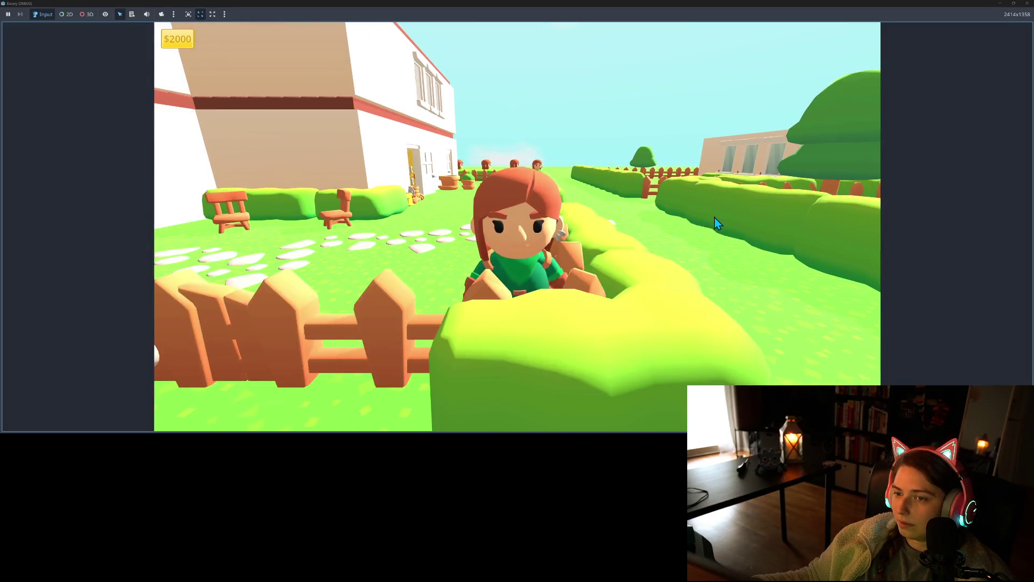
key("w")
key("s")
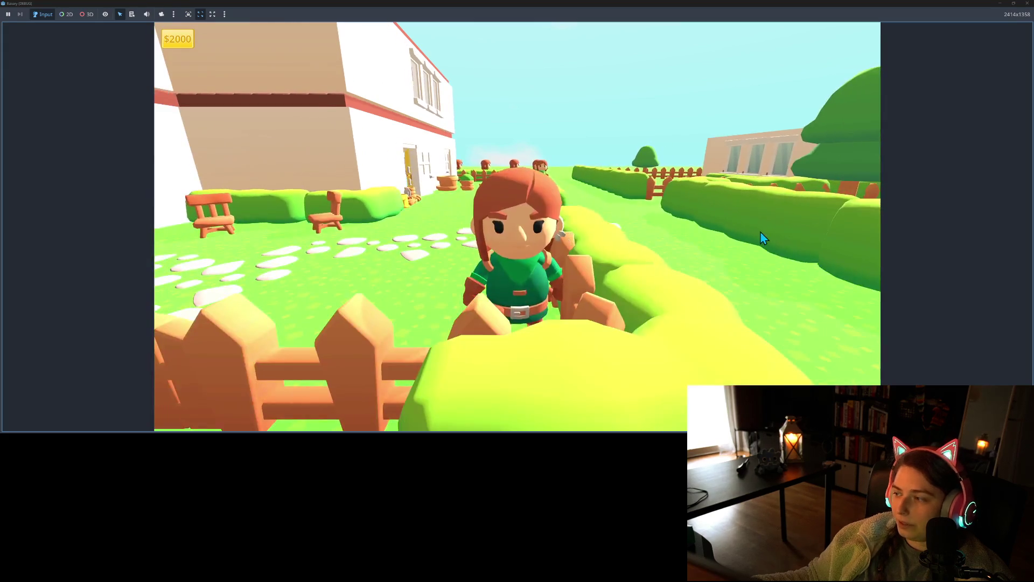
key("w")
key("s")
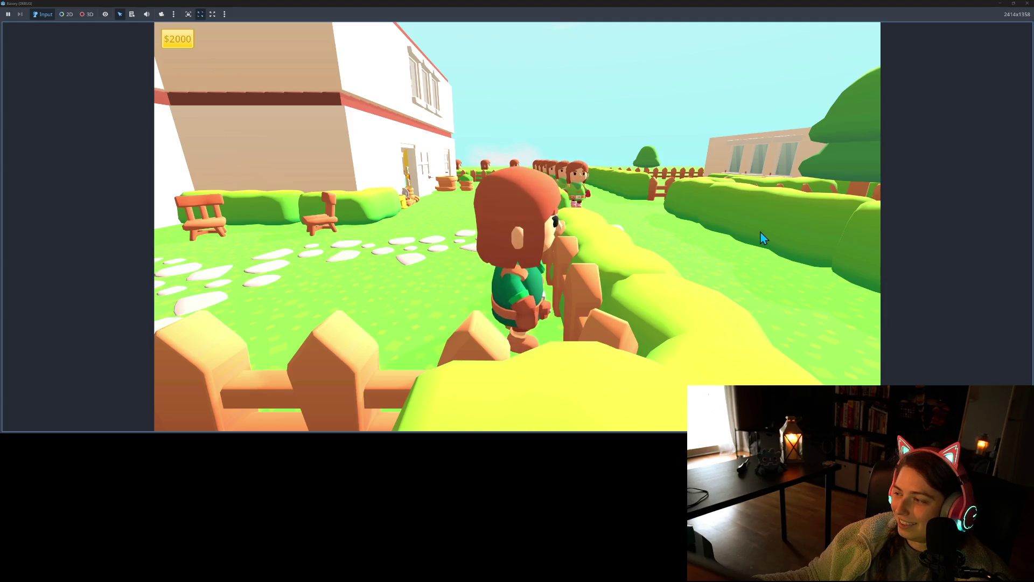
key("w")
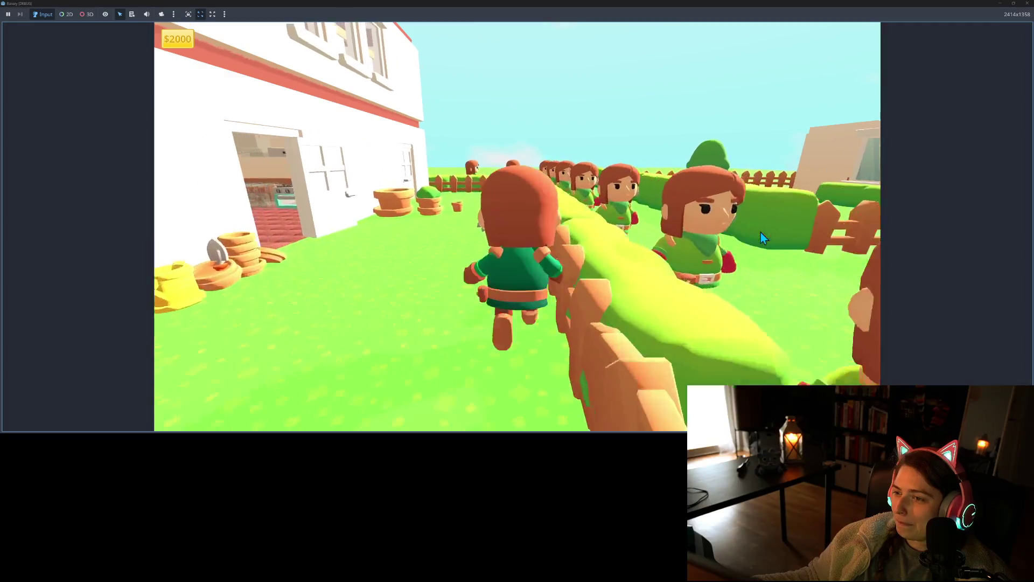
key("a")
key("w")
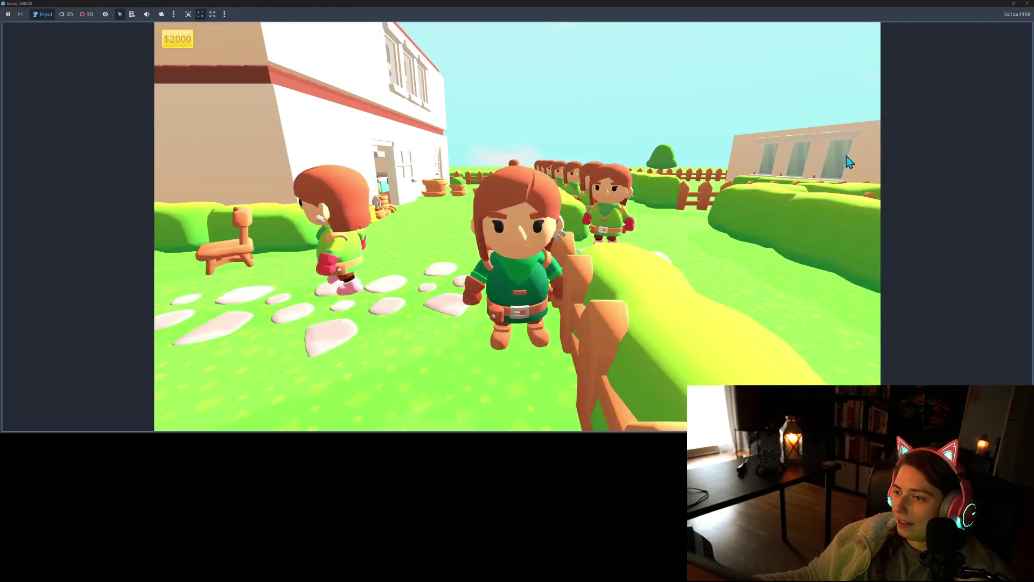
key("s")
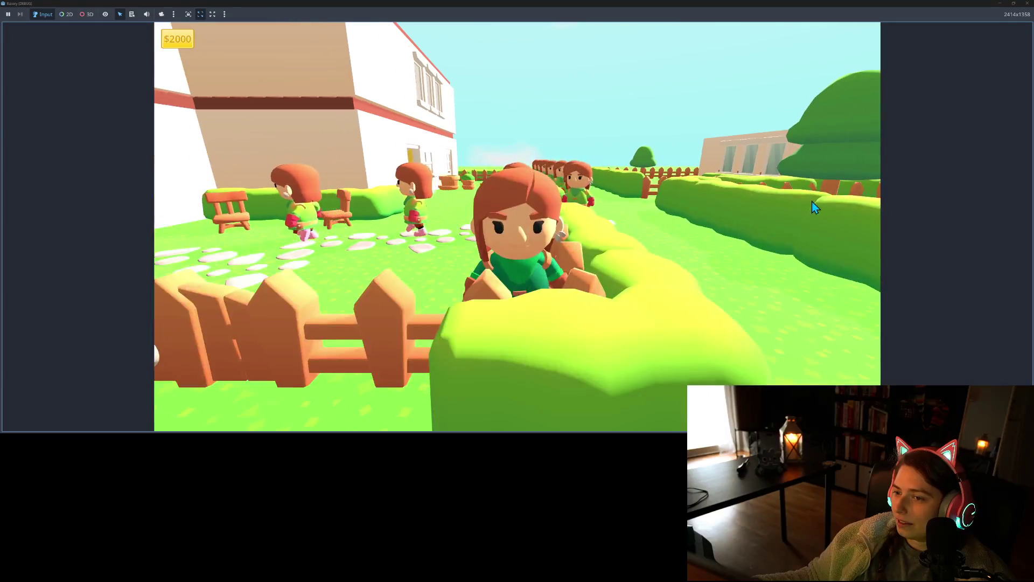
key("w")
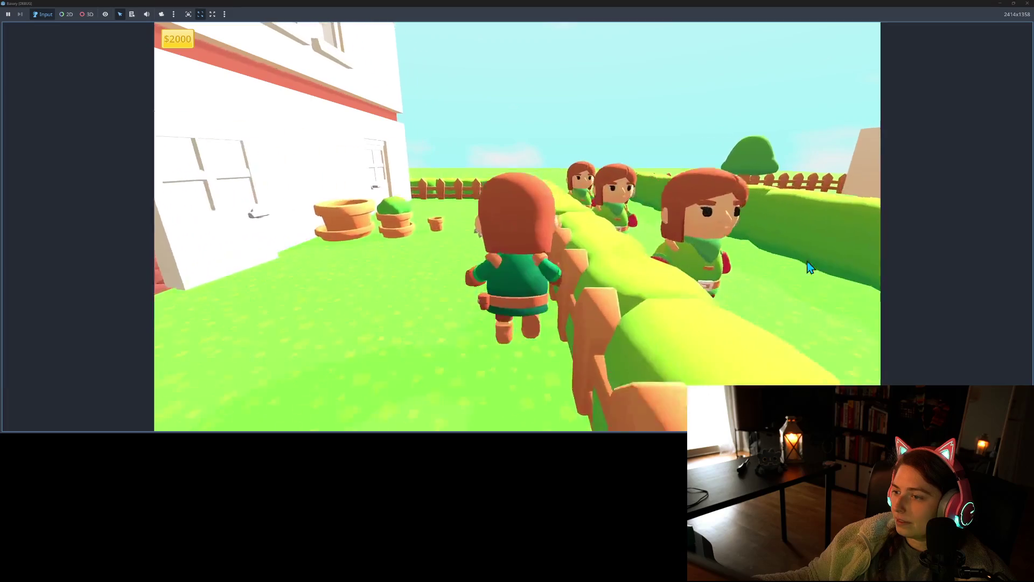
key("F8")
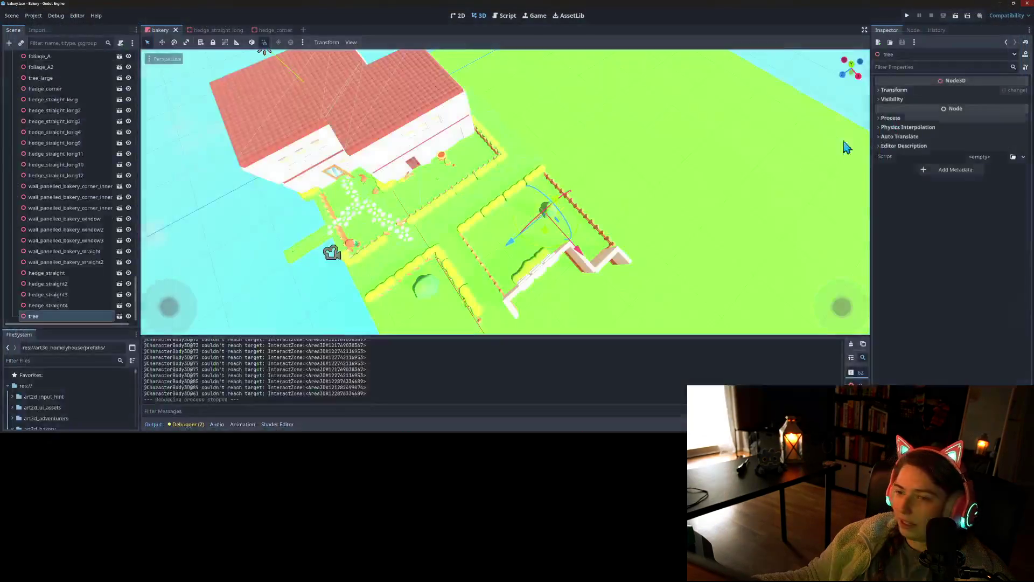
- Delete the fence section fence_open_long12
scroll(642, 259, "up", 5)
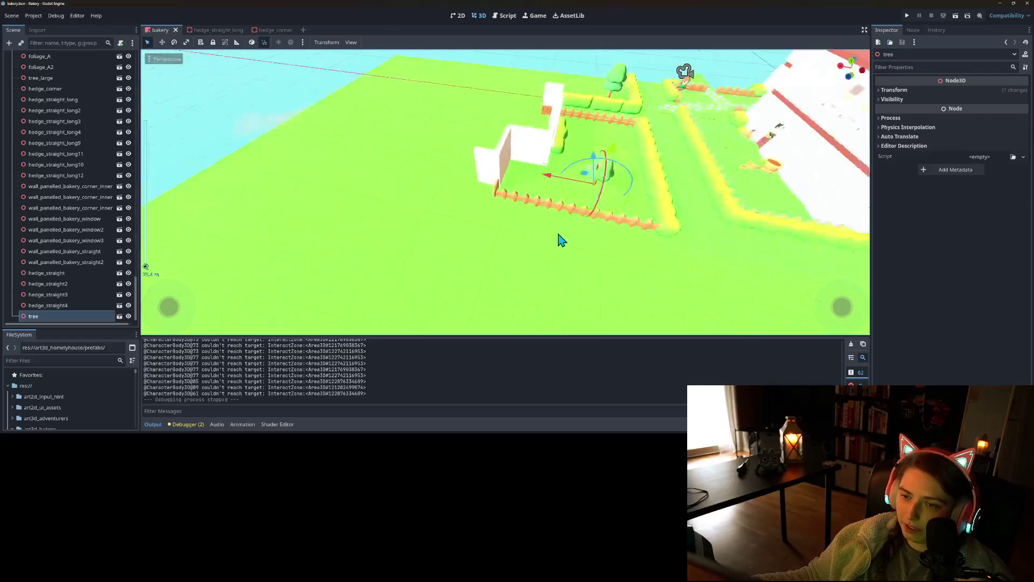
left_click(582, 220)
scroll(590, 227, "up", 6)
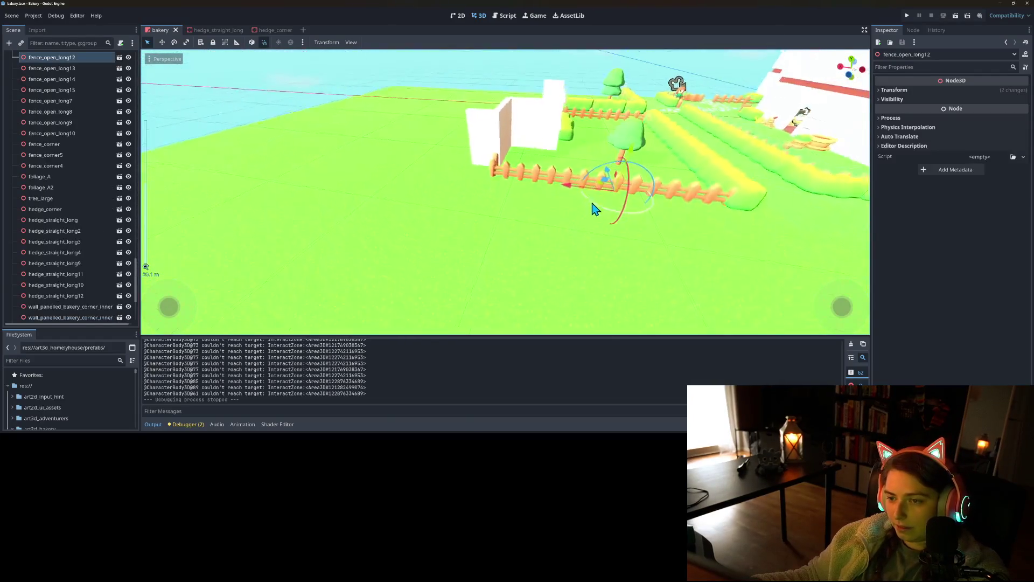
key("Delete")
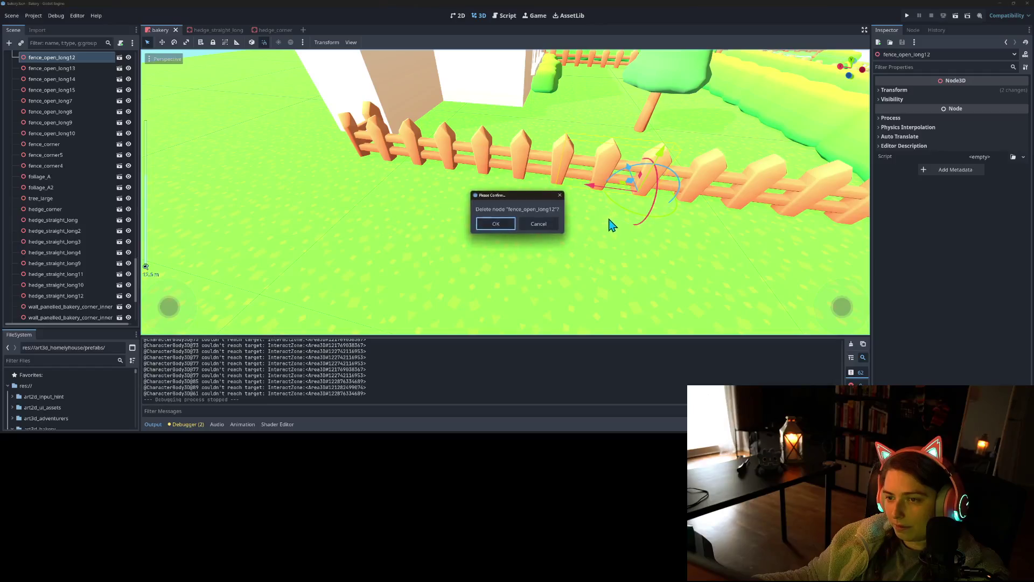
key("Return")
scroll(89, 132, "up", 5)
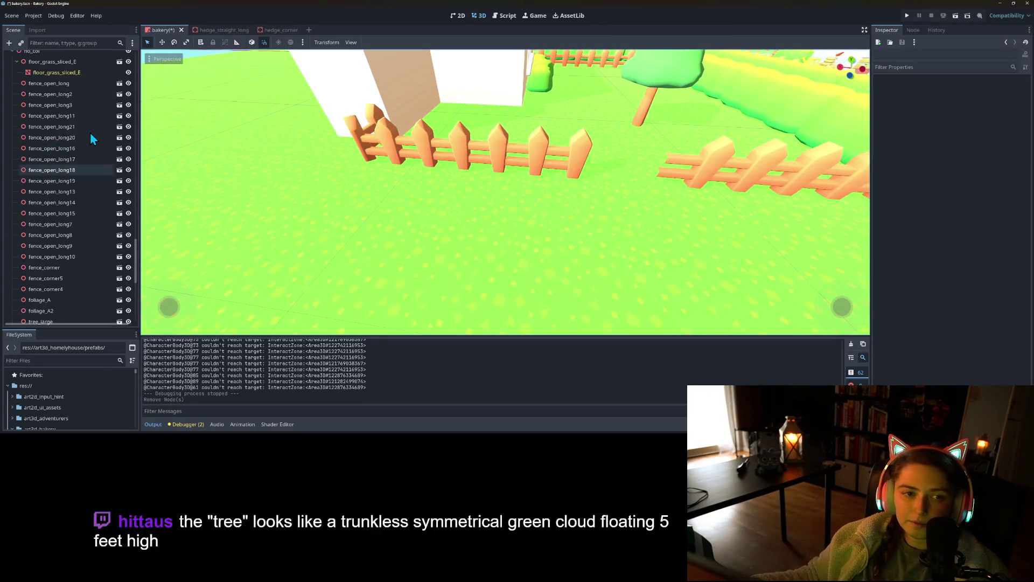
- Instance gate_single under no_col and slide it into the fence gap
right_click(41, 120)
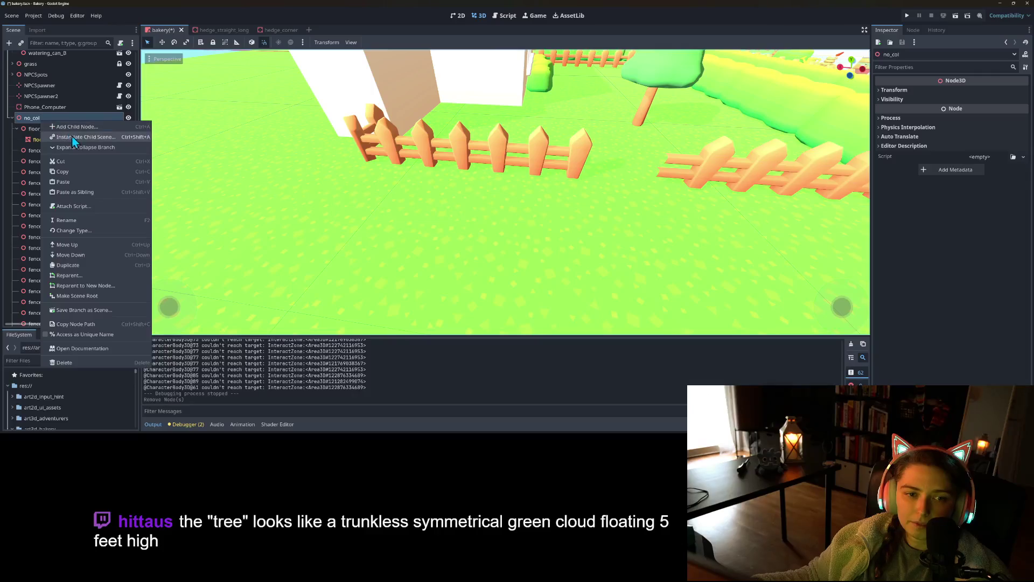
left_click(69, 136)
type("gate")
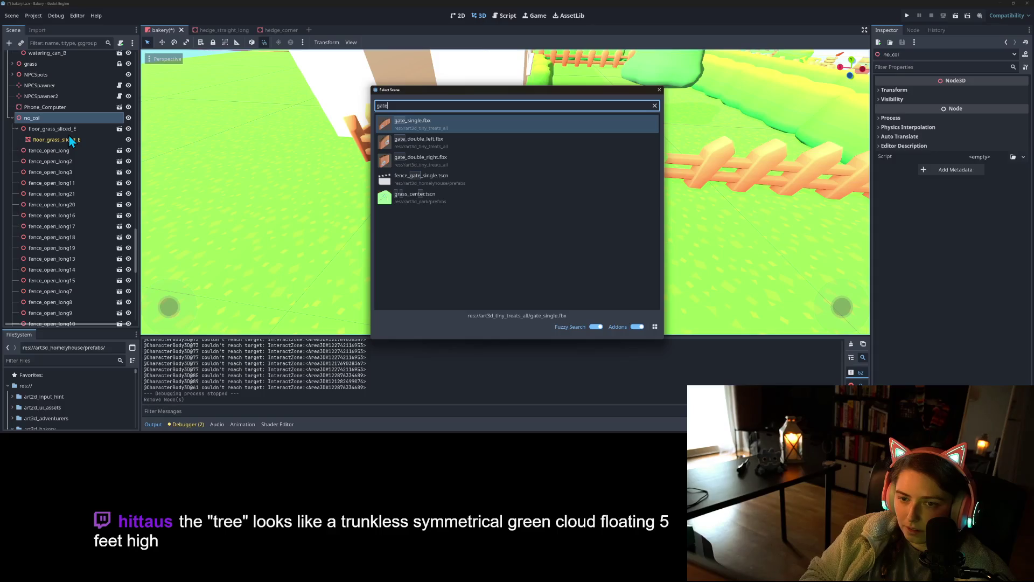
key("Return")
scroll(496, 215, "down", 5)
mouse_move(599, 218)
left_mouse_down()
mouse_move(682, 132)
mouse_move(570, 208)
left_mouse_up()
scroll(560, 210, "up", 5)
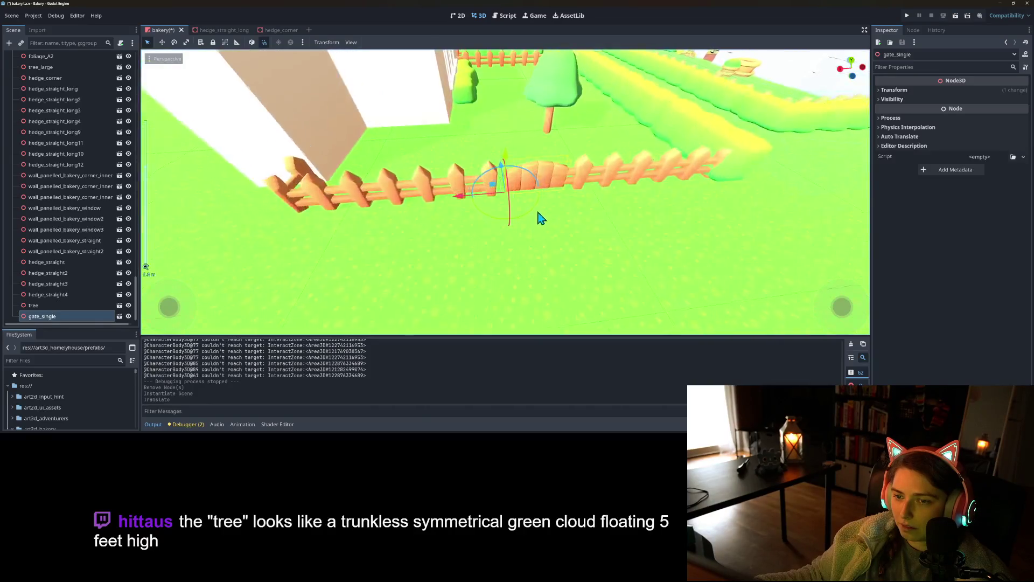
mouse_move(461, 202)
left_mouse_down()
mouse_move(446, 202)
mouse_move(466, 201)
left_mouse_up()
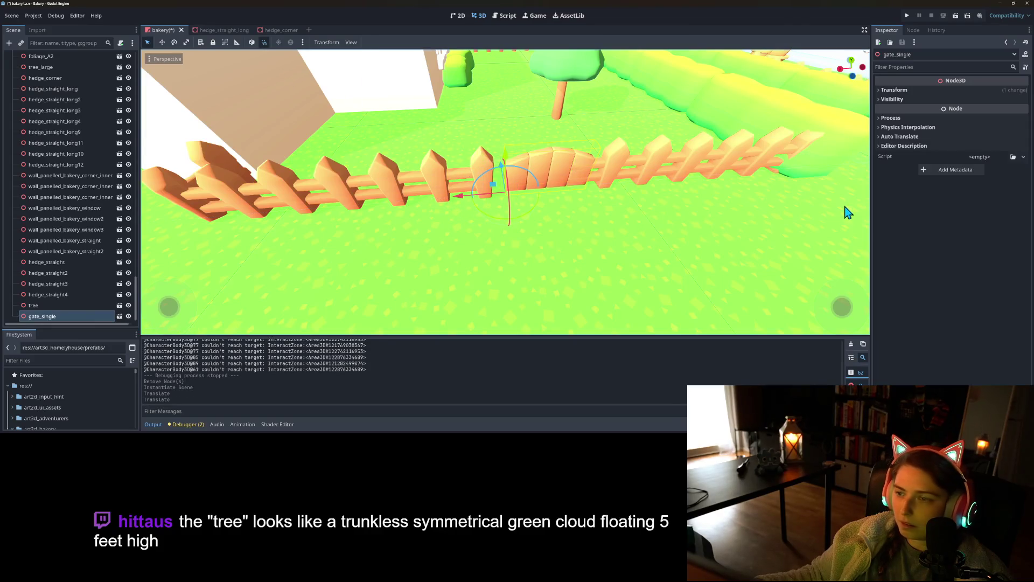
- Enter 35.5 as the gate's X position in the Inspector
left_click(895, 90)
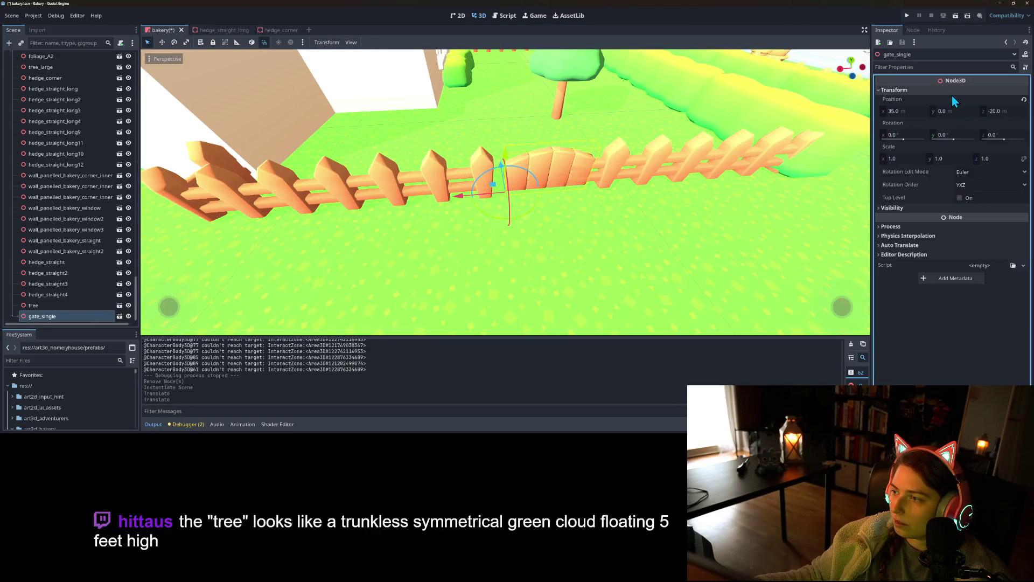
left_click(909, 112)
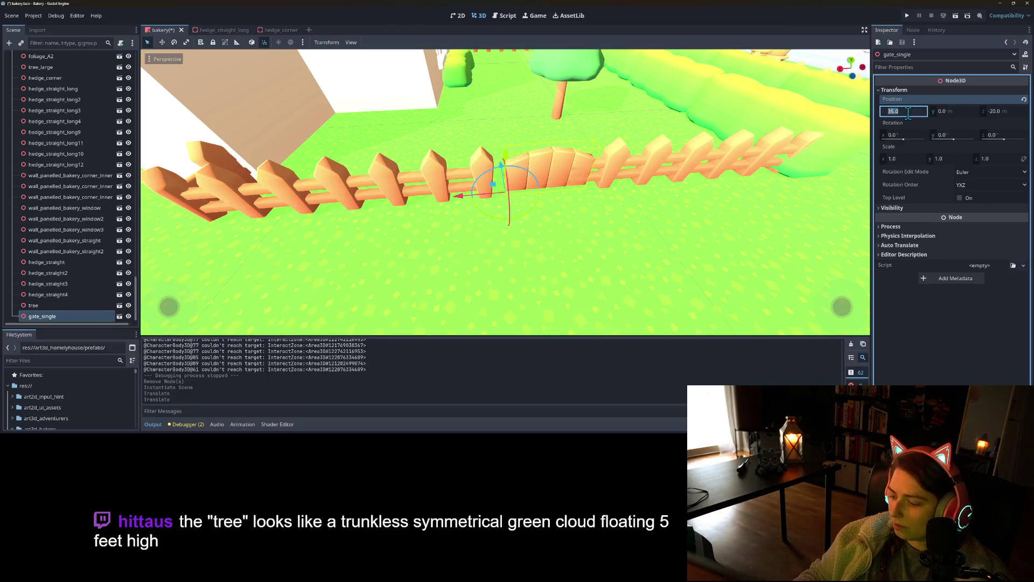
type("36")
type("86")
key("Return")
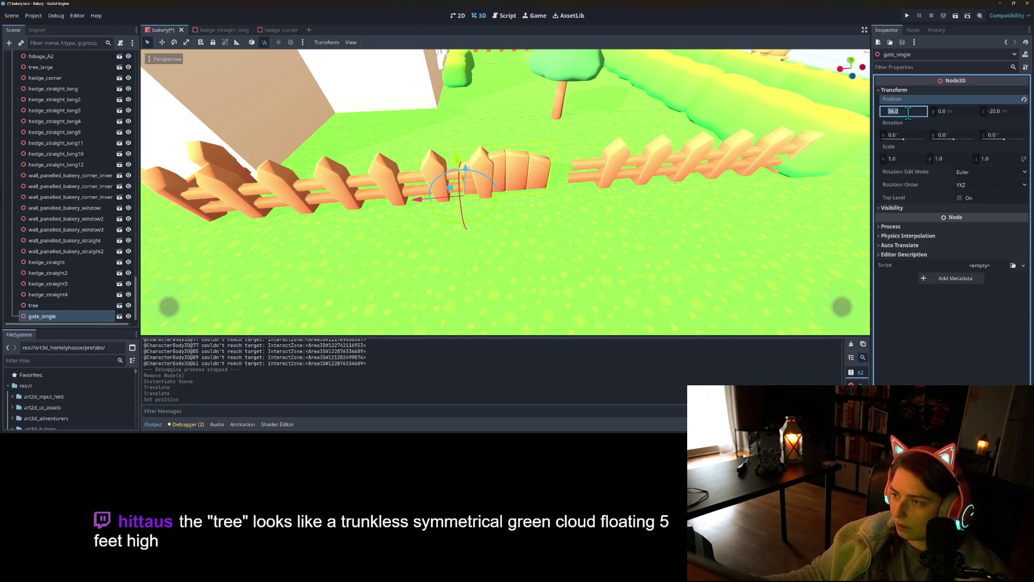
type("35.5")
key("Return")
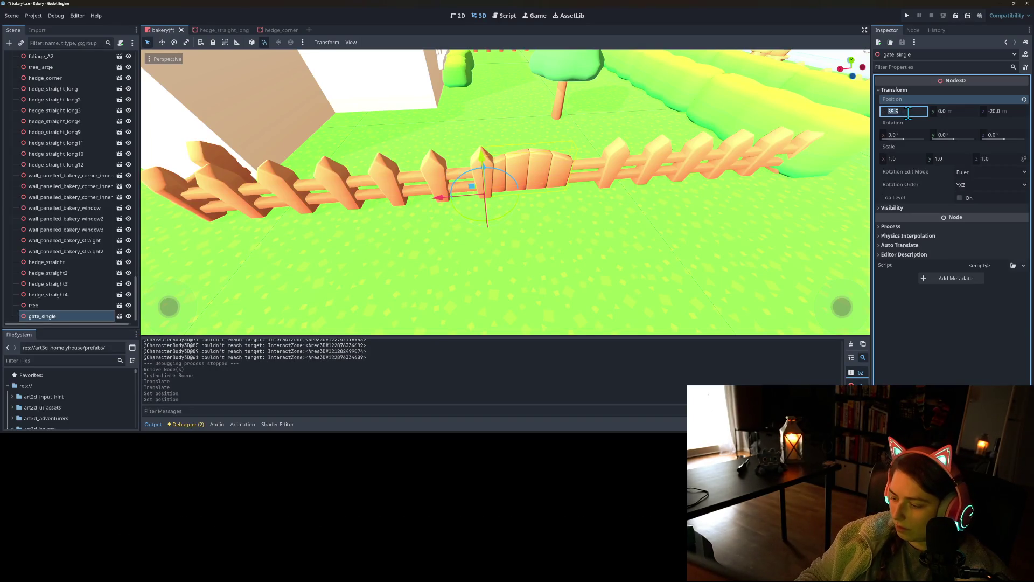
type("35.25")
key("Return")
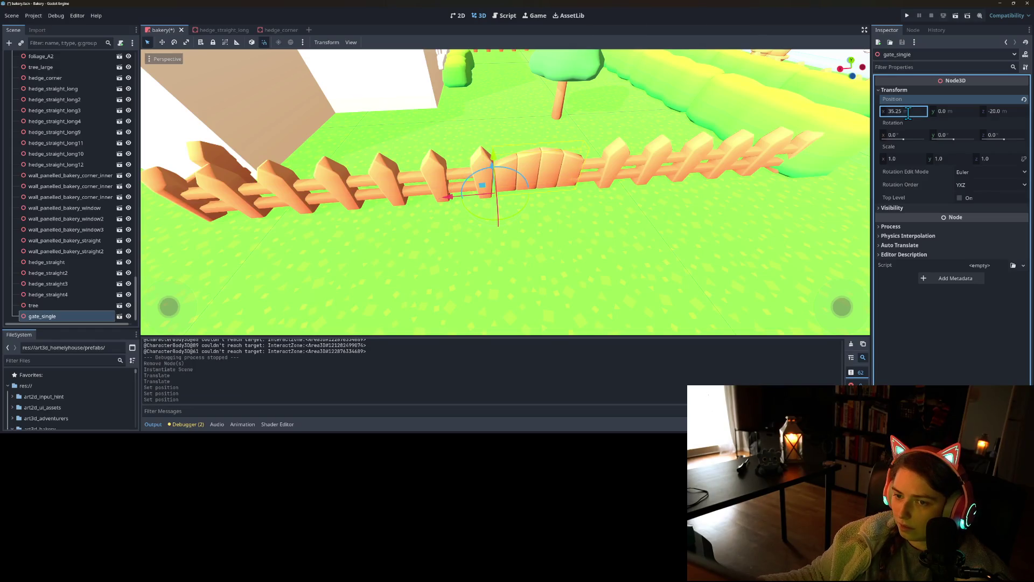
- Fine-tune the gate along the fence back to X 35.5, then start instancing a child scene under gate_single
mouse_move(654, 180)
left_mouse_down()
mouse_move(626, 201)
mouse_move(624, 185)
mouse_move(648, 187)
mouse_move(642, 207)
left_mouse_up()
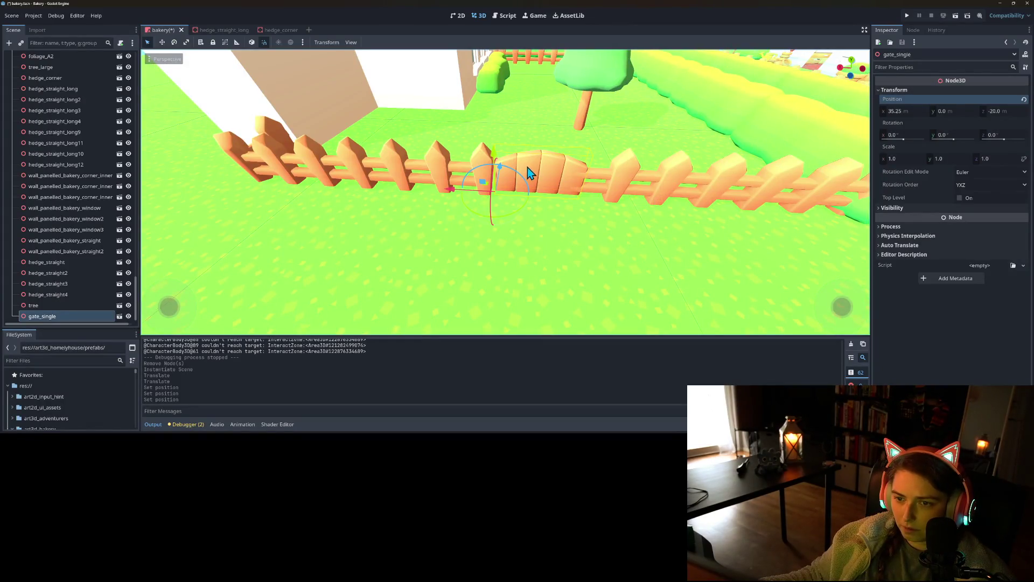
left_click_drag(459, 197, 435, 197)
left_click(908, 109)
type("35")
key("Return")
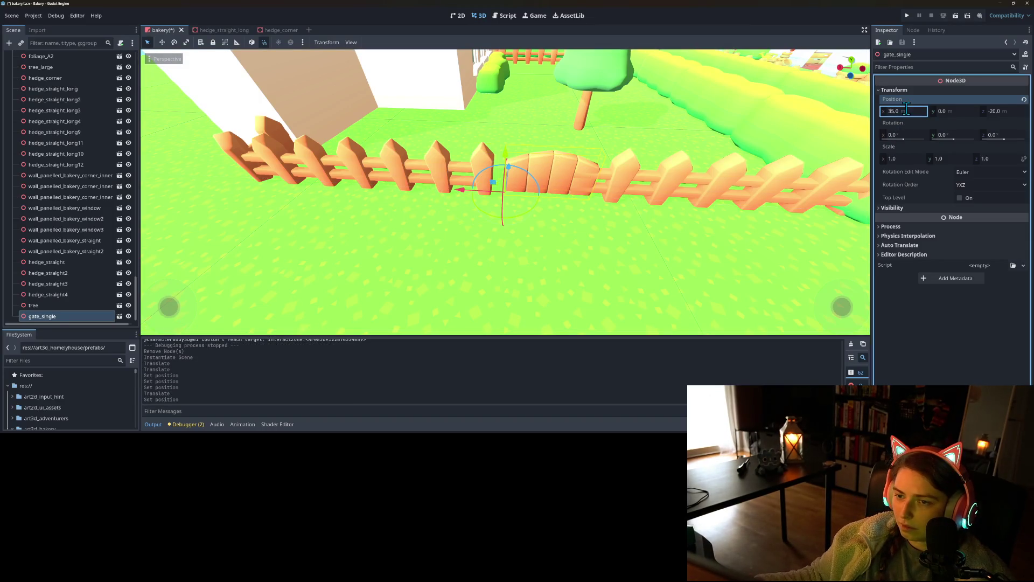
left_click_drag(457, 200, 446, 199)
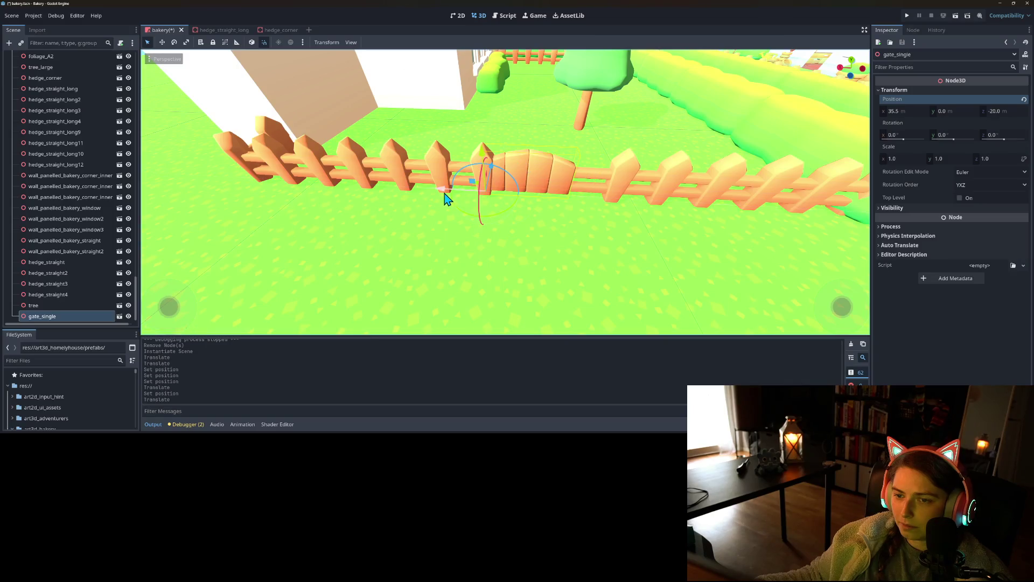
scroll(54, 189, "up", 8)
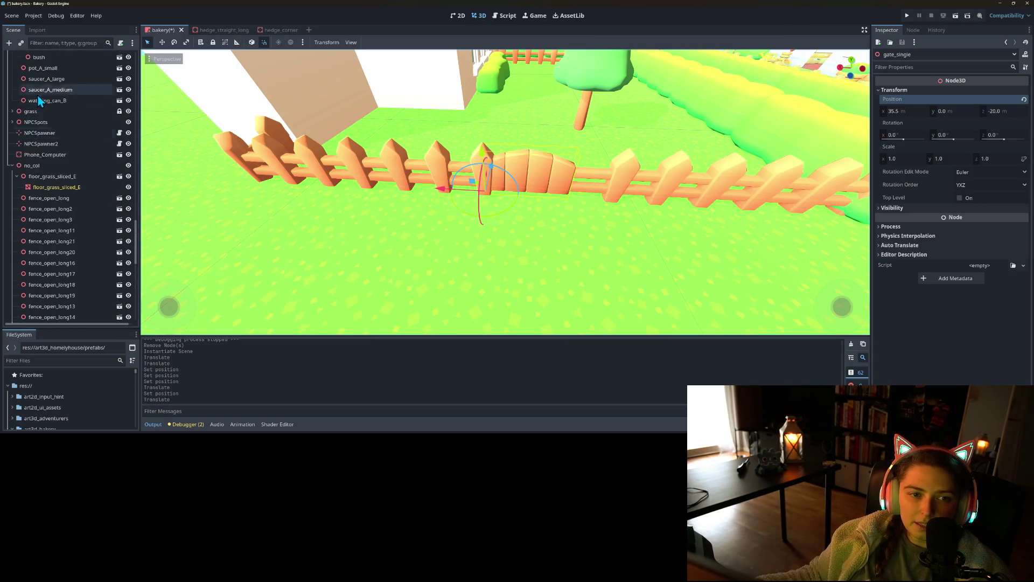
scroll(51, 205, "down", 8)
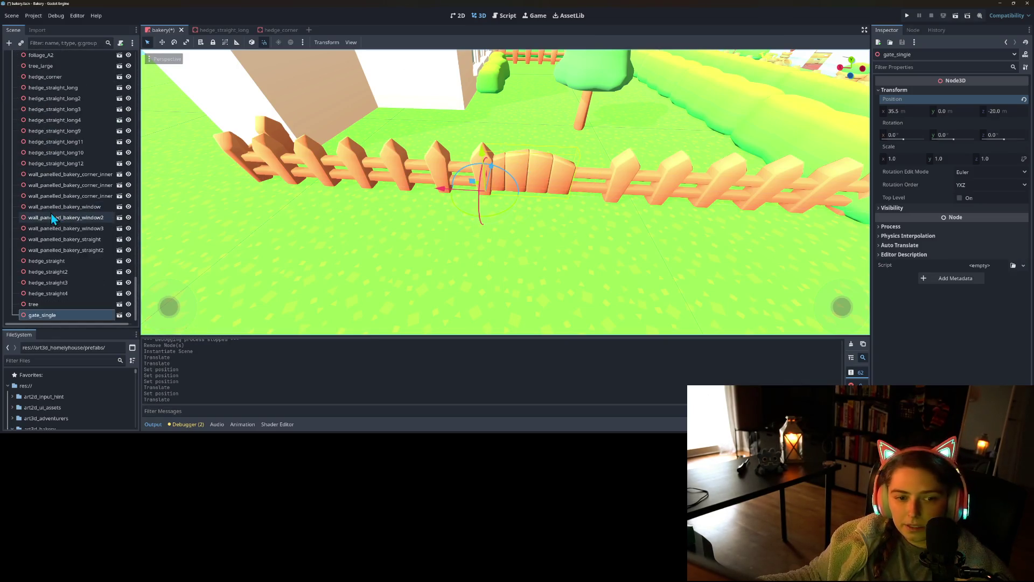
right_click(76, 317)
left_click(118, 157)
- Add a fence_post under the gate and try sliding it along the fence
type("fe")
double_click(412, 141)
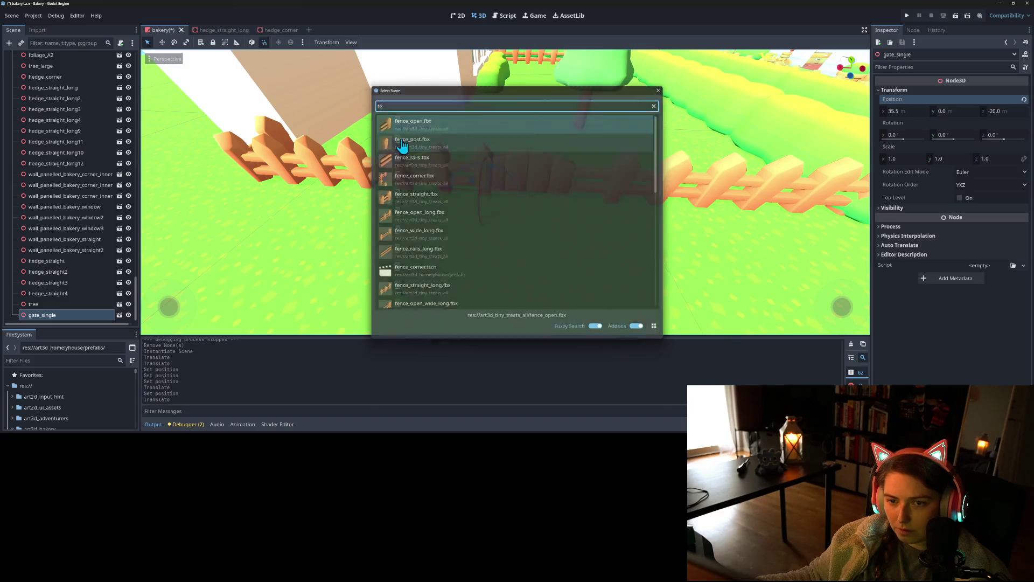
left_click_drag(451, 194, 518, 200)
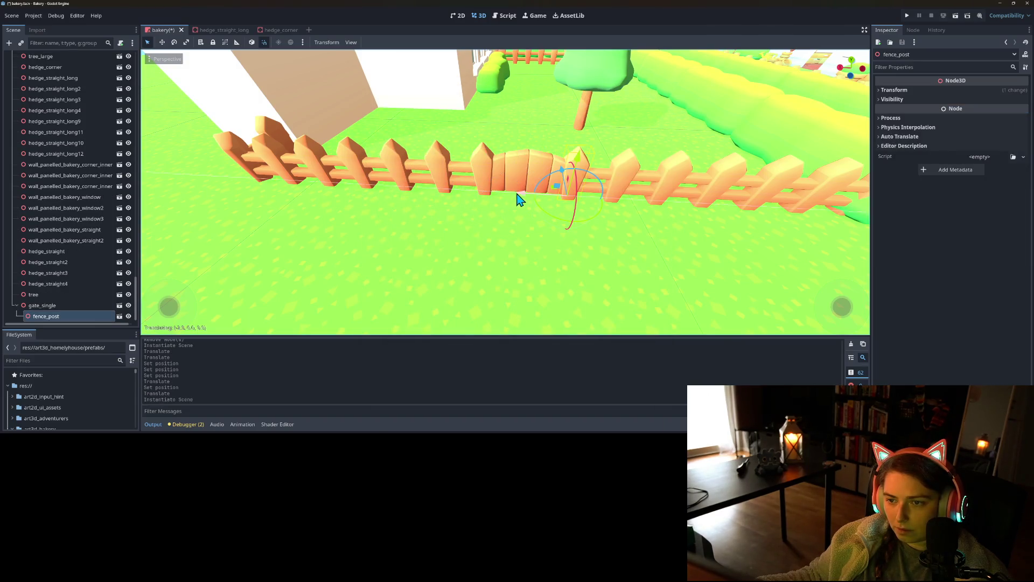
scroll(525, 200, "down", 5)
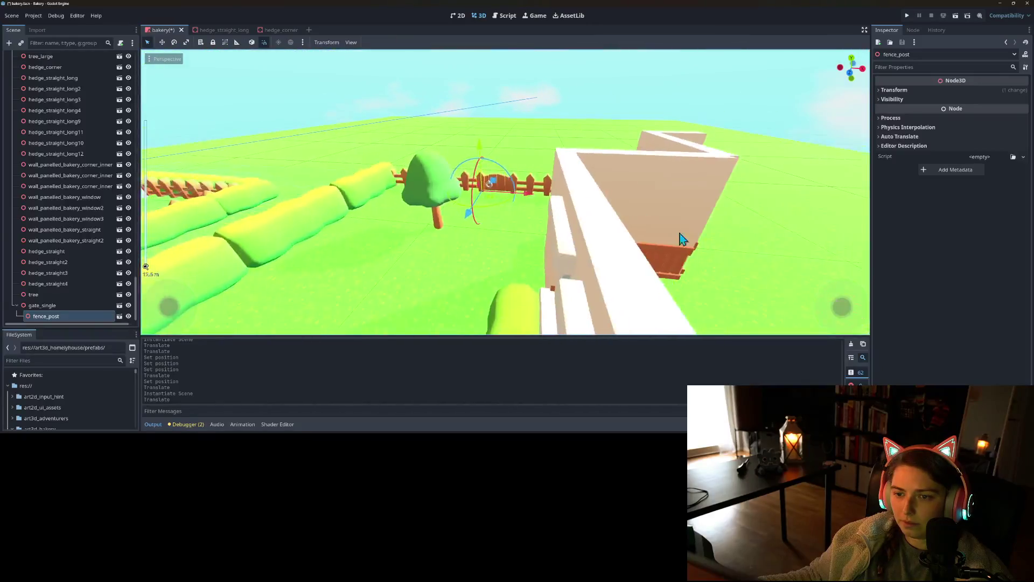
scroll(682, 239, "down", 5)
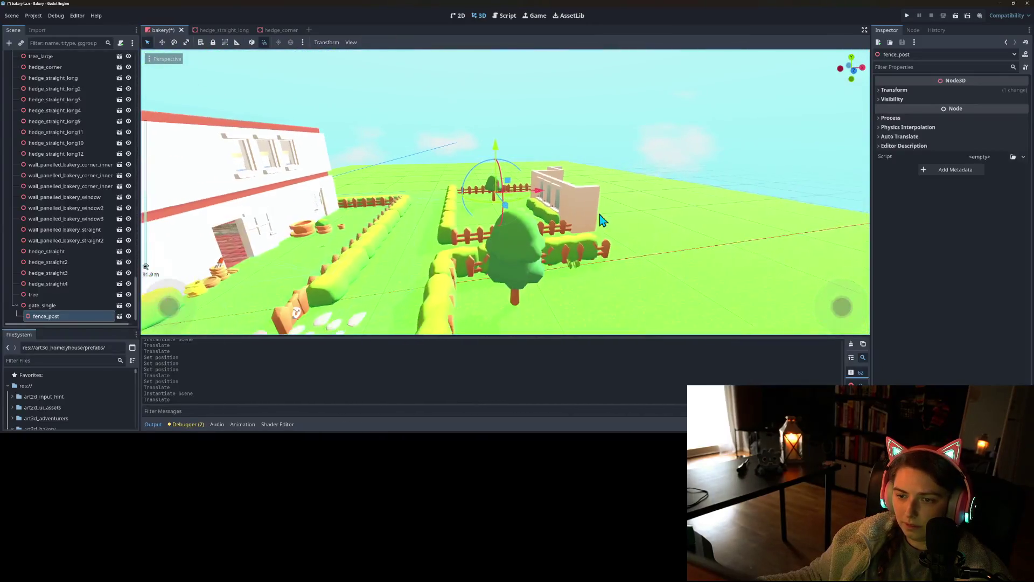
mouse_move(575, 233)
left_mouse_down()
mouse_move(600, 215)
mouse_move(587, 233)
left_mouse_up()
scroll(539, 226, "up", 5)
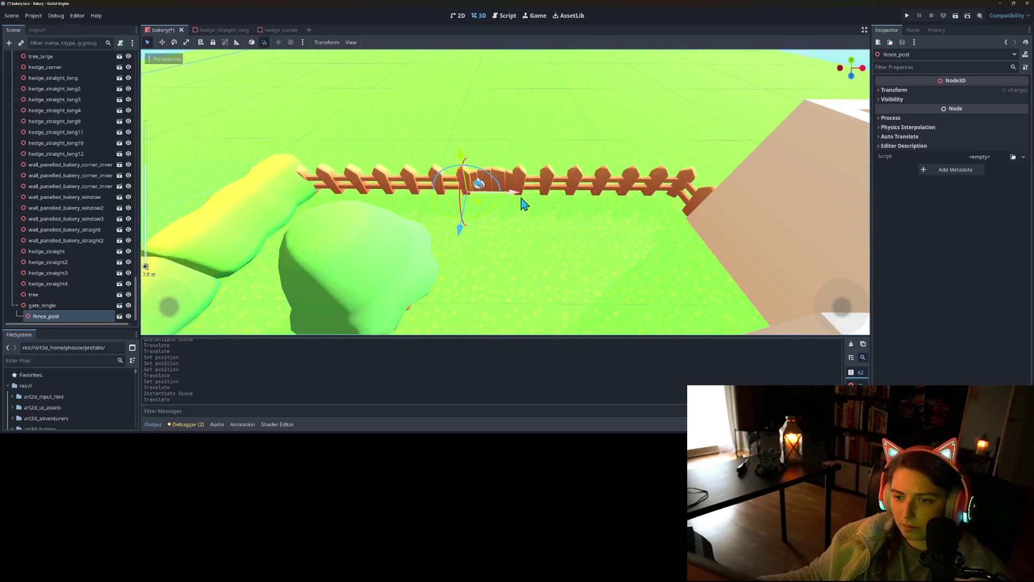
left_click_drag(524, 204, 564, 200)
key("ctrl+z")
- Slide the gate right to about X 38 and shift the fence section to its right
left_click(43, 304)
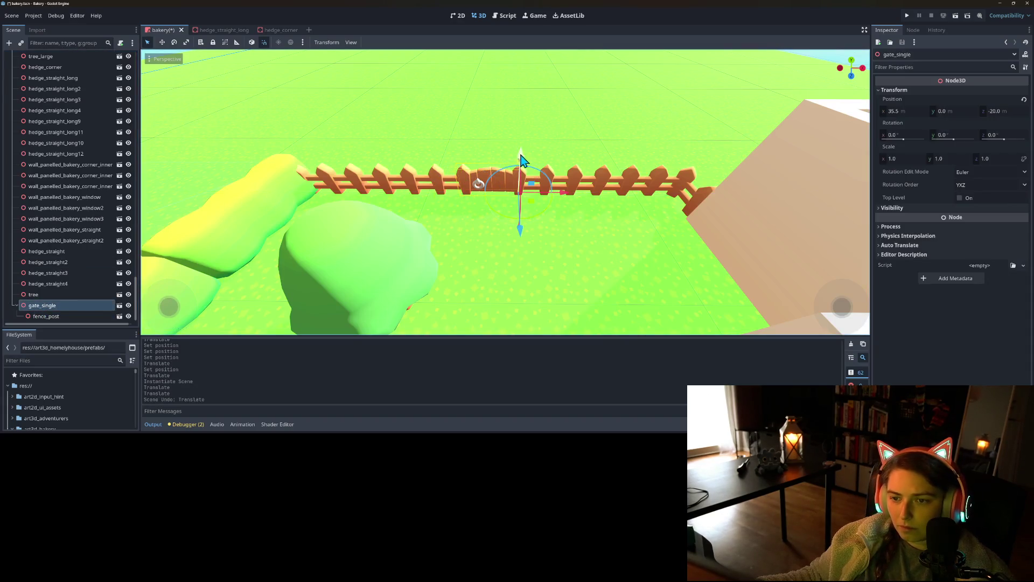
left_click_drag(570, 194, 625, 211)
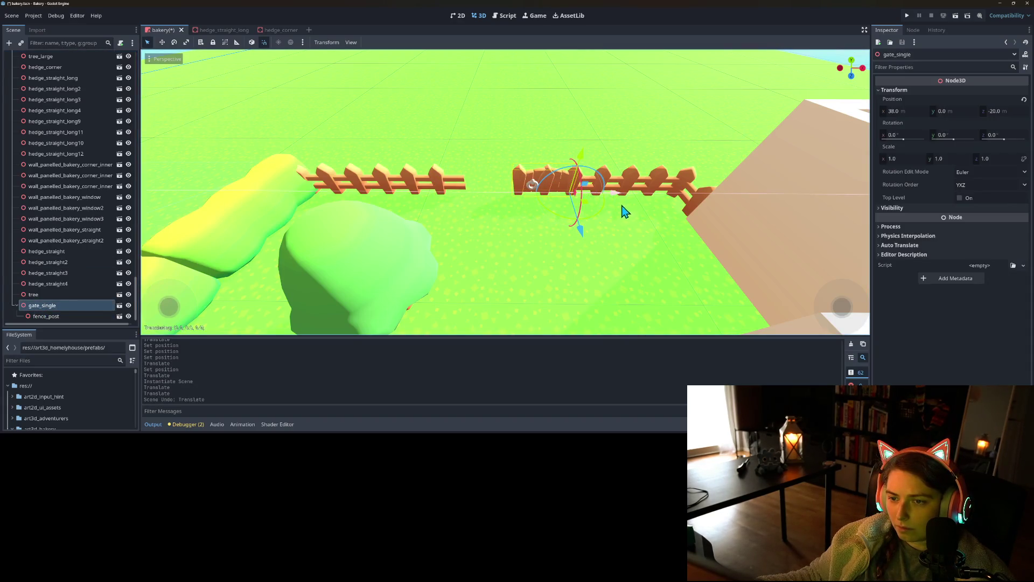
left_click(521, 181)
left_click_drag(560, 202, 541, 201)
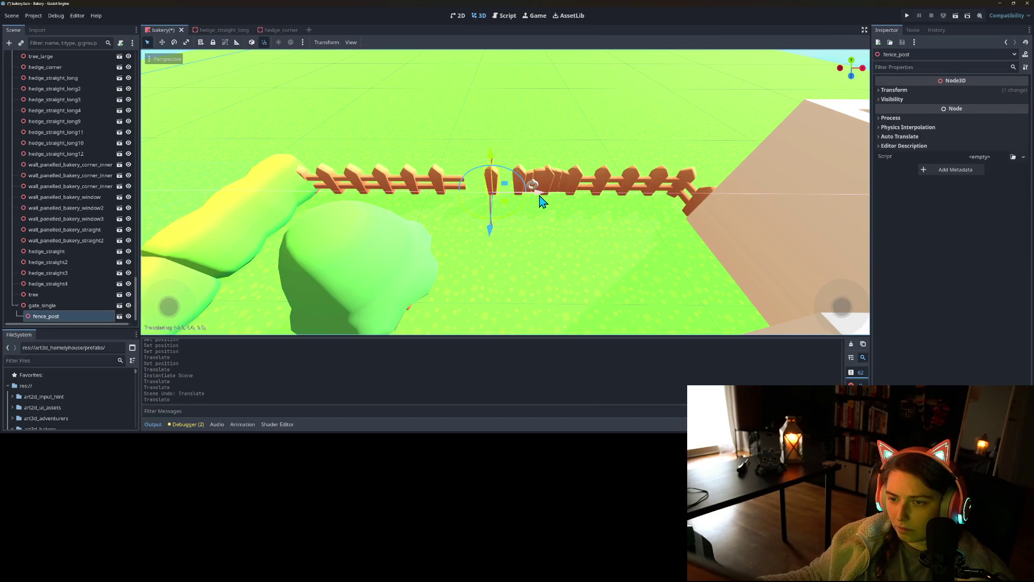
key("ctrl+z")
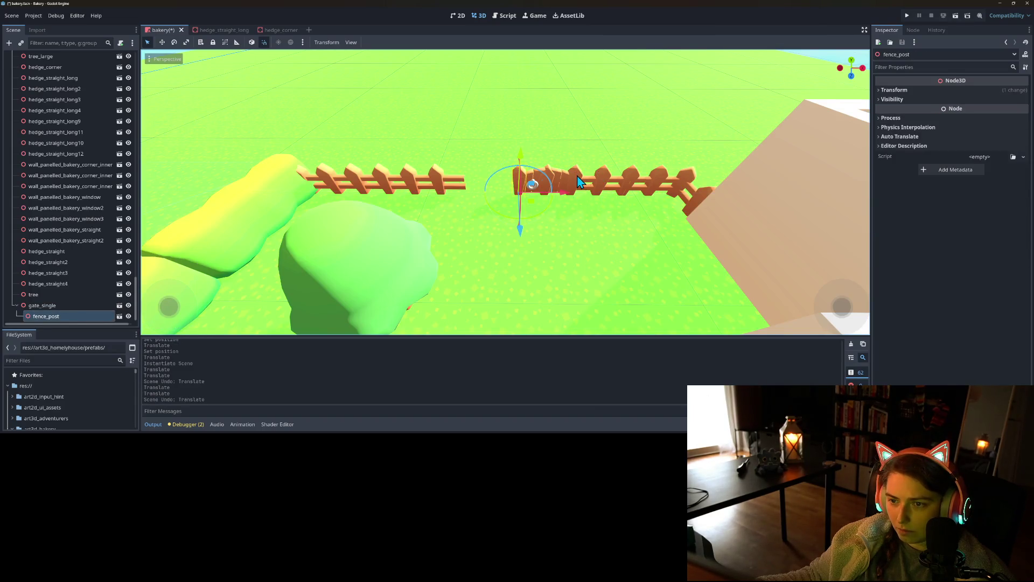
left_click(577, 181)
mouse_move(618, 201)
left_mouse_down()
mouse_move(600, 204)
mouse_move(645, 215)
mouse_move(597, 202)
left_mouse_up()
- Move fence_open_long11 to close the gap beside the gate and save the scene
left_click(567, 179)
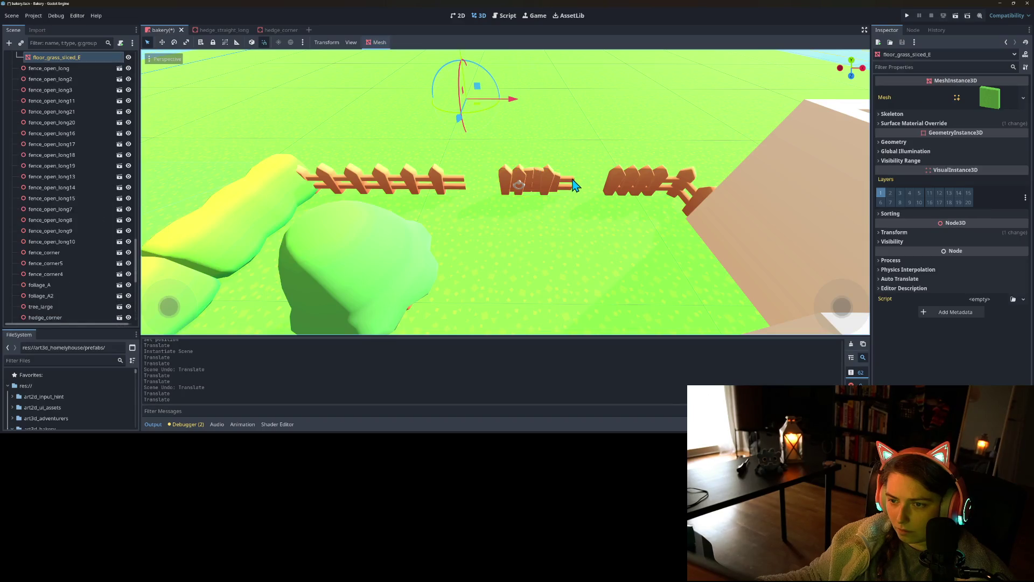
left_click(573, 185)
mouse_move(570, 201)
left_mouse_down()
mouse_move(523, 212)
mouse_move(637, 199)
mouse_move(616, 205)
left_mouse_up()
left_click(563, 191)
left_click(619, 179)
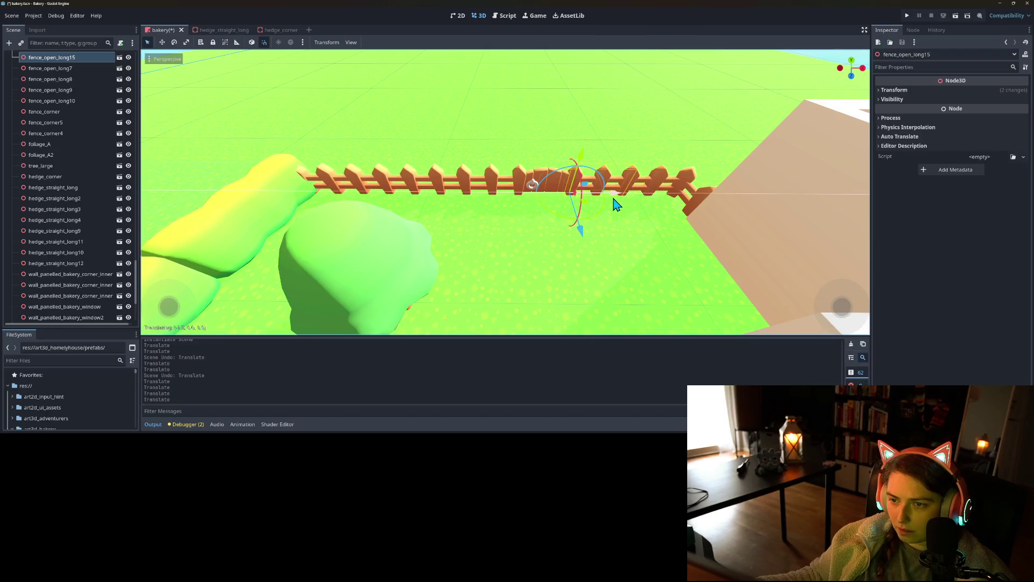
scroll(566, 221, "down", 8)
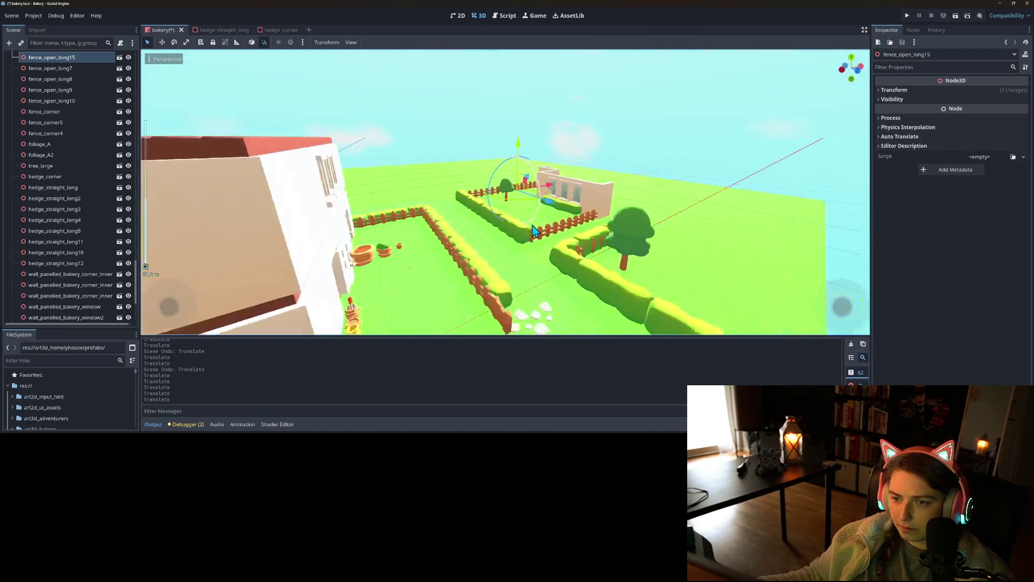
key("ctrl+s")
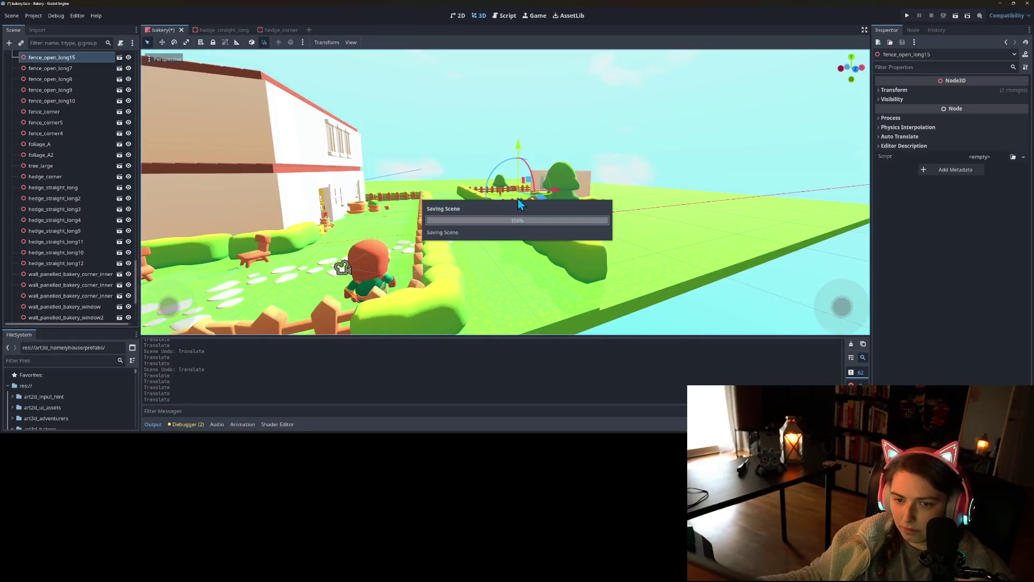
- Playtest the game, walking the character along the new fence and past the gate
left_click(907, 17)
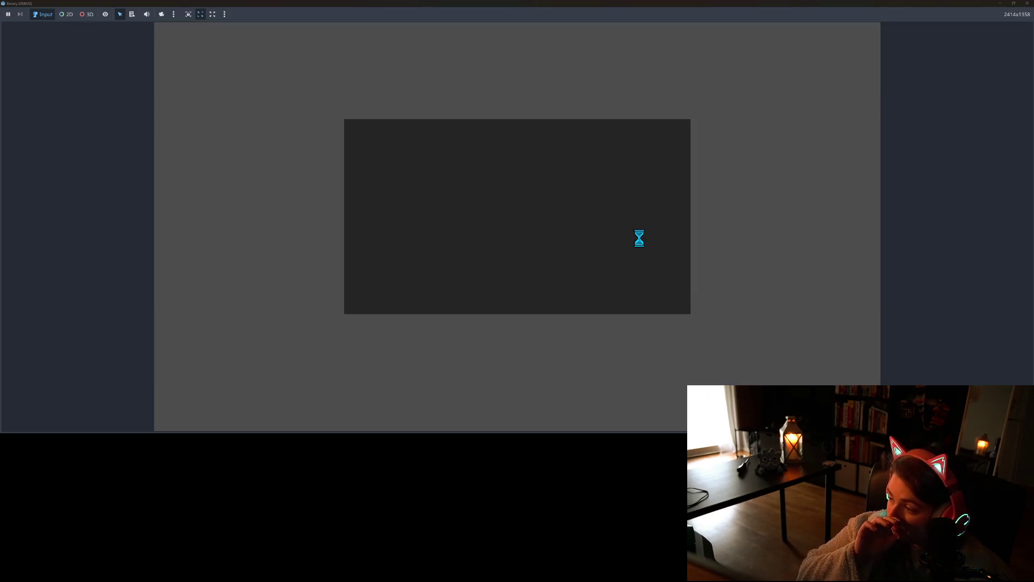
key("a")
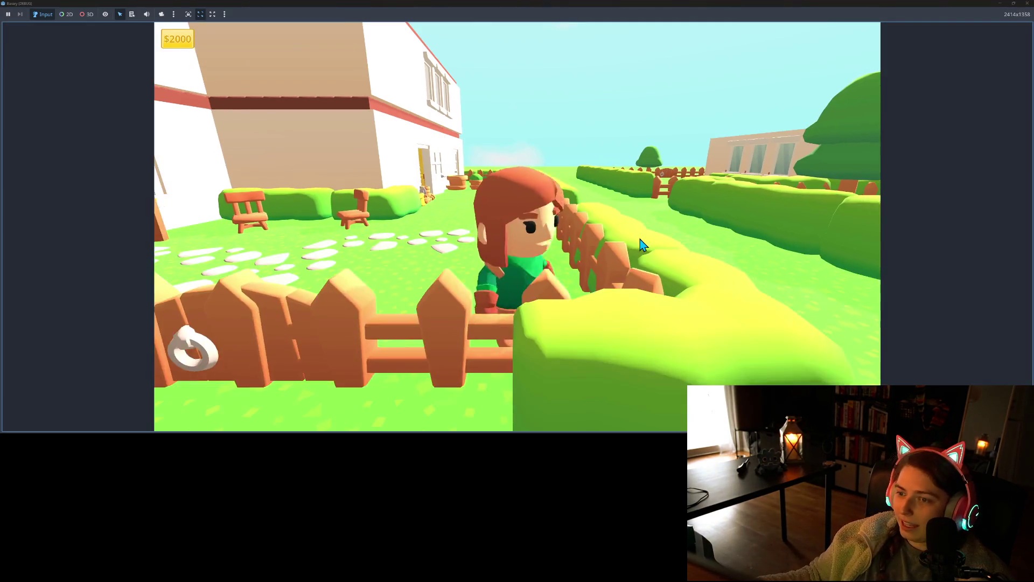
key("w")
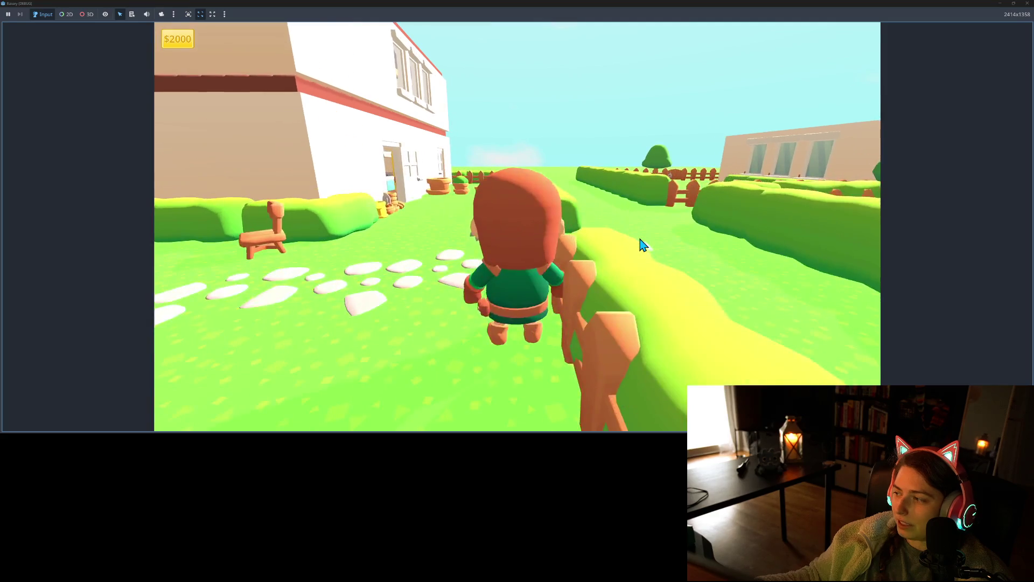
key("s")
key("w")
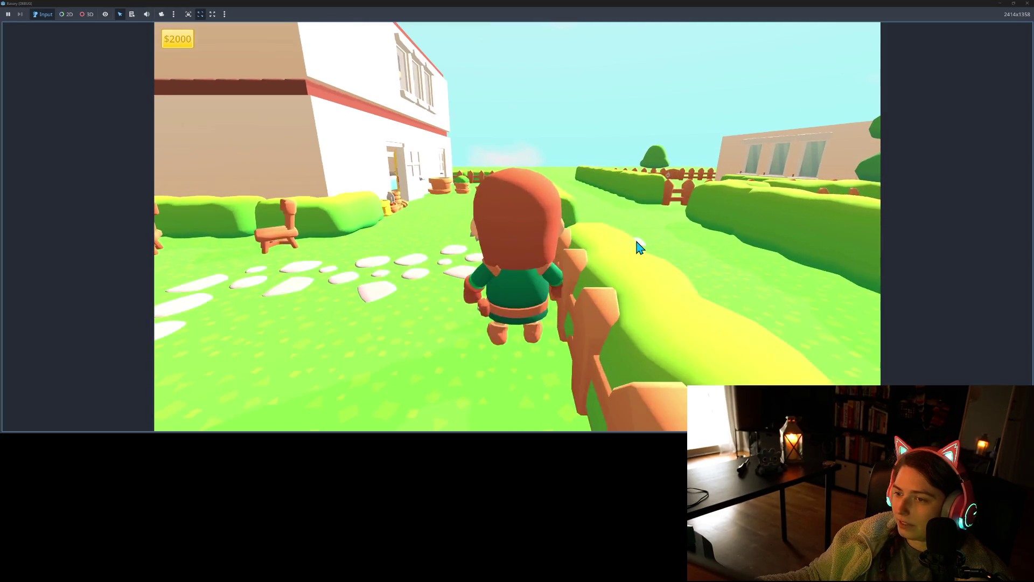
key("s")
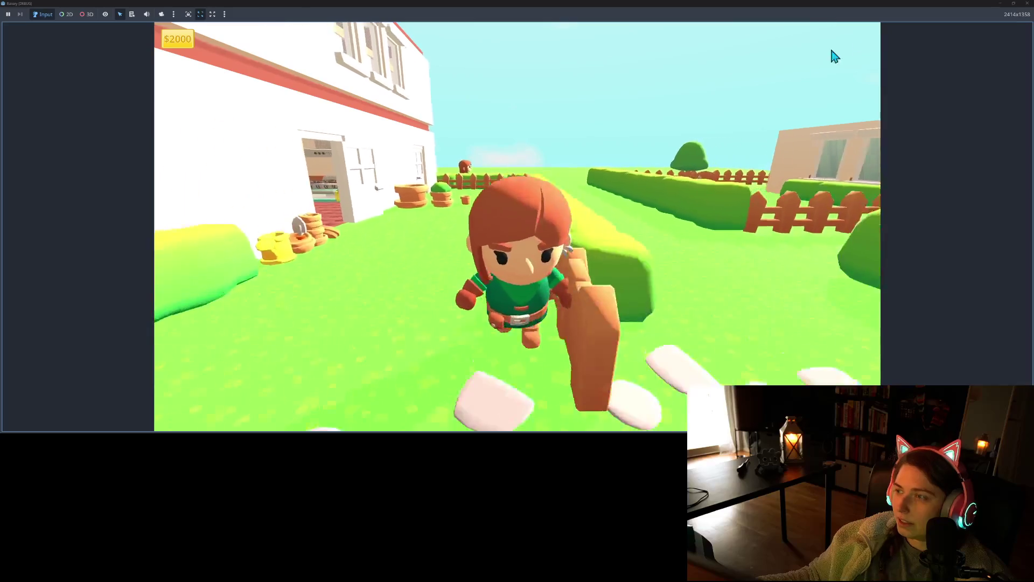
key("w")
left_click(1027, 3)
- Duplicate the tree by the fence as tree2, parent it under tree, and shift it left
mouse_move(490, 124)
left_mouse_down()
mouse_move(484, 239)
mouse_move(496, 260)
mouse_move(479, 221)
left_mouse_up()
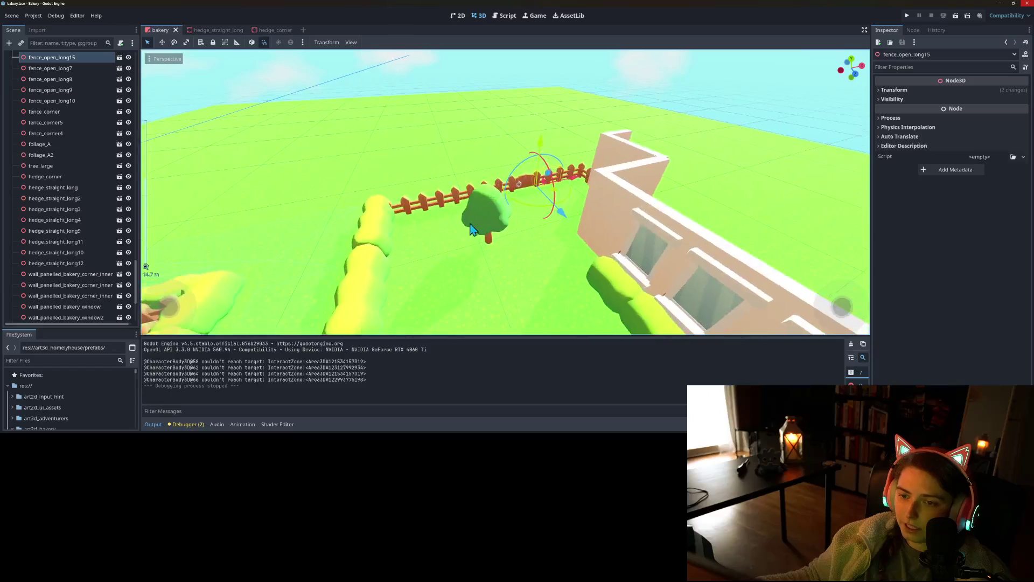
left_click(480, 221)
scroll(356, 310, "up", 3)
scroll(356, 310, "down", 2)
key("ctrl+d")
left_click_drag(57, 313, 59, 305)
left_click_drag(498, 261, 495, 259)
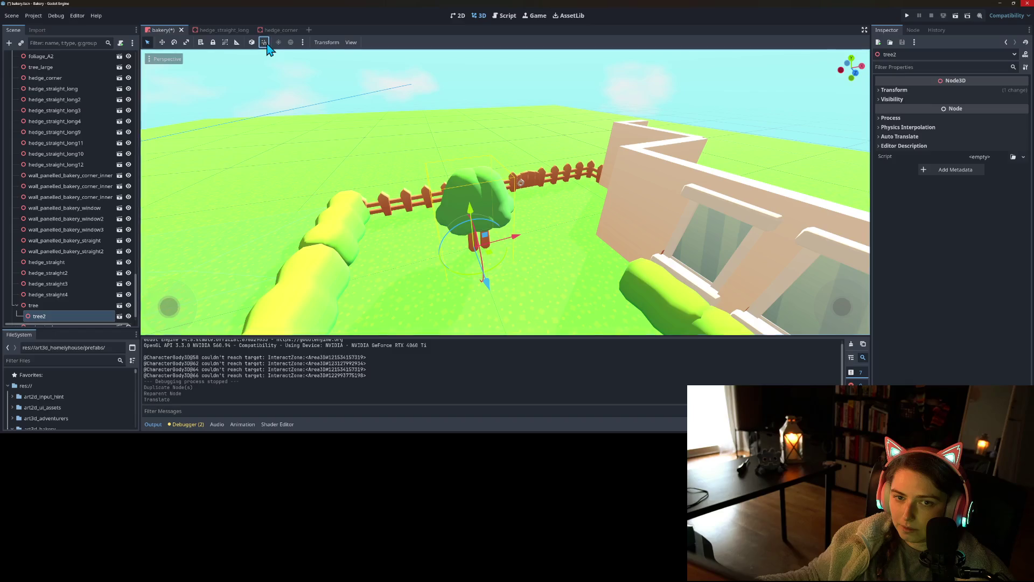
left_click_drag(410, 258, 421, 244)
left_click_drag(505, 238, 510, 234)
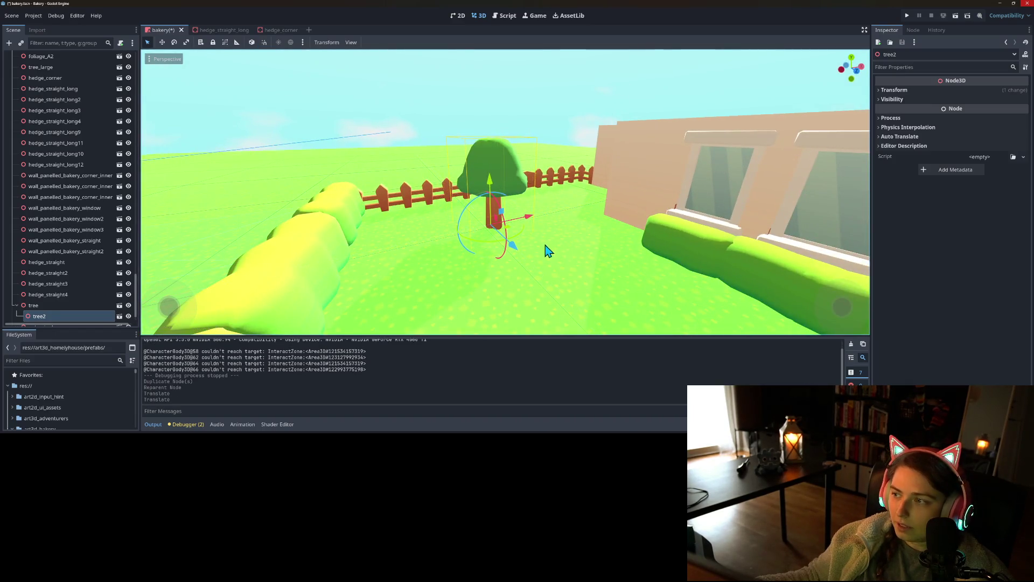
- Give tree2 a Y scale of 1.2 and X scale of 1.1, rotated about 12°
left_click(959, 91)
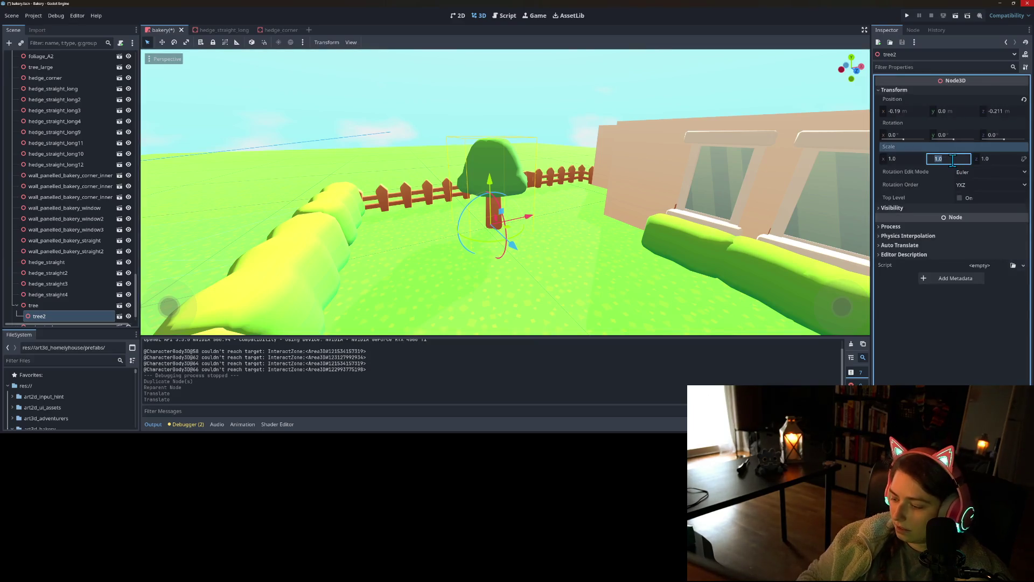
type("12")
key("Return")
mouse_move(722, 201)
left_mouse_down()
mouse_move(749, 189)
mouse_move(739, 205)
left_mouse_up()
scroll(736, 205, "up", 2)
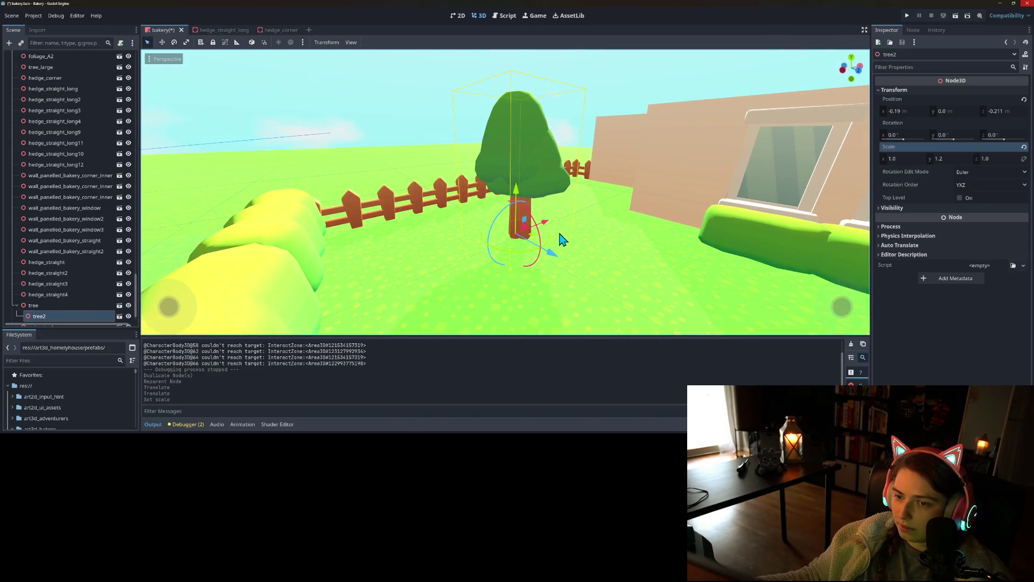
left_click_drag(534, 262, 568, 240)
left_click(915, 158)
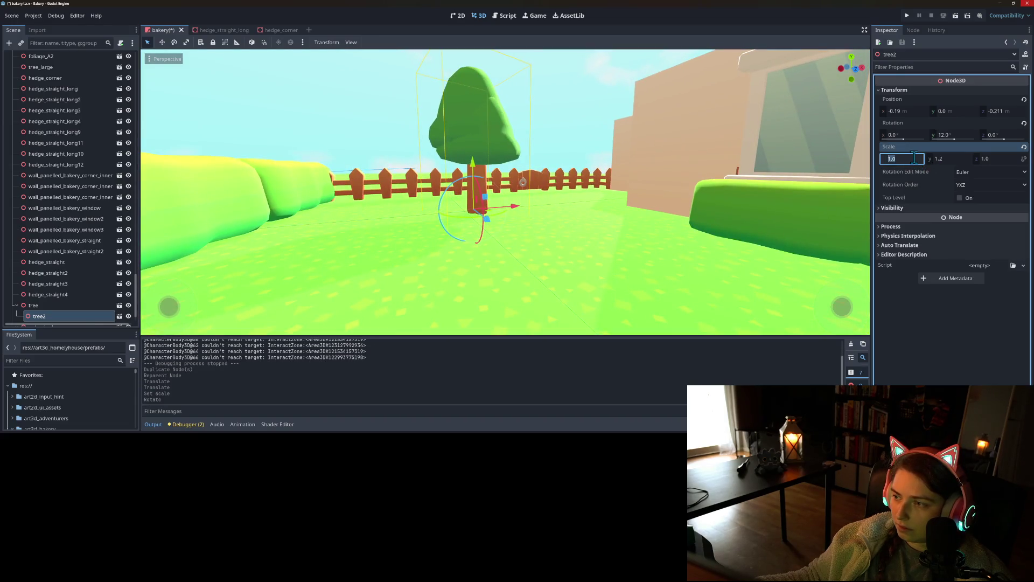
type("1.1")
key("Return")
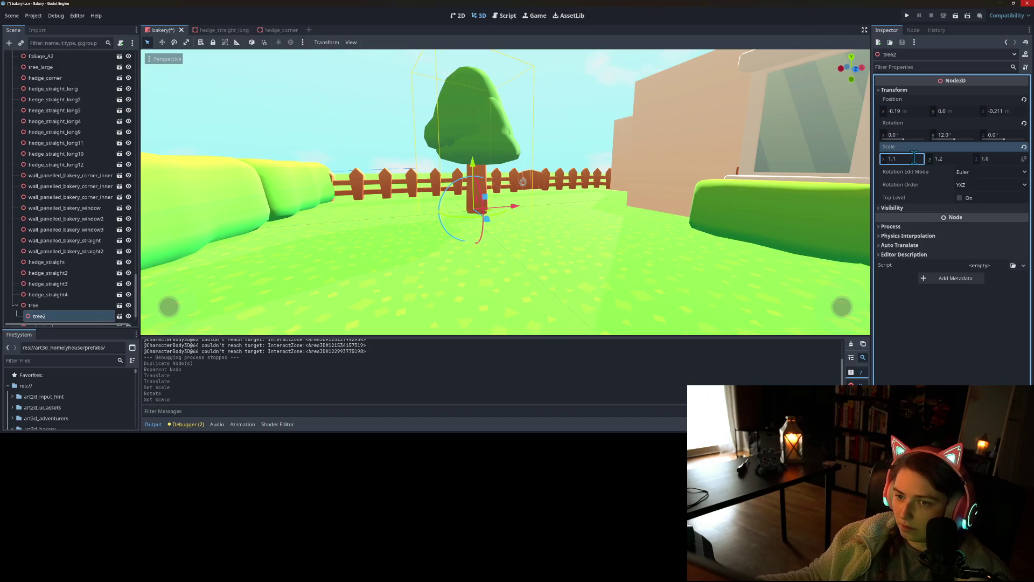
- Nudge tree2 slightly right into its final spot in the fenced garden
mouse_move(474, 226)
left_mouse_down()
mouse_move(506, 235)
mouse_move(561, 227)
mouse_move(525, 254)
mouse_move(550, 229)
mouse_move(526, 275)
mouse_move(552, 274)
left_mouse_up()
scroll(552, 275, "up", 1)
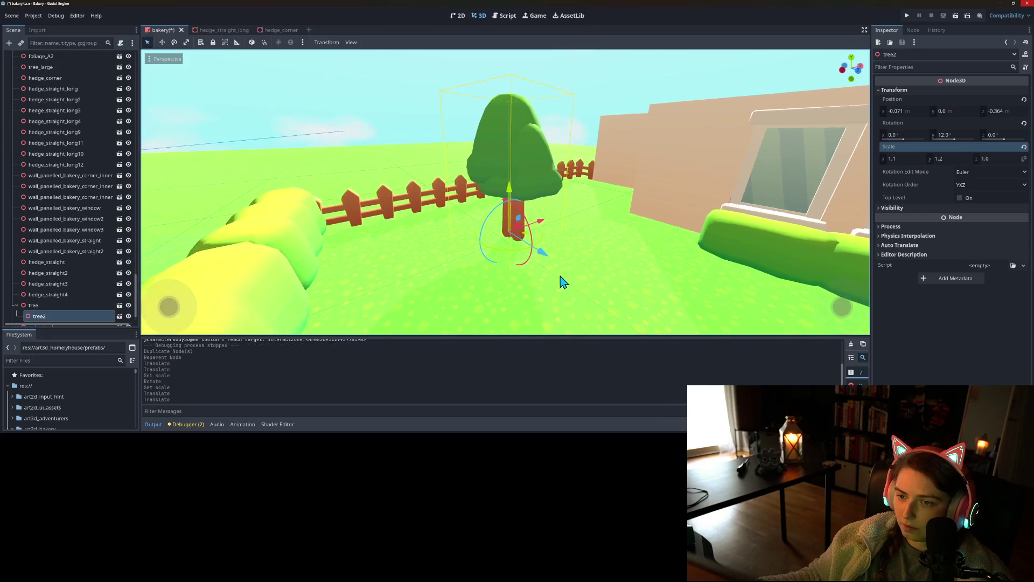
left_click_drag(532, 240, 554, 244)
scroll(559, 237, "down", 3)
scroll(559, 247, "up", 6)
scroll(560, 240, "down", 5)
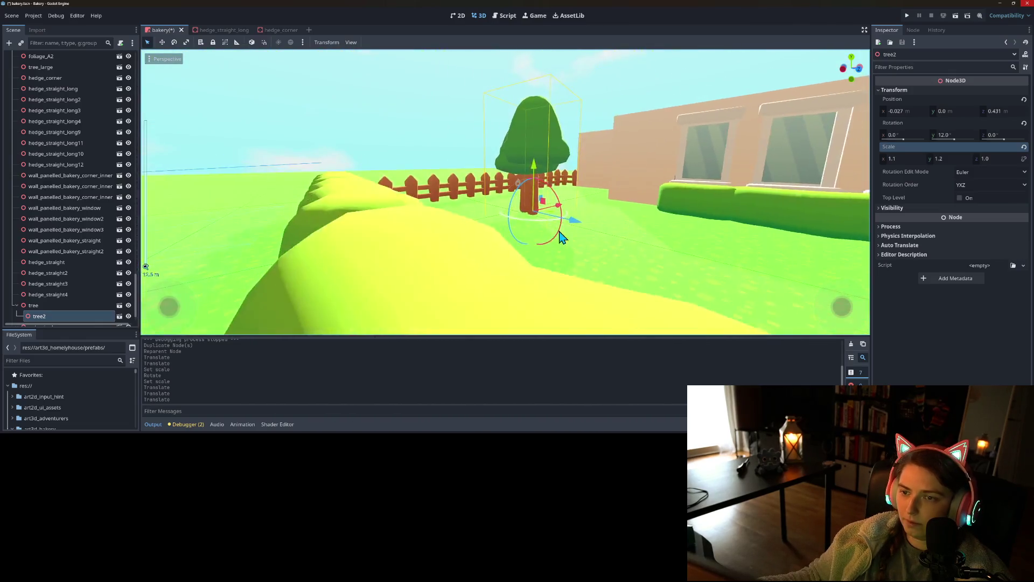